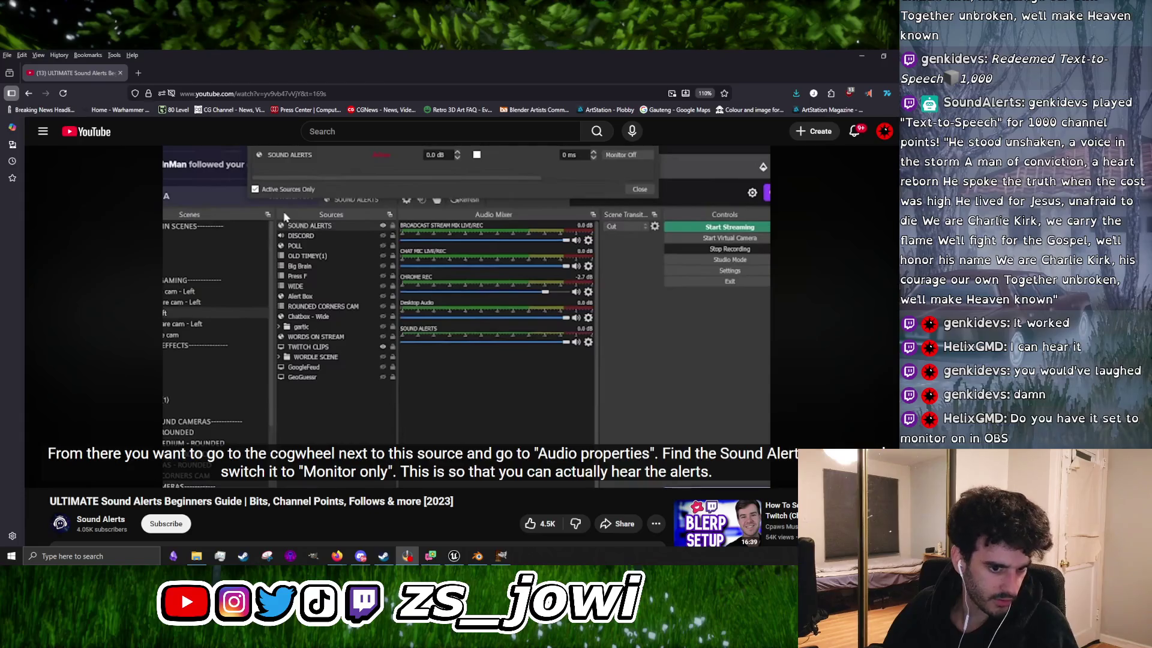
# Step: Replay the tutorial around 2:30–2:34 and pause on the Advanced Audio Properties step
pyautogui.click(427, 354)
pyautogui.press('Left')
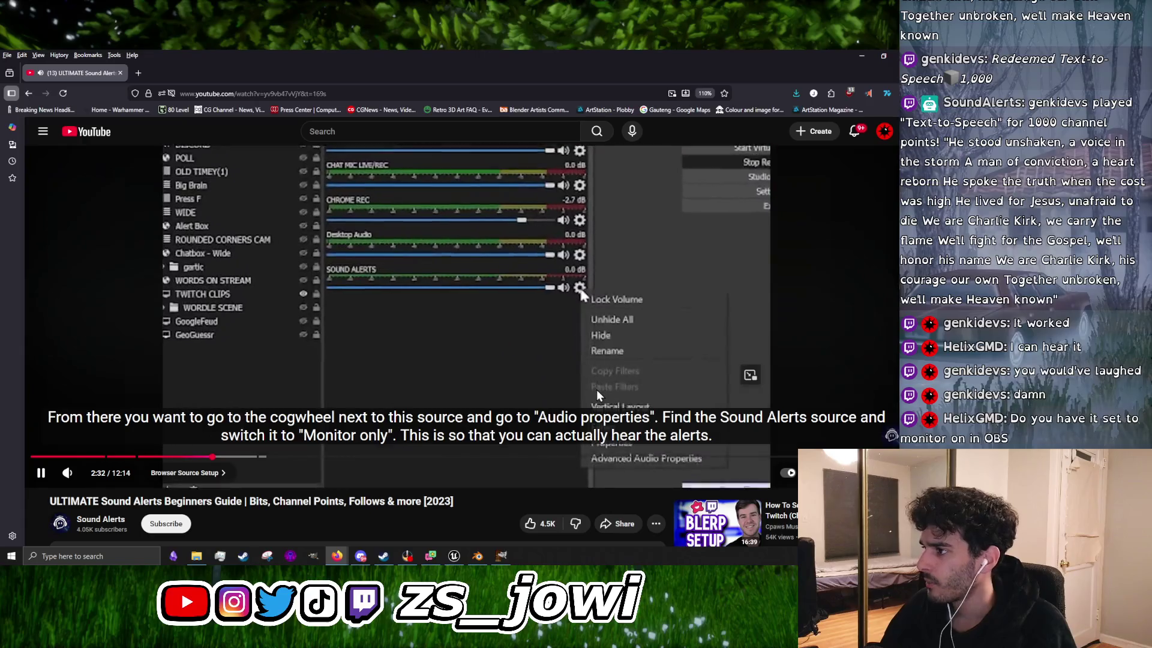
pyautogui.click(470, 416)
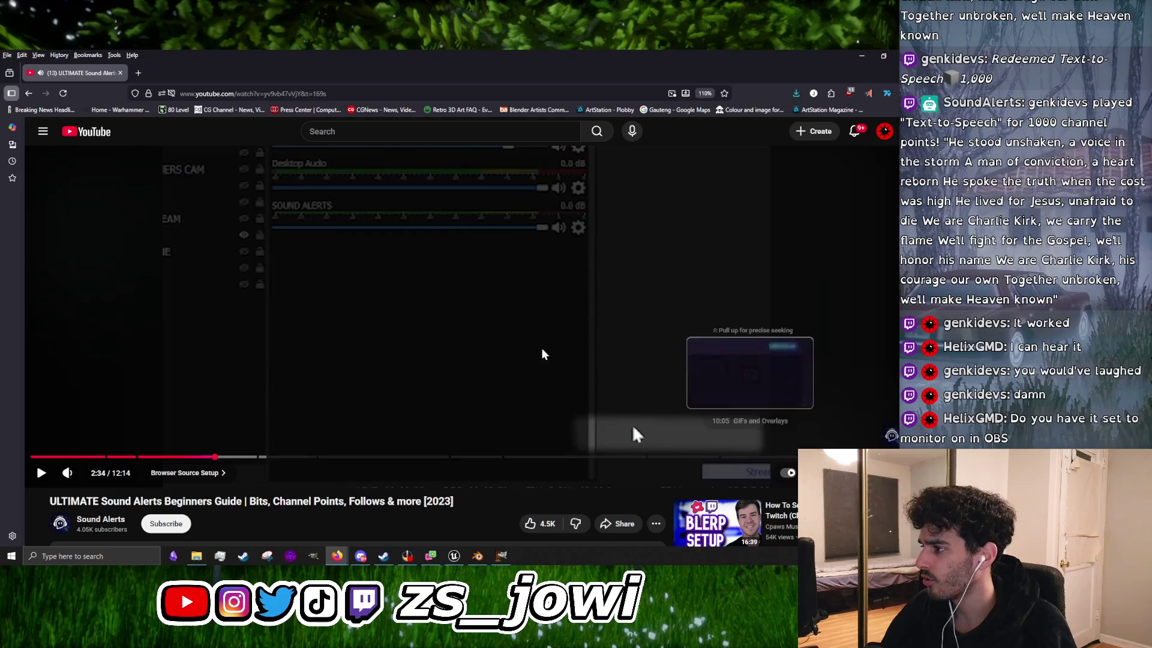
pyautogui.click(493, 311)
pyautogui.press('Left')
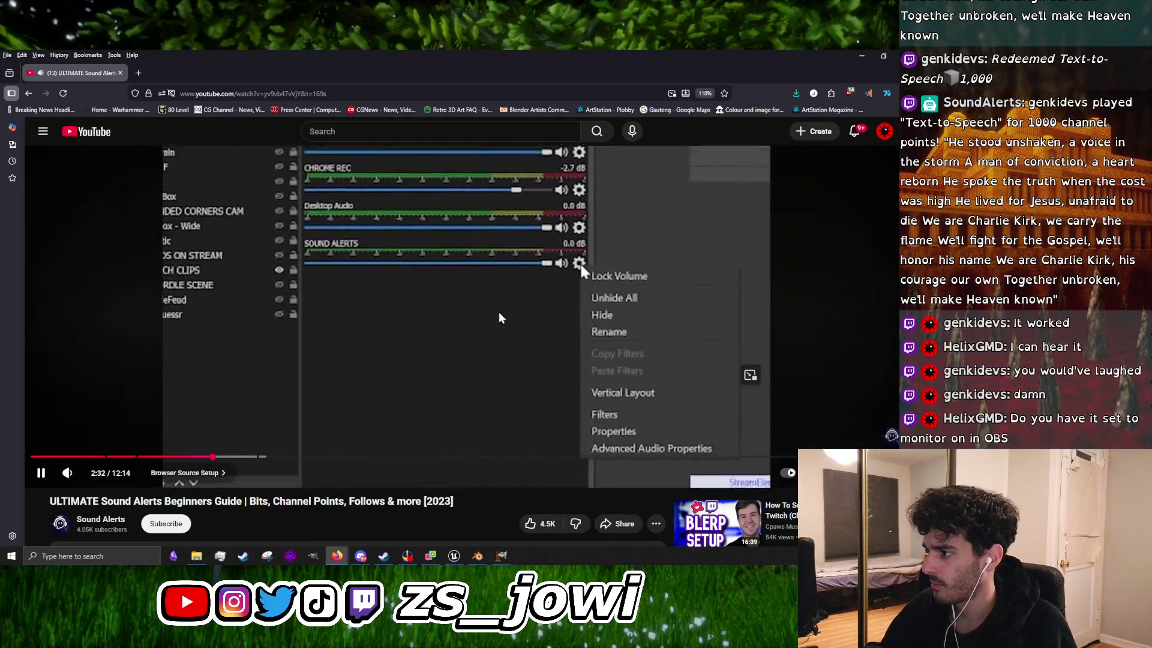
pyautogui.click(501, 317)
pyautogui.click(499, 312)
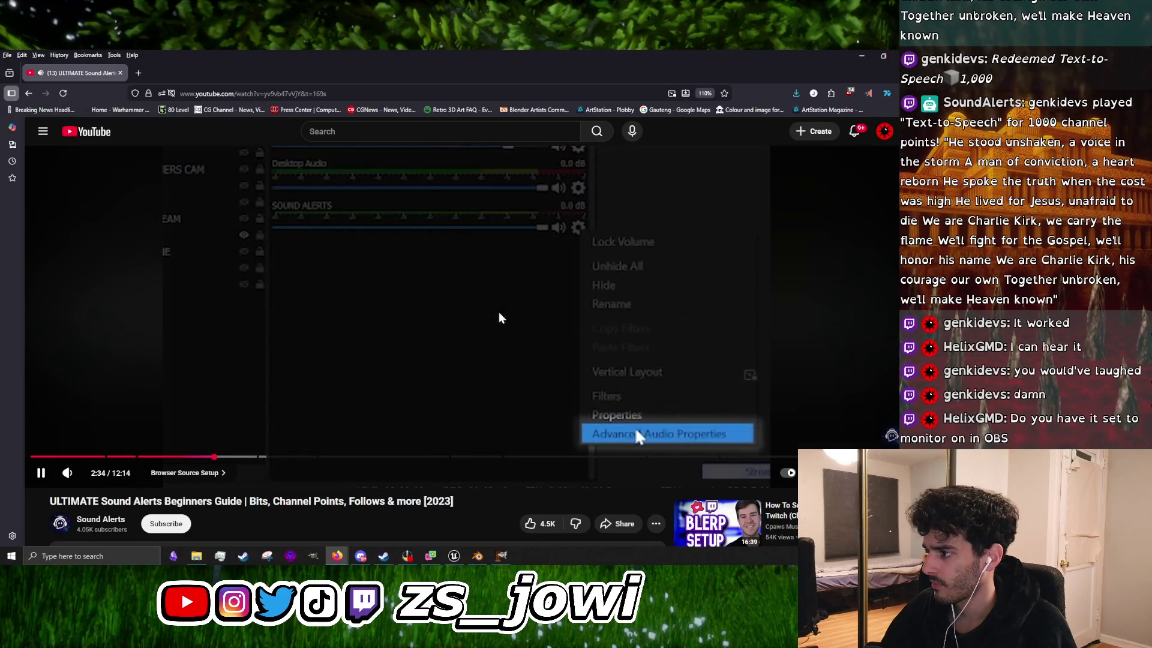
pyautogui.click(123, 363)
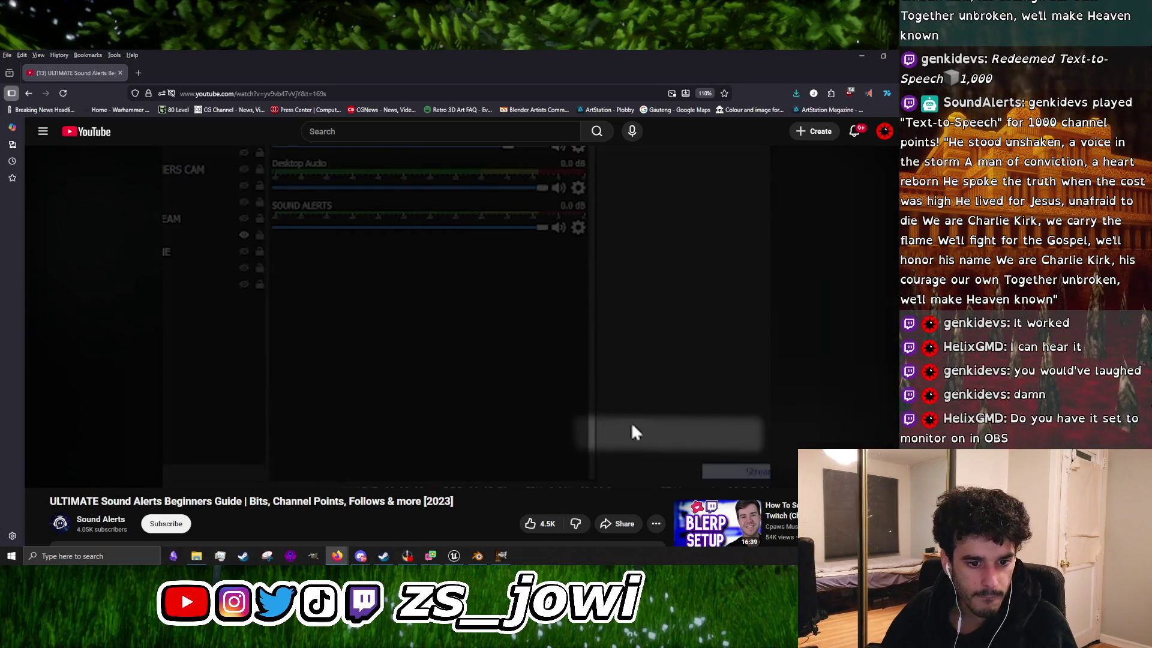
# Step: Look over the tts monitoring choices, then replay the tutorial up to the Monitor Only setting
pyautogui.click(407, 556)
pyautogui.moveTo(578, 289); pyautogui.dragTo(427, 219)
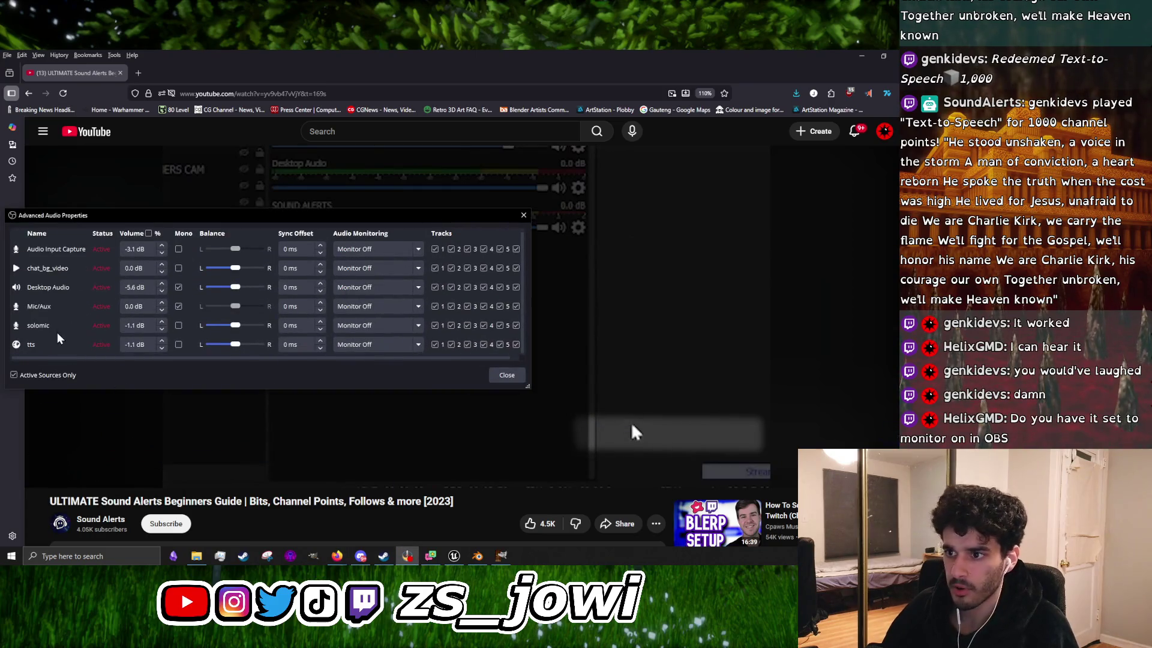
pyautogui.click(420, 346)
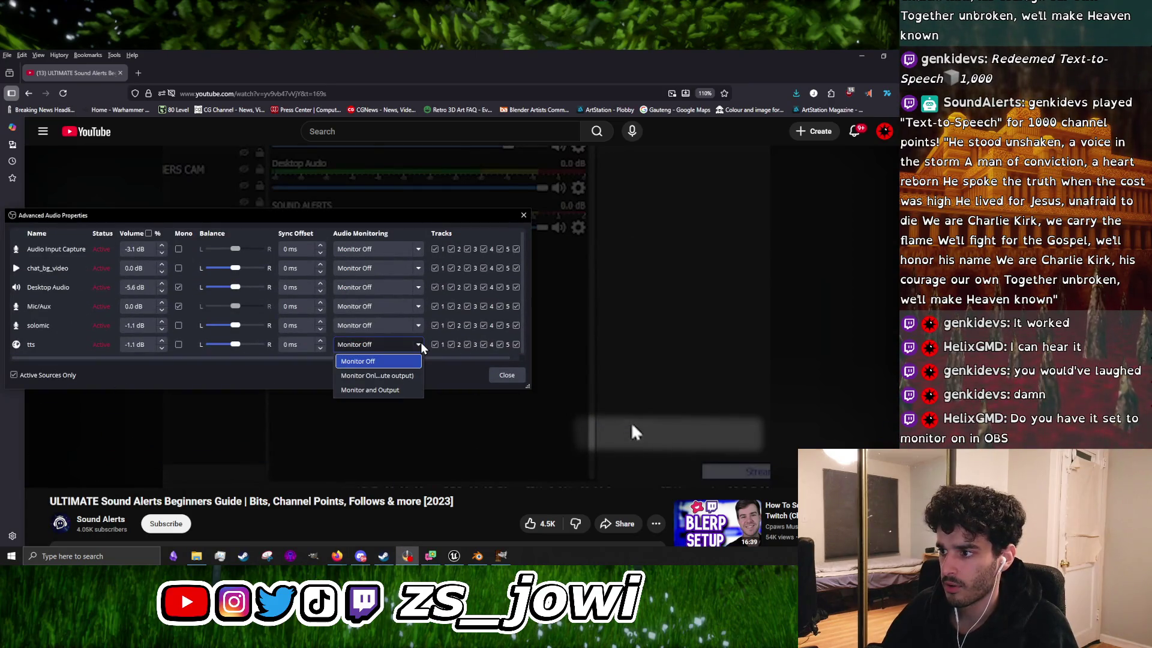
pyautogui.click(430, 222)
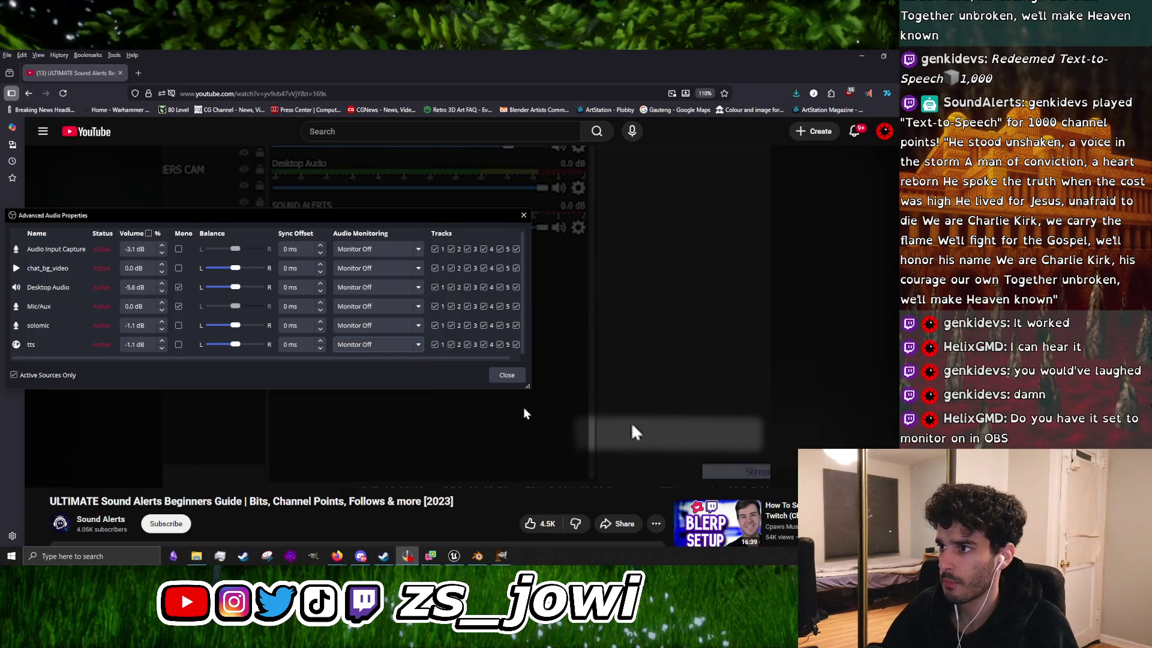
pyautogui.moveTo(378, 222); pyautogui.dragTo(551, 432)
pyautogui.click(430, 335)
pyautogui.click(430, 334)
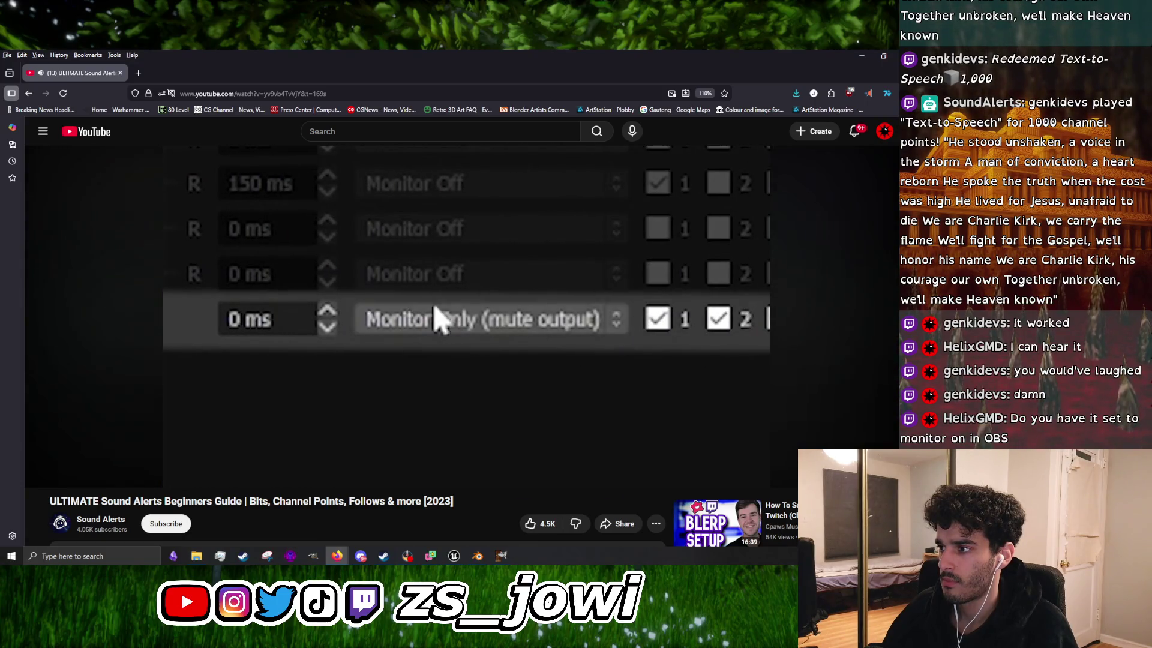
pyautogui.press('space')
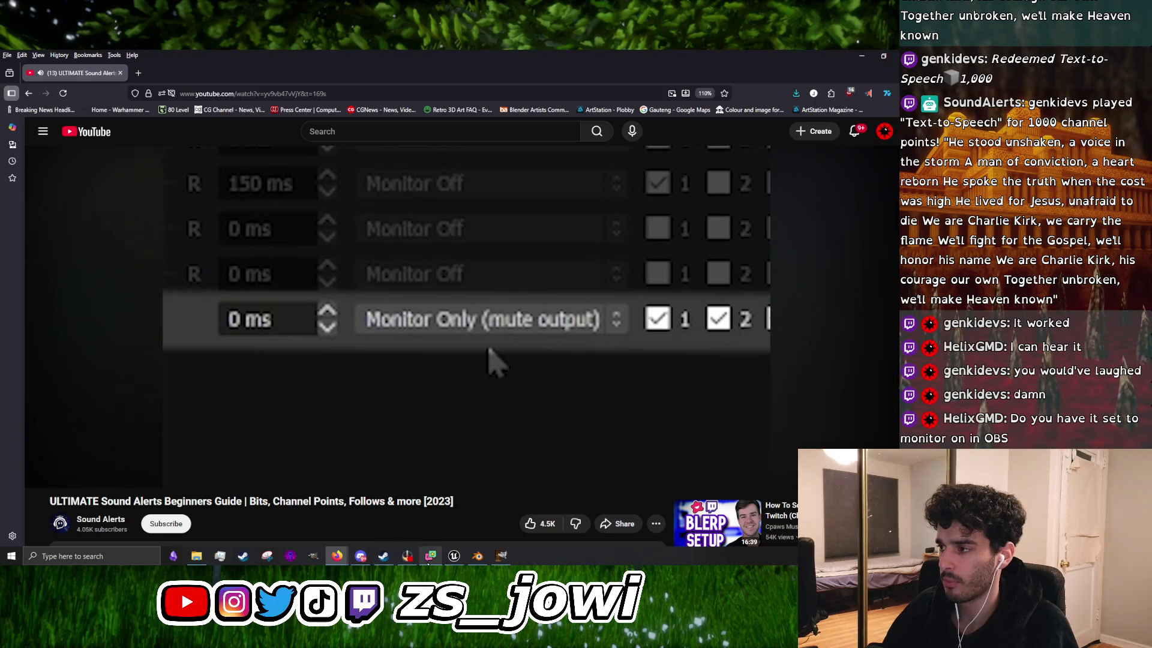
pyautogui.click(408, 421)
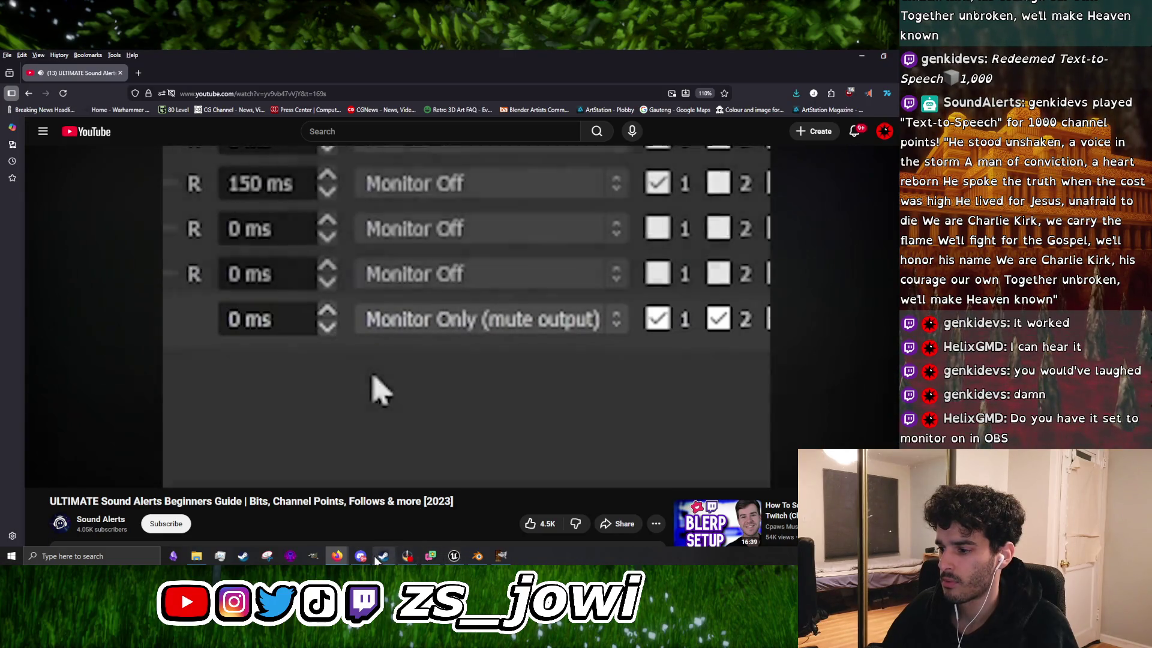
# Step: Set the tts source's Audio Monitoring to Monitor Only (mute output) and close Advanced Audio Properties
pyautogui.click(407, 556)
pyautogui.moveTo(508, 433); pyautogui.dragTo(376, 213)
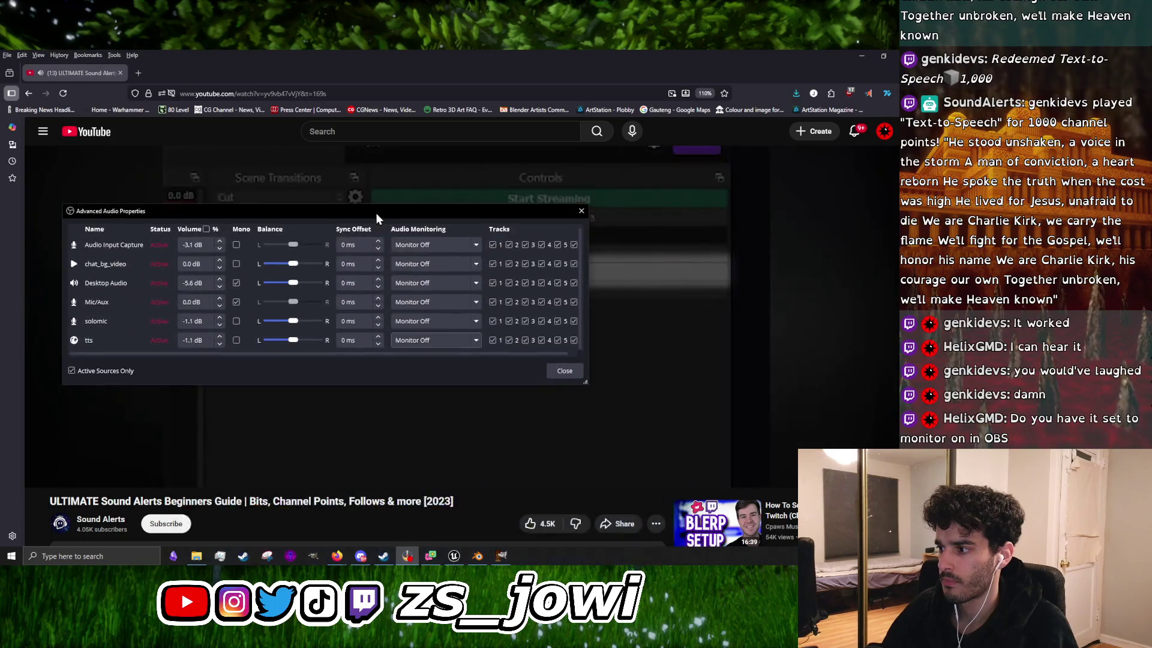
pyautogui.click(455, 339)
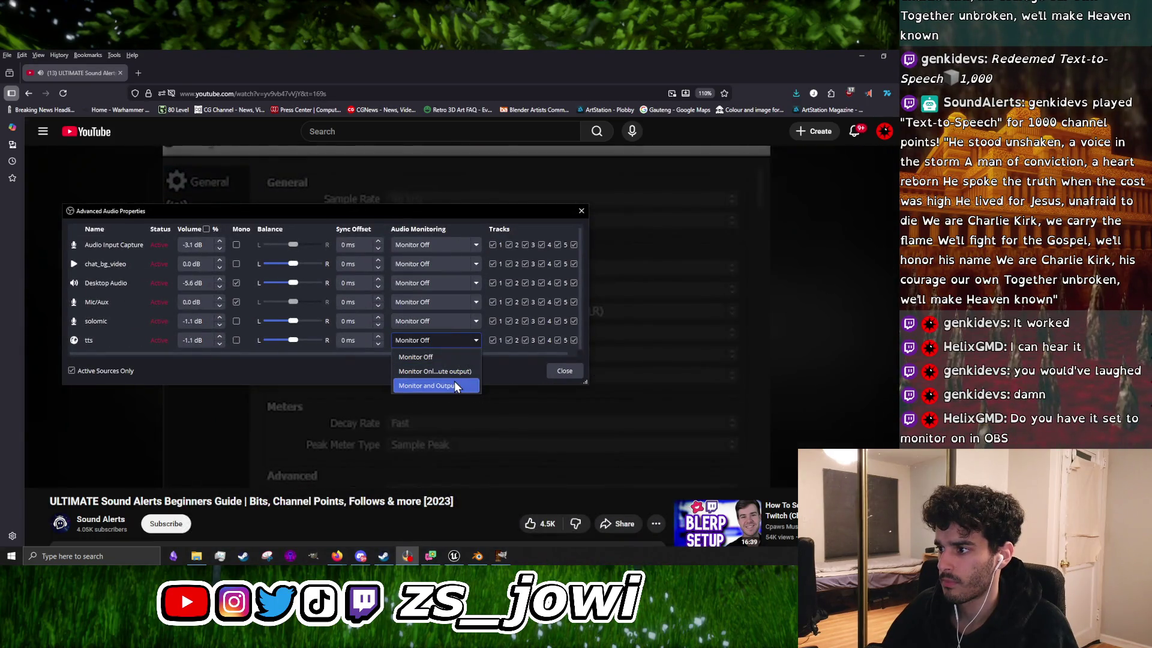
pyautogui.click(465, 372)
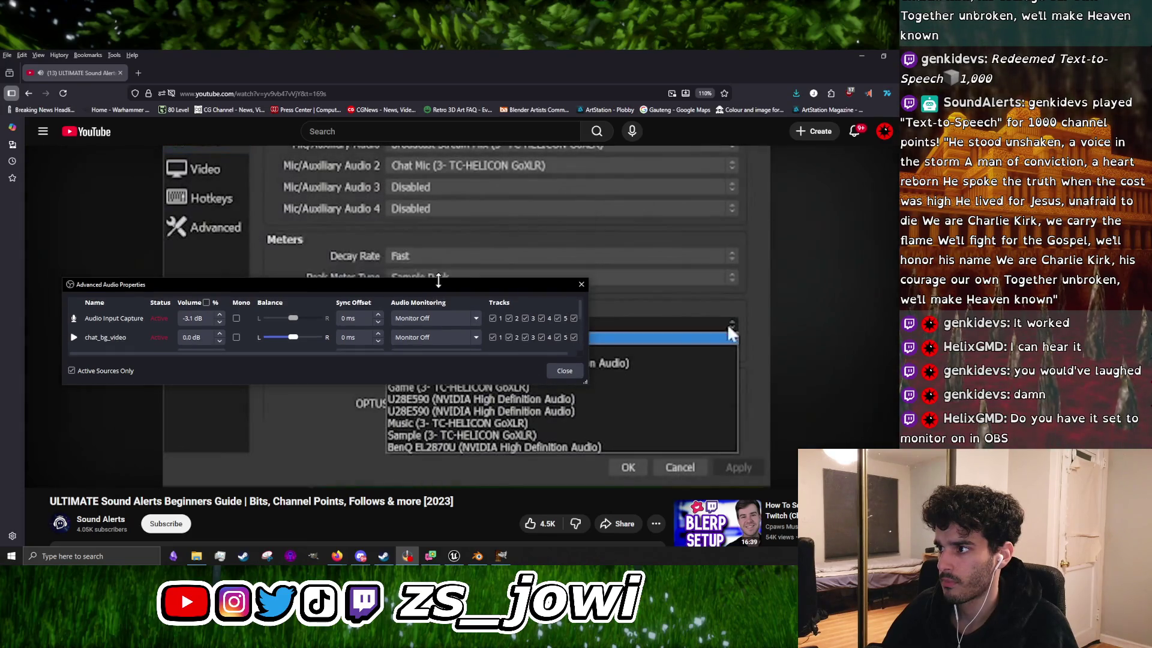
pyautogui.click(564, 371)
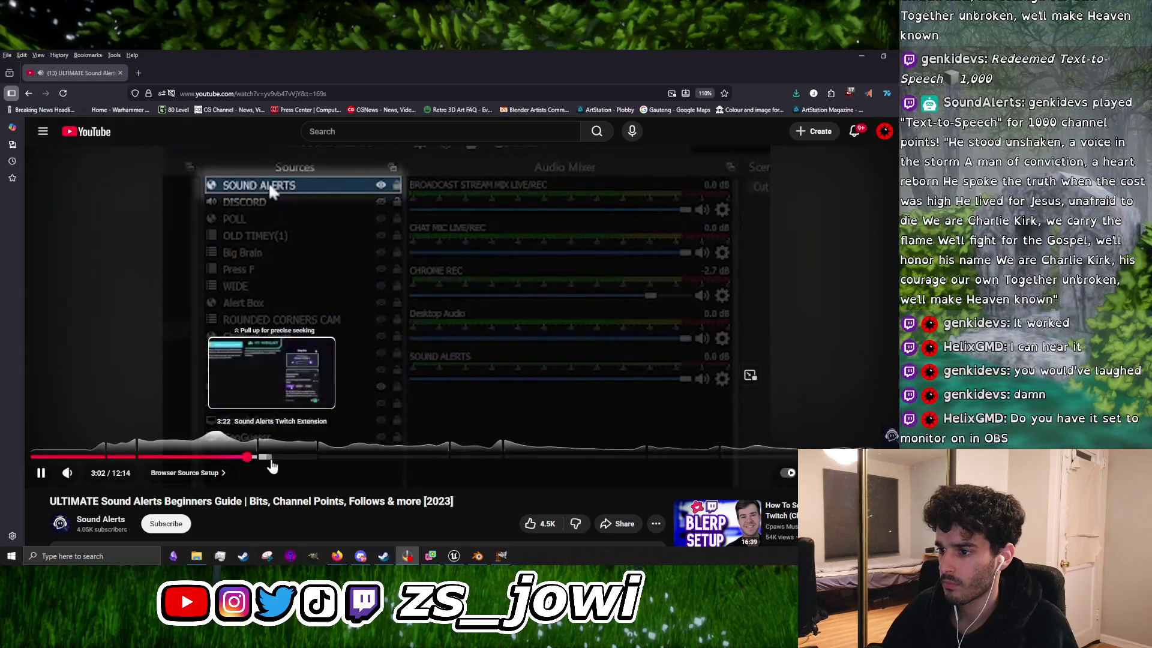
# Step: Scrub the tutorial back to 2:40, replay the monitoring-choice step, then switch to GIMP
pyautogui.click(237, 458)
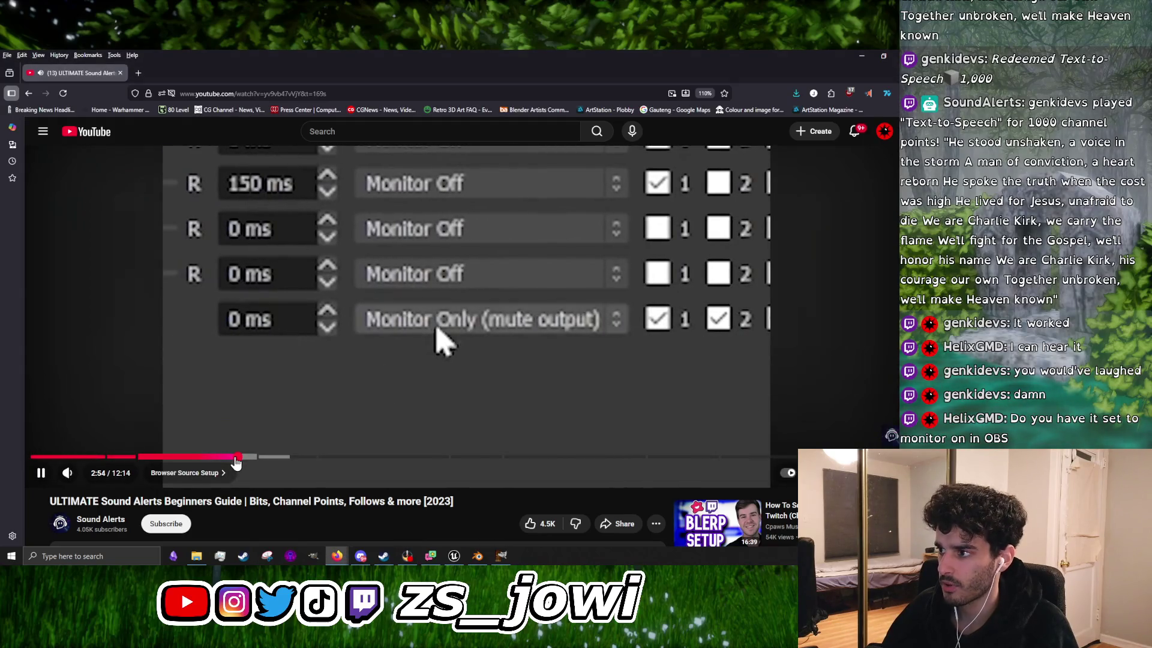
pyautogui.click(221, 458)
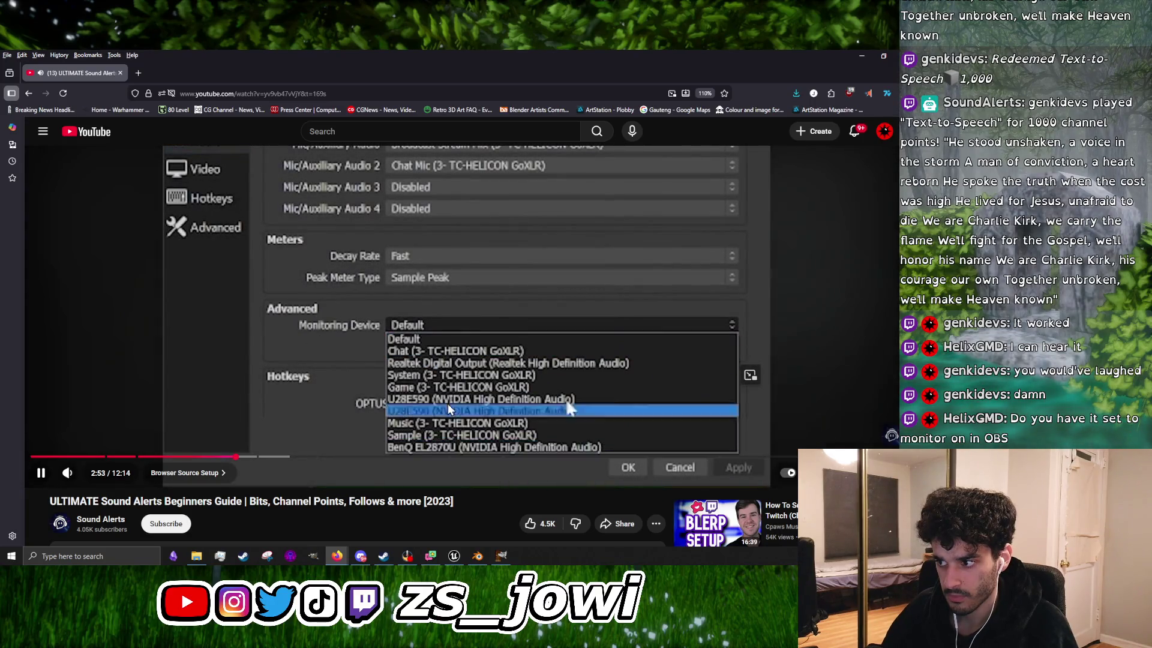
pyautogui.click(422, 377)
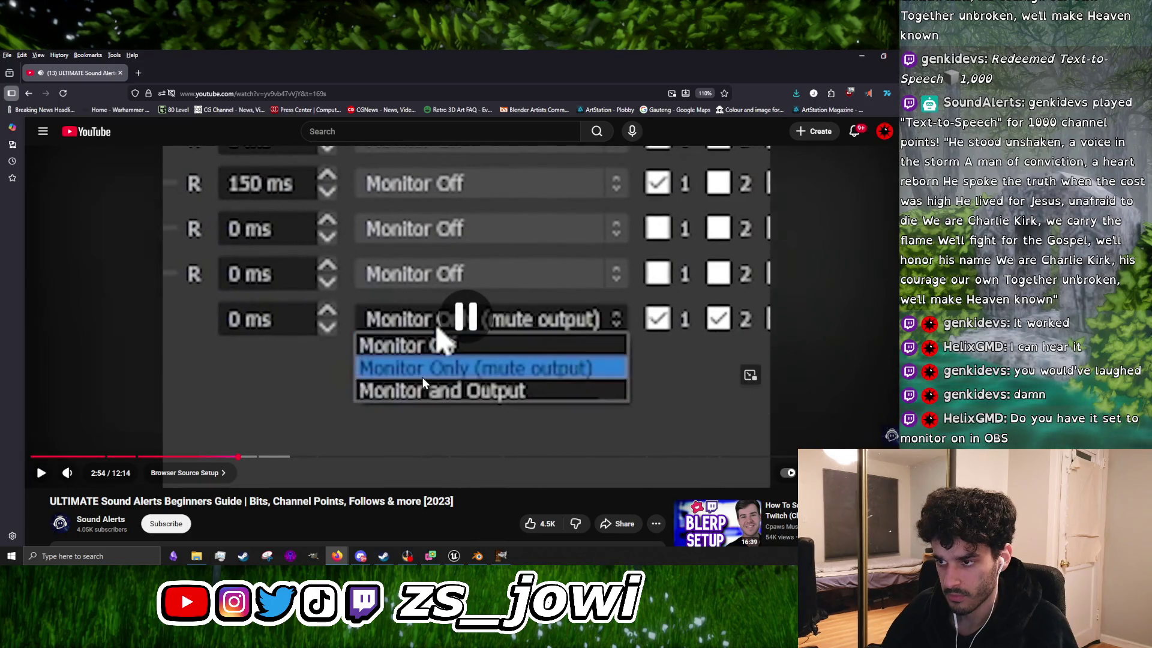
pyautogui.click(419, 380)
pyautogui.click(418, 380)
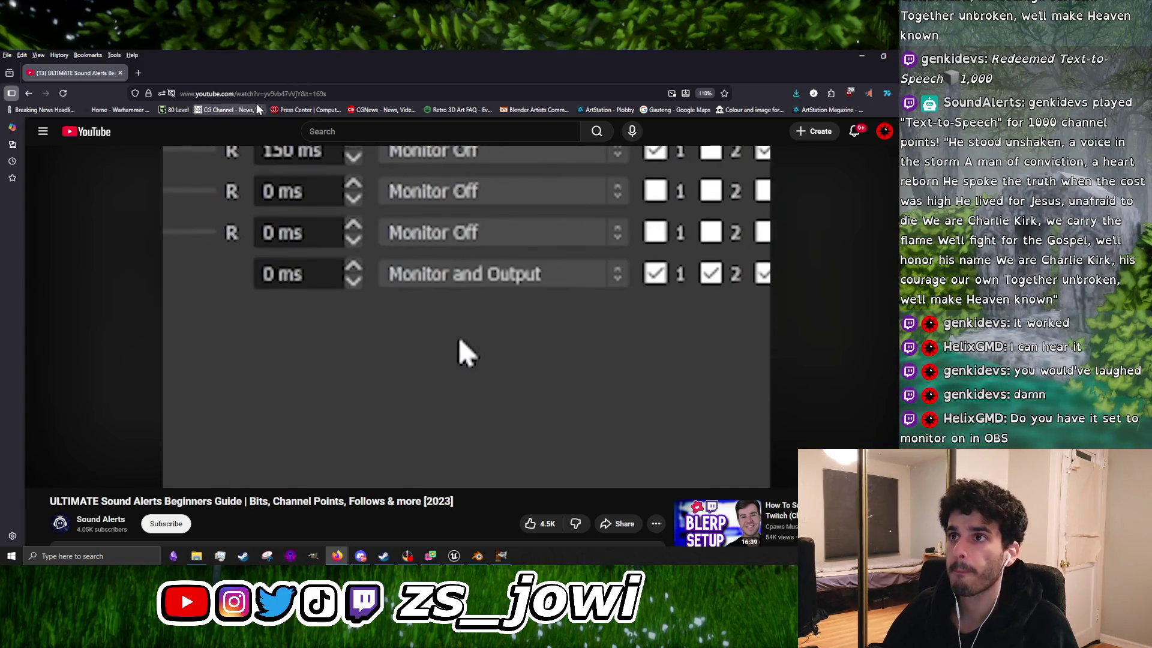
pyautogui.hotkey('alt', 'Tab')
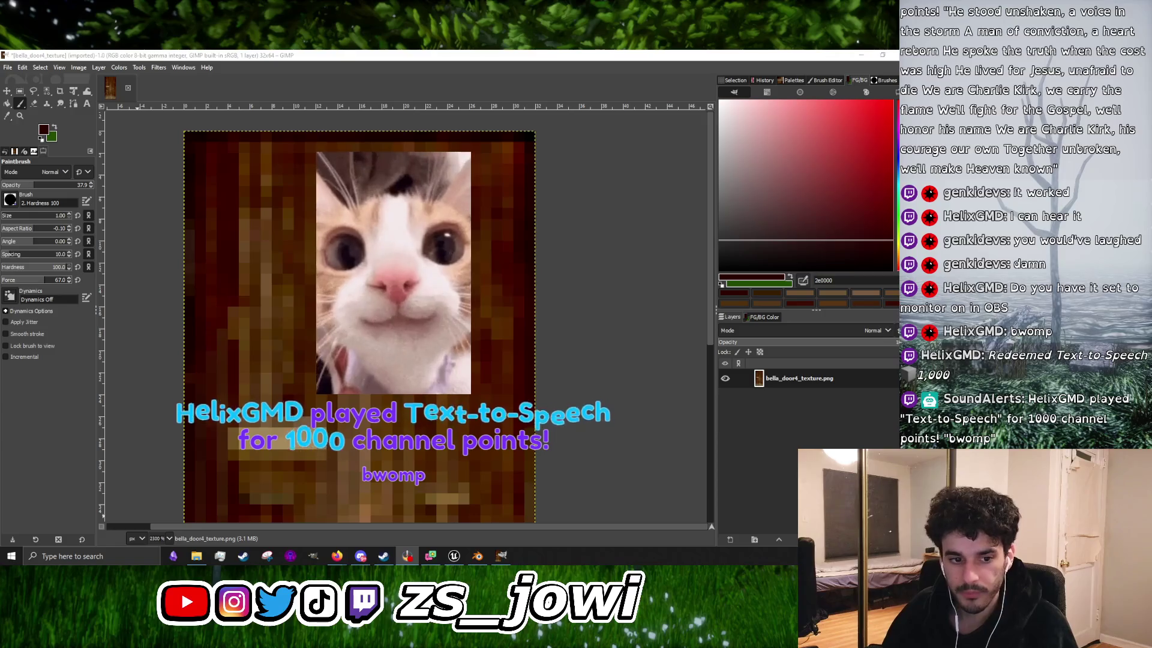
# Step: Apply Color Temperature to the door texture, lowering intended temperature from 9675.1 to 6476.3
pyautogui.scroll(-3, 477, 310)
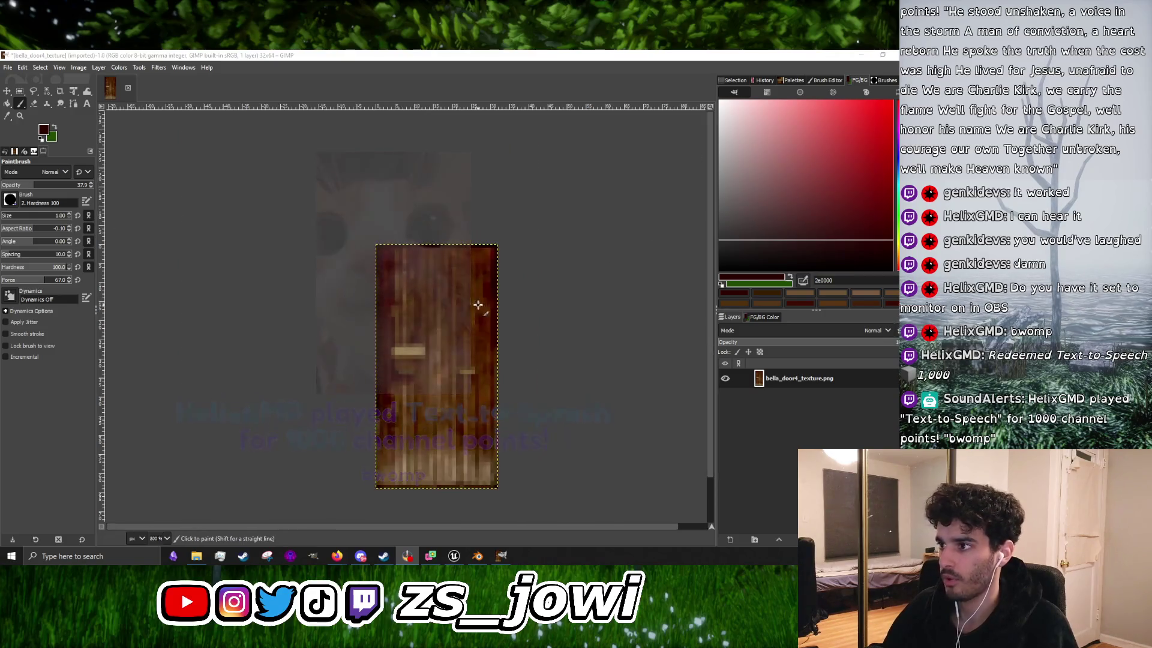
pyautogui.scroll(1, 485, 284)
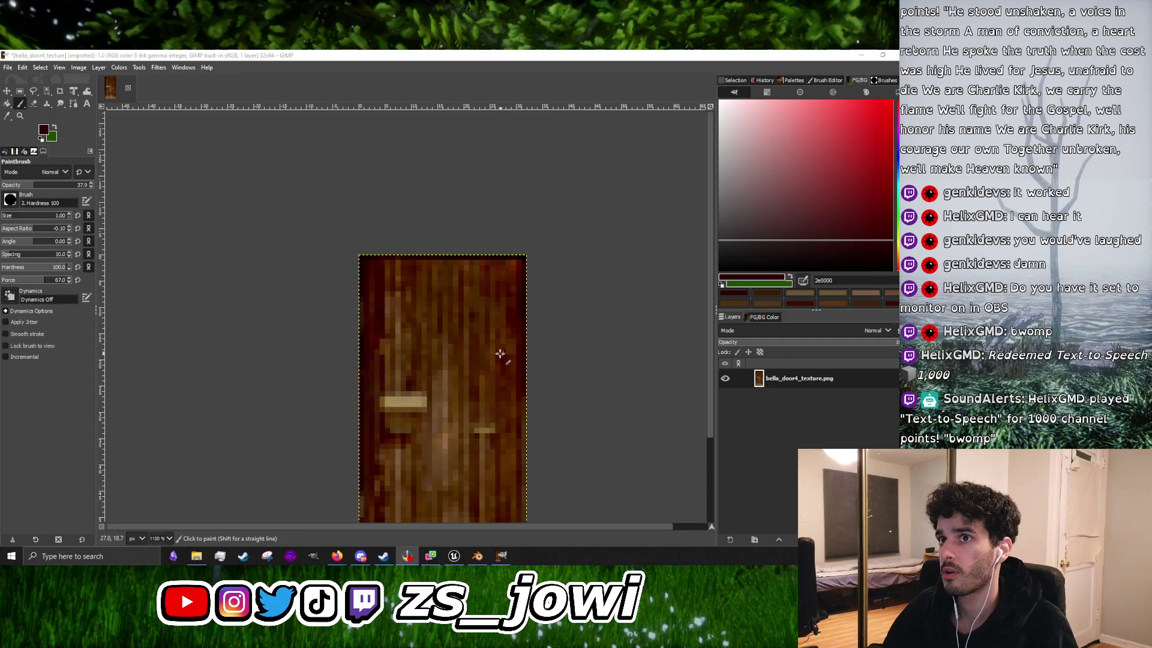
pyautogui.click(119, 68)
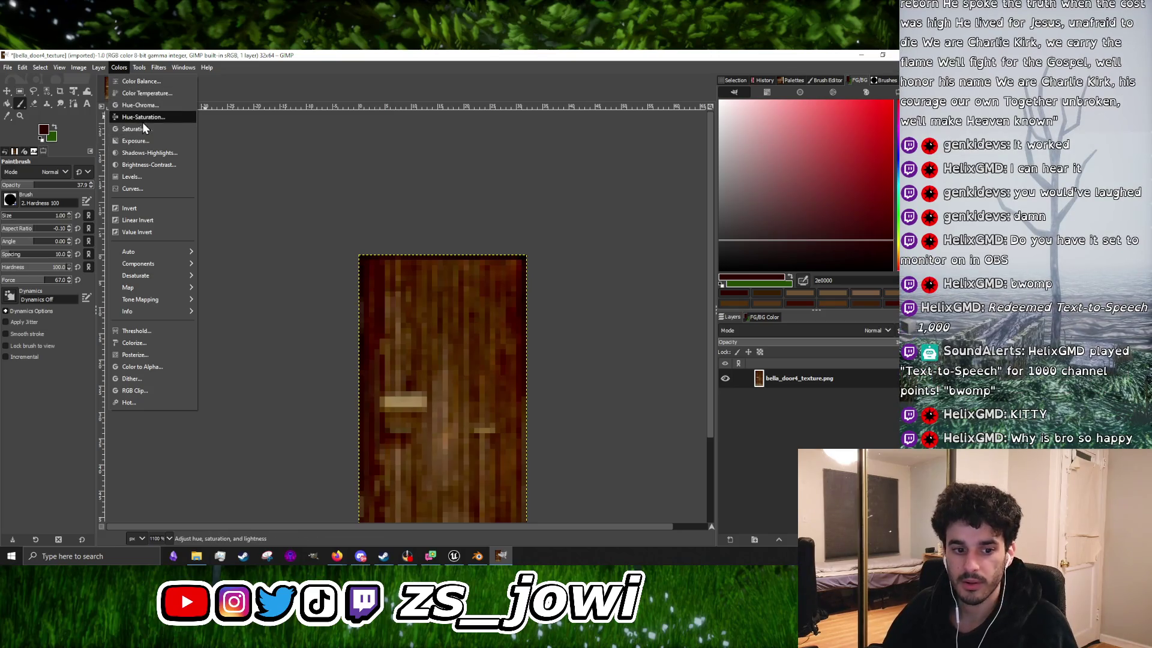
pyautogui.click(163, 95)
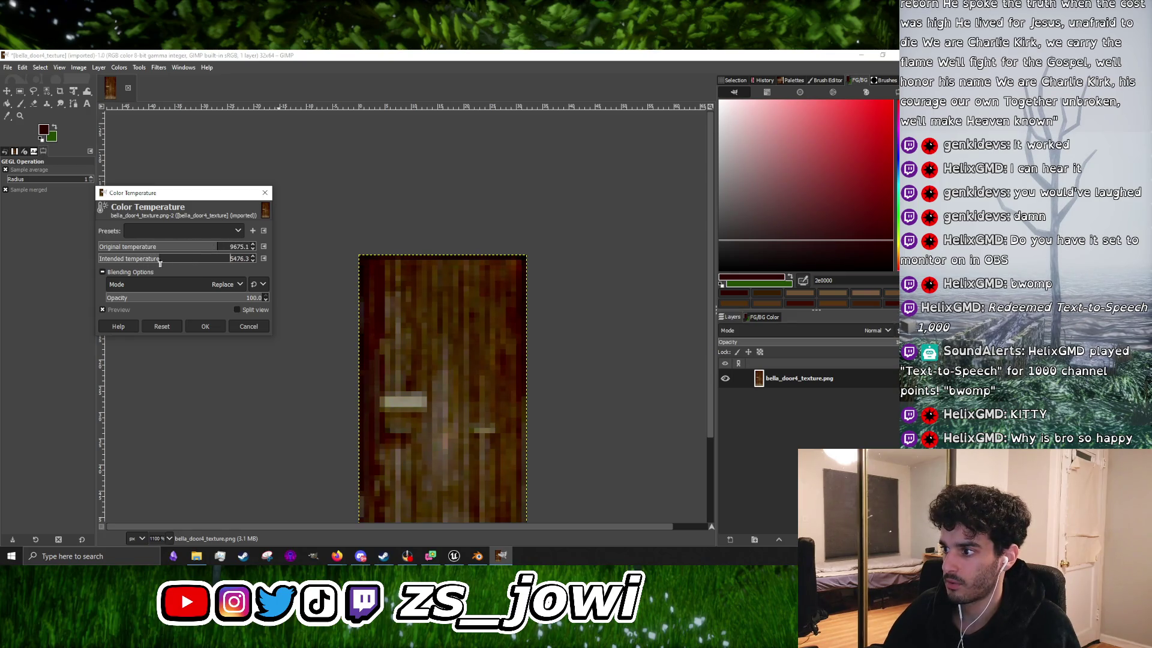
pyautogui.click(218, 324)
pyautogui.scroll(-3, 413, 321)
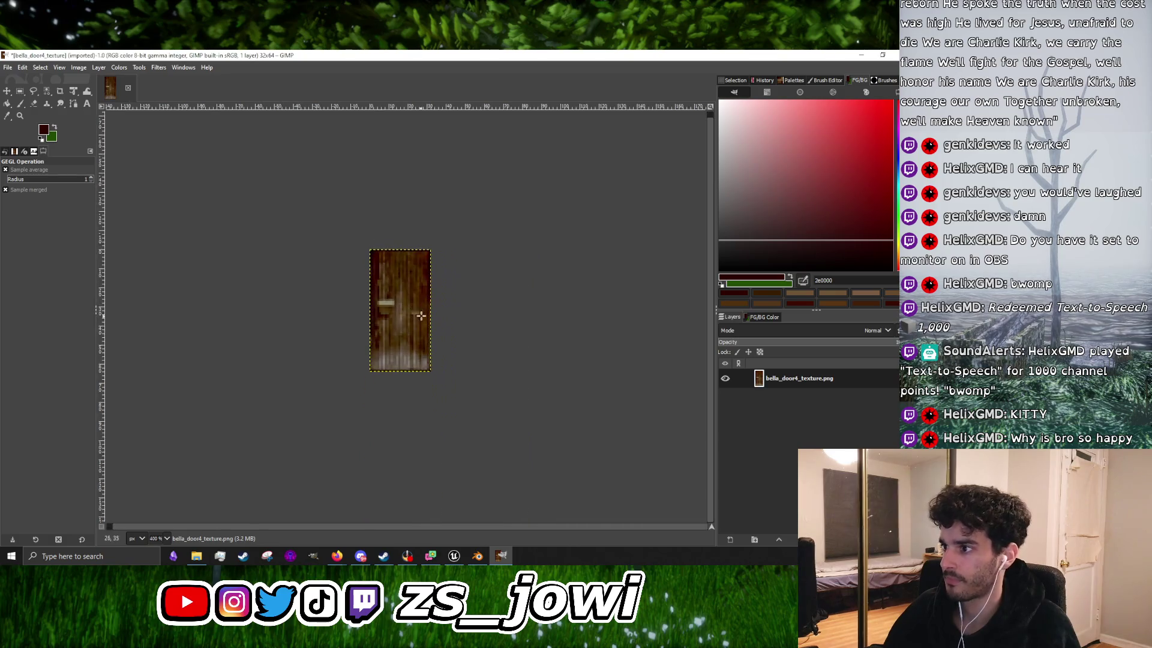
# Step: With the Paintbrush, paint a light grey column of pixels near the door bottom
pyautogui.scroll(5, 413, 322)
pyautogui.scroll(-6, 413, 322)
pyautogui.scroll(4, 414, 322)
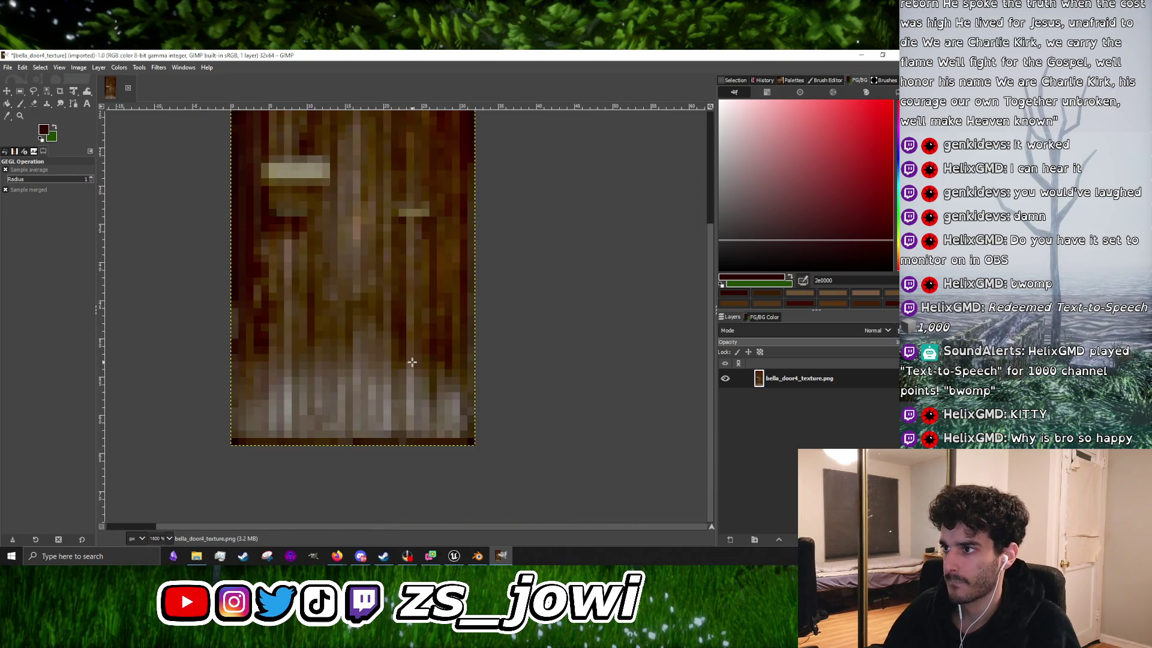
pyautogui.click(21, 103)
pyautogui.scroll(1, 299, 373)
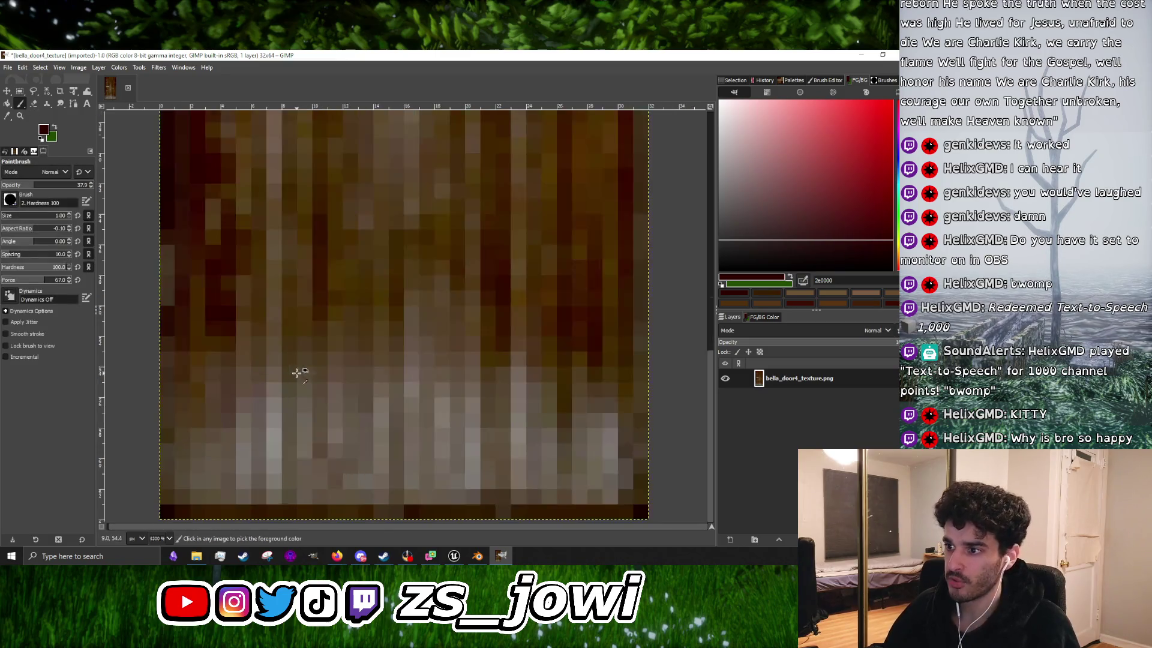
pyautogui.scroll(-1, 360, 347)
pyautogui.scroll(1, 314, 376)
pyautogui.keyDown('ctrl'); pyautogui.click(296, 361); pyautogui.keyUp('ctrl')
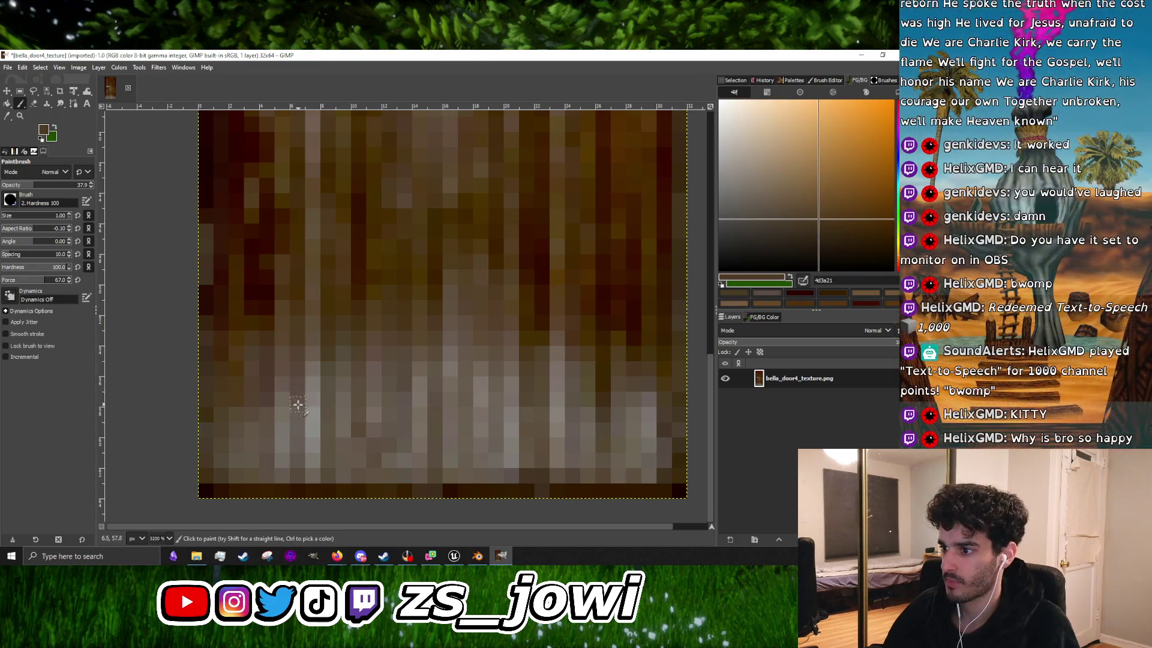
pyautogui.keyDown('ctrl'); pyautogui.click(312, 387); pyautogui.keyUp('ctrl')
pyautogui.moveTo(309, 289); pyautogui.dragTo(307, 359)
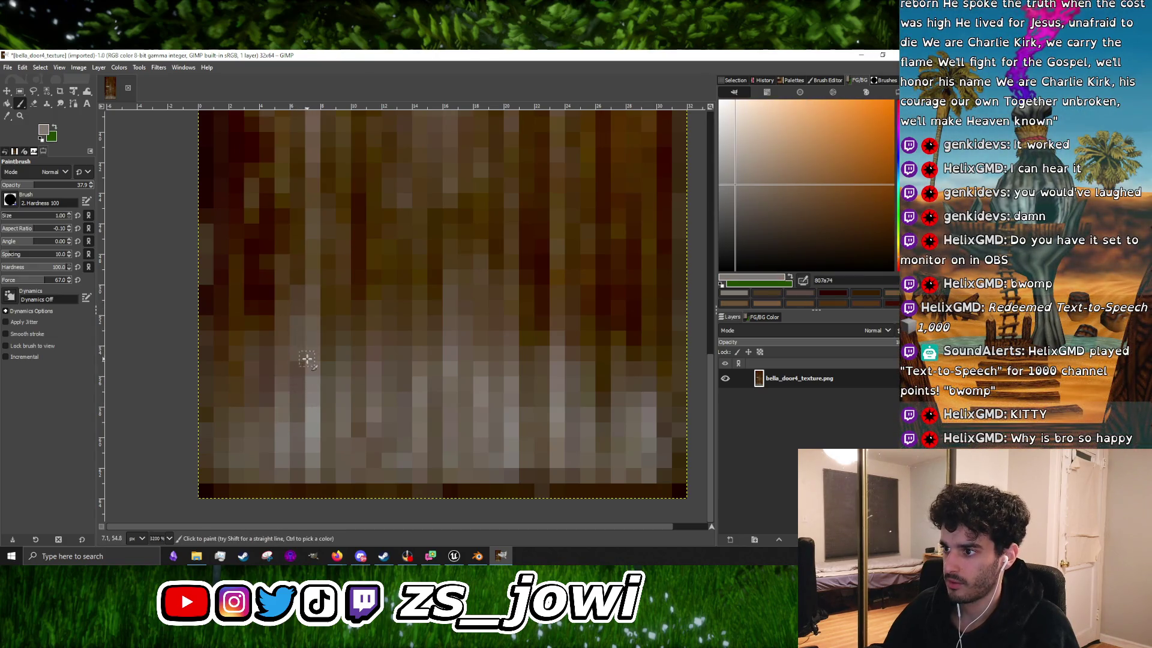
# Step: Sample dark brown, grey-brown, light grey and muted brown tones across the door's planks
pyautogui.keyDown('ctrl'); pyautogui.click(301, 268); pyautogui.keyUp('ctrl')
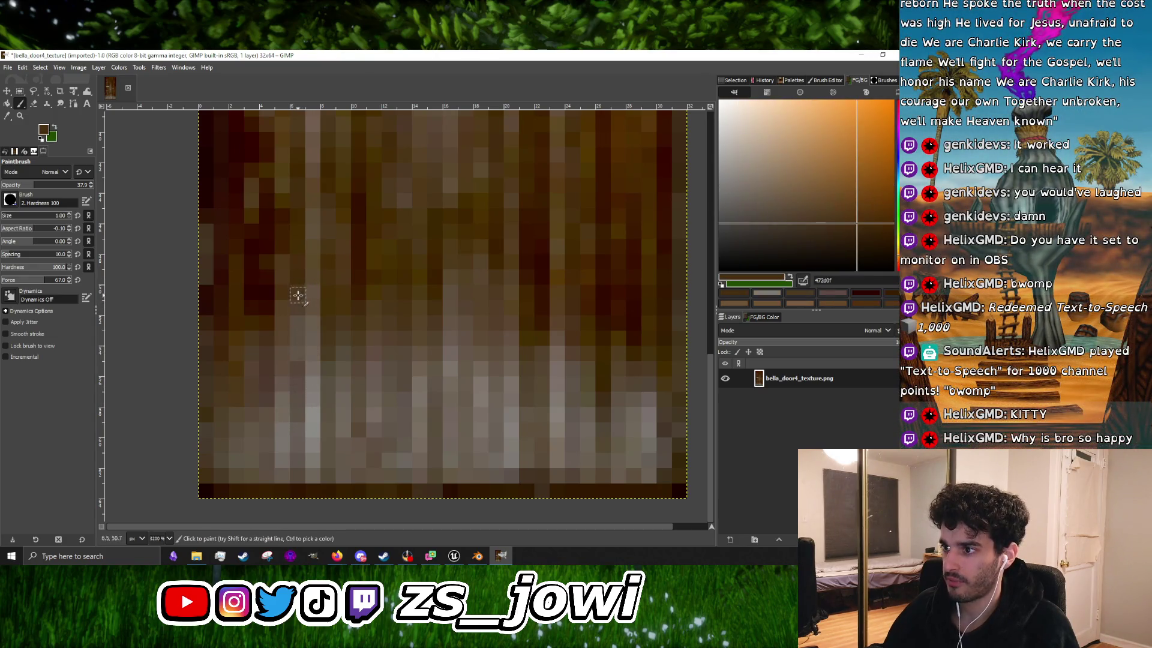
pyautogui.keyDown('ctrl'); pyautogui.click(269, 390); pyautogui.keyUp('ctrl')
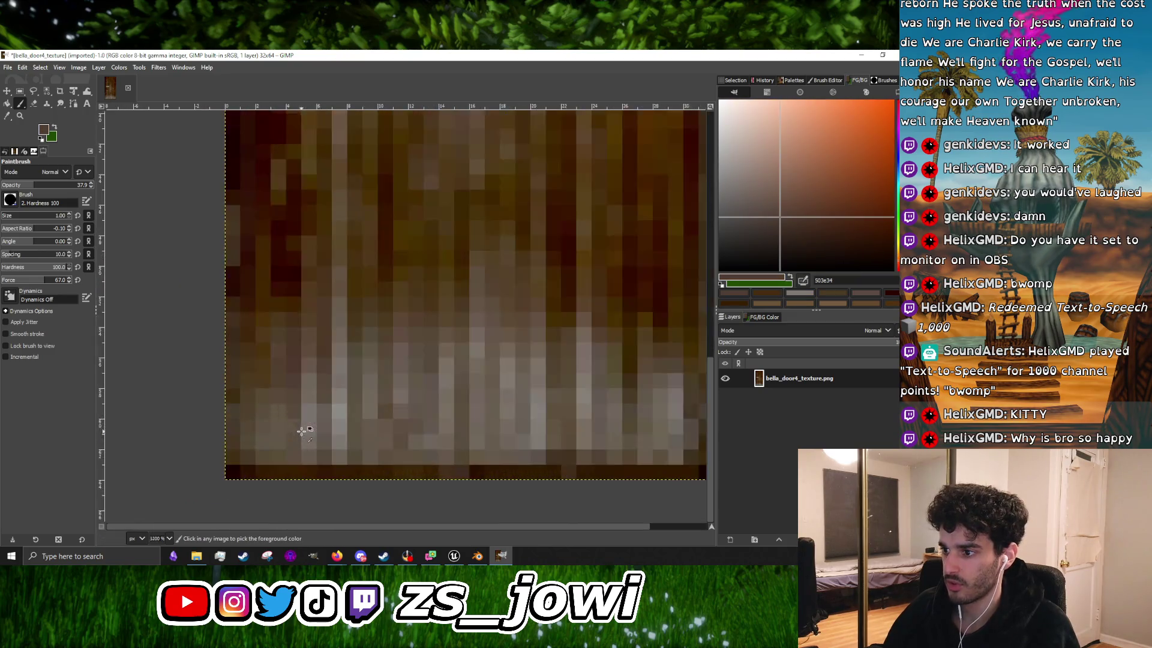
pyautogui.keyDown('ctrl'); pyautogui.click(308, 420); pyautogui.keyUp('ctrl')
pyautogui.scroll(-1, 329, 389)
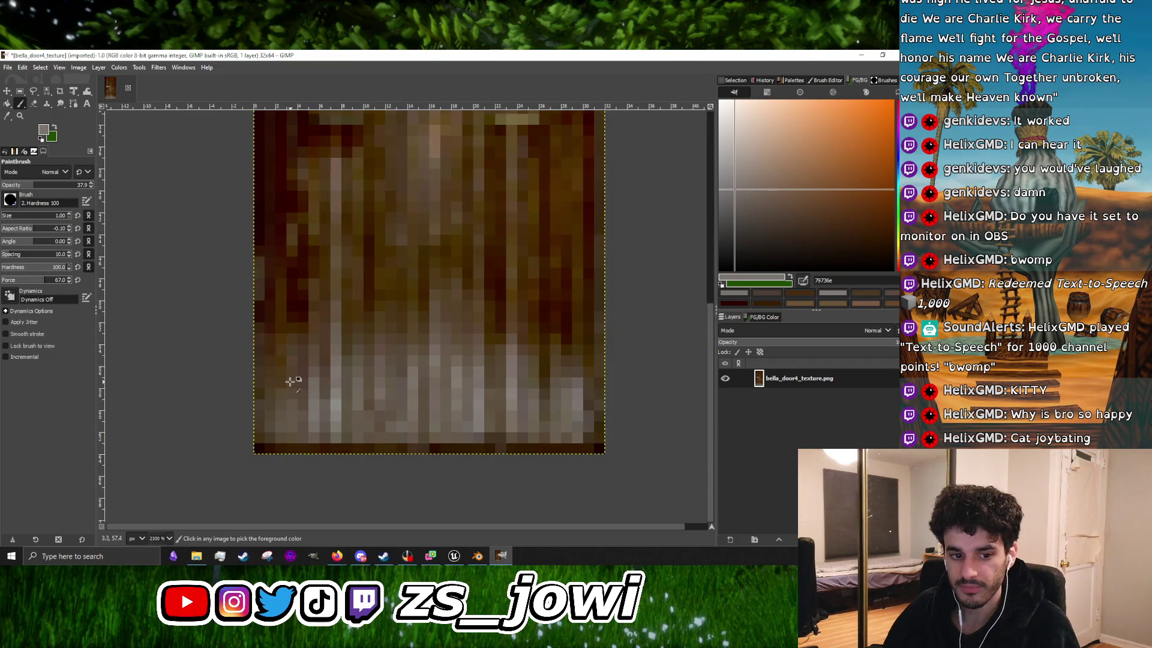
pyautogui.scroll(2, 289, 381)
pyautogui.keyDown('ctrl'); pyautogui.click(360, 411); pyautogui.keyUp('ctrl')
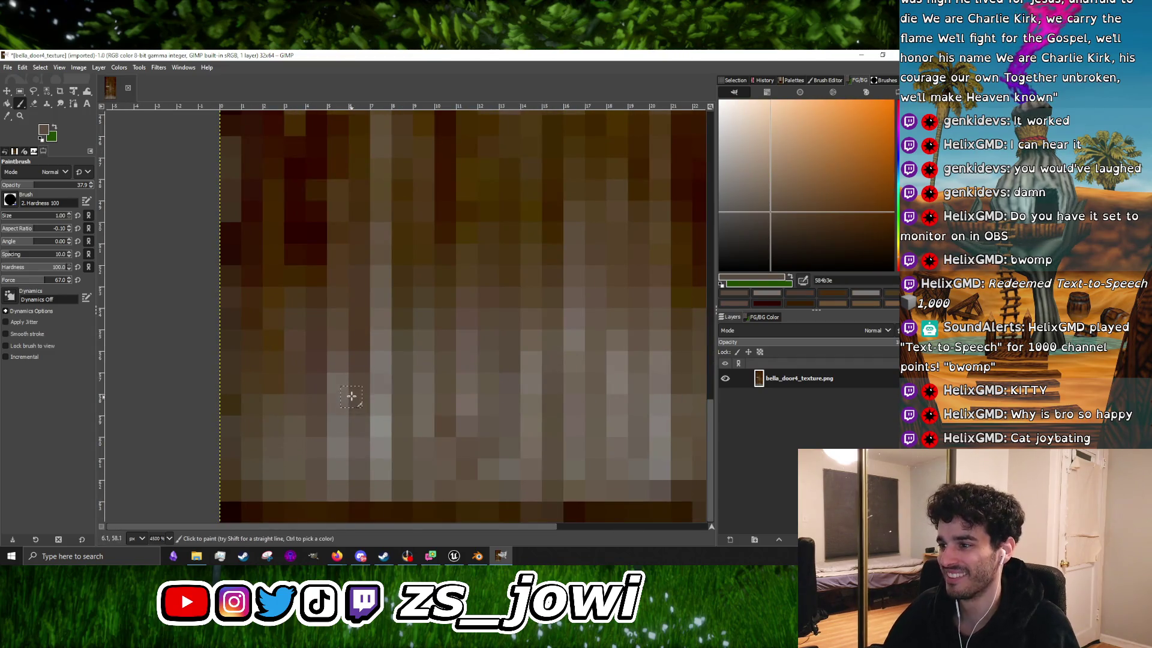
pyautogui.scroll(-3, 354, 420)
pyautogui.scroll(2, 374, 368)
pyautogui.keyDown('ctrl'); pyautogui.click(394, 270); pyautogui.keyUp('ctrl')
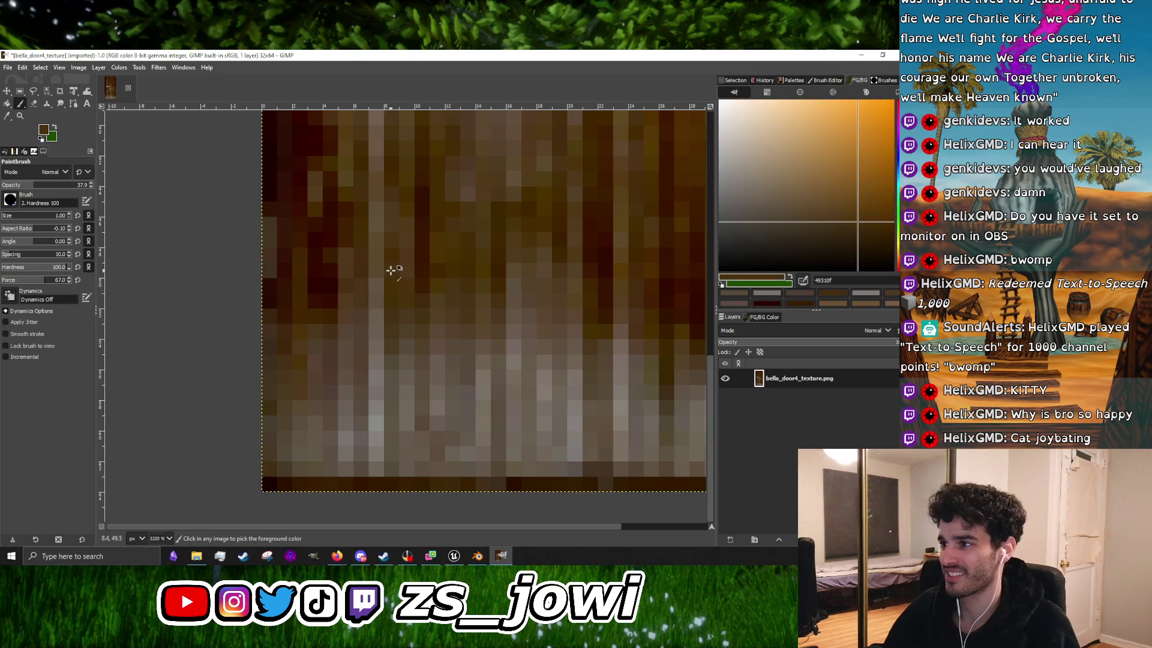
pyautogui.scroll(-2, 394, 270)
pyautogui.scroll(2, 397, 260)
pyautogui.keyDown('ctrl'); pyautogui.click(384, 217); pyautogui.keyUp('ctrl')
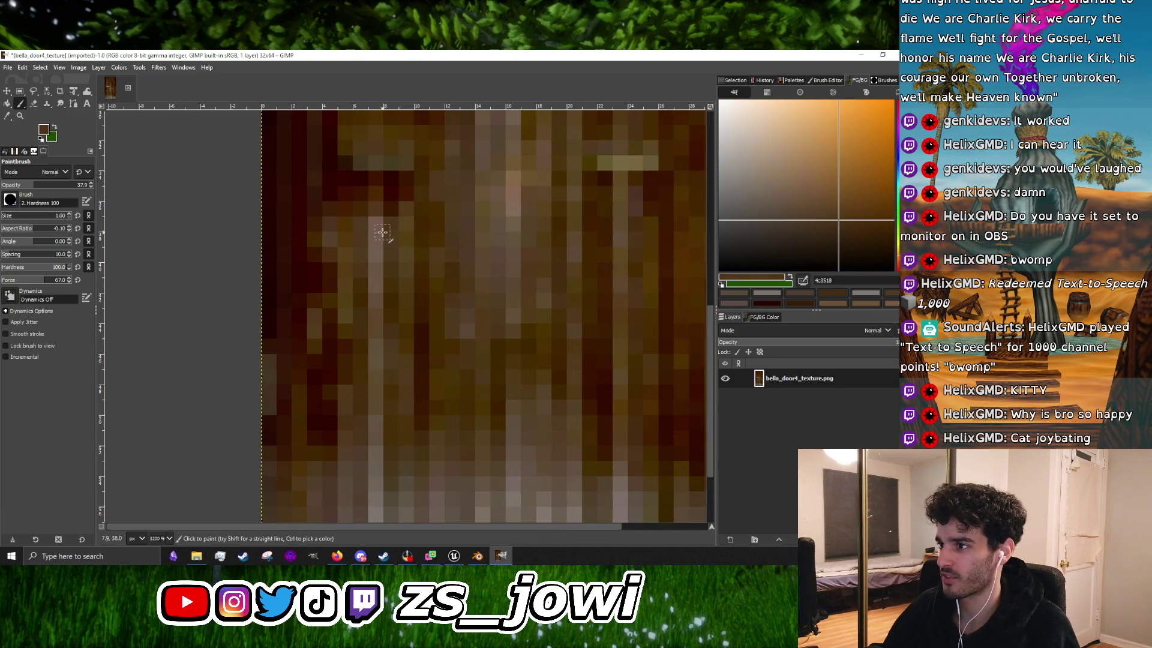
pyautogui.scroll(-3, 375, 404)
pyautogui.scroll(3, 385, 381)
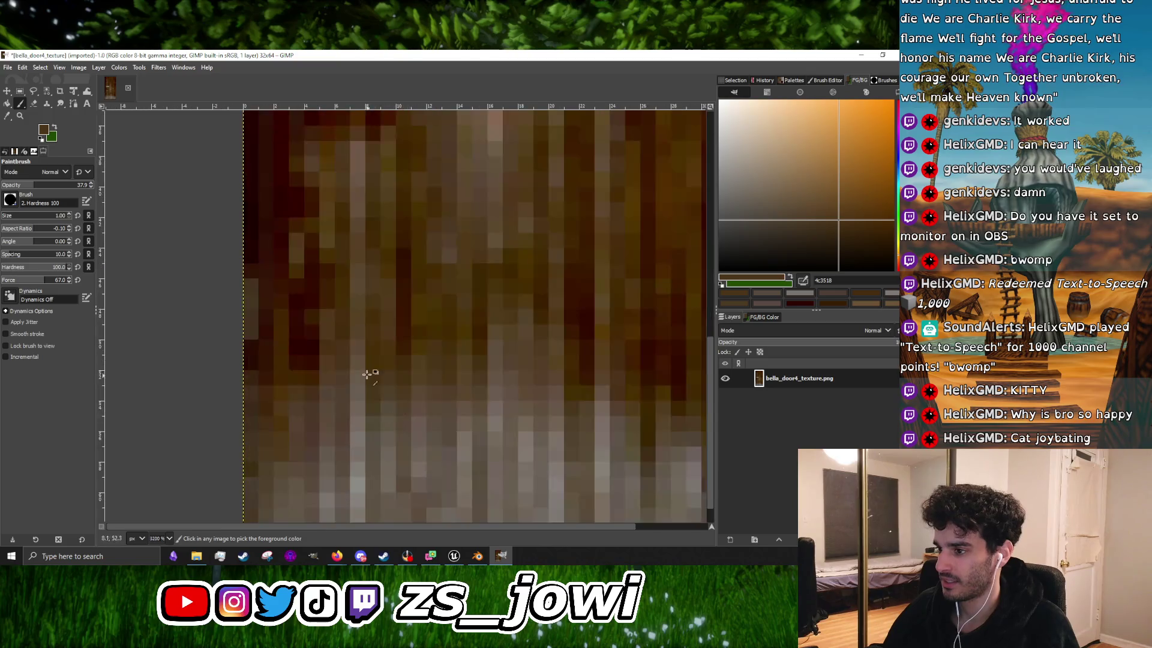
# Step: Touch up the wood grain and bottom edge with sampled dark brown and grey-brown tones
pyautogui.scroll(-4, 509, 340)
pyautogui.scroll(3, 433, 362)
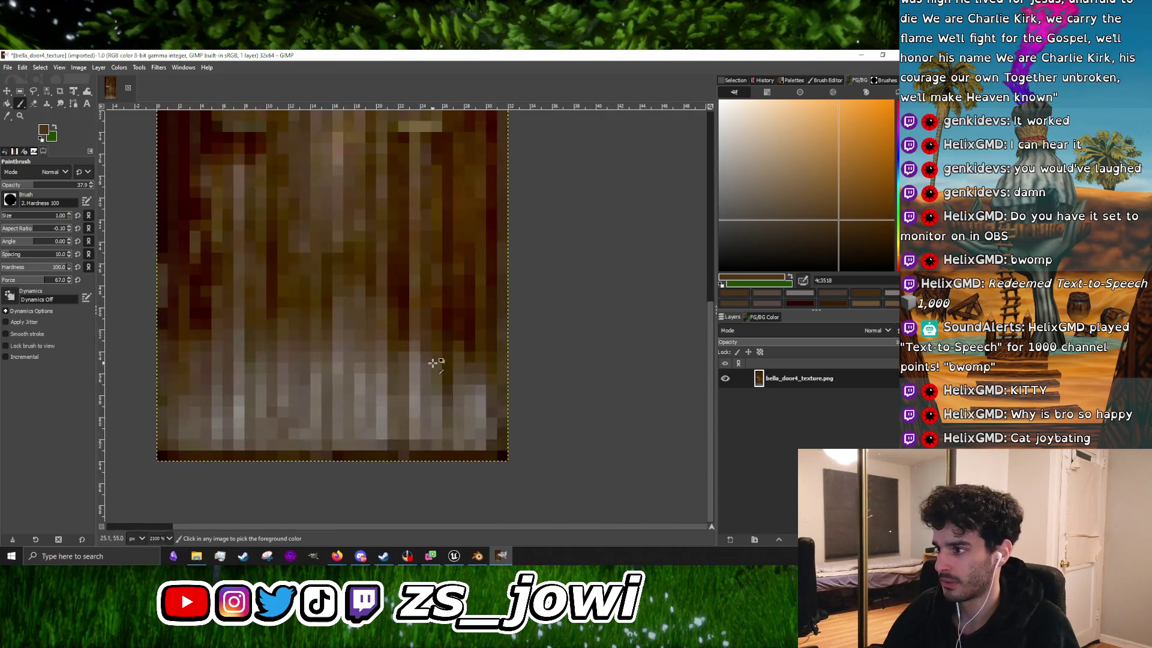
pyautogui.scroll(3, 418, 404)
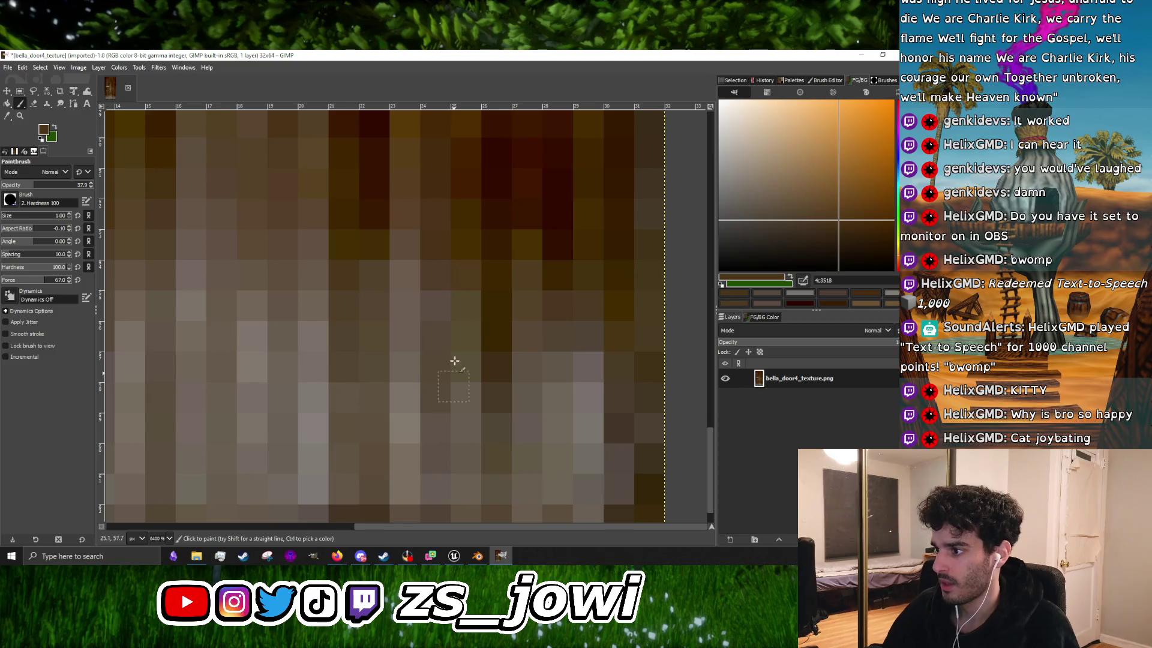
pyautogui.scroll(-4, 454, 370)
pyautogui.scroll(3, 495, 282)
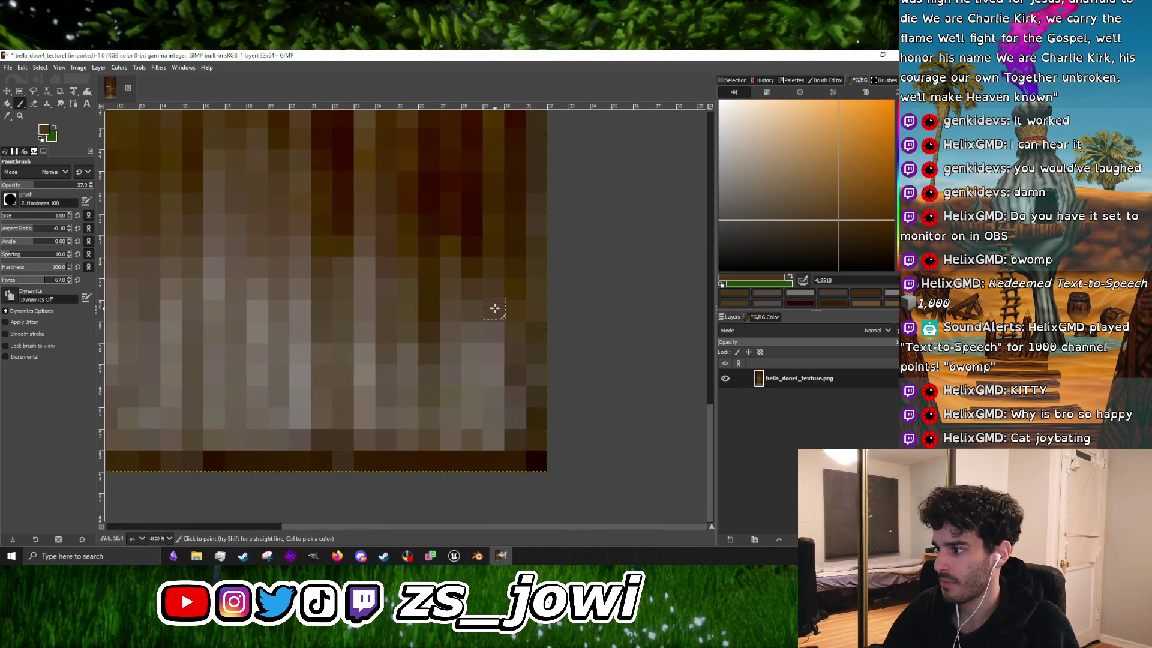
pyautogui.scroll(-3, 509, 326)
pyautogui.scroll(3, 404, 326)
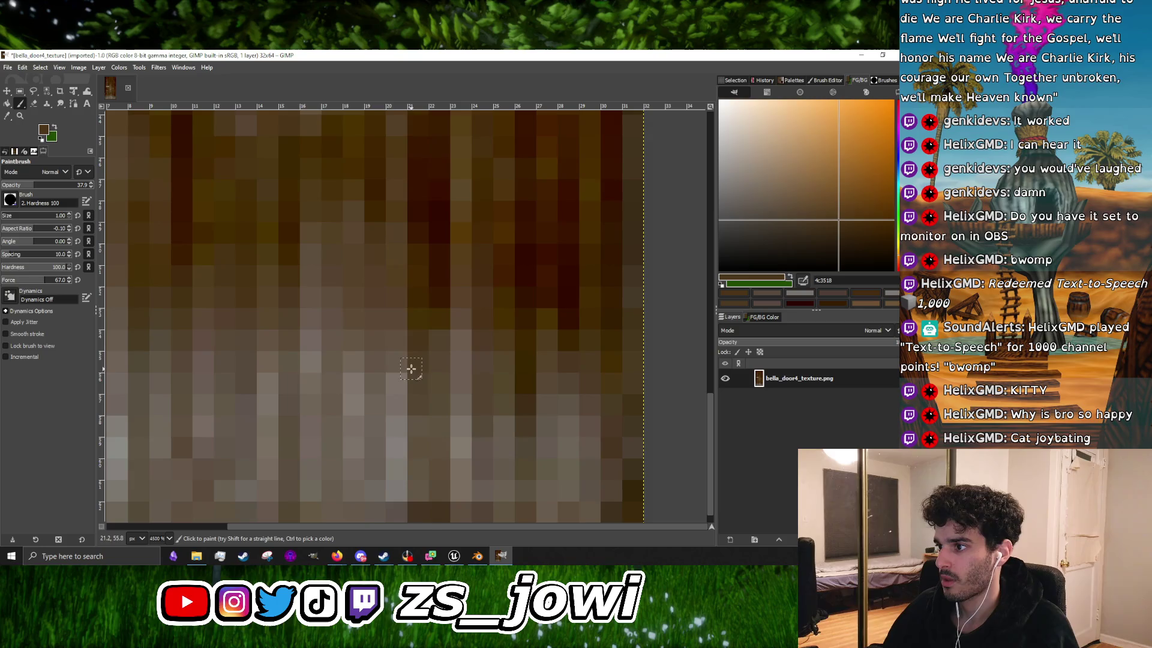
pyautogui.scroll(-2, 470, 299)
pyautogui.scroll(2, 357, 265)
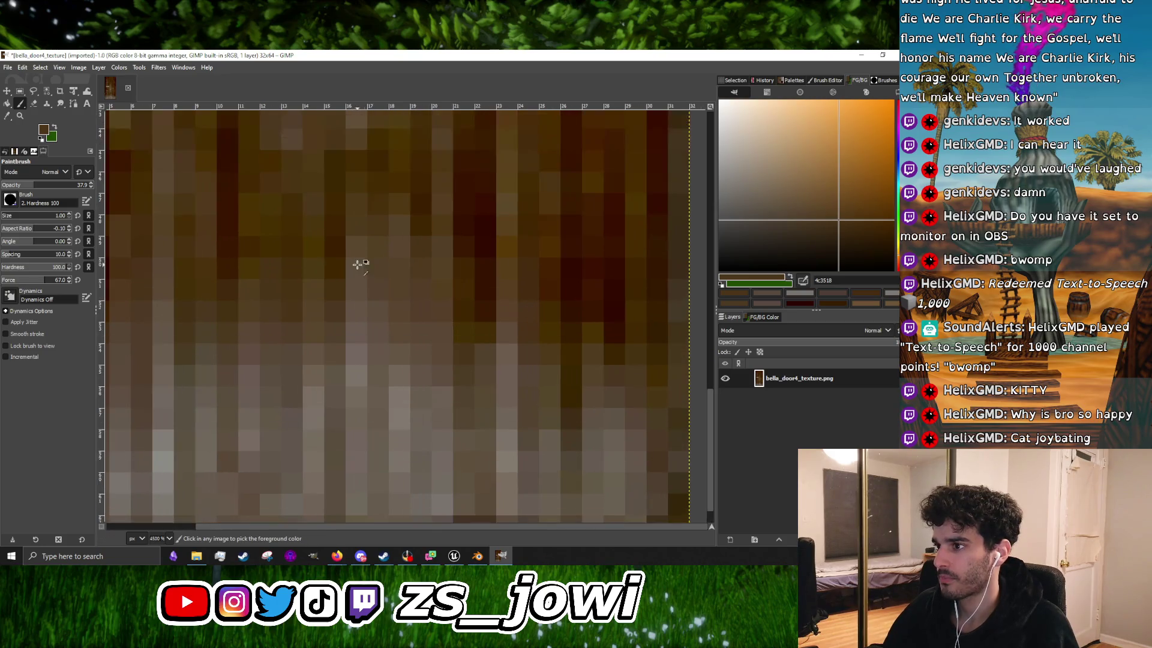
pyautogui.keyDown('ctrl'); pyautogui.click(347, 241); pyautogui.keyUp('ctrl')
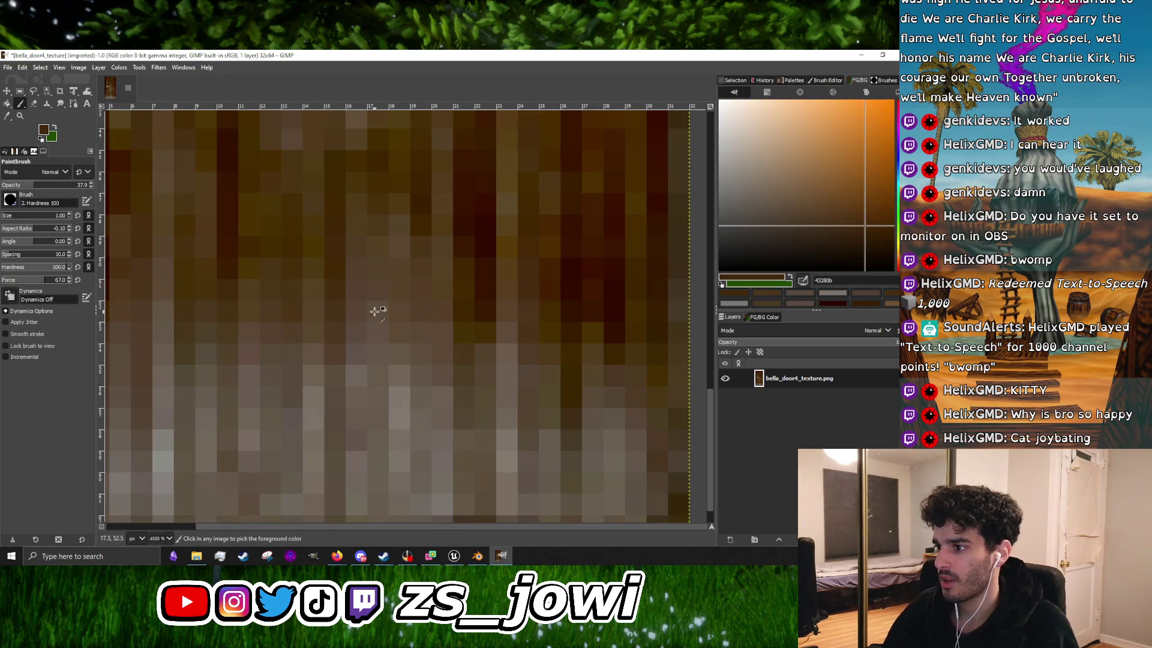
pyautogui.scroll(-1, 364, 359)
pyautogui.scroll(-4, 363, 359)
pyautogui.scroll(3, 411, 456)
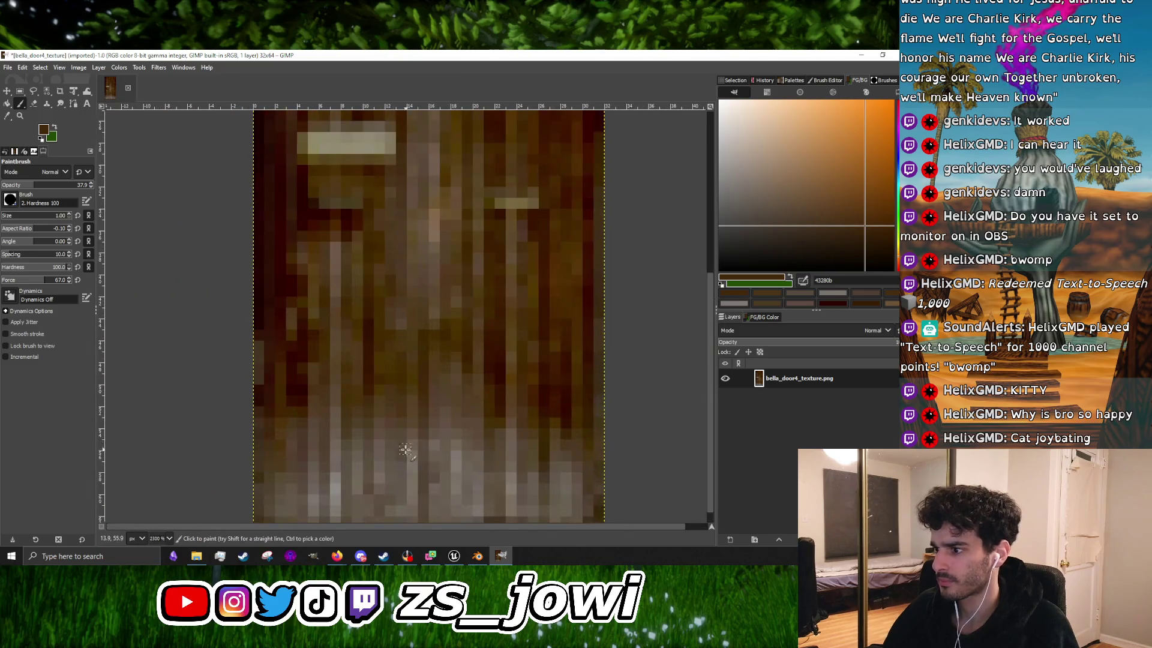
pyautogui.scroll(1, 411, 456)
pyautogui.scroll(-1, 411, 405)
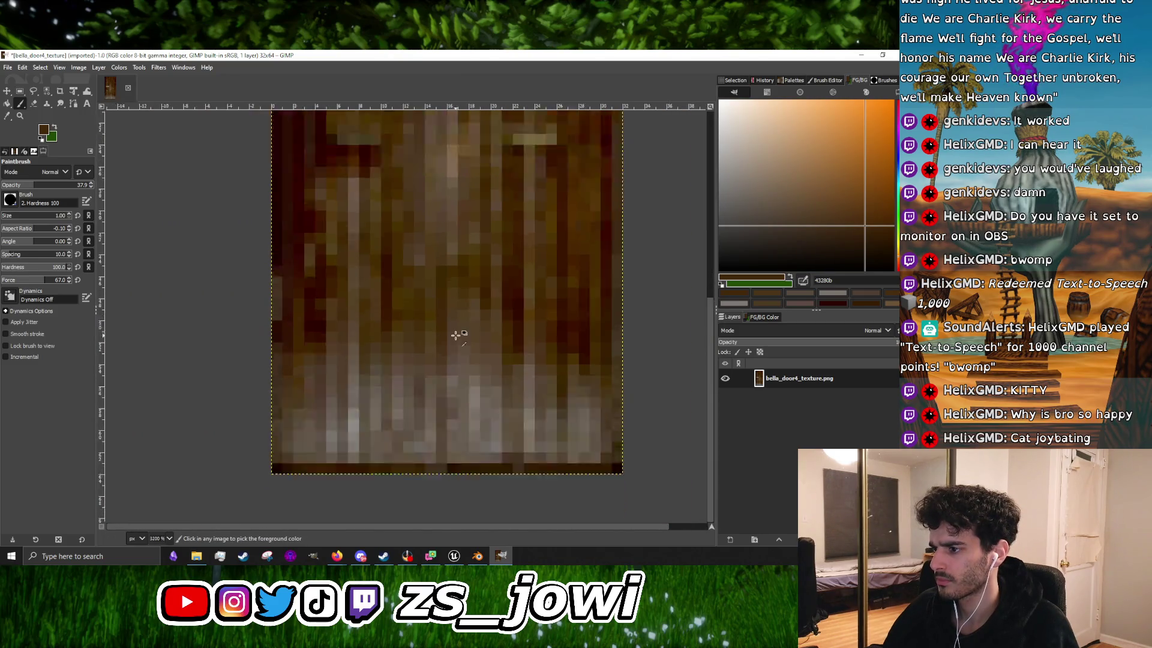
pyautogui.scroll(1, 442, 389)
pyautogui.keyDown('ctrl'); pyautogui.click(440, 364); pyautogui.keyUp('ctrl')
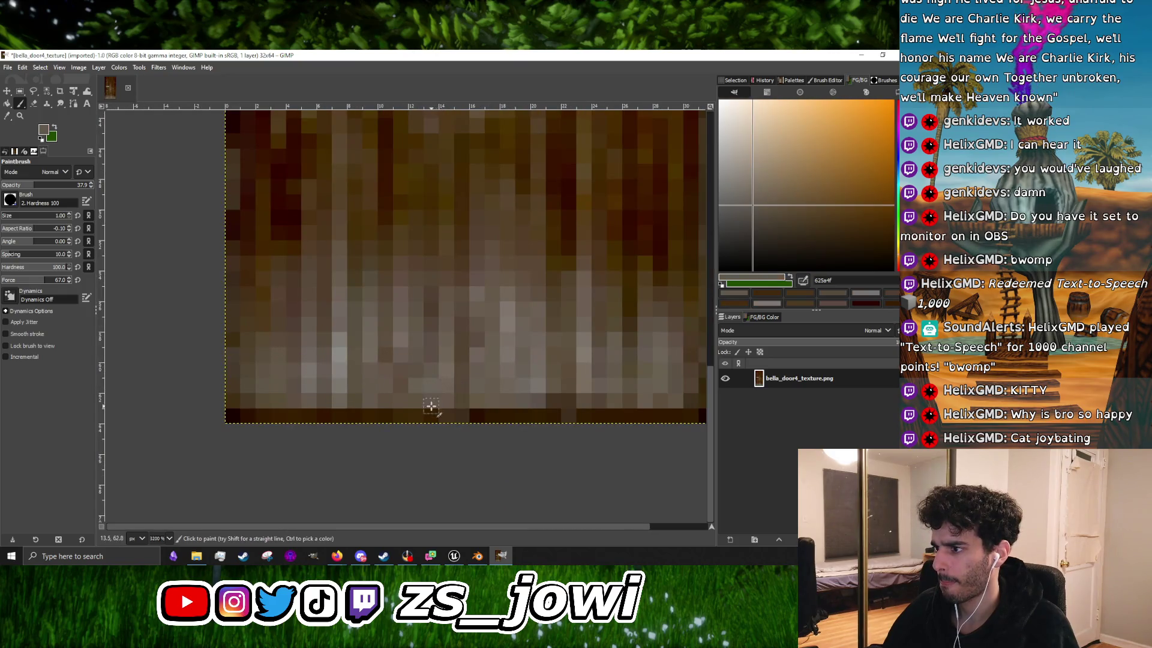
pyautogui.keyDown('ctrl'); pyautogui.click(383, 354); pyautogui.keyUp('ctrl')
pyautogui.scroll(-4, 386, 355)
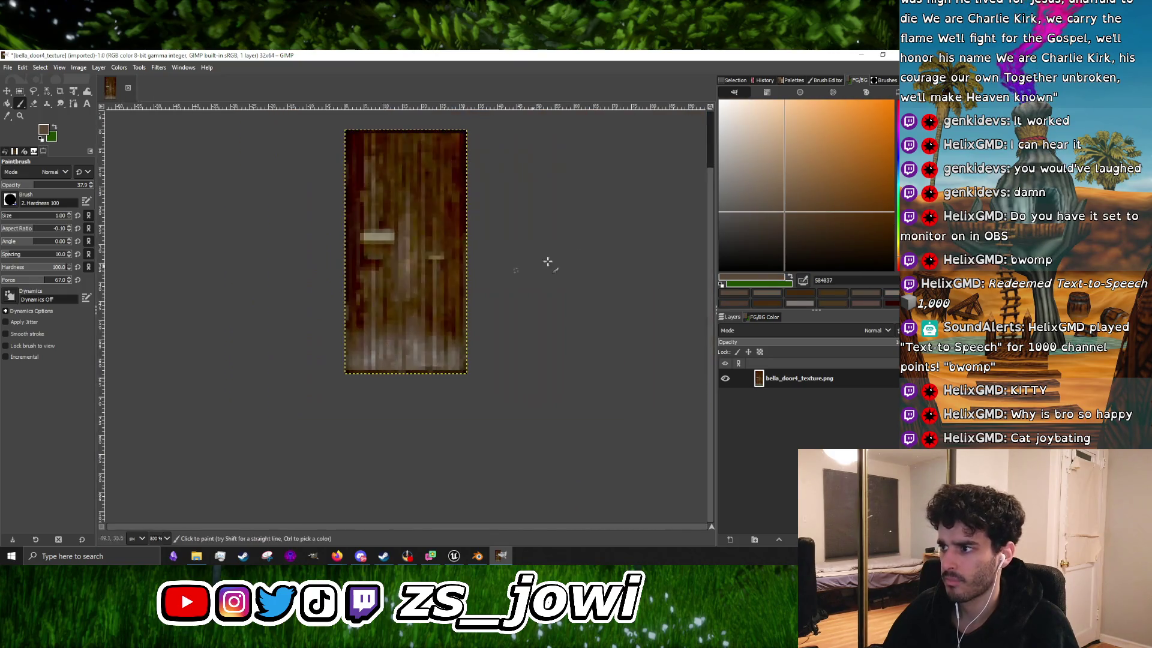
pyautogui.scroll(3, 381, 244)
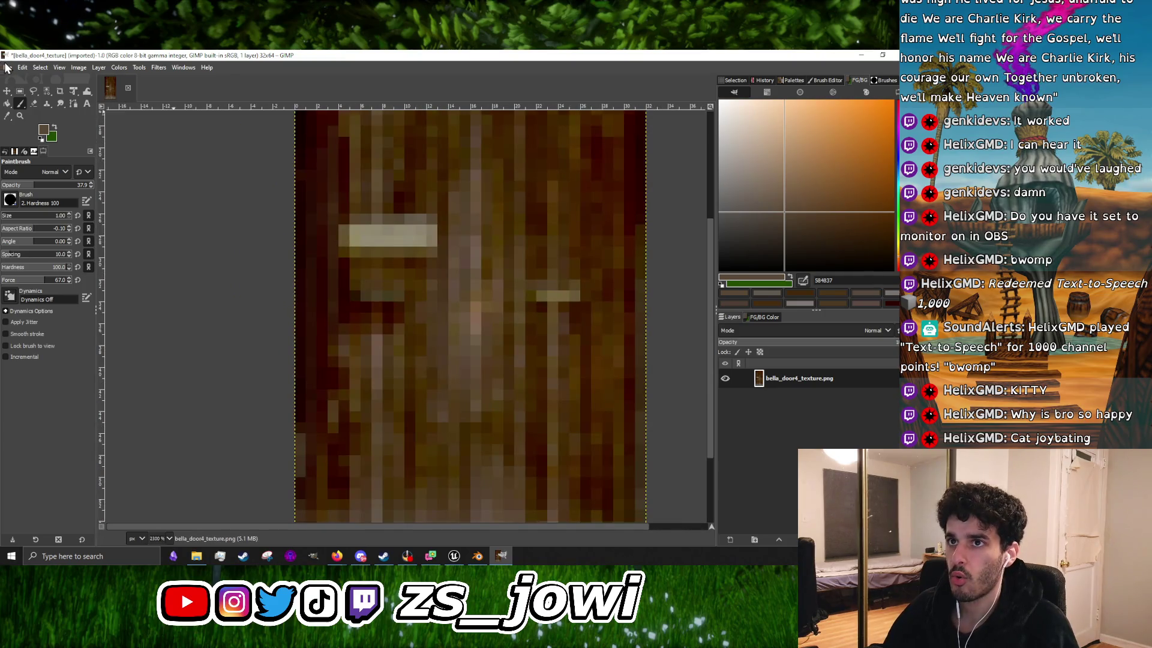
pyautogui.click(8, 67)
# Step: Export the door image as corner_door_texture.png into Desktop/textures with default PNG settings
pyautogui.click(44, 228)
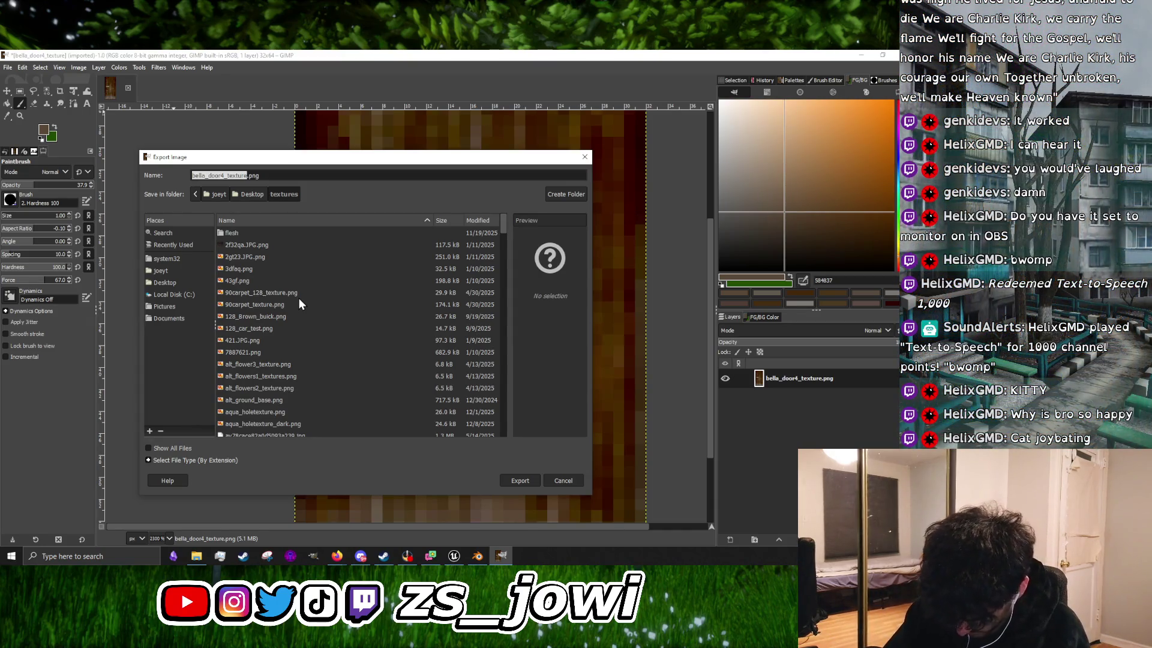
pyautogui.write('corner_')
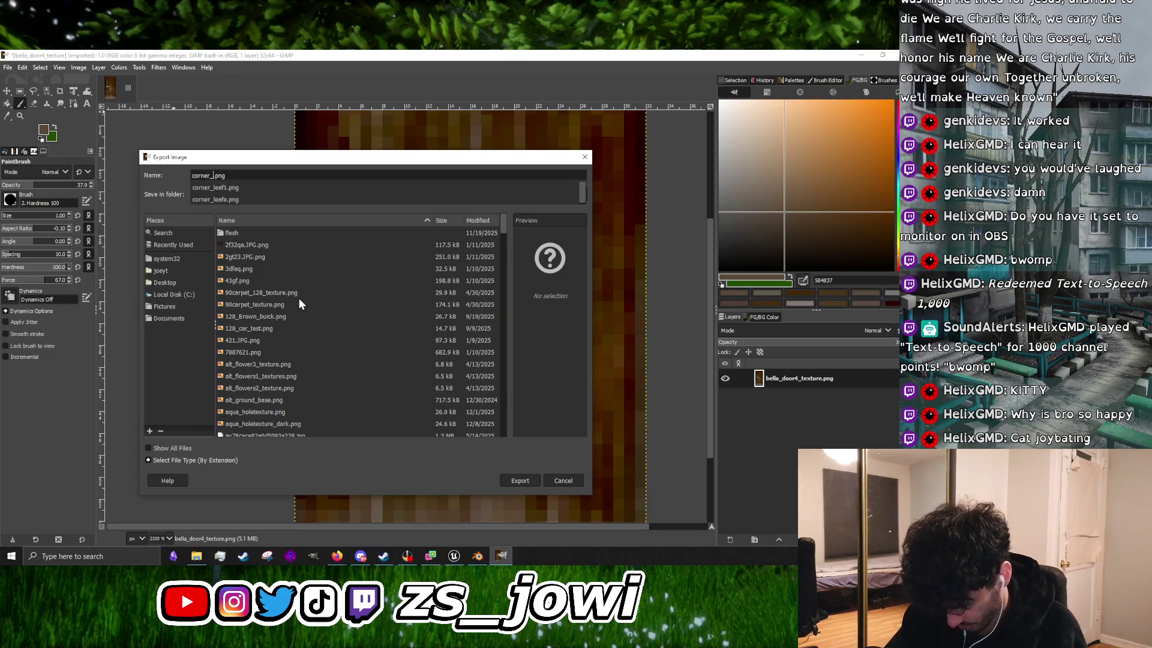
pyautogui.write('door')
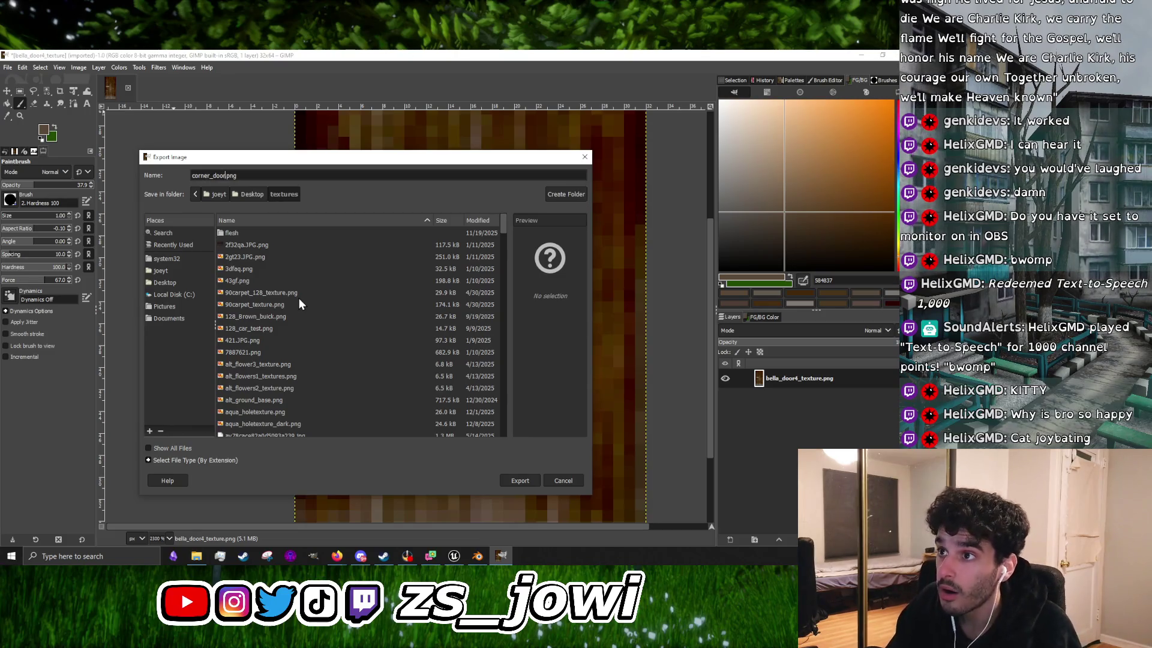
pyautogui.write(')textur')
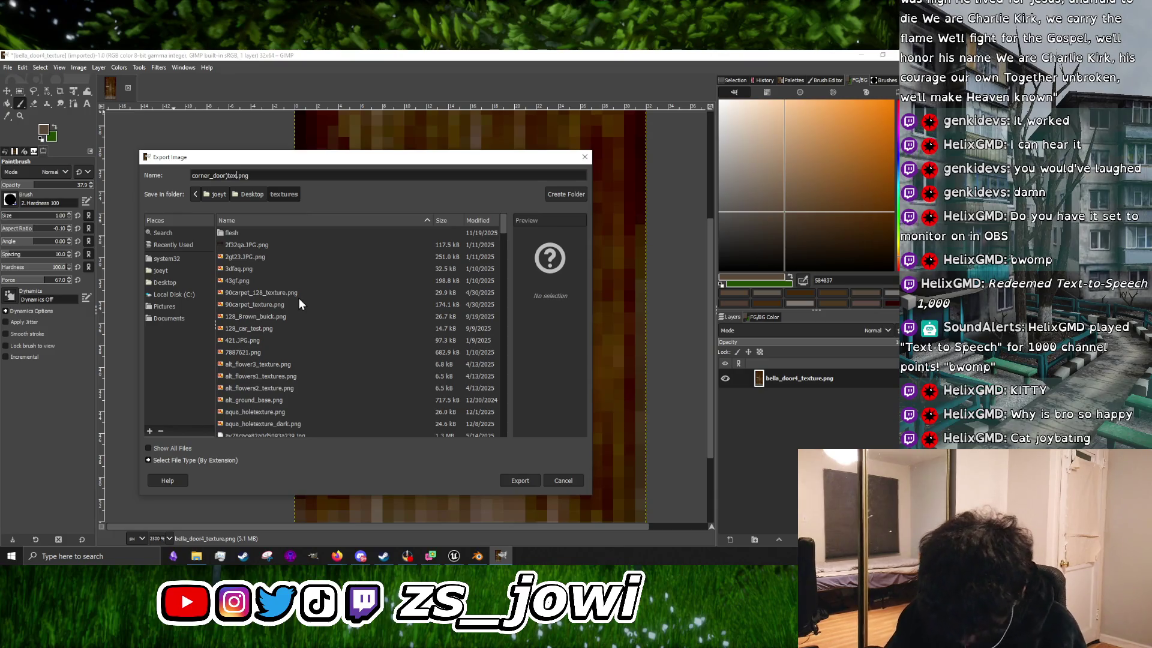
pyautogui.write('e')
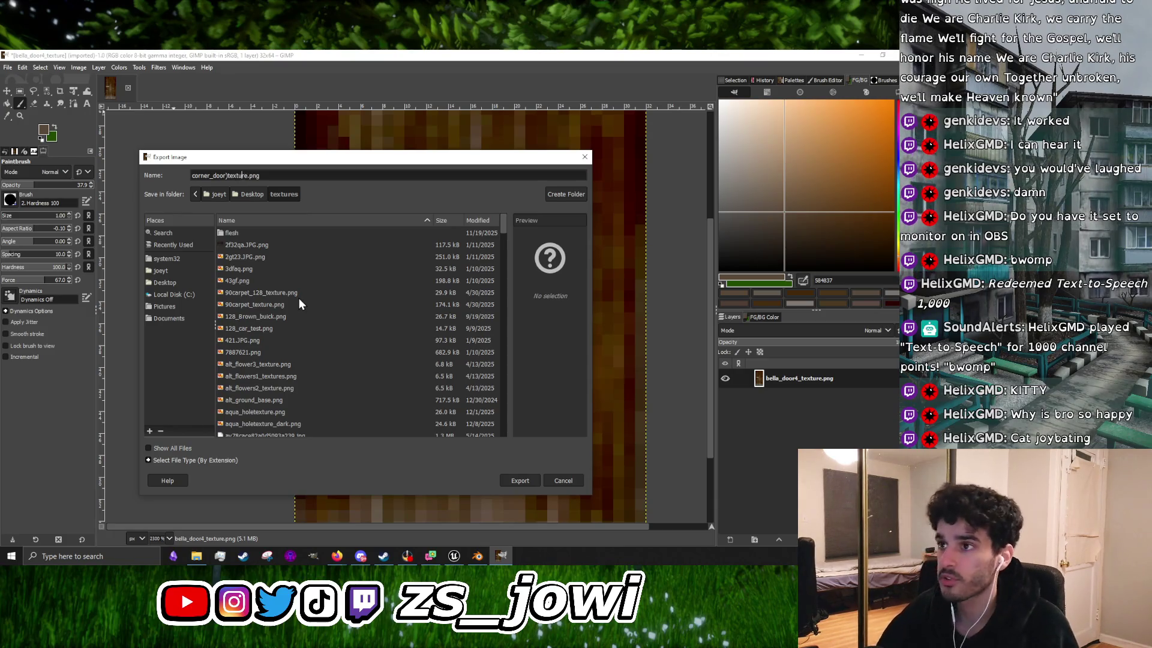
pyautogui.press('BackSpace')
pyautogui.write('_')
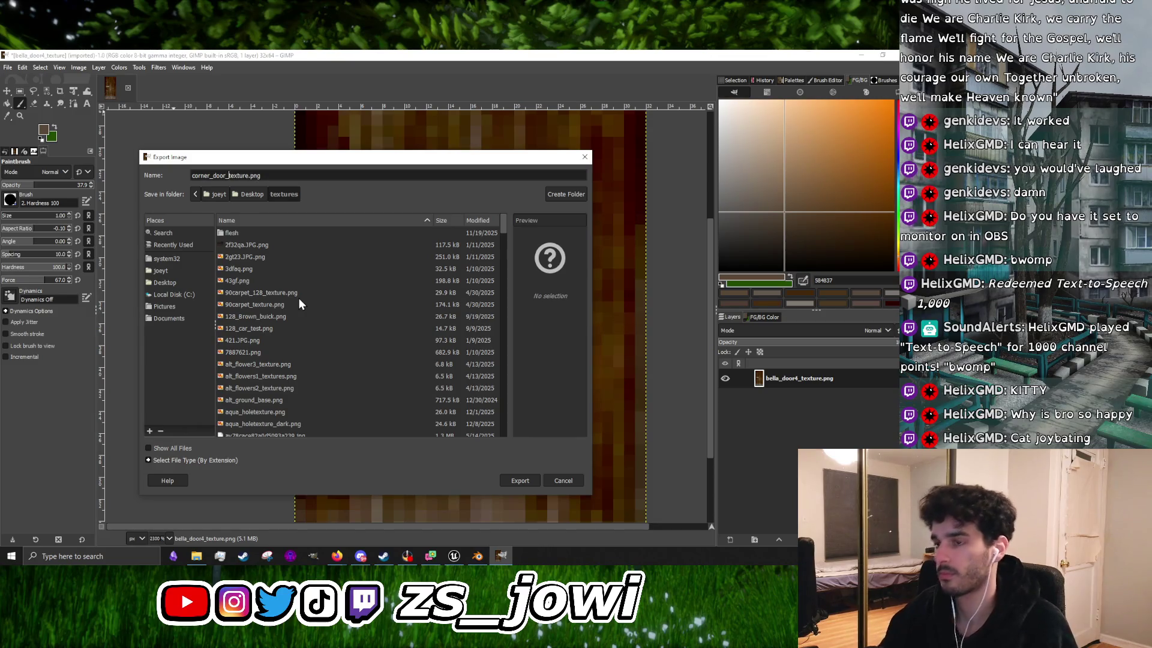
pyautogui.click(536, 484)
pyautogui.click(462, 422)
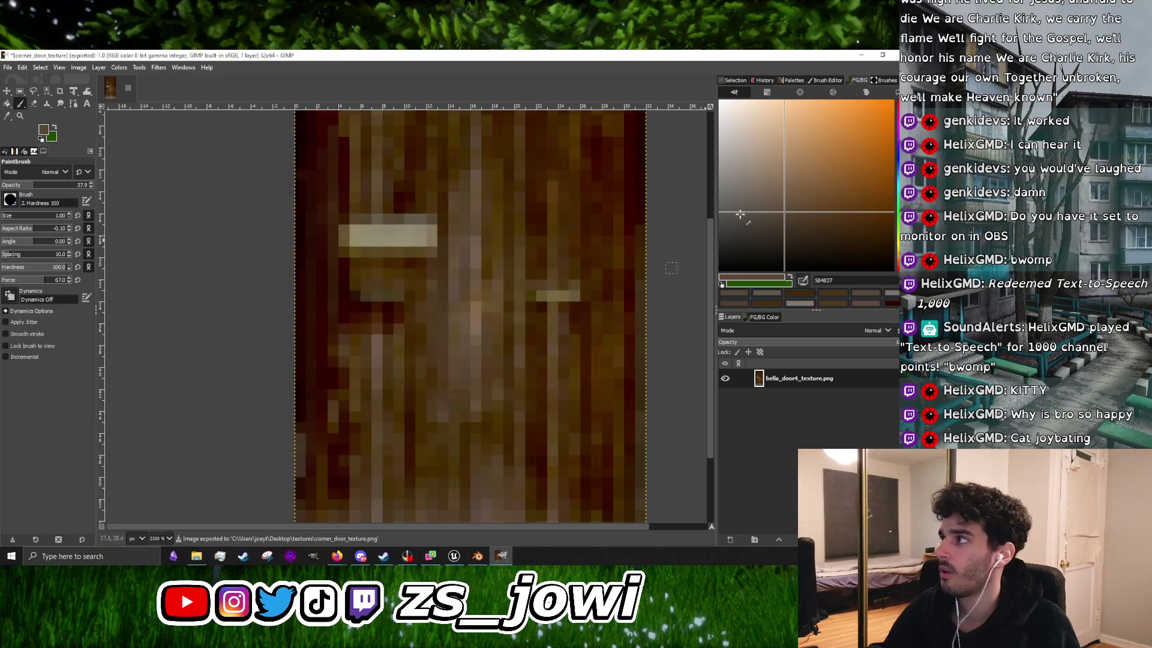
# Step: Back in Blender, load Desktop/textures/corner_door_texture.png into the door material's Image Texture node
pyautogui.click(862, 58)
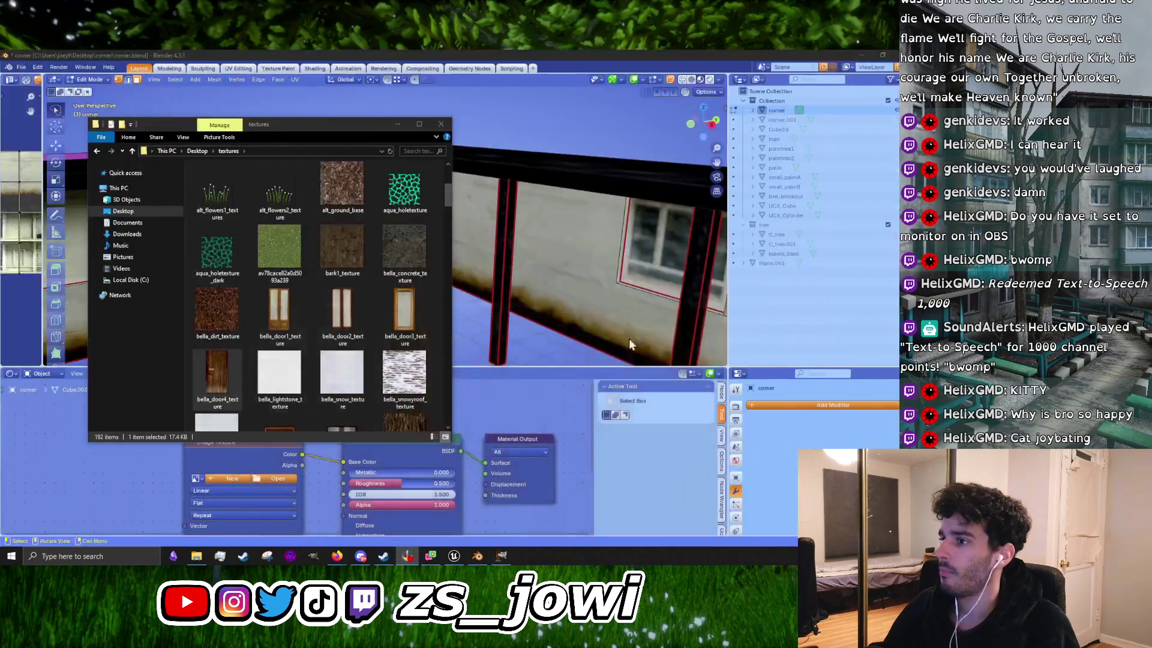
pyautogui.click(398, 126)
pyautogui.scroll(3, 335, 354)
pyautogui.moveTo(432, 273)
pyautogui.mouseDown()
pyautogui.moveTo(446, 308)
pyautogui.moveTo(413, 295)
pyautogui.mouseUp()
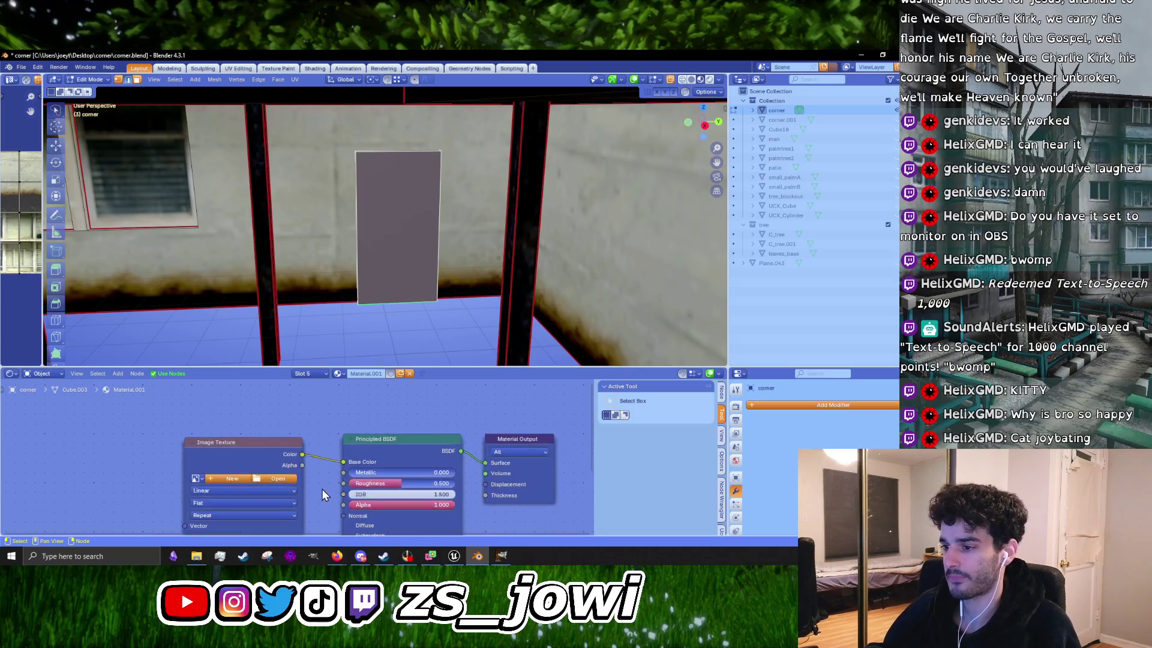
pyautogui.moveTo(322, 488); pyautogui.dragTo(371, 430)
pyautogui.click(328, 424)
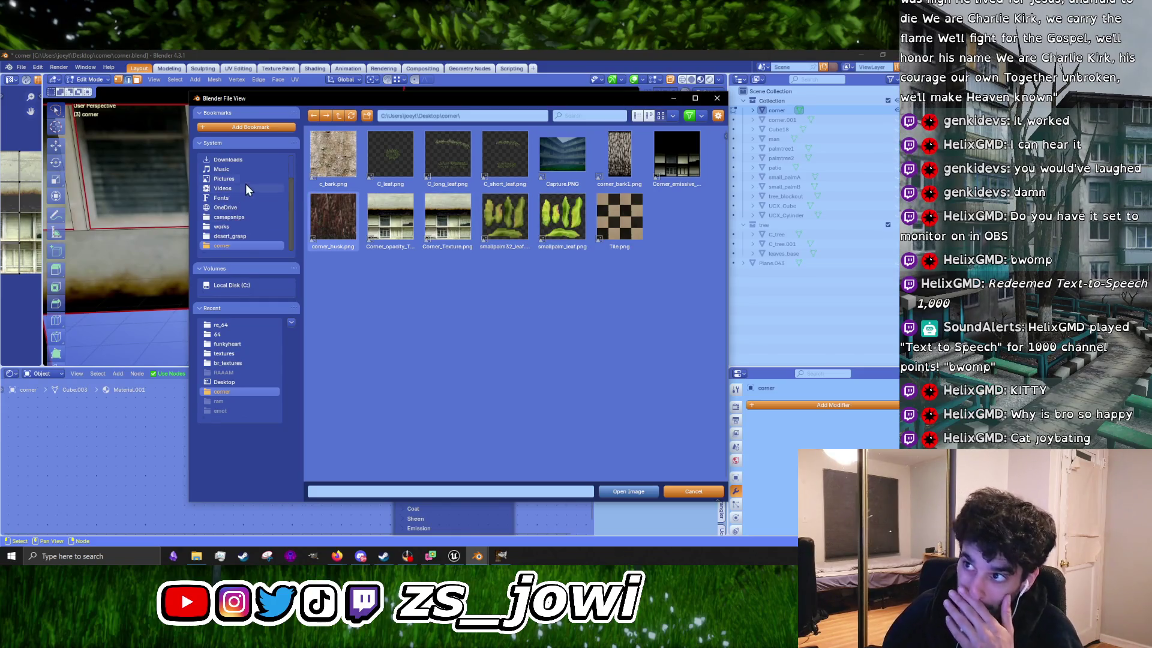
pyautogui.click(339, 117)
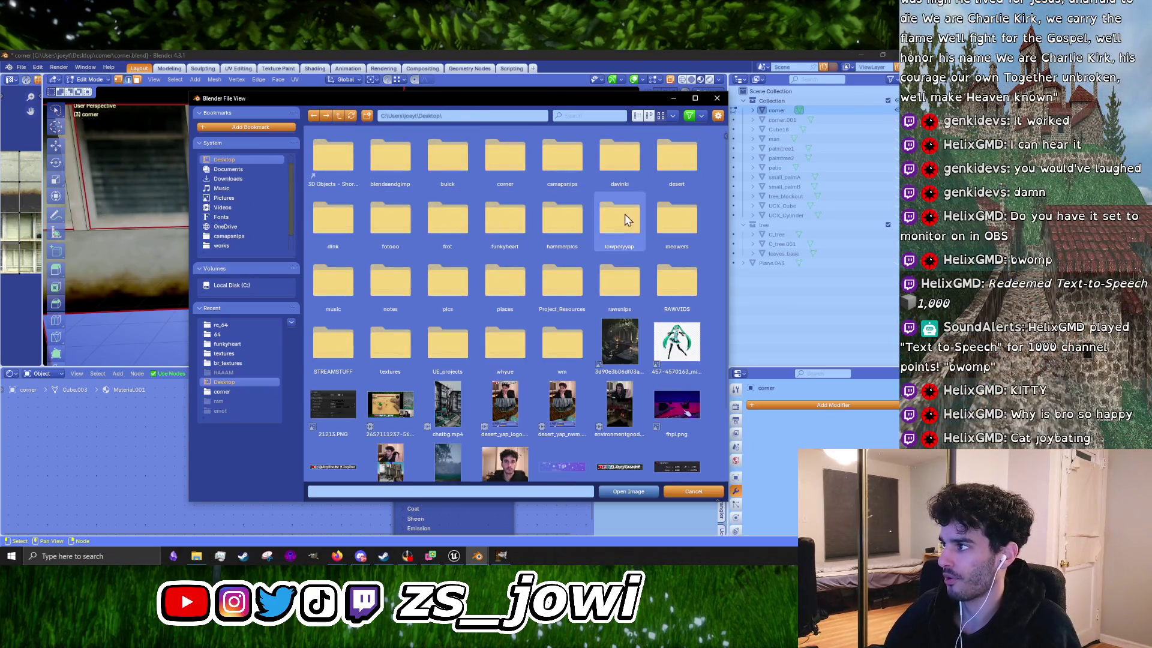
pyautogui.doubleClick(409, 349)
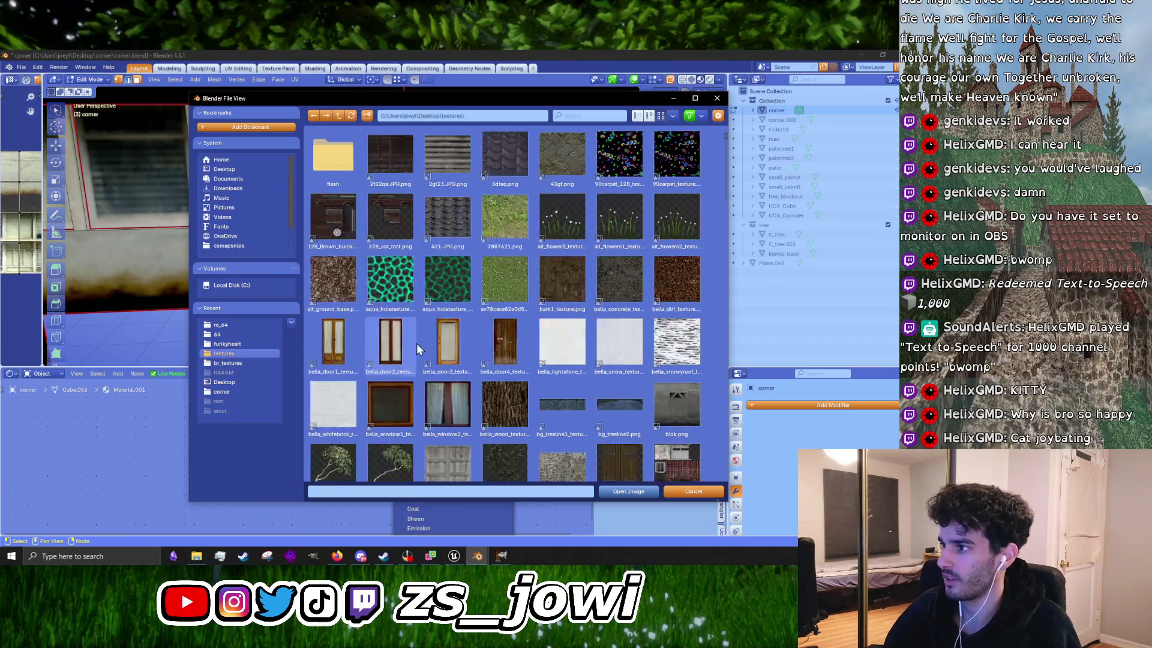
pyautogui.scroll(-10, 484, 387)
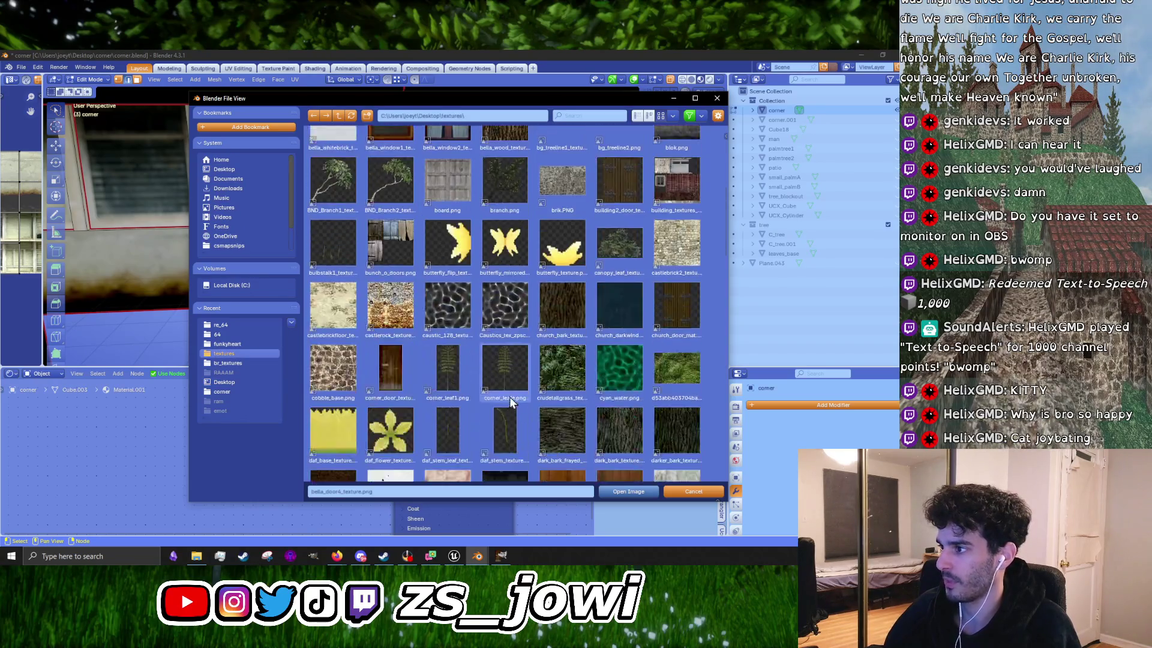
pyautogui.click(398, 279)
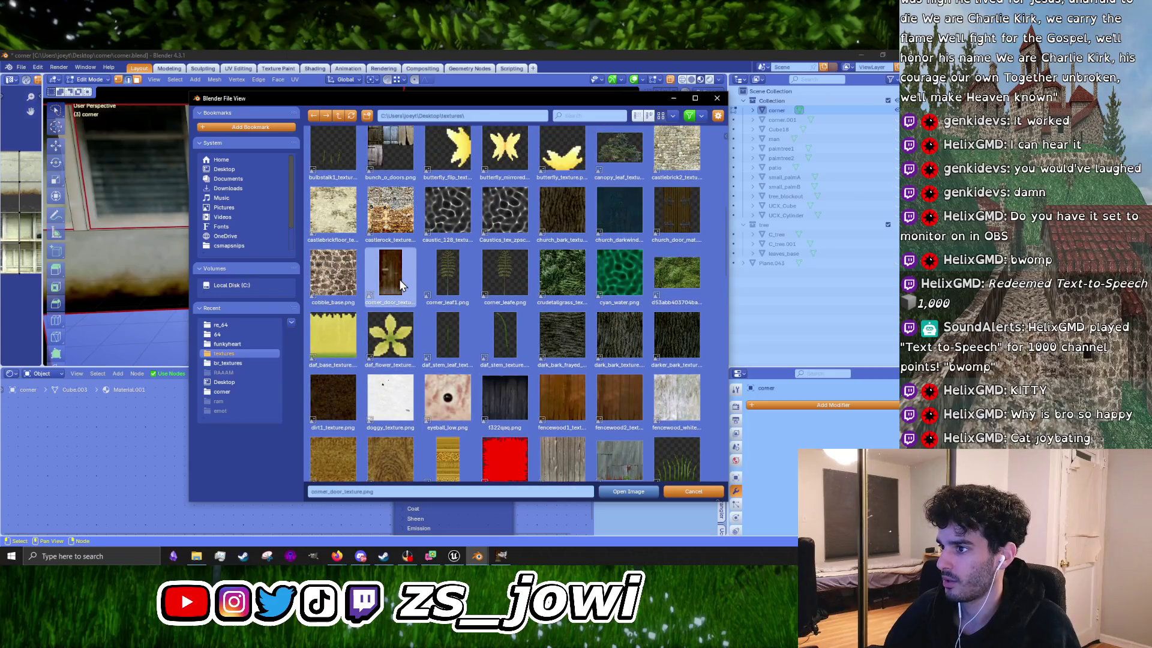
pyautogui.click(643, 493)
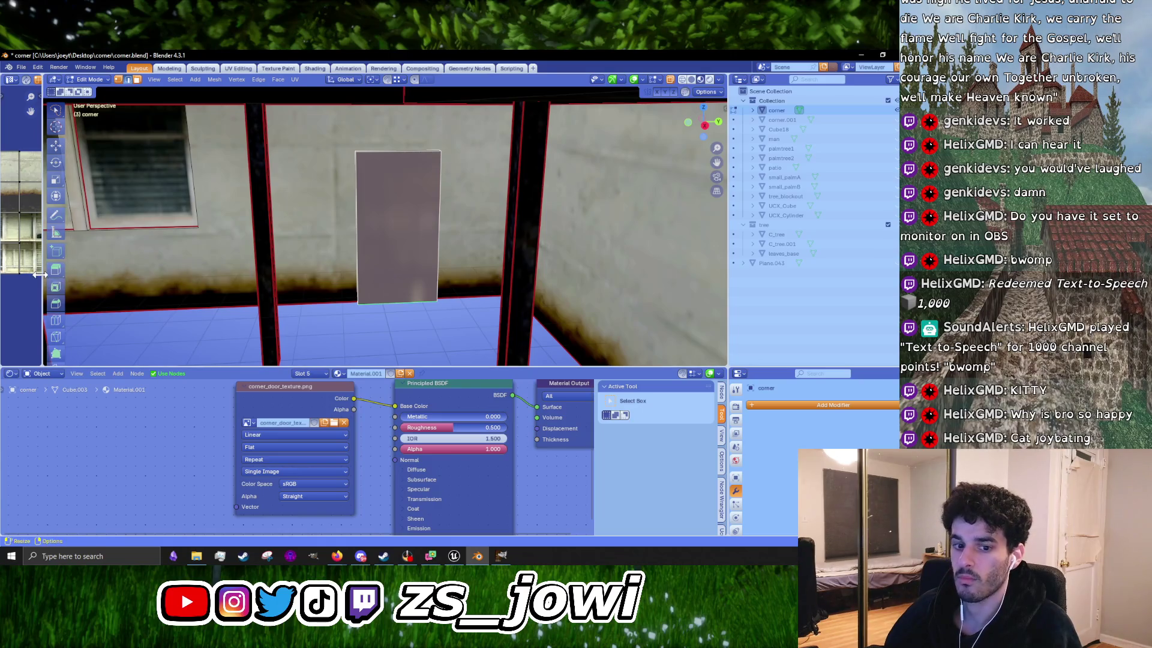
# Step: Widen the UV editor, select all the door's UVs and re-unwrap them with Cube Projection
pyautogui.moveTo(43, 279); pyautogui.dragTo(225, 280)
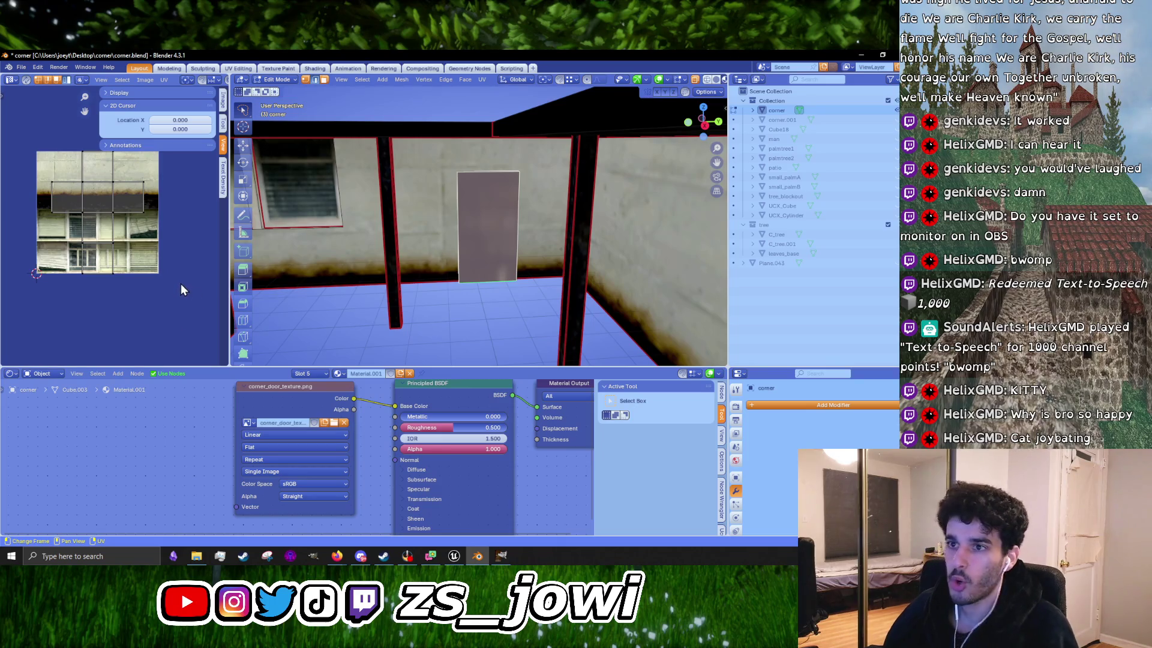
pyautogui.press('a')
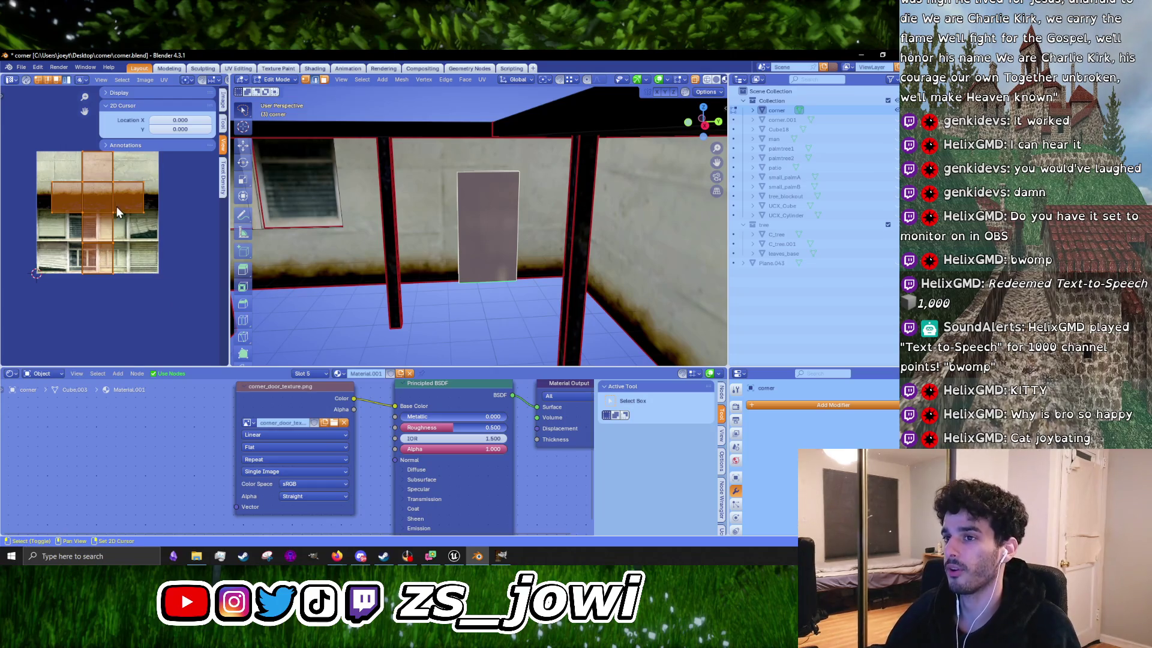
pyautogui.moveTo(117, 206); pyautogui.dragTo(135, 263)
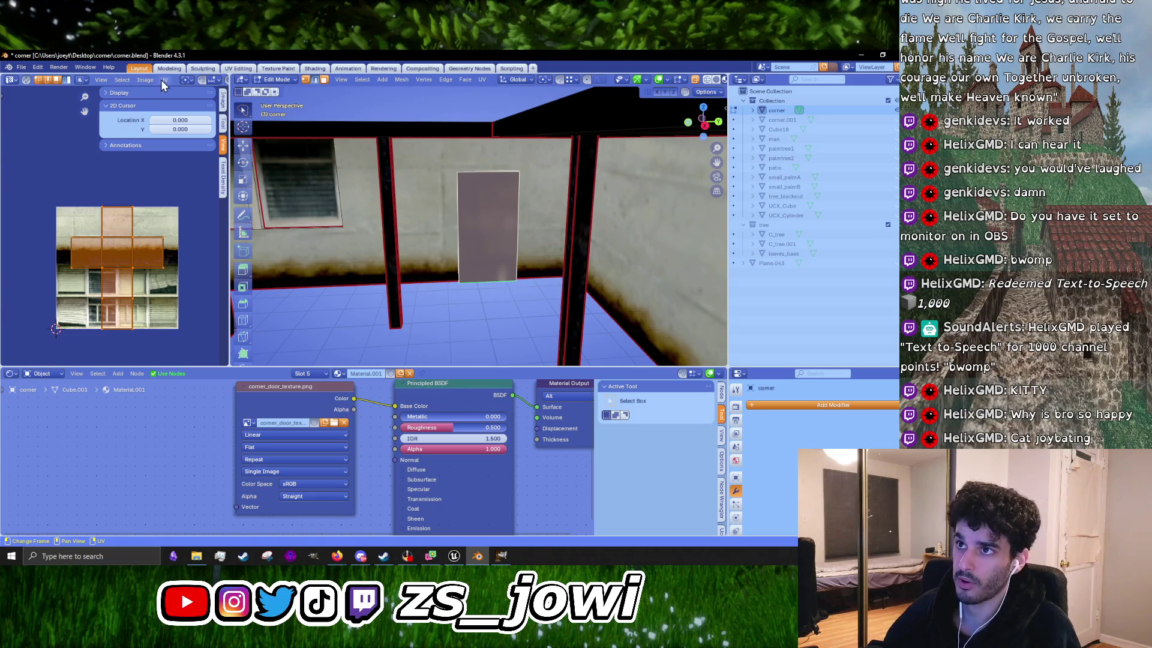
pyautogui.press('u')
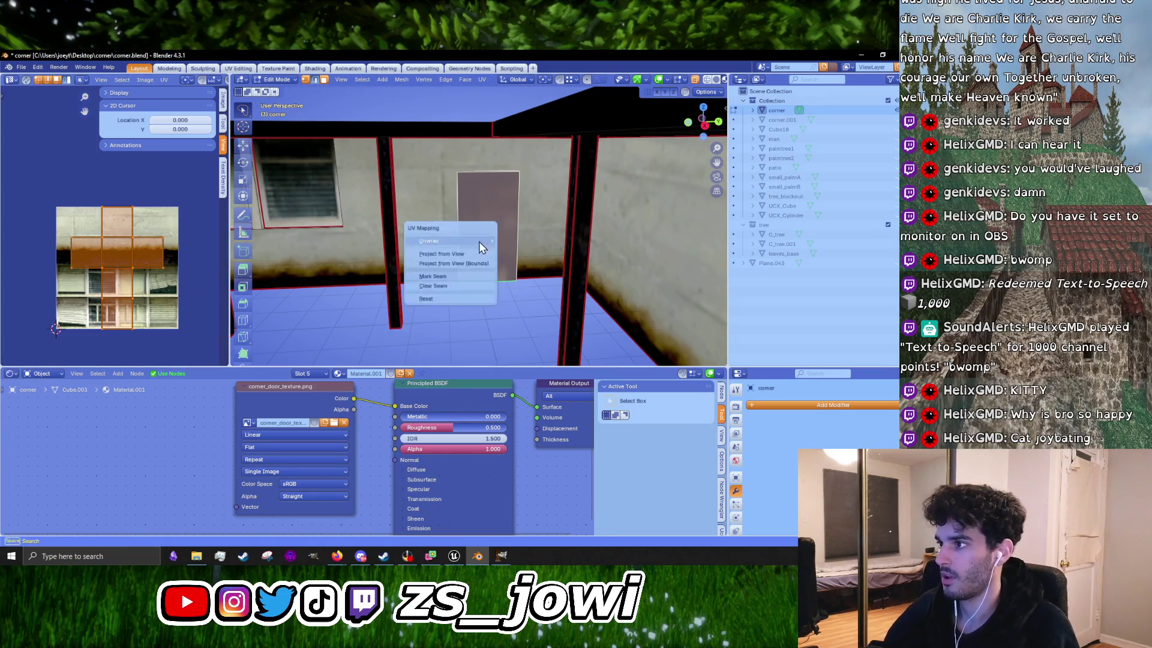
pyautogui.moveTo(479, 241)
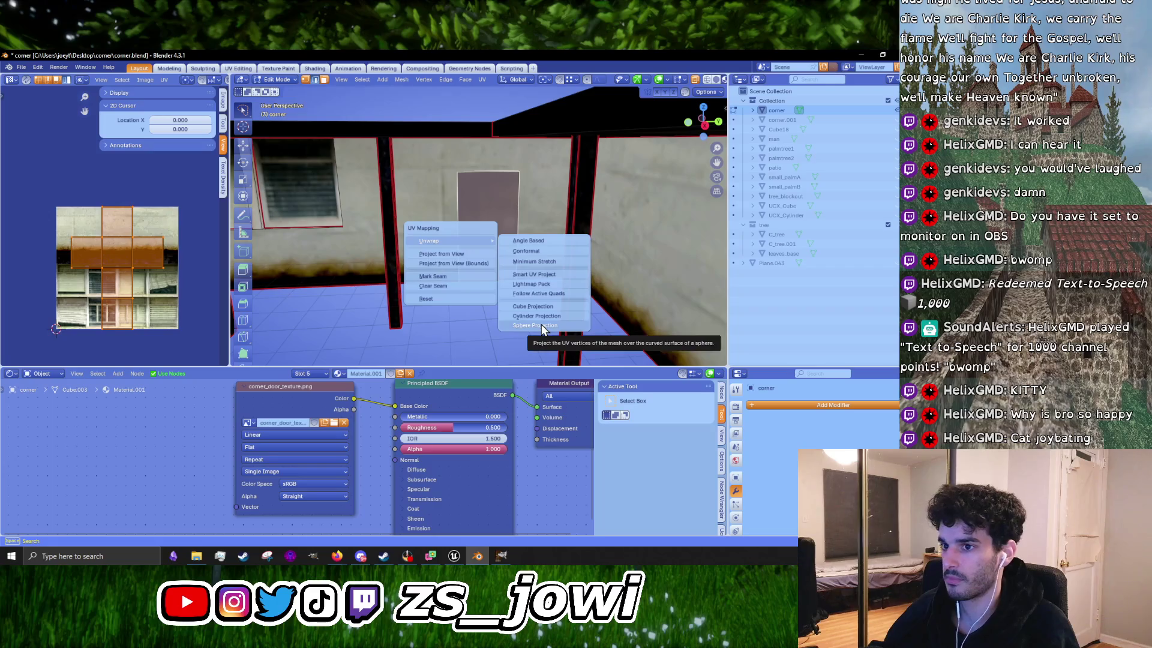
pyautogui.click(546, 309)
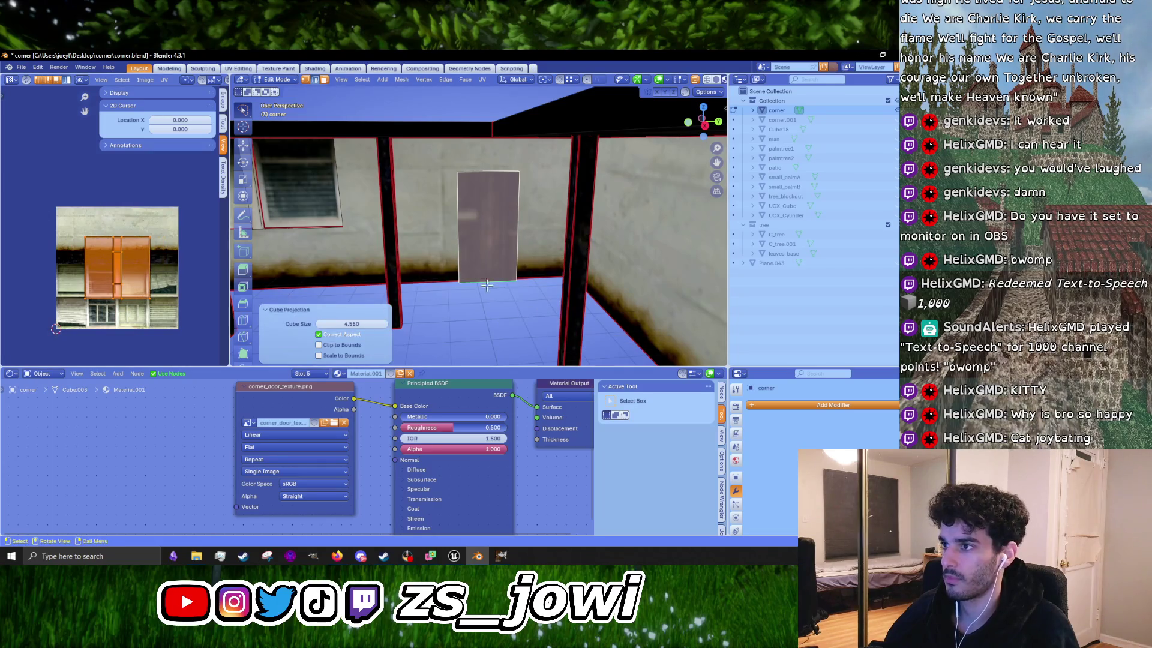
pyautogui.scroll(2, 147, 291)
pyautogui.press('s')
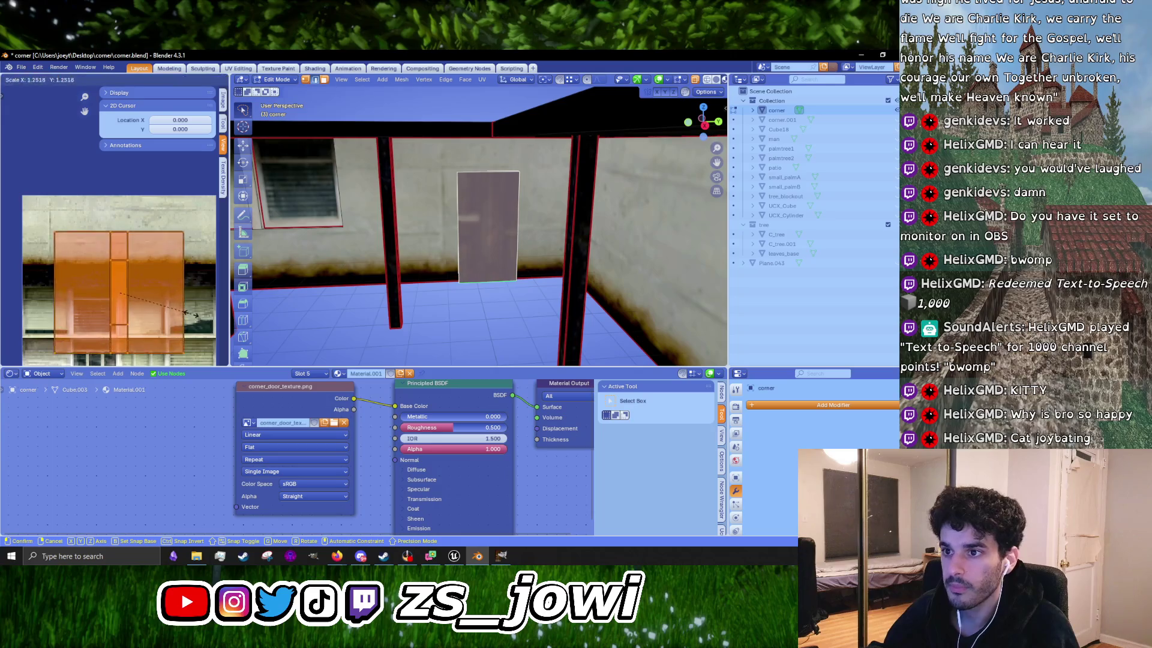
pyautogui.rightClick(188, 313)
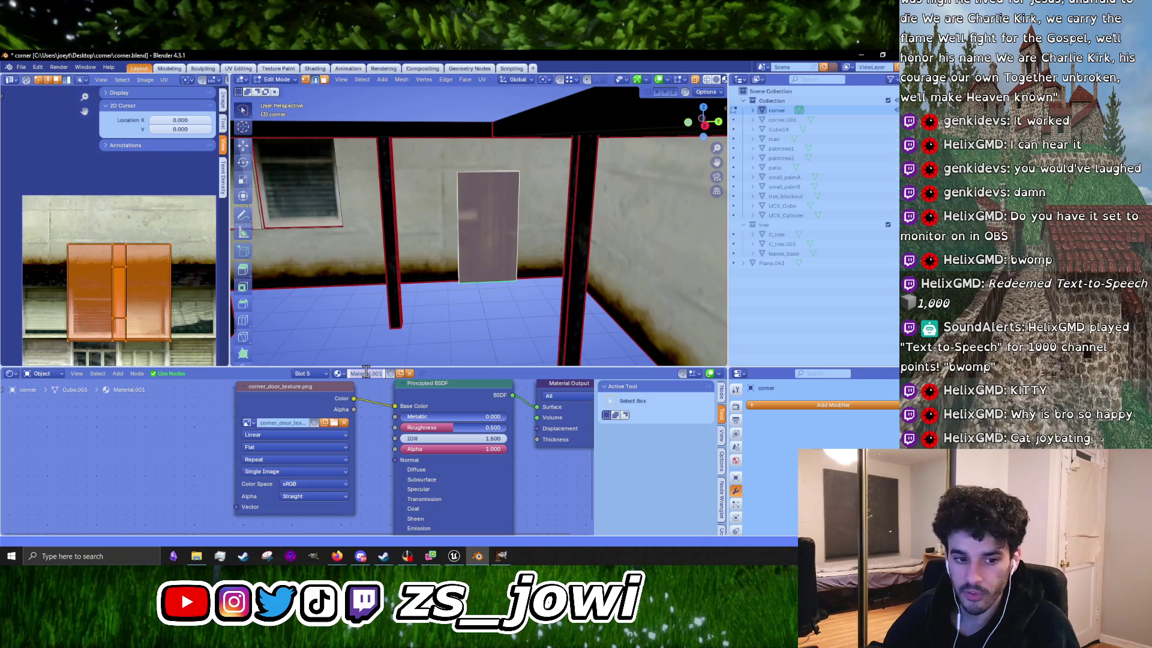
# Step: Rename the material to door_mat and reload corner_door_texture.png in its image node
pyautogui.write('door')
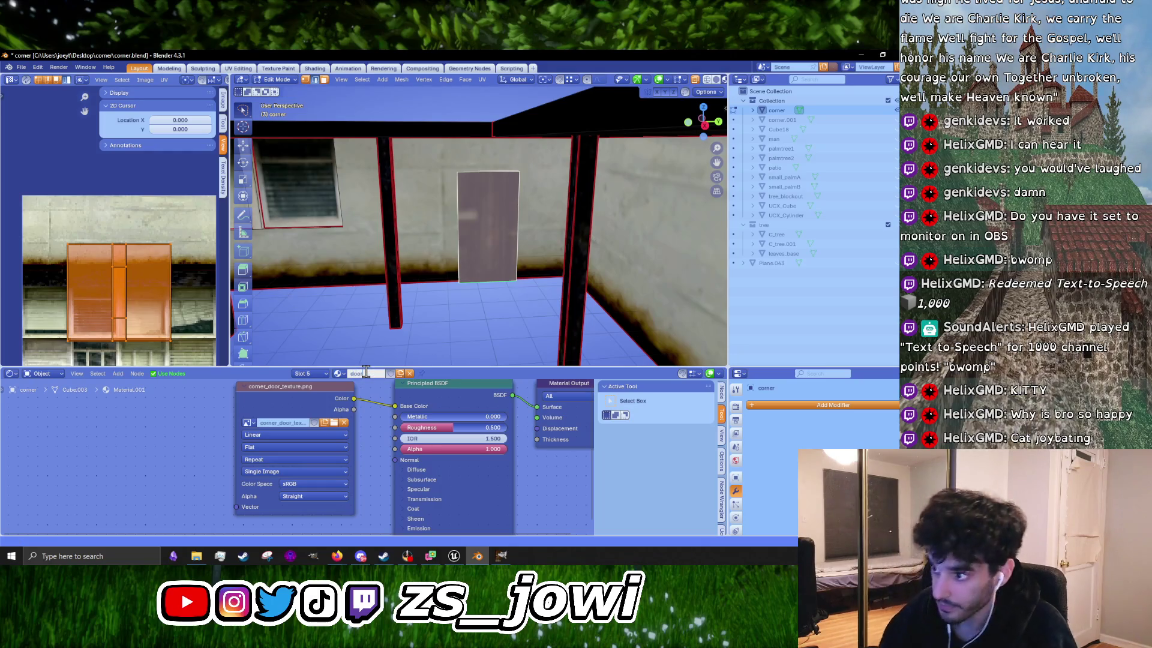
pyautogui.write('_mat')
pyautogui.press('Return')
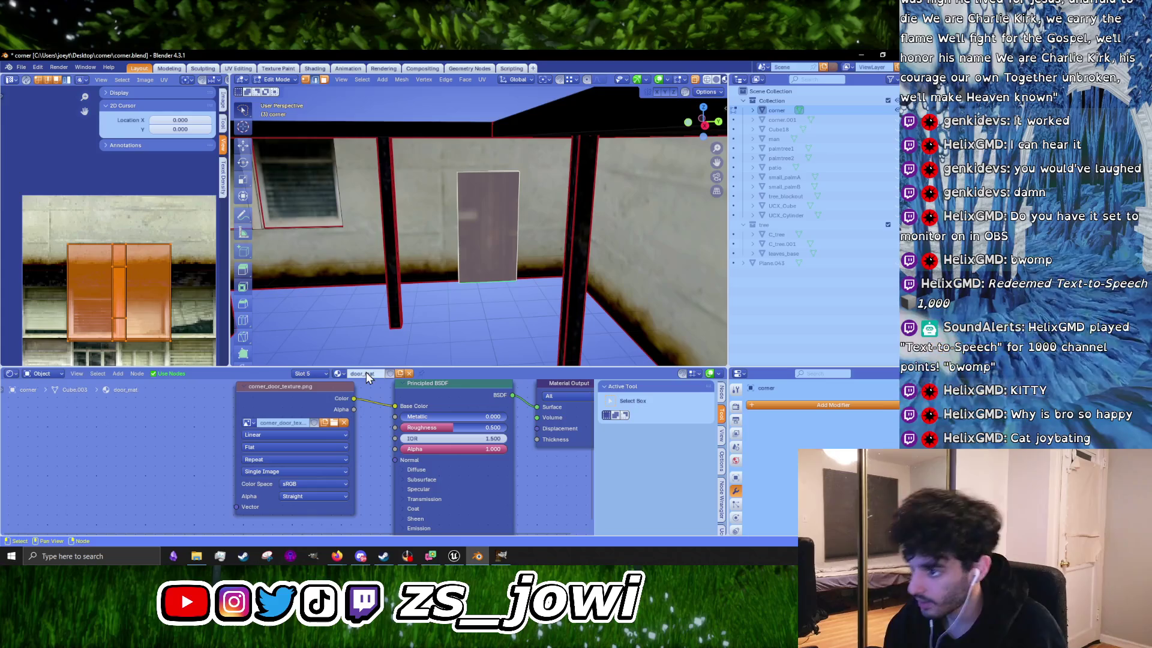
pyautogui.click(333, 423)
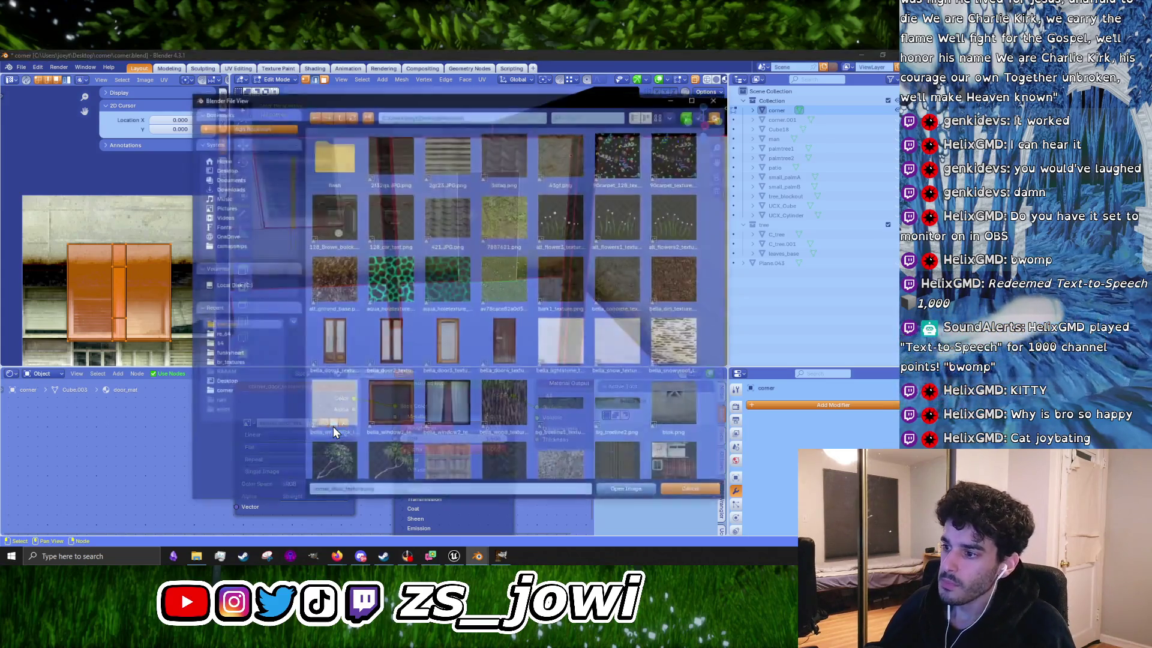
pyautogui.scroll(-2, 498, 375)
pyautogui.scroll(-2, 498, 375)
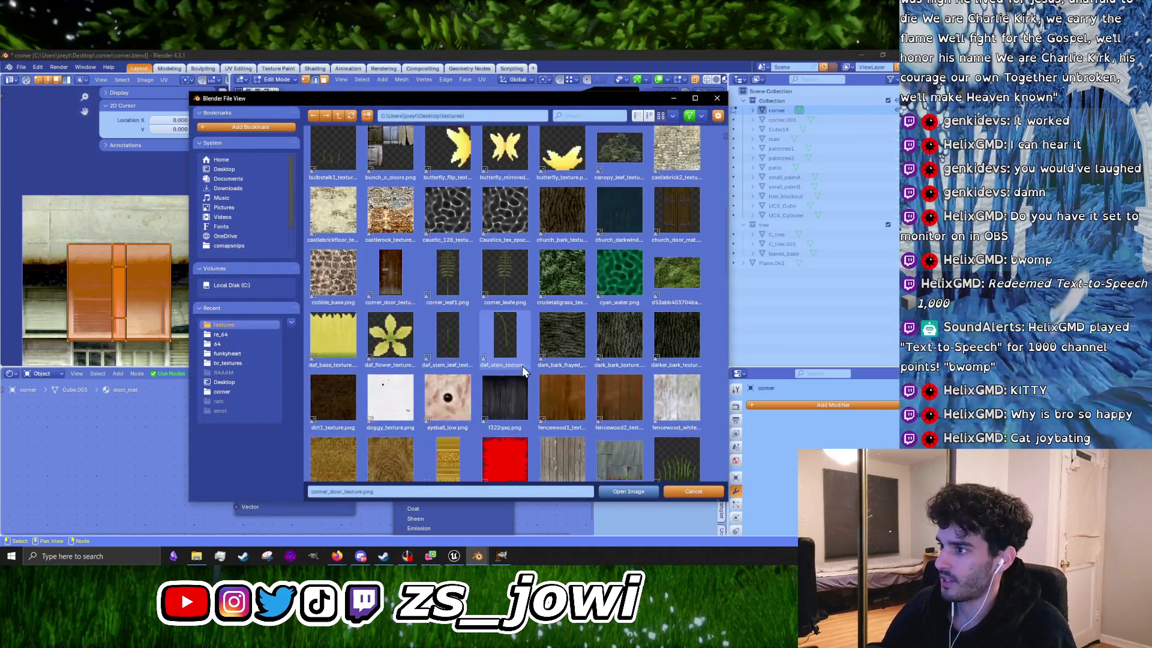
pyautogui.click(628, 491)
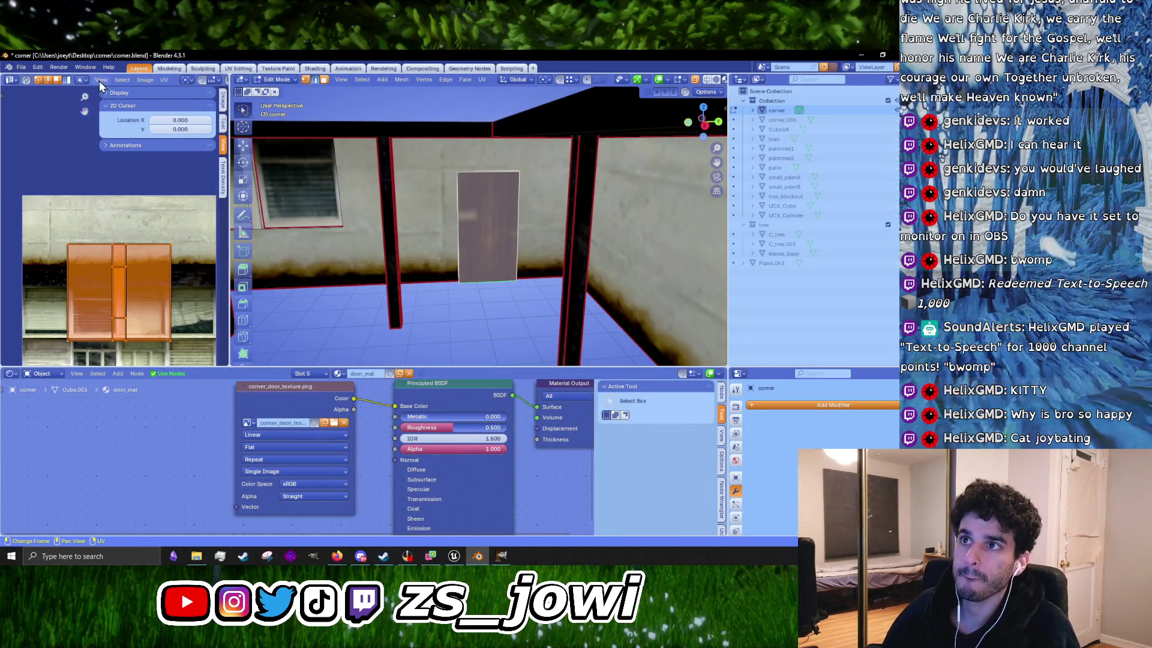
# Step: Review the image editor's image options and widen the editor beside the viewport
pyautogui.click(141, 80)
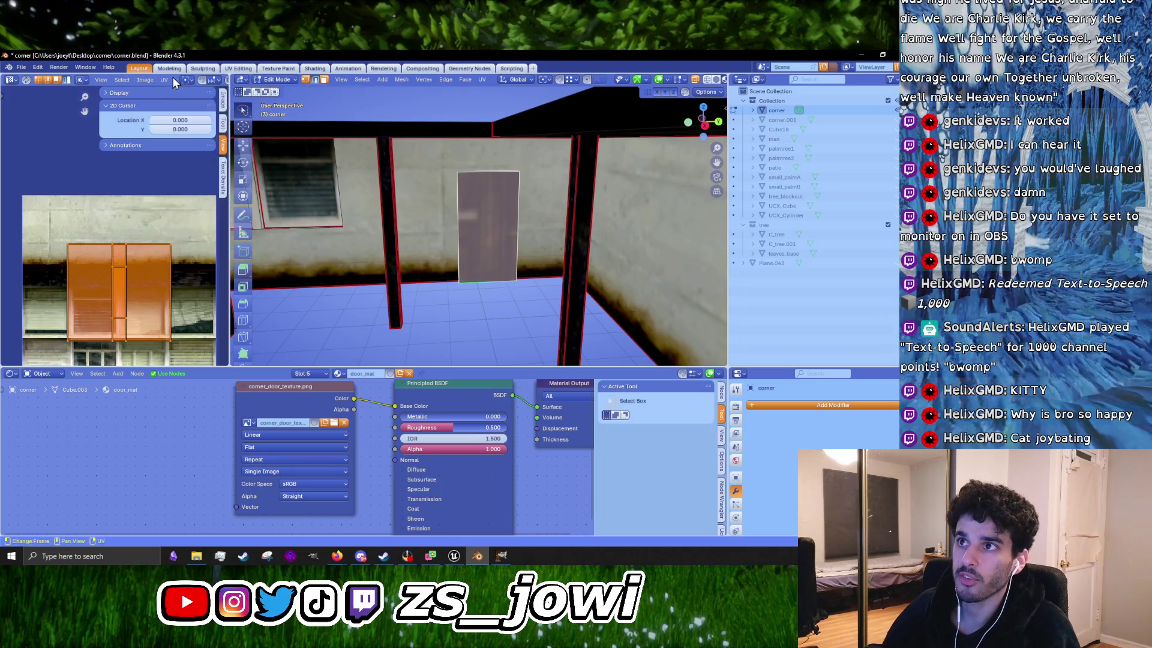
pyautogui.click(143, 84)
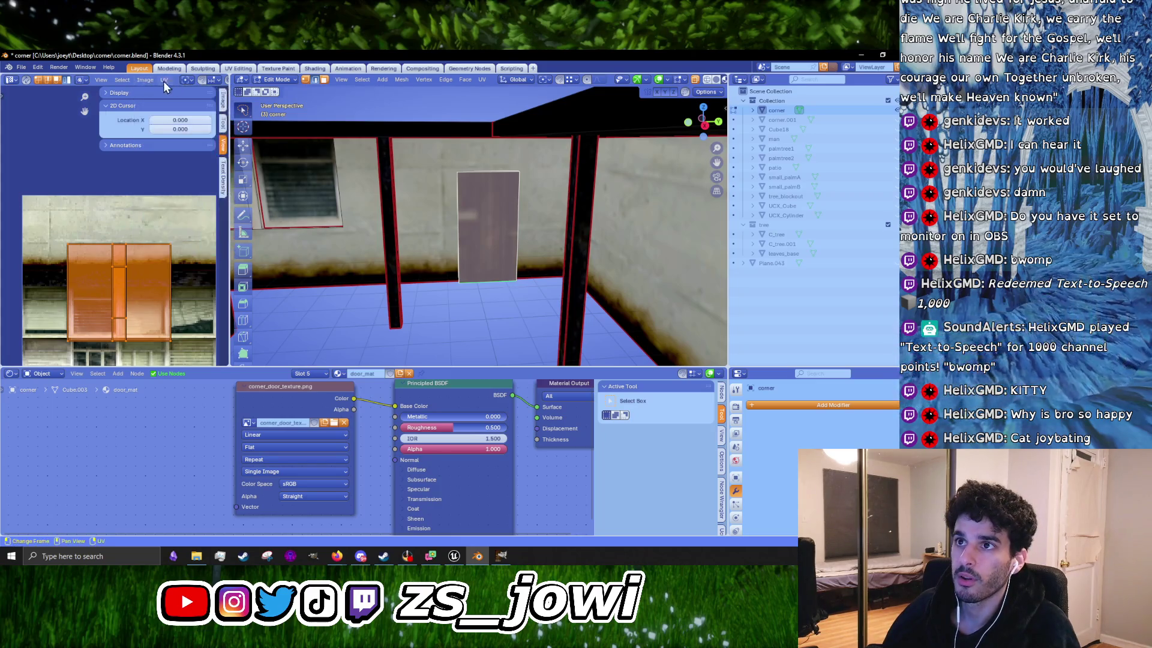
pyautogui.moveTo(232, 108)
pyautogui.mouseDown()
pyautogui.moveTo(458, 108)
pyautogui.moveTo(445, 108)
pyautogui.mouseUp()
# Step: Show corner_door_texture.png in the UV editor and scale the UV island to fill the door
pyautogui.click(258, 80)
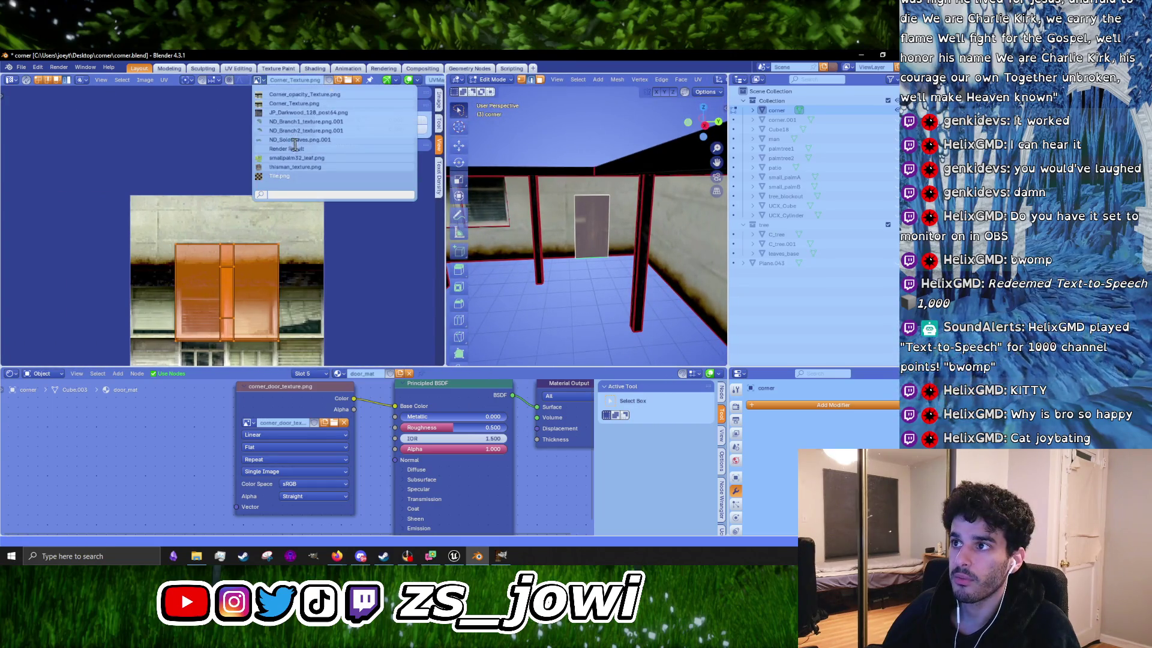
pyautogui.scroll(5, 295, 144)
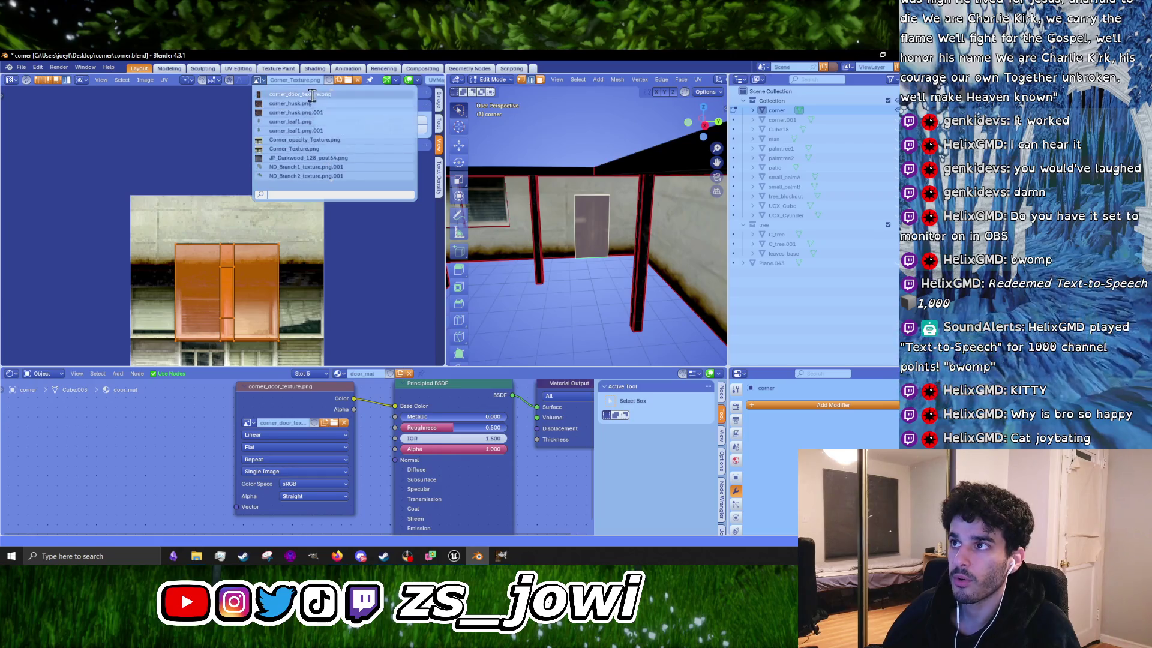
pyautogui.click(312, 95)
pyautogui.scroll(2, 250, 315)
pyautogui.moveTo(317, 271); pyautogui.dragTo(293, 190)
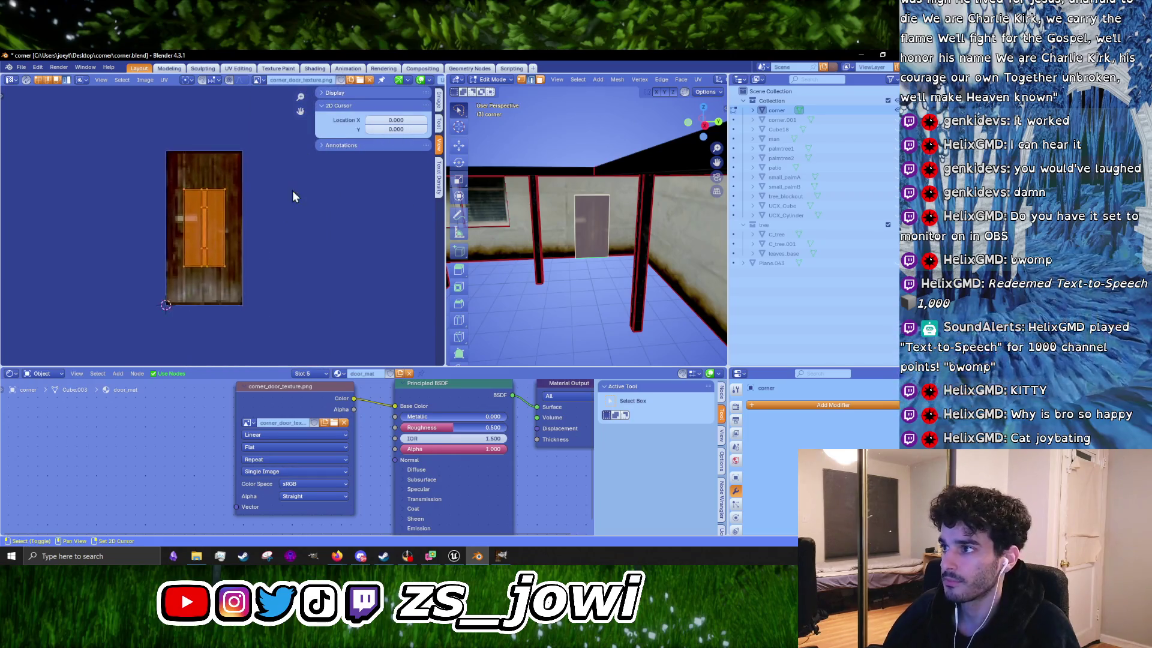
pyautogui.scroll(3, 253, 251)
pyautogui.press('s')
pyautogui.click(294, 262)
pyautogui.scroll(-1, 294, 262)
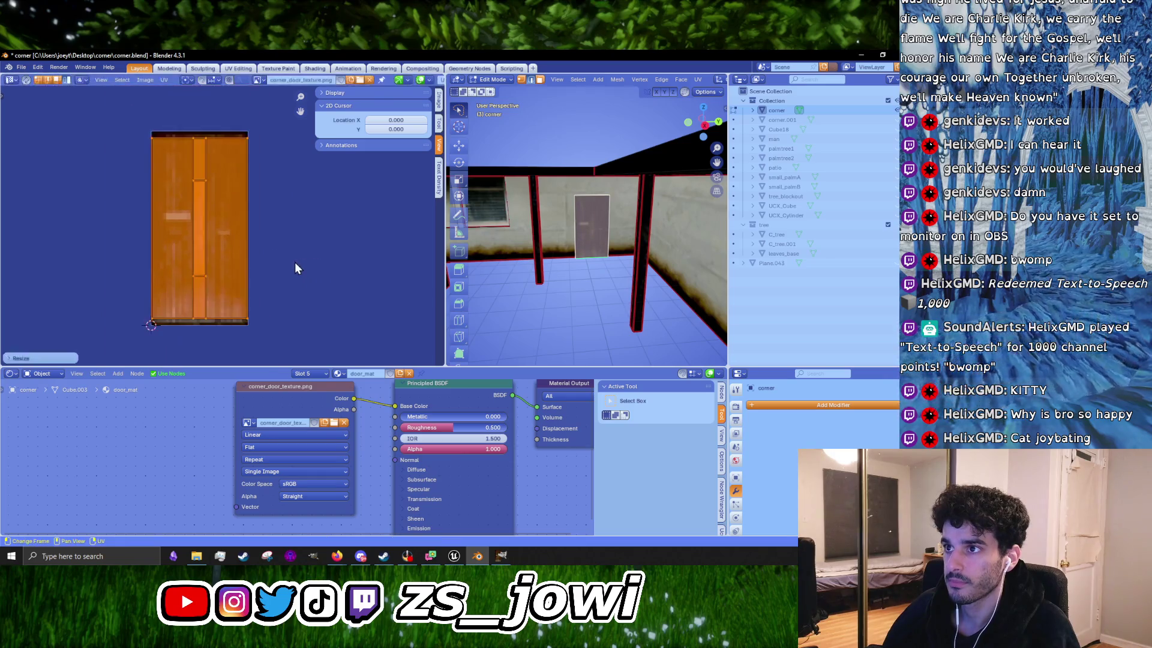
pyautogui.press('KP_Decimal')
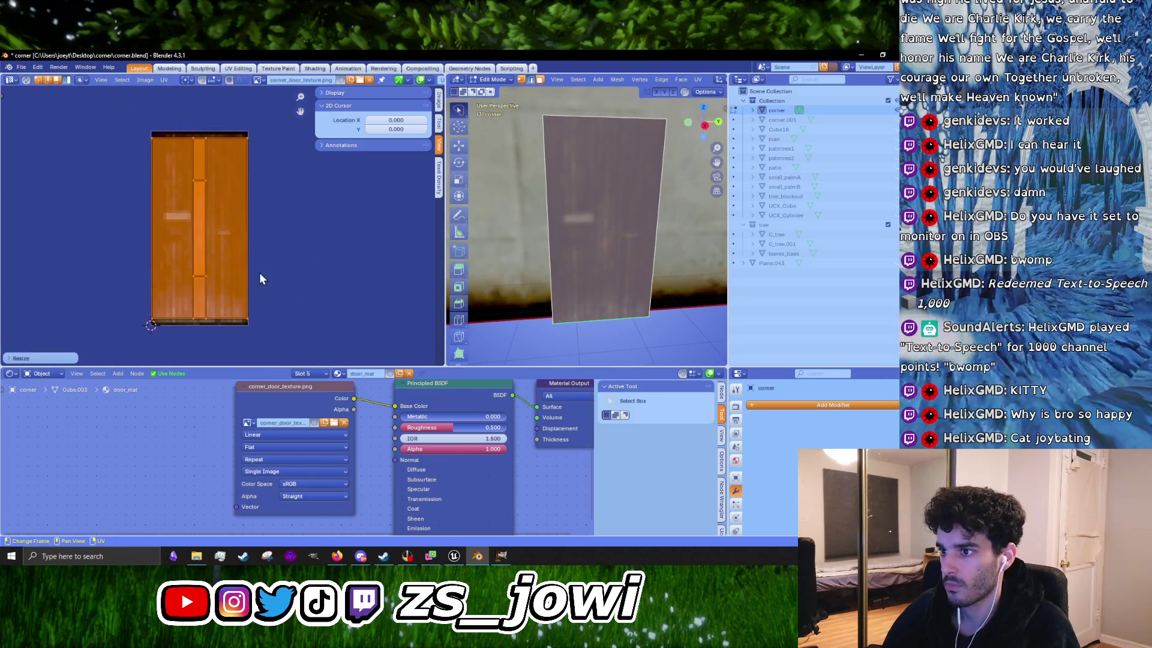
pyautogui.press('s')
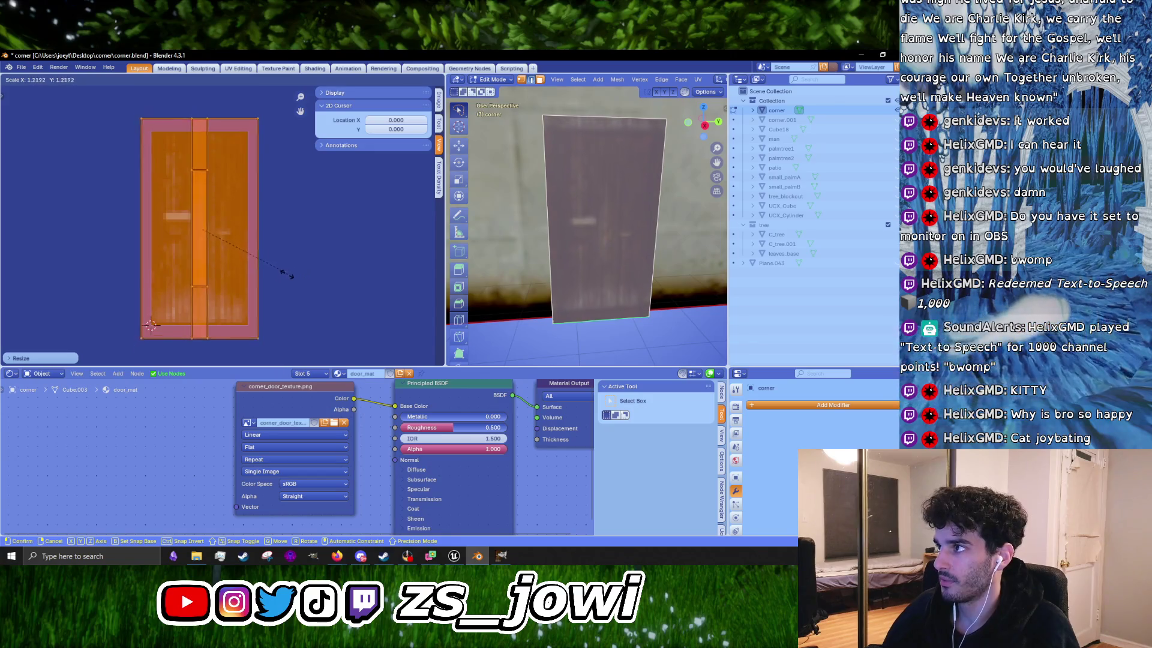
pyautogui.click(271, 274)
# Step: Inspect the textured door in Object Mode, then return to face editing
pyautogui.press('Tab')
pyautogui.scroll(-2, 574, 303)
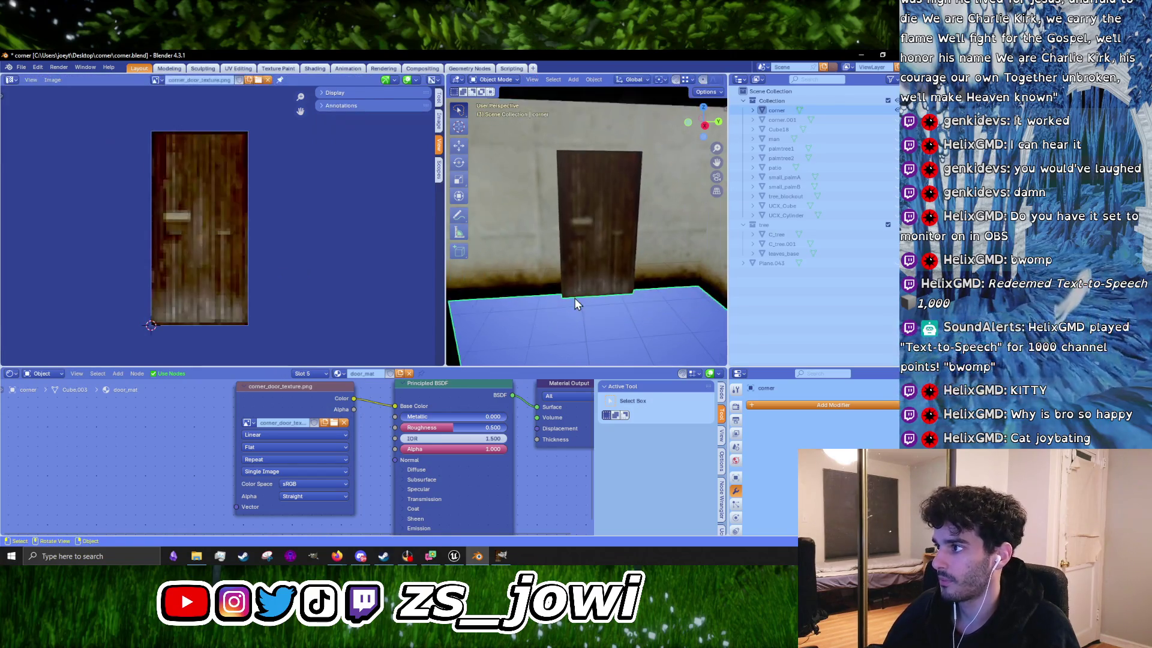
pyautogui.moveTo(575, 303)
pyautogui.mouseDown()
pyautogui.moveTo(632, 296)
pyautogui.moveTo(527, 300)
pyautogui.moveTo(636, 293)
pyautogui.moveTo(630, 306)
pyautogui.moveTo(640, 293)
pyautogui.moveTo(531, 293)
pyautogui.moveTo(708, 258)
pyautogui.moveTo(587, 271)
pyautogui.moveTo(593, 308)
pyautogui.moveTo(571, 297)
pyautogui.moveTo(600, 290)
pyautogui.moveTo(539, 297)
pyautogui.mouseUp()
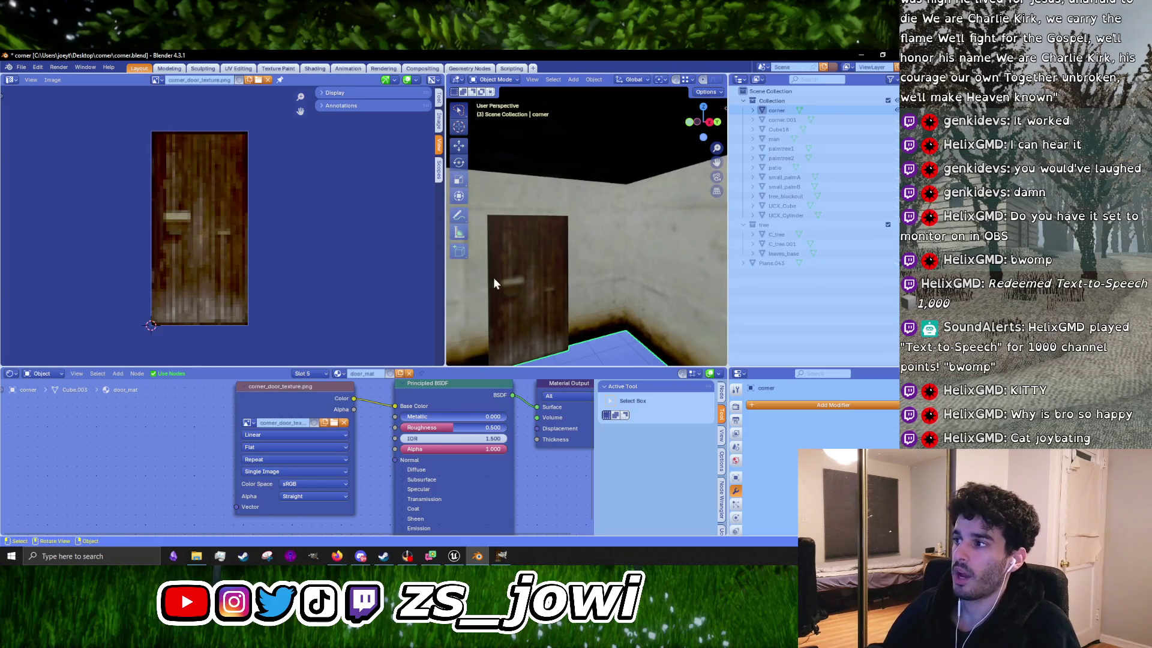
pyautogui.press('Tab')
pyautogui.press('Tab')
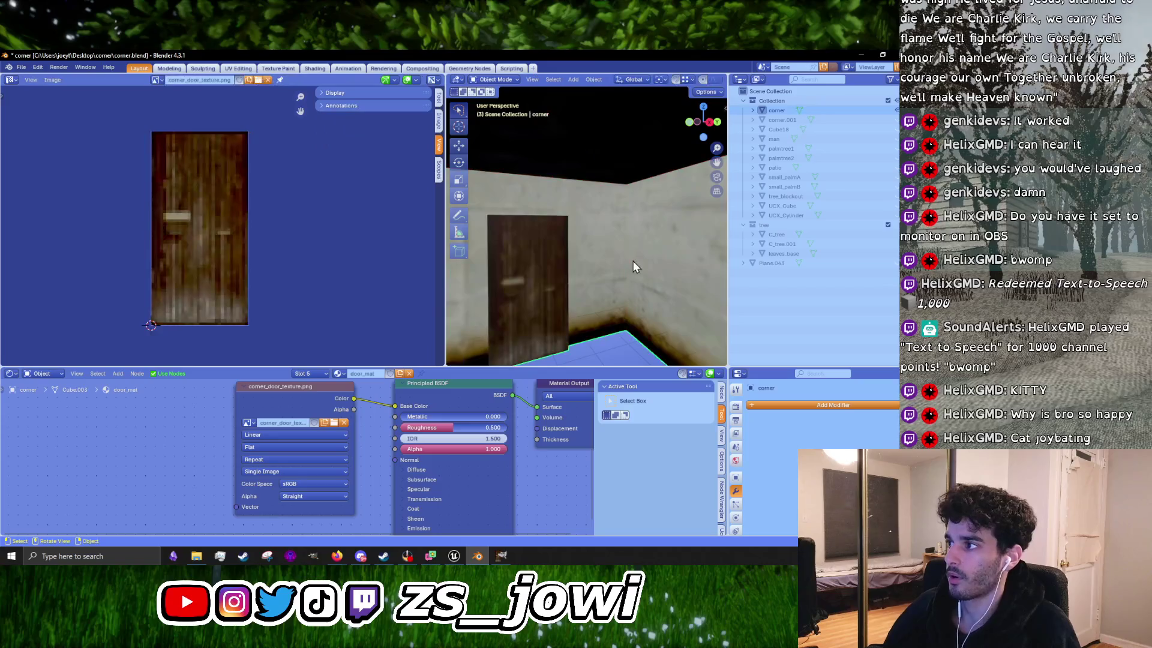
# Step: Export the scene from Blender as corner_building.fbx using the UE export preset
pyautogui.click(21, 67)
pyautogui.moveTo(53, 212)
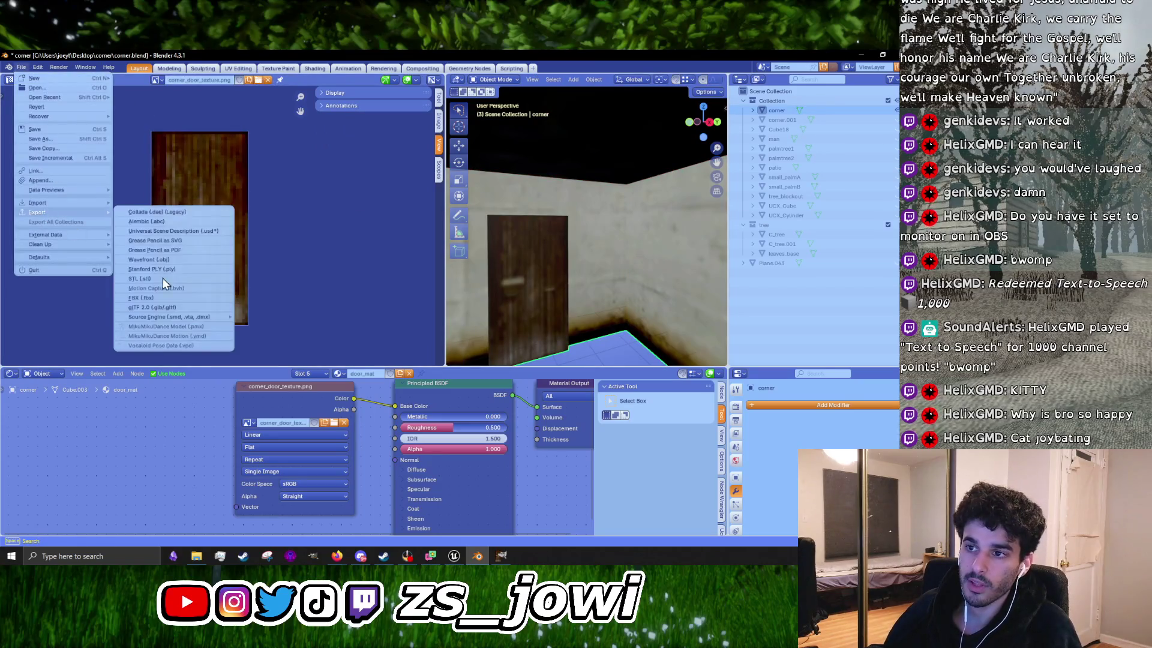
pyautogui.click(159, 299)
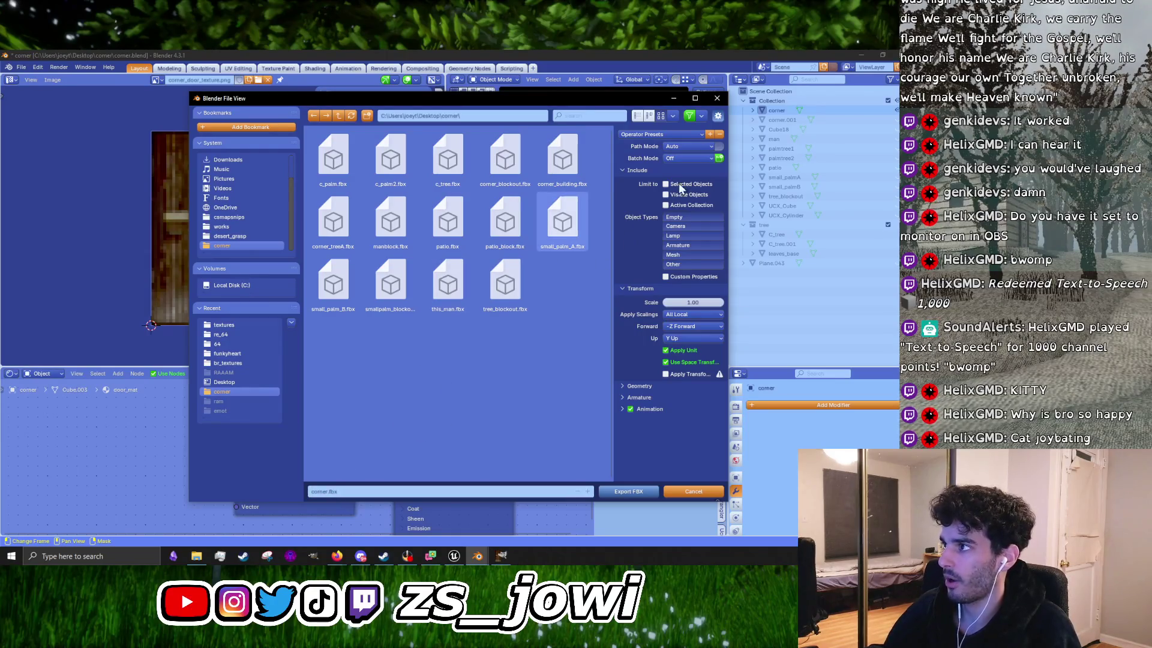
pyautogui.click(660, 134)
pyautogui.click(668, 157)
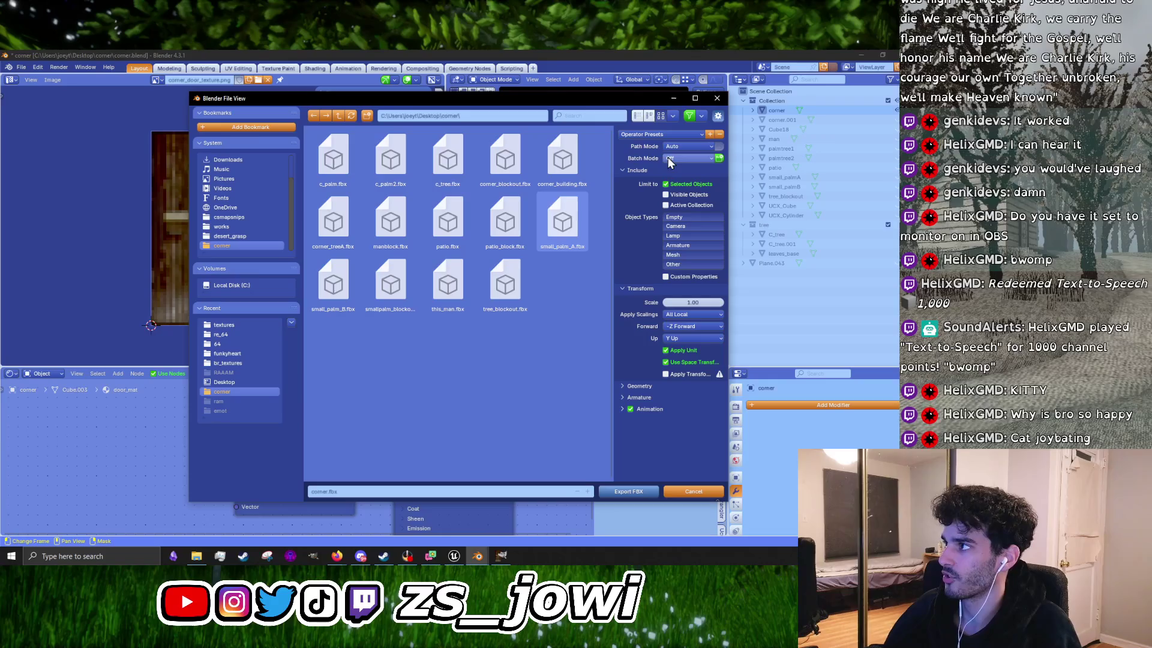
pyautogui.click(562, 159)
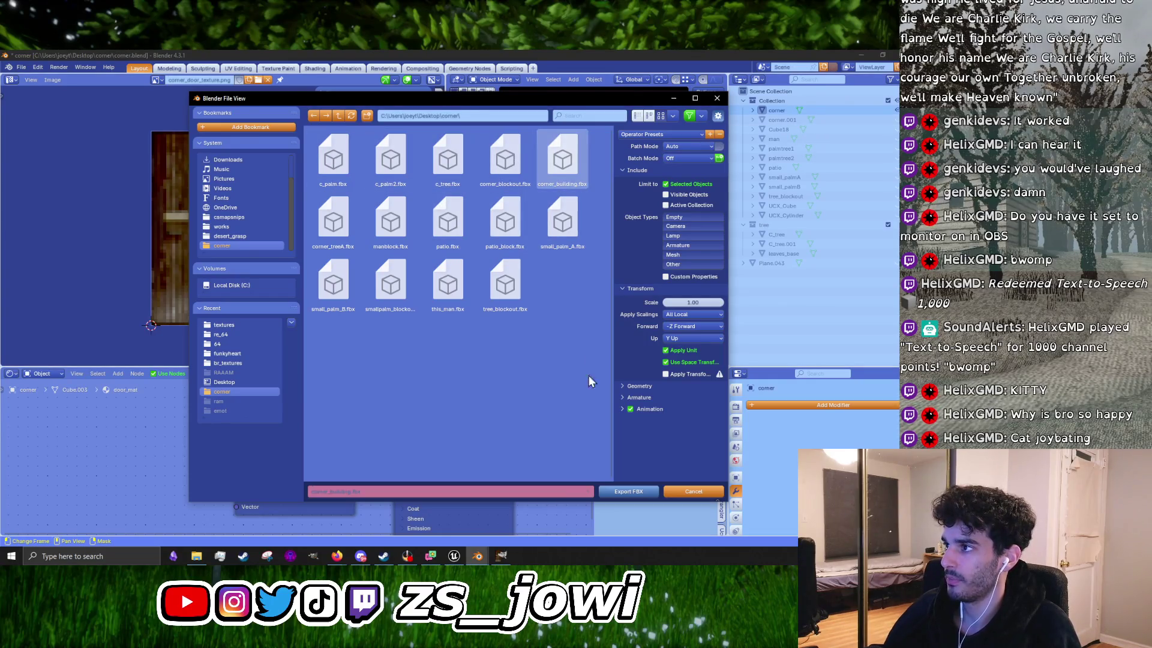
pyautogui.click(621, 491)
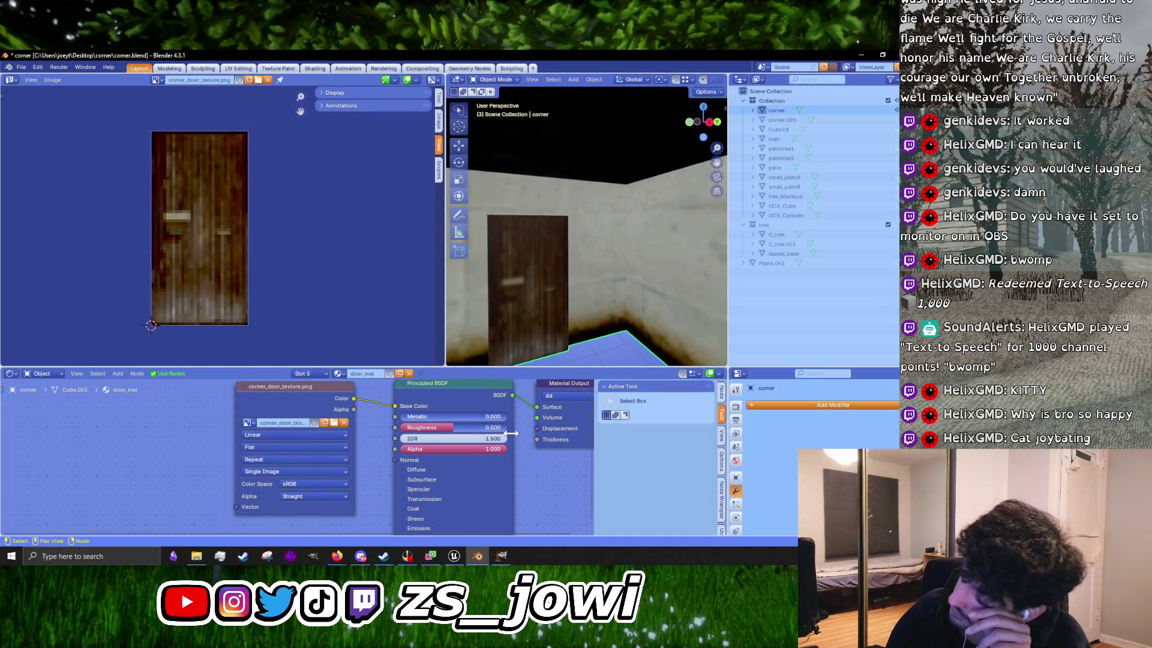
# Step: Minimize Blender, bring the Unreal Editor back, and enlarge the Content Browser
pyautogui.click(861, 55)
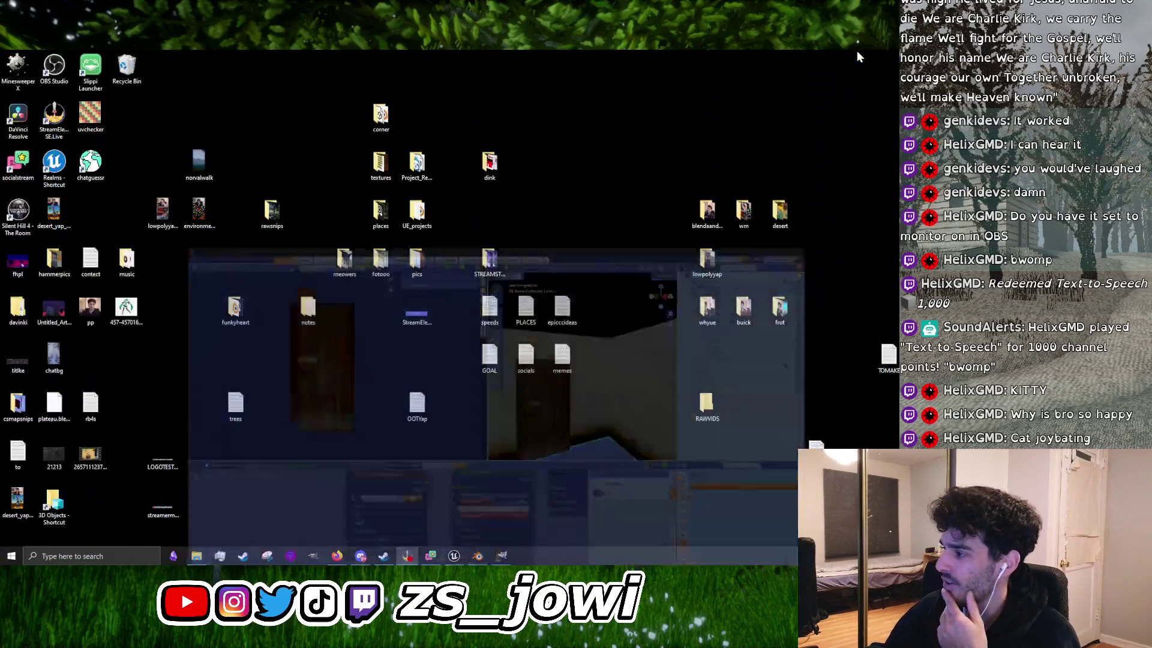
pyautogui.click(454, 556)
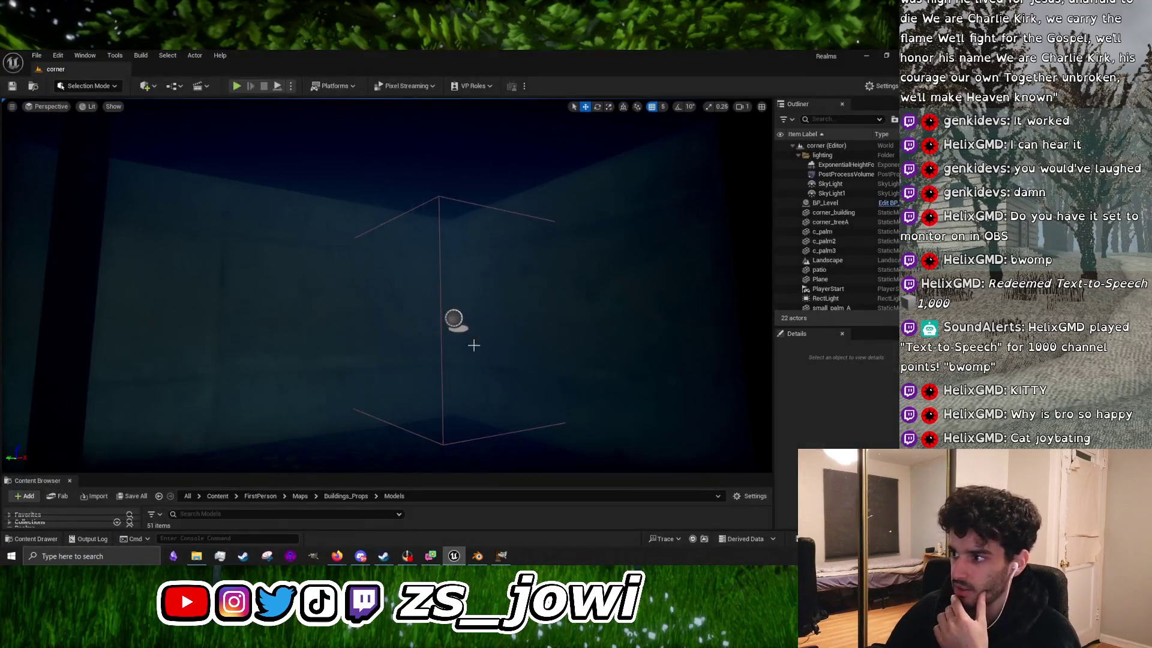
pyautogui.scroll(3, 473, 342)
pyautogui.scroll(3, 390, 420)
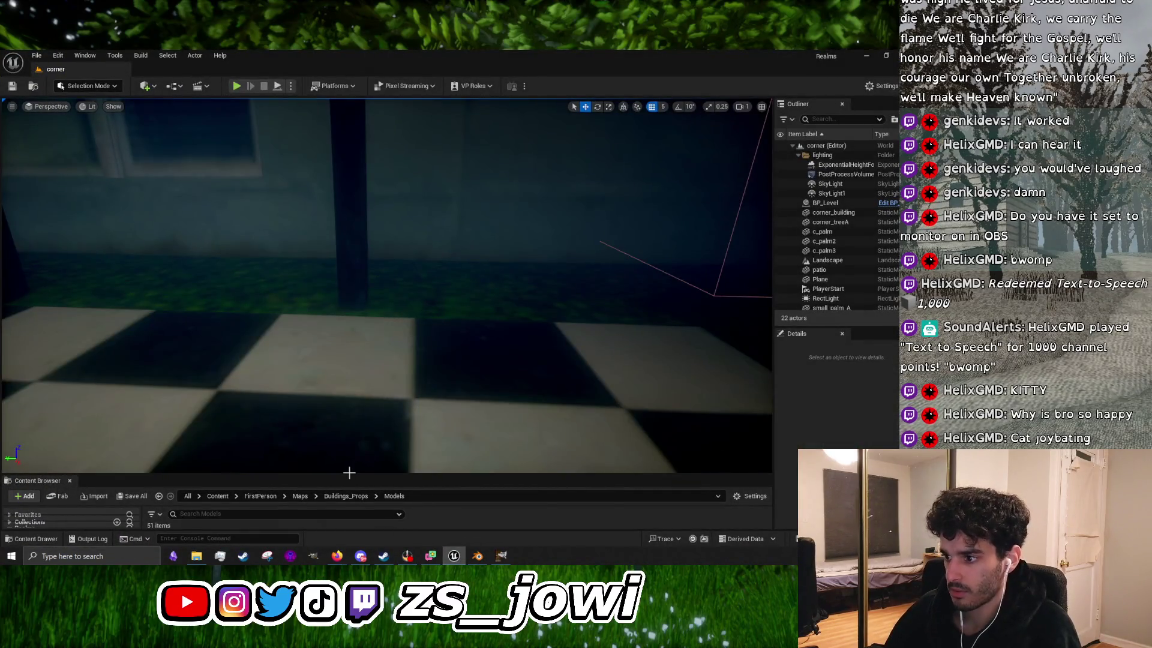
pyautogui.moveTo(346, 473); pyautogui.dragTo(370, 224)
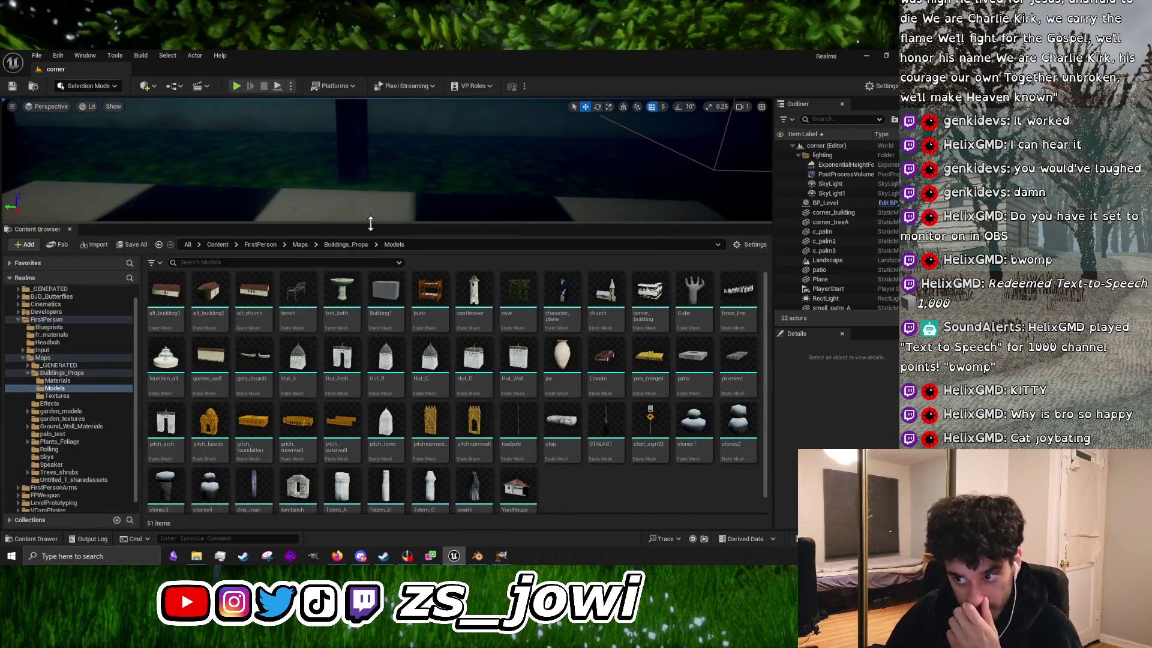
# Step: Reimport the corner_building mesh and fly the viewport toward the updated building walls
pyautogui.click(651, 291)
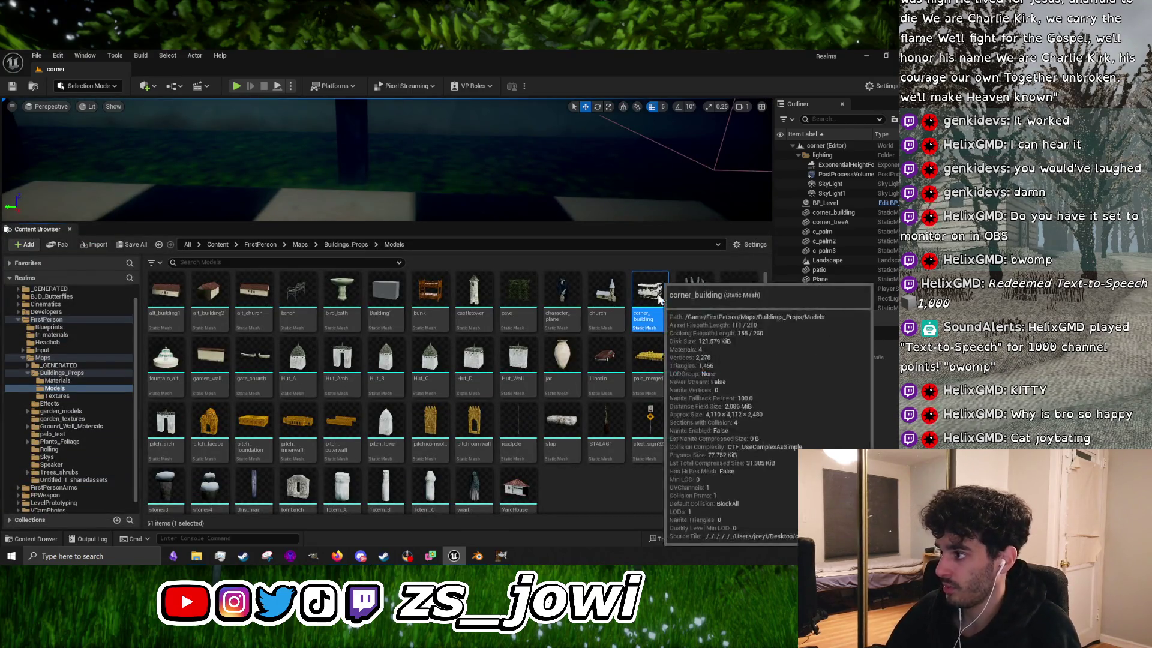
pyautogui.rightClick(658, 293)
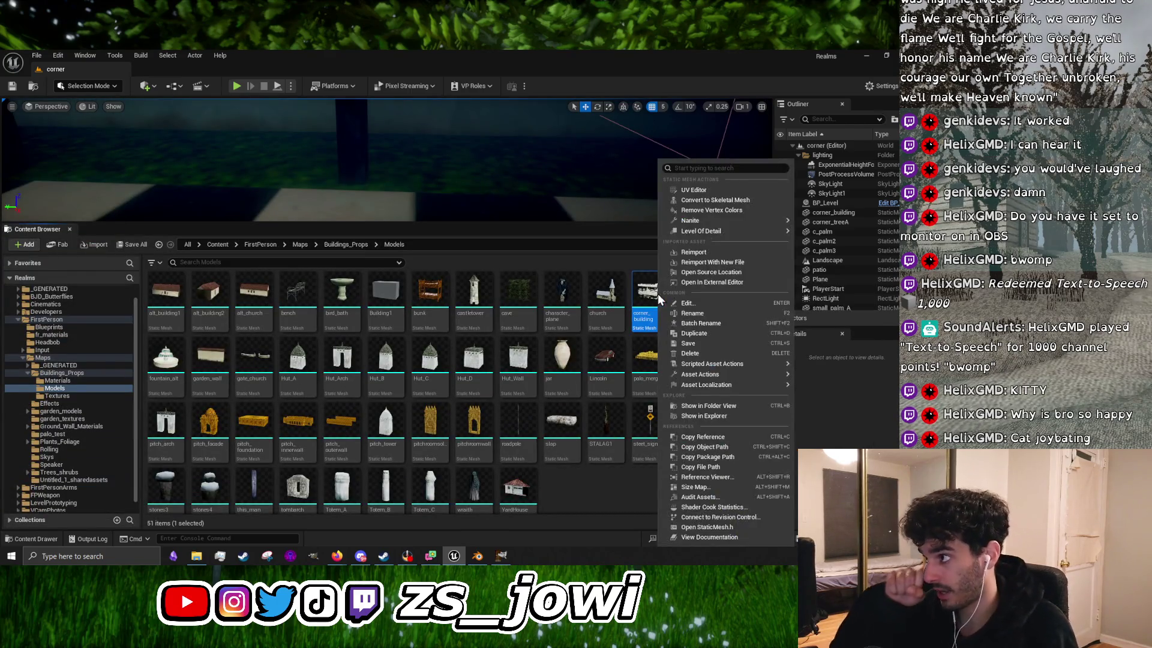
pyautogui.click(702, 253)
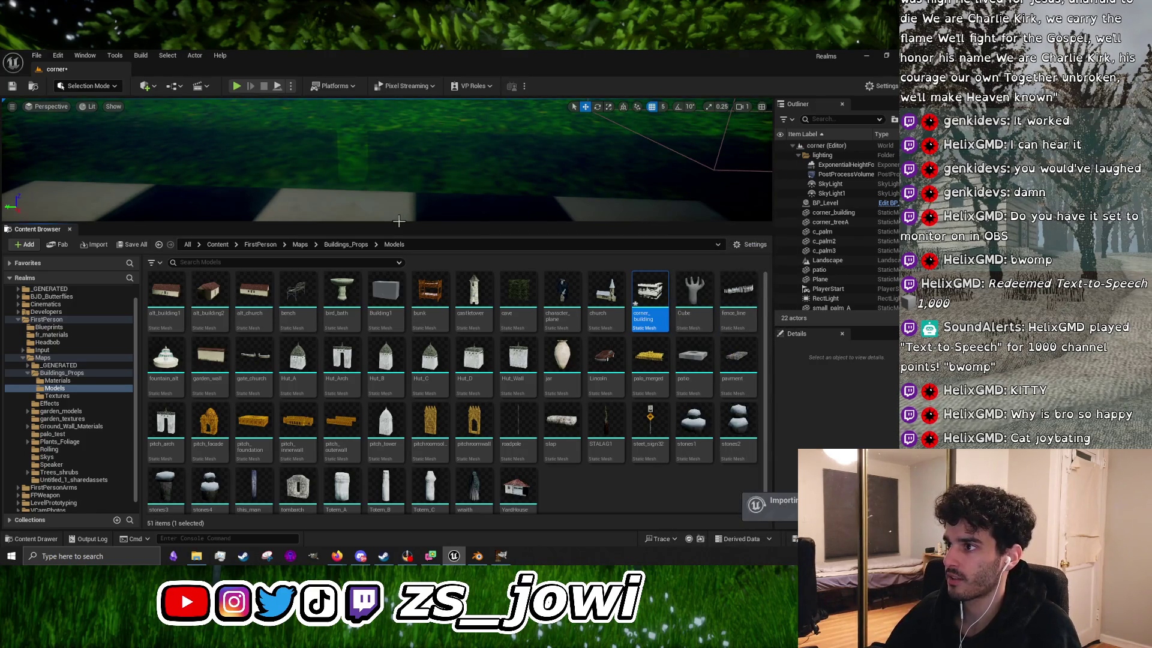
pyautogui.moveTo(399, 221); pyautogui.dragTo(399, 416)
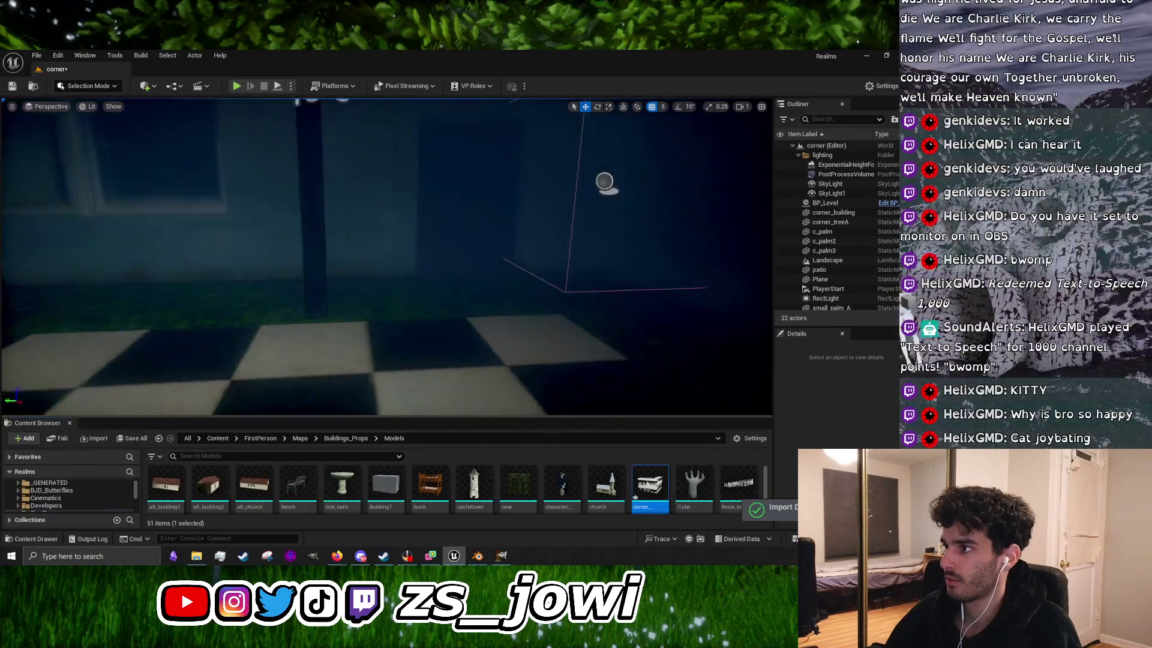
pyautogui.moveTo(387, 258); pyautogui.dragTo(528, 273)
pyautogui.moveTo(434, 304); pyautogui.dragTo(434, 304)
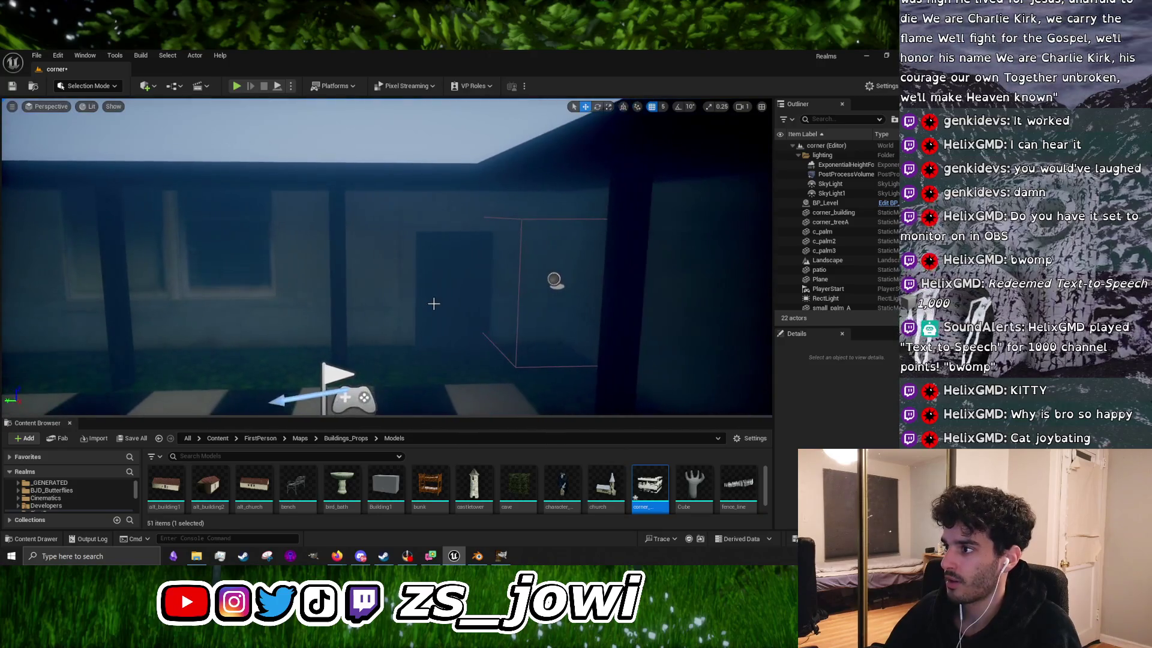
# Step: Select the BP_Level trigger box, try moving it along Y, then undo the change
pyautogui.click(515, 300)
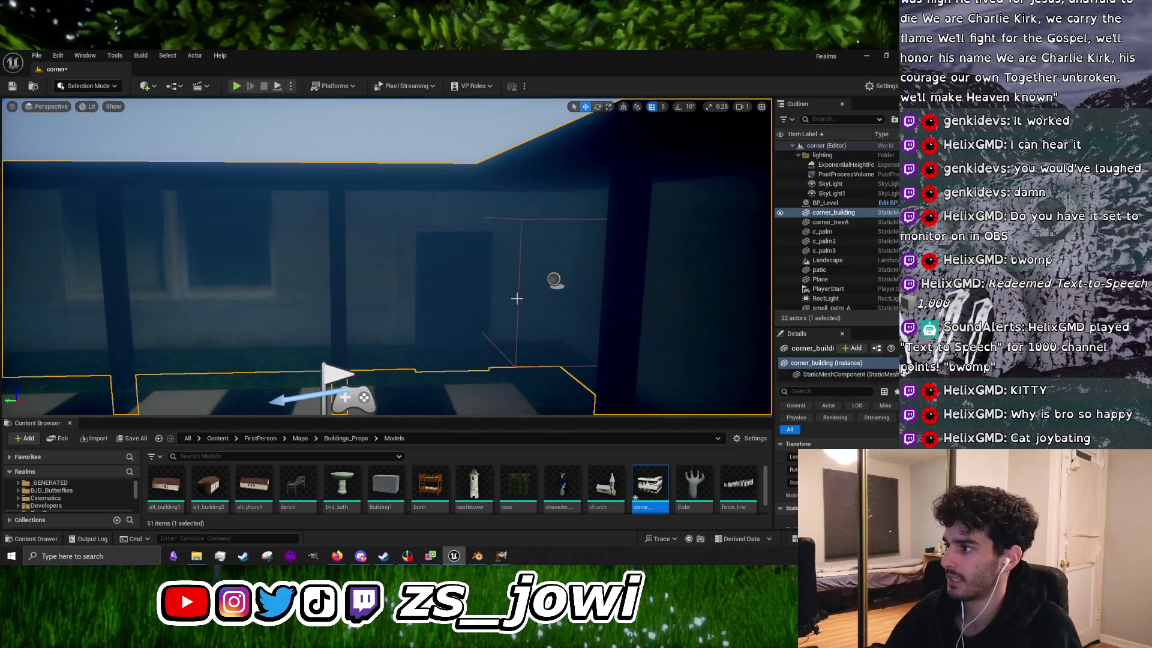
pyautogui.click(519, 297)
pyautogui.scroll(4, 516, 282)
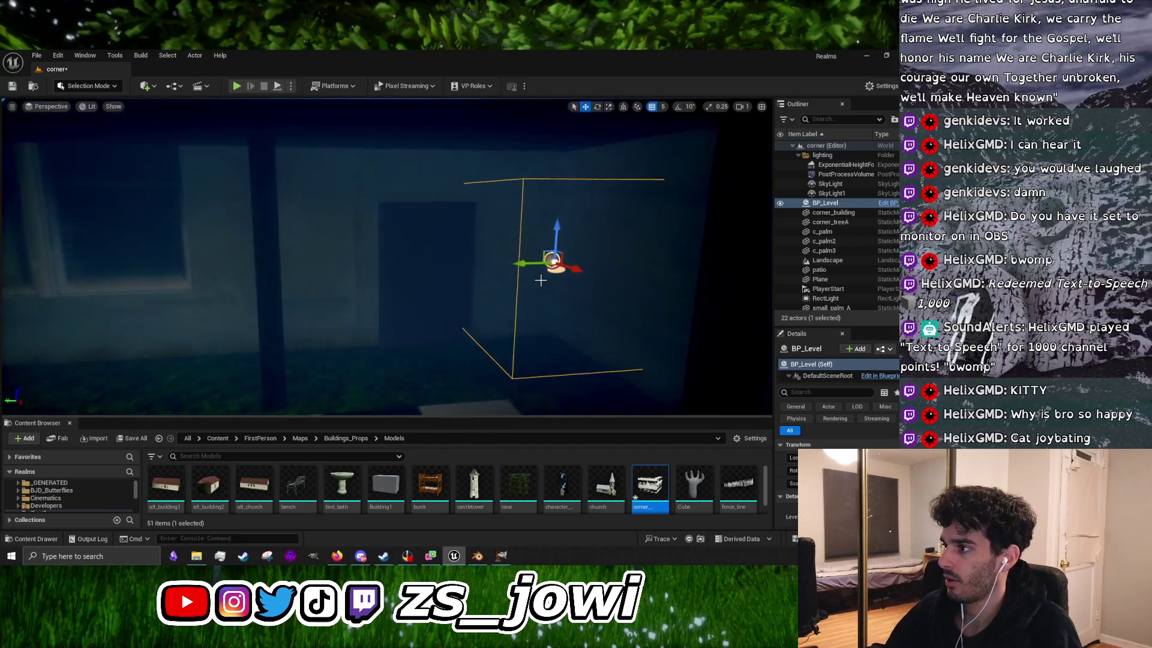
pyautogui.moveTo(512, 266)
pyautogui.mouseDown()
pyautogui.moveTo(420, 267)
pyautogui.moveTo(557, 319)
pyautogui.mouseUp()
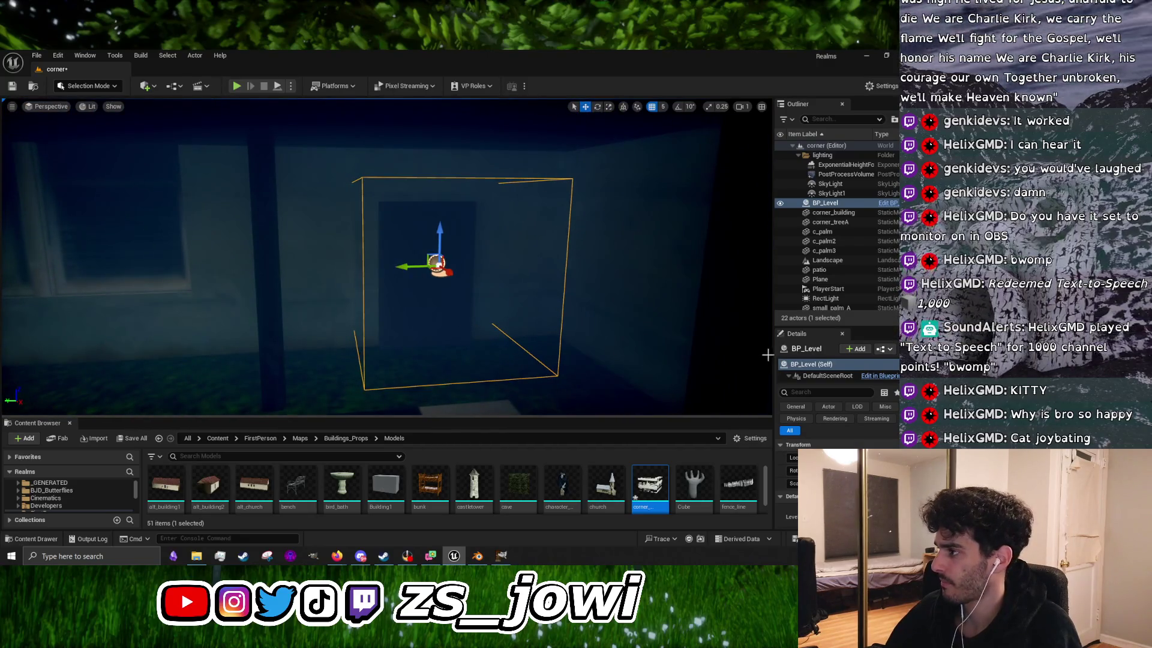
pyautogui.moveTo(767, 354); pyautogui.dragTo(671, 357)
pyautogui.scroll(-3, 740, 451)
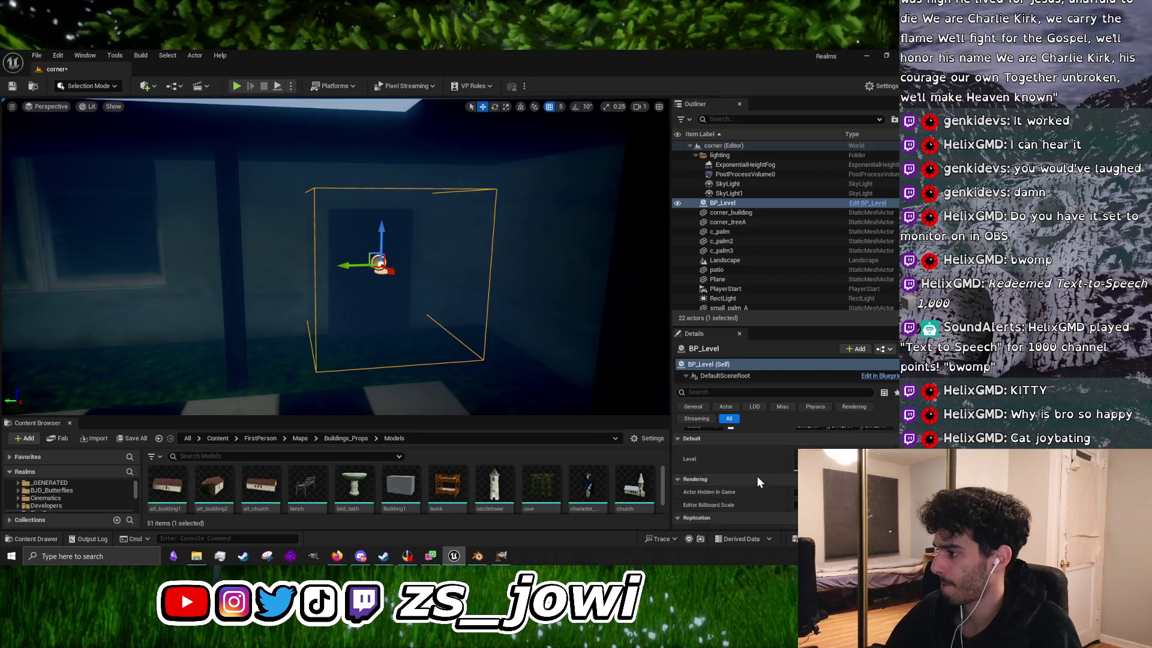
pyautogui.scroll(2, 757, 476)
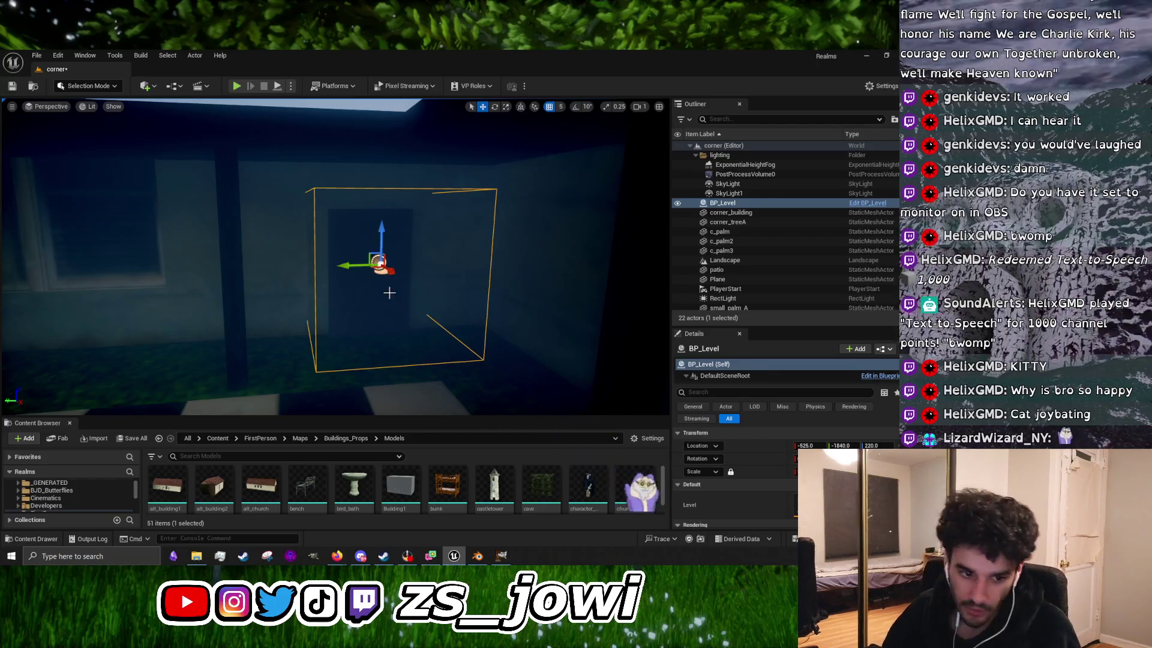
pyautogui.scroll(5, 390, 292)
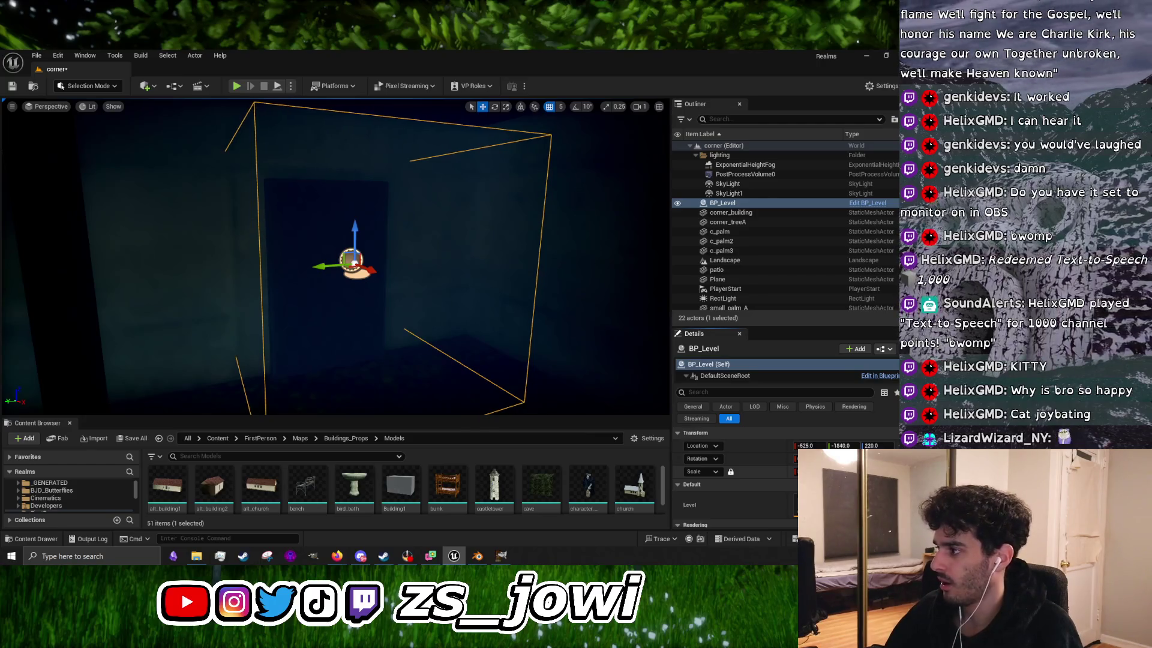
pyautogui.hotkey('ctrl', 'z')
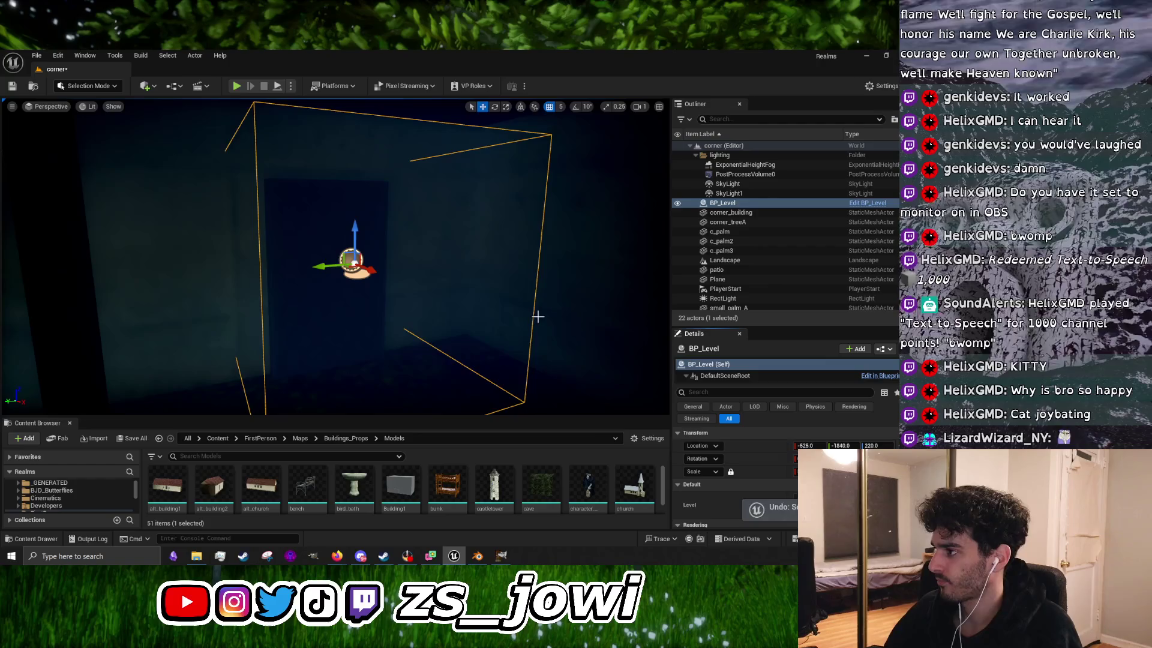
pyautogui.moveTo(535, 291); pyautogui.dragTo(525, 291)
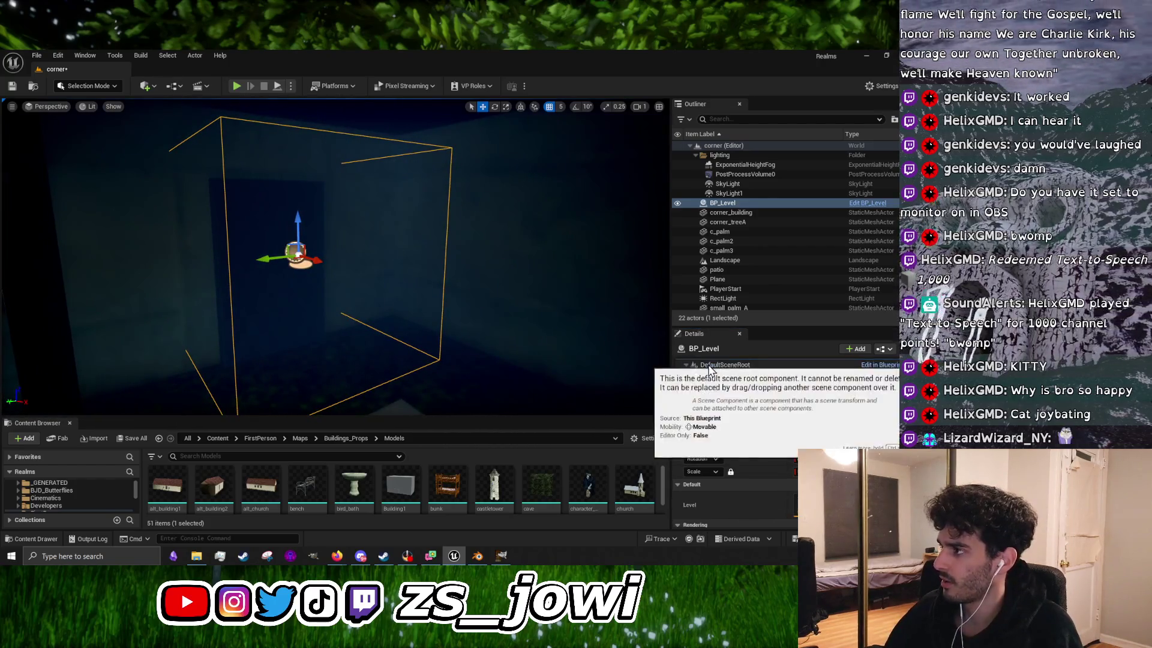
# Step: Shrink the trigger's Box component extent into a thin, door-sized panel
pyautogui.click(709, 376)
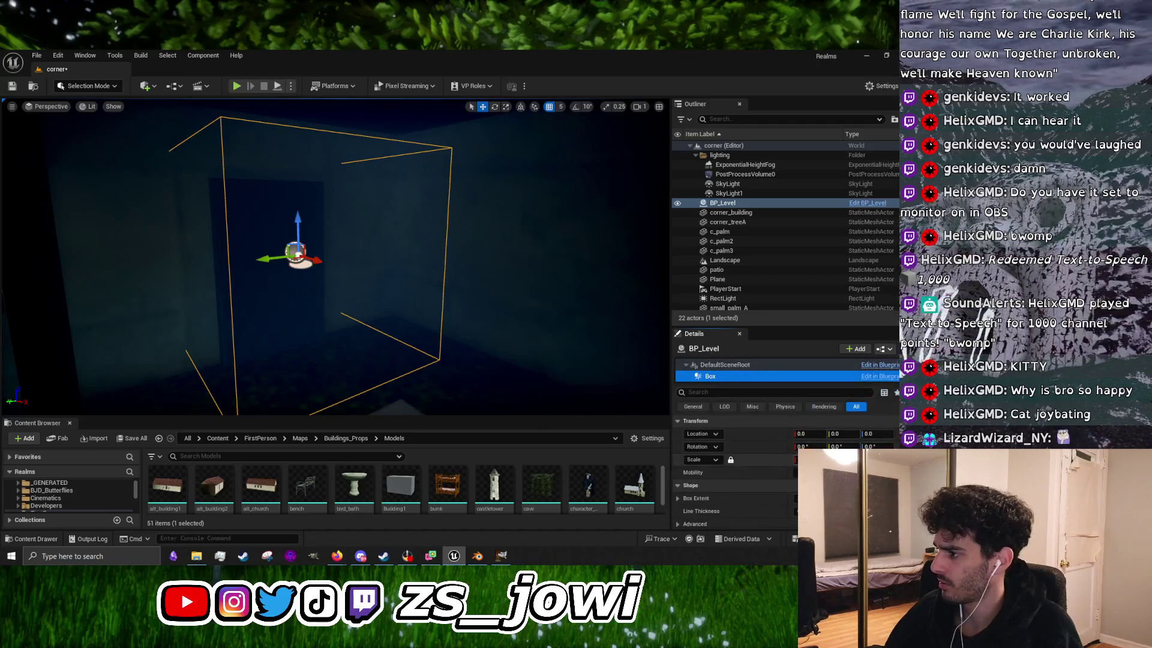
pyautogui.moveTo(807, 498); pyautogui.dragTo(786, 498)
pyautogui.press('f')
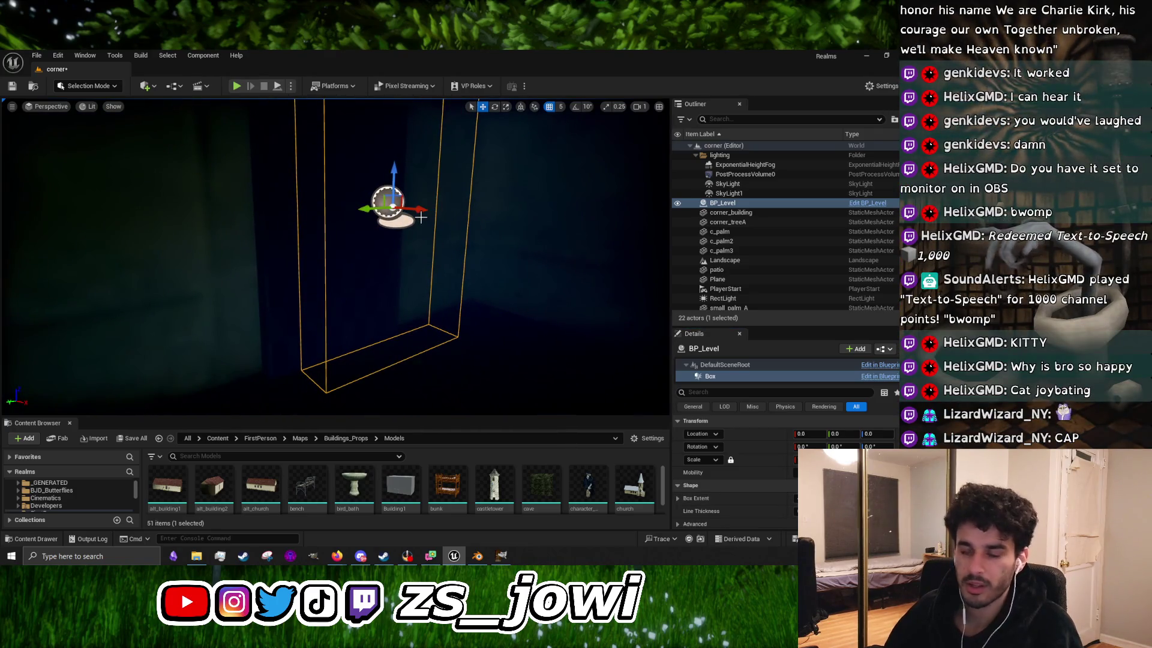
# Step: Nudge the box to about X -16.66, Y 1.96, Z -8.61 beside the doorway
pyautogui.moveTo(413, 207); pyautogui.dragTo(387, 213)
pyautogui.scroll(3, 303, 229)
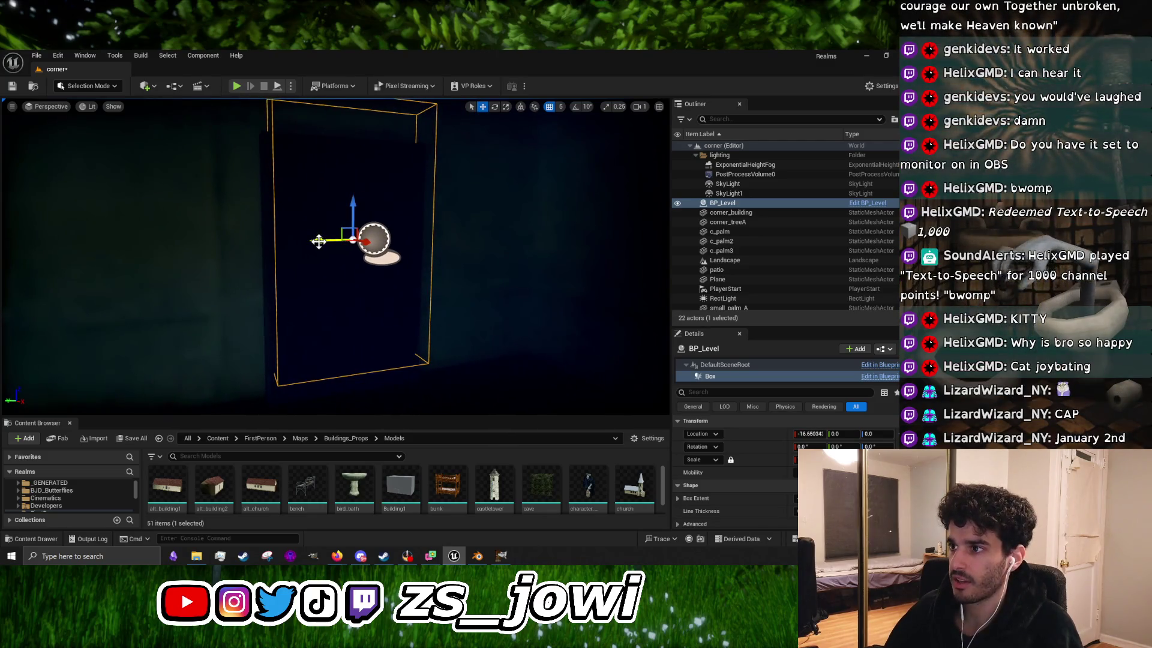
pyautogui.moveTo(319, 241); pyautogui.dragTo(312, 244)
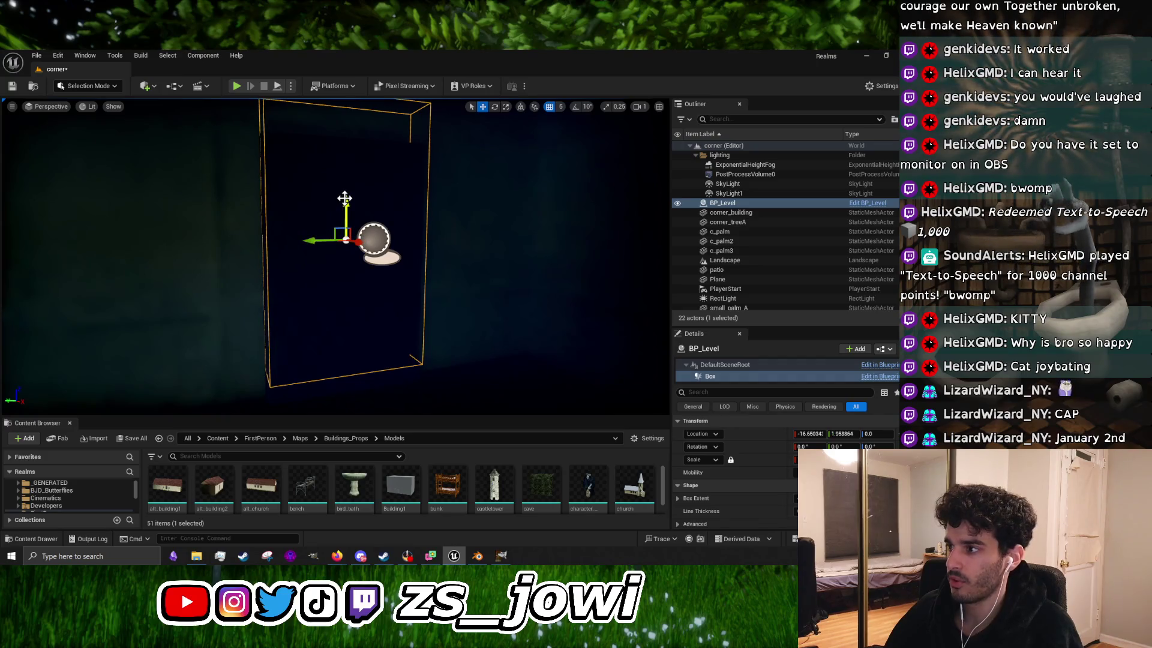
pyautogui.moveTo(345, 198); pyautogui.dragTo(345, 222)
pyautogui.scroll(-3, 346, 222)
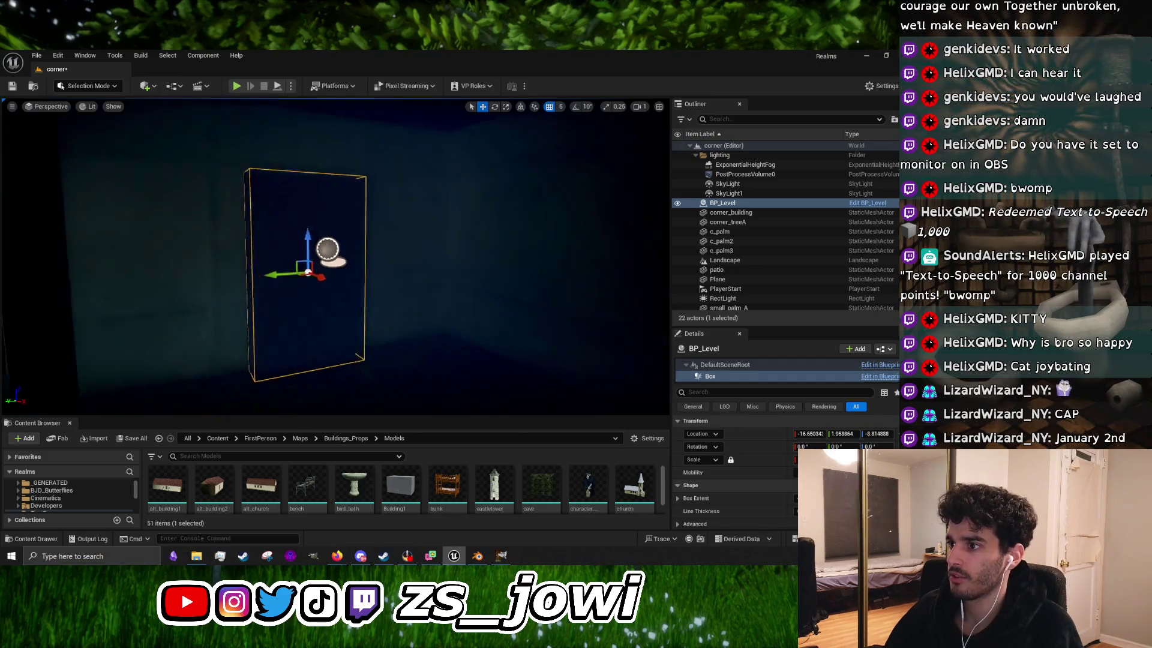
pyautogui.moveTo(231, 99); pyautogui.dragTo(231, 99)
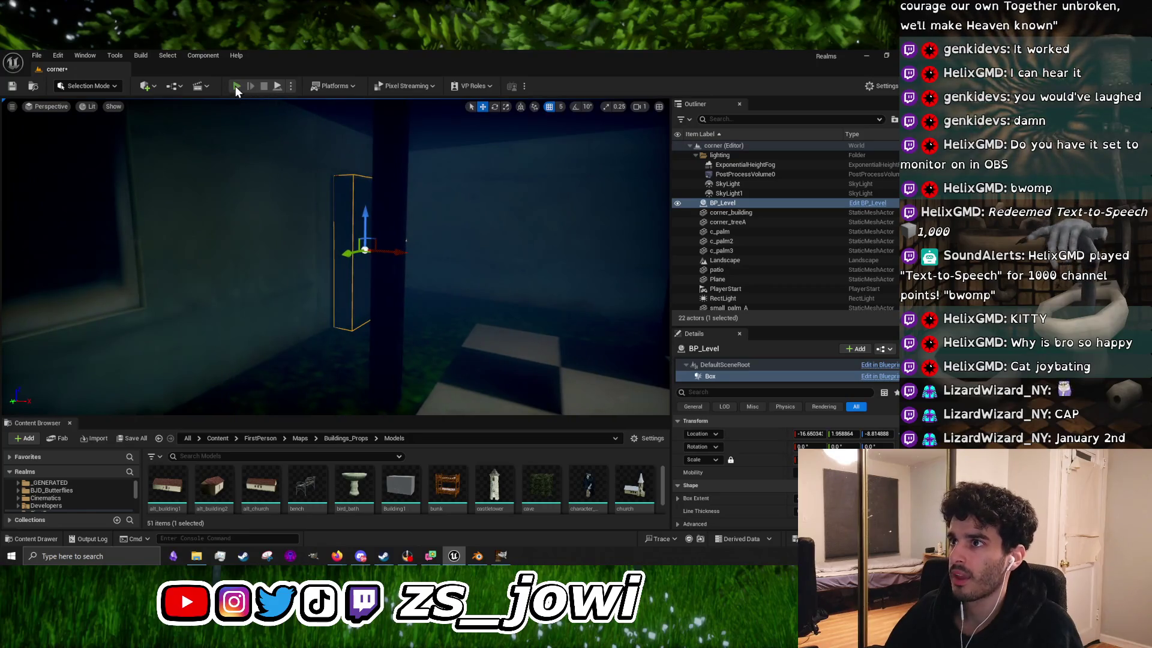
# Step: Play-test the level, exit with Esc, then reselect corner_building and the RectLight
pyautogui.click(237, 87)
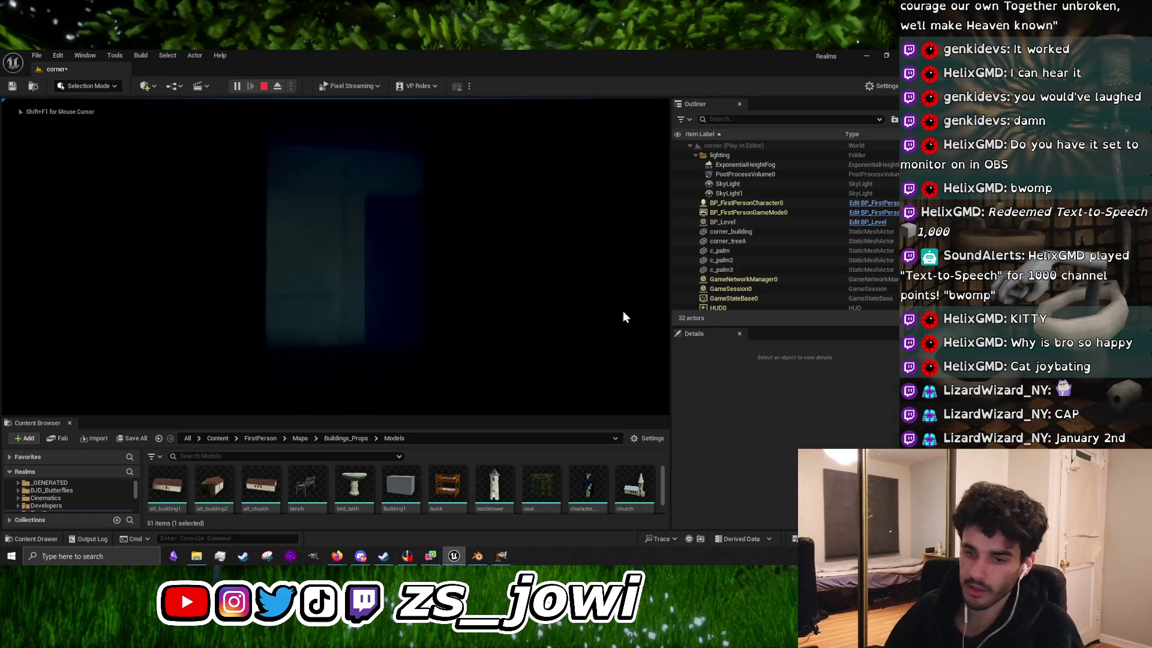
pyautogui.press('Escape')
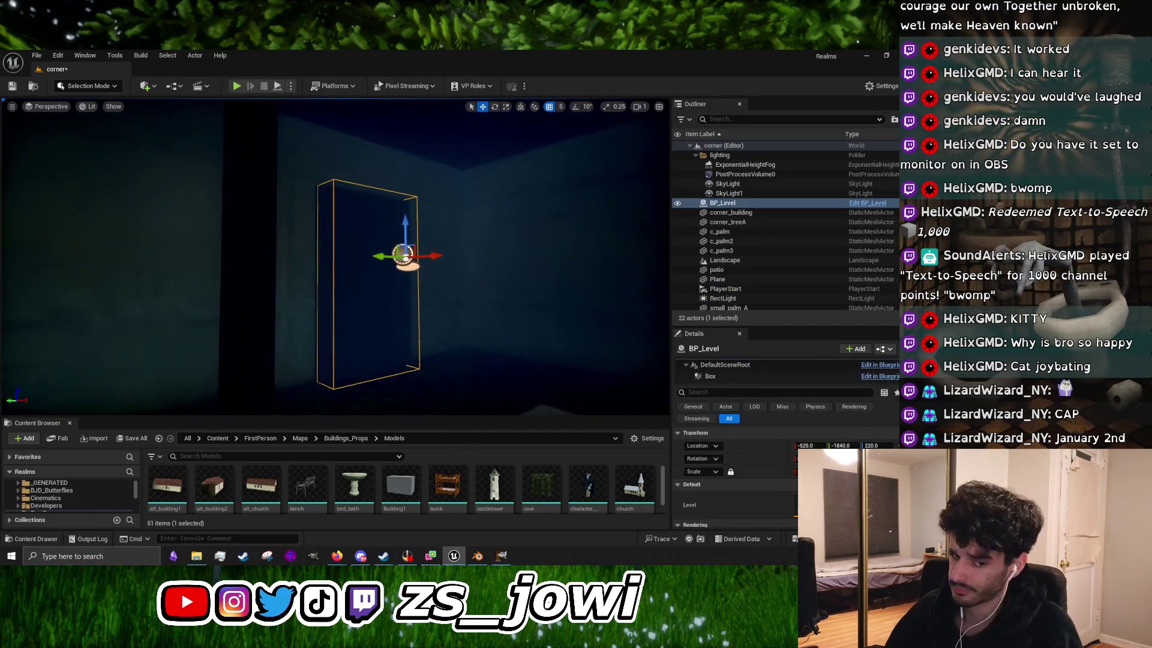
pyautogui.press('s')
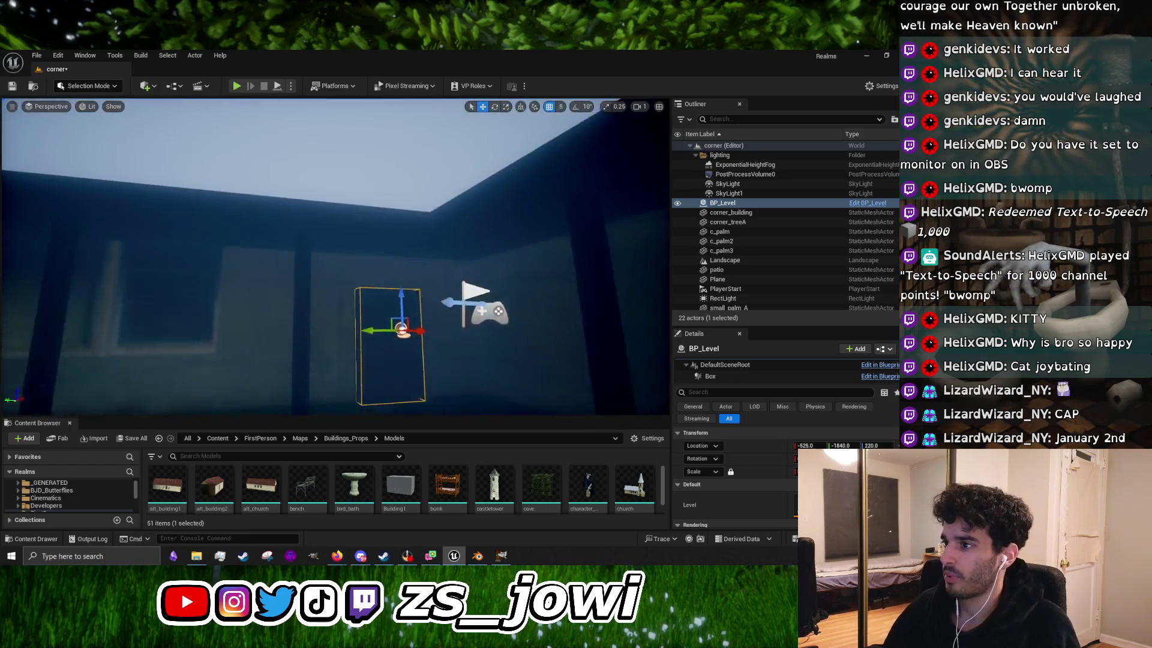
pyautogui.moveTo(281, 240); pyautogui.dragTo(264, 228)
pyautogui.moveTo(234, 171); pyautogui.dragTo(263, 178)
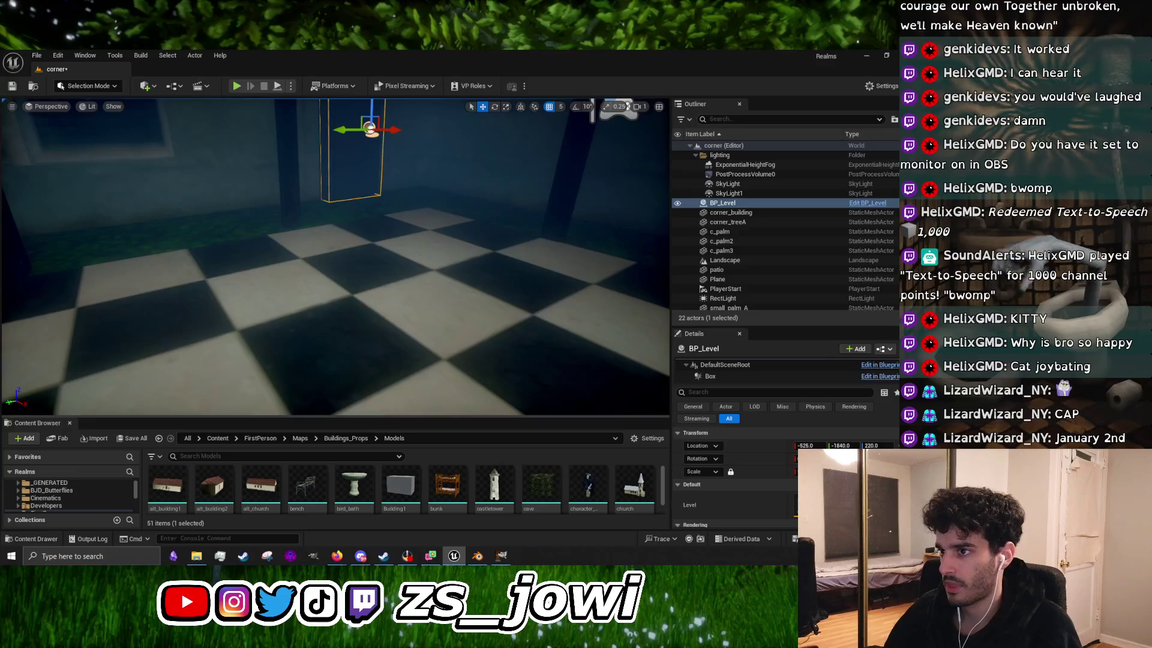
pyautogui.click(415, 241)
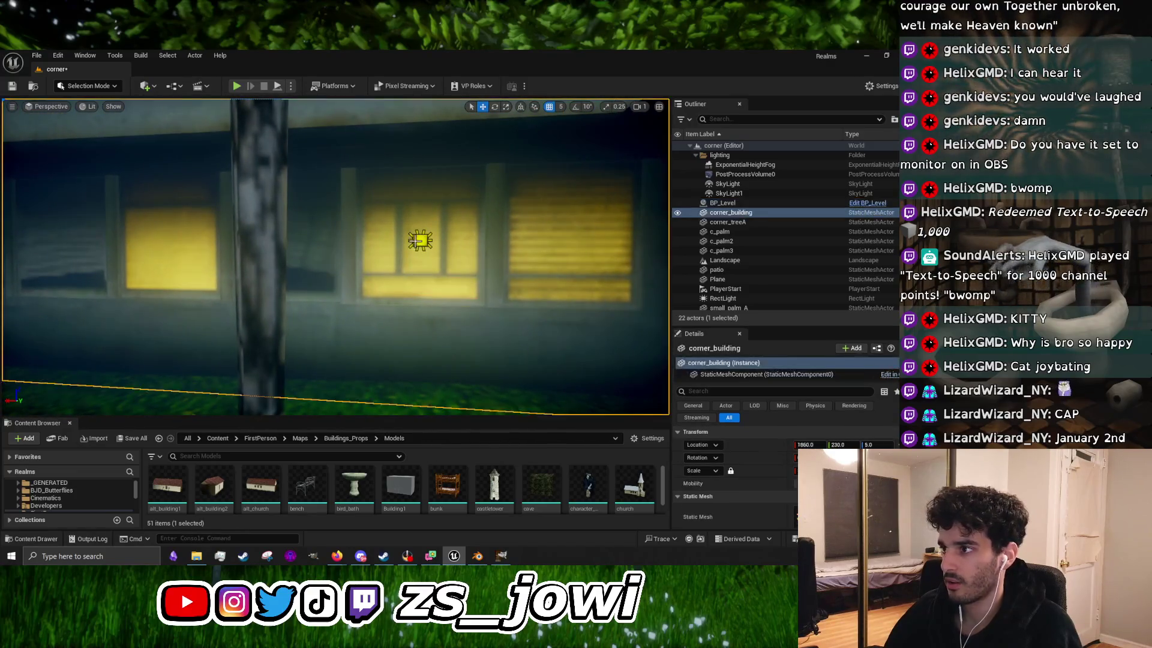
pyautogui.click(415, 241)
# Step: Alt-drag a duplicate of the rect light and tilt the copy to aim downward
pyautogui.press('f')
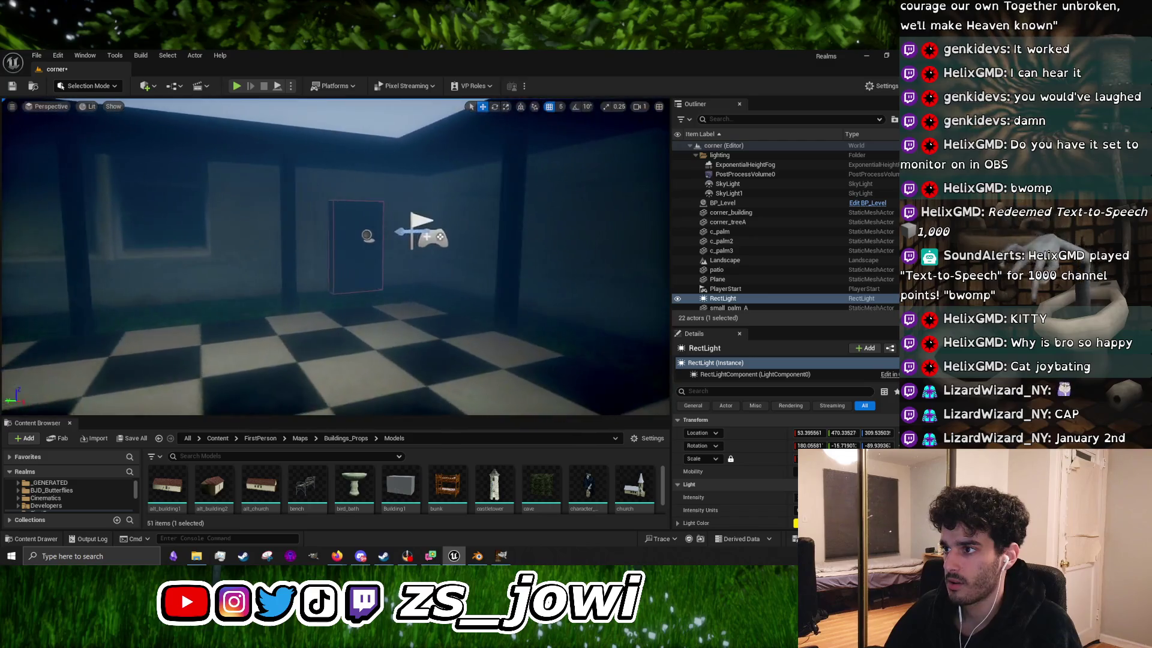
pyautogui.moveTo(377, 275); pyautogui.dragTo(377, 276)
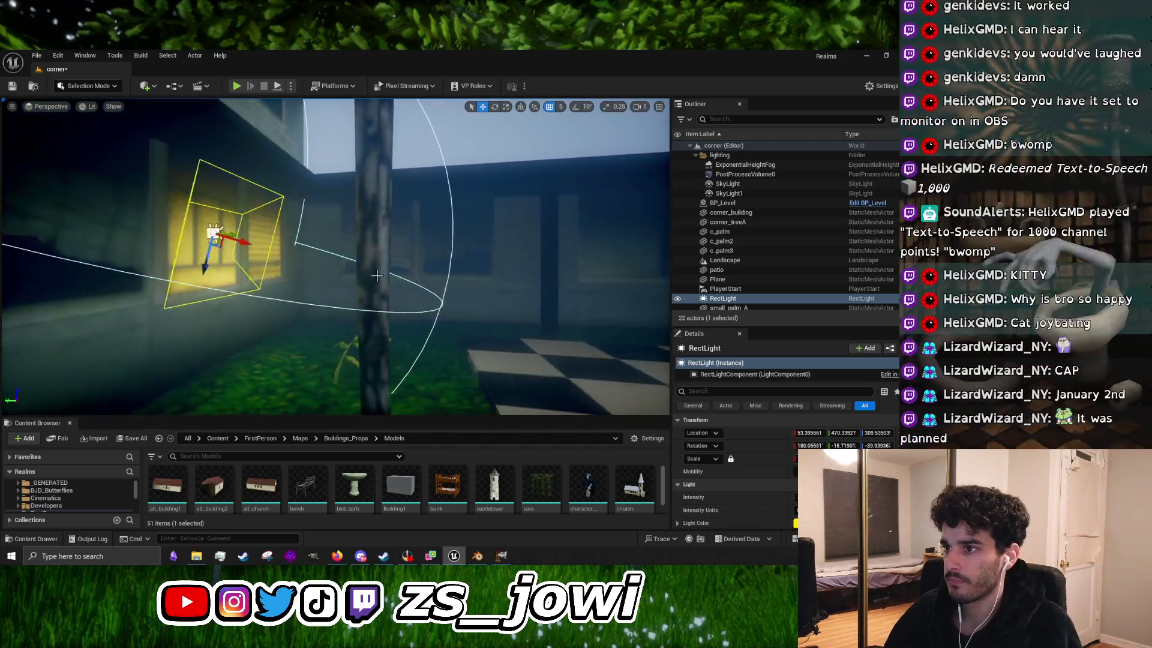
pyautogui.moveTo(214, 238)
pyautogui.mouseDown()
pyautogui.moveTo(414, 283)
pyautogui.moveTo(452, 304)
pyautogui.moveTo(321, 270)
pyautogui.moveTo(438, 335)
pyautogui.moveTo(497, 301)
pyautogui.moveTo(390, 345)
pyautogui.moveTo(474, 255)
pyautogui.moveTo(624, 267)
pyautogui.moveTo(336, 267)
pyautogui.moveTo(512, 286)
pyautogui.moveTo(503, 291)
pyautogui.mouseUp()
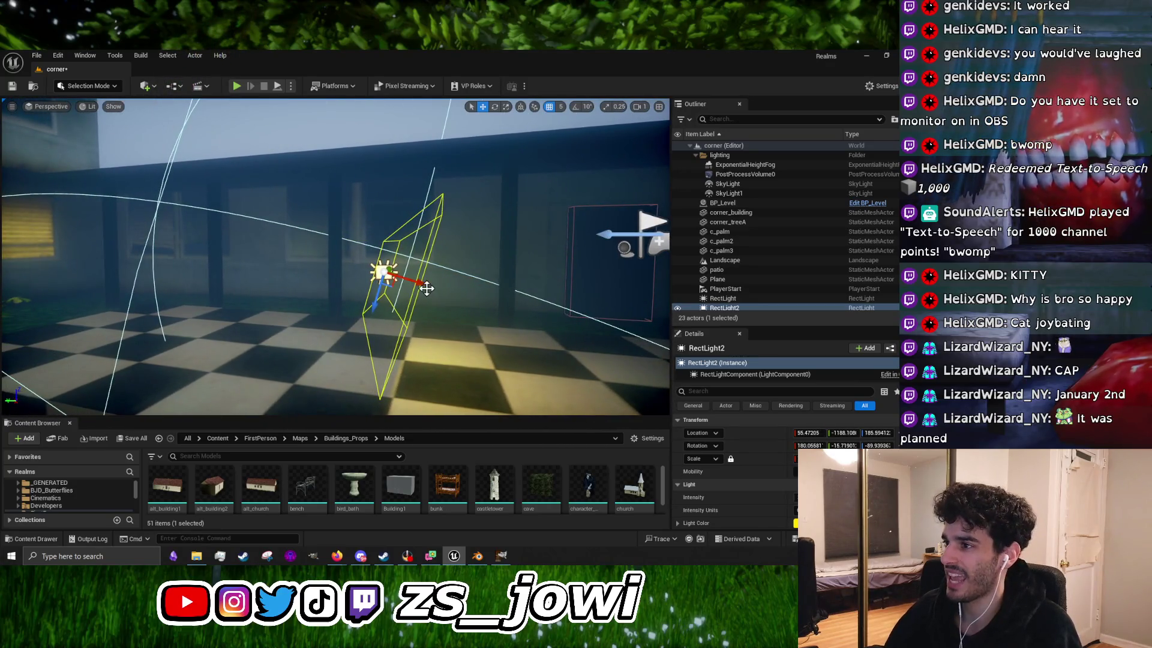
pyautogui.moveTo(429, 268)
pyautogui.mouseDown()
pyautogui.moveTo(434, 324)
pyautogui.moveTo(383, 339)
pyautogui.mouseUp()
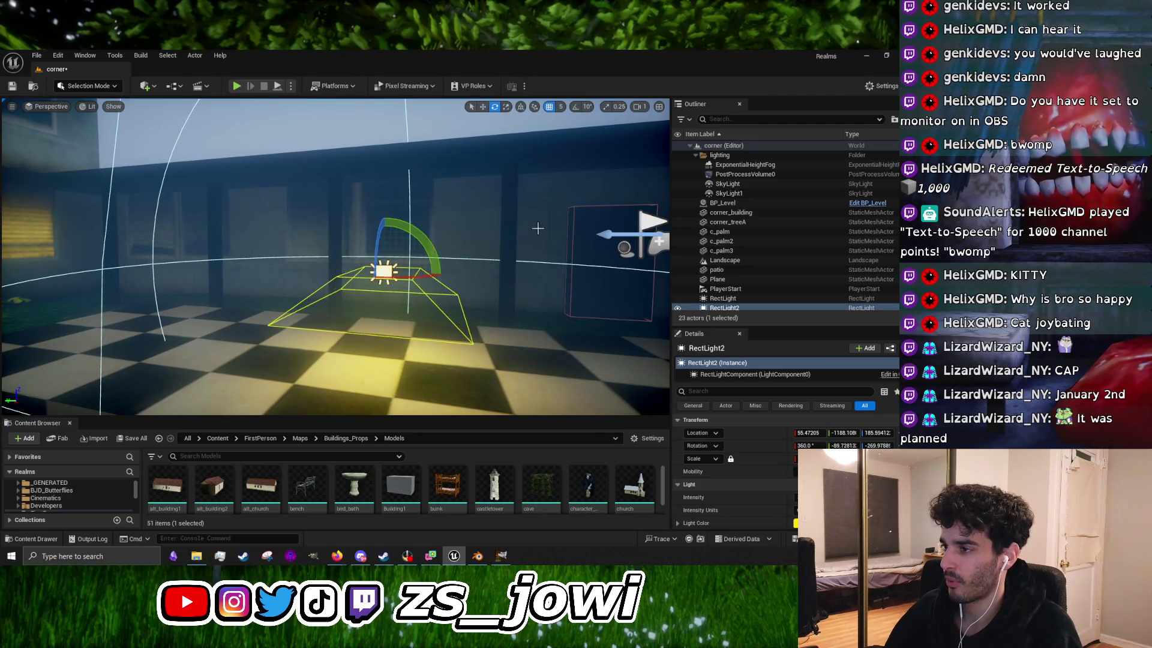
pyautogui.moveTo(537, 228)
pyautogui.mouseDown()
pyautogui.moveTo(492, 231)
pyautogui.moveTo(576, 231)
pyautogui.moveTo(399, 248)
pyautogui.mouseUp()
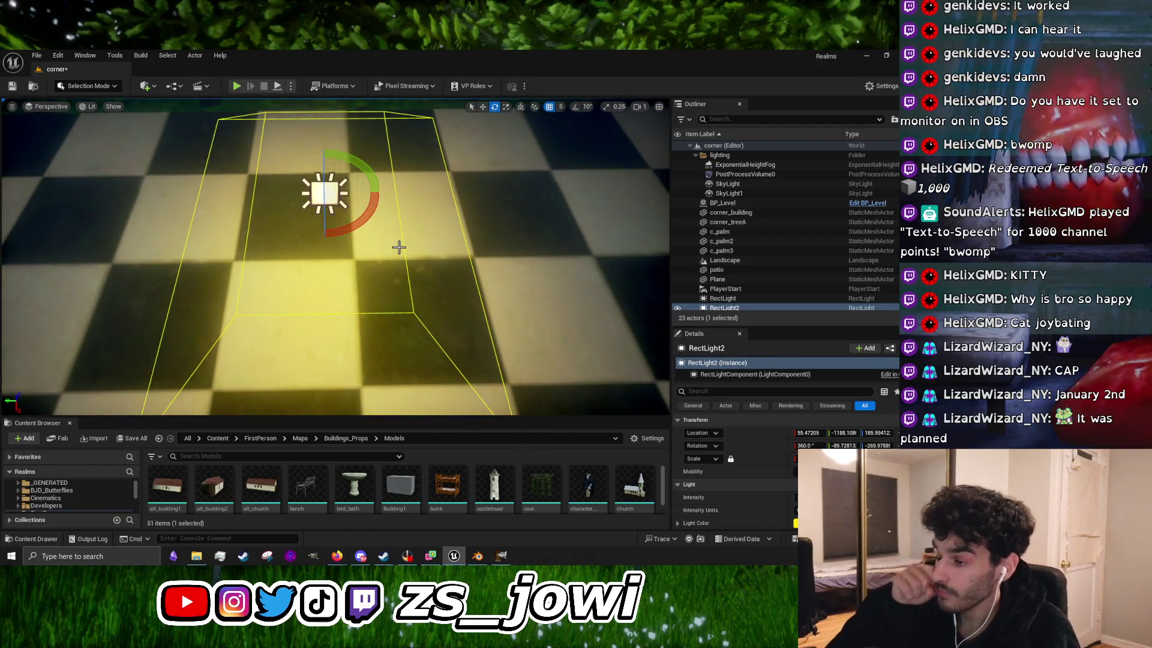
pyautogui.moveTo(386, 185)
pyautogui.mouseDown()
pyautogui.moveTo(328, 234)
pyautogui.moveTo(411, 259)
pyautogui.mouseUp()
# Step: Reduce the new rect light's Source Width in the Details panel
pyautogui.press('r')
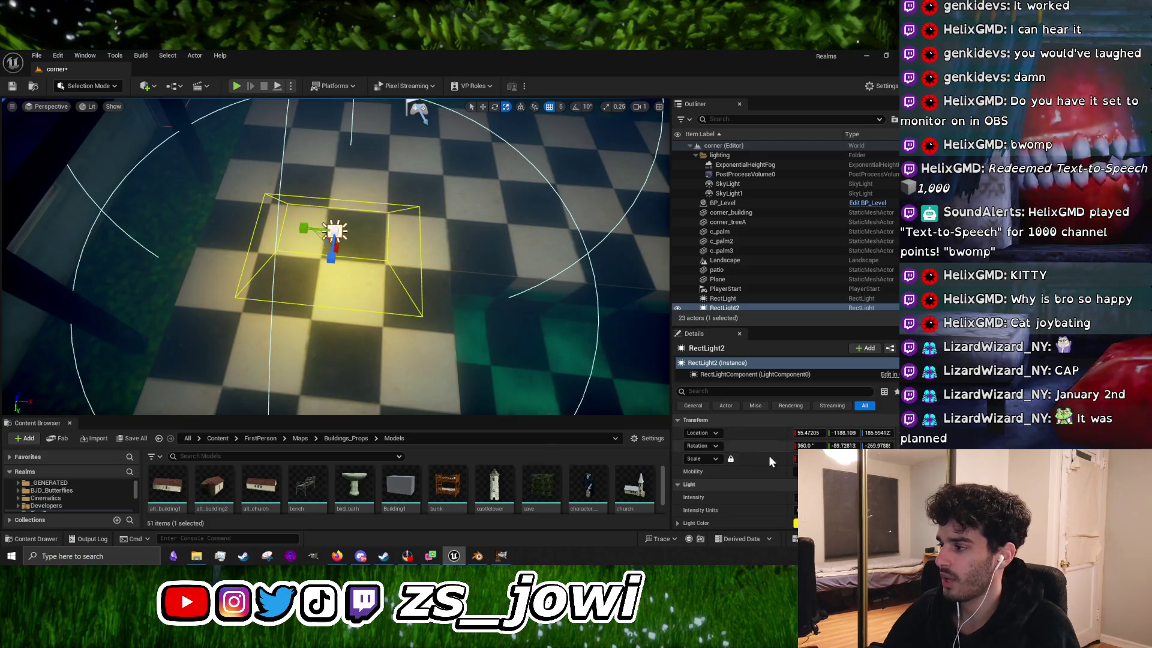
pyautogui.scroll(-3, 769, 476)
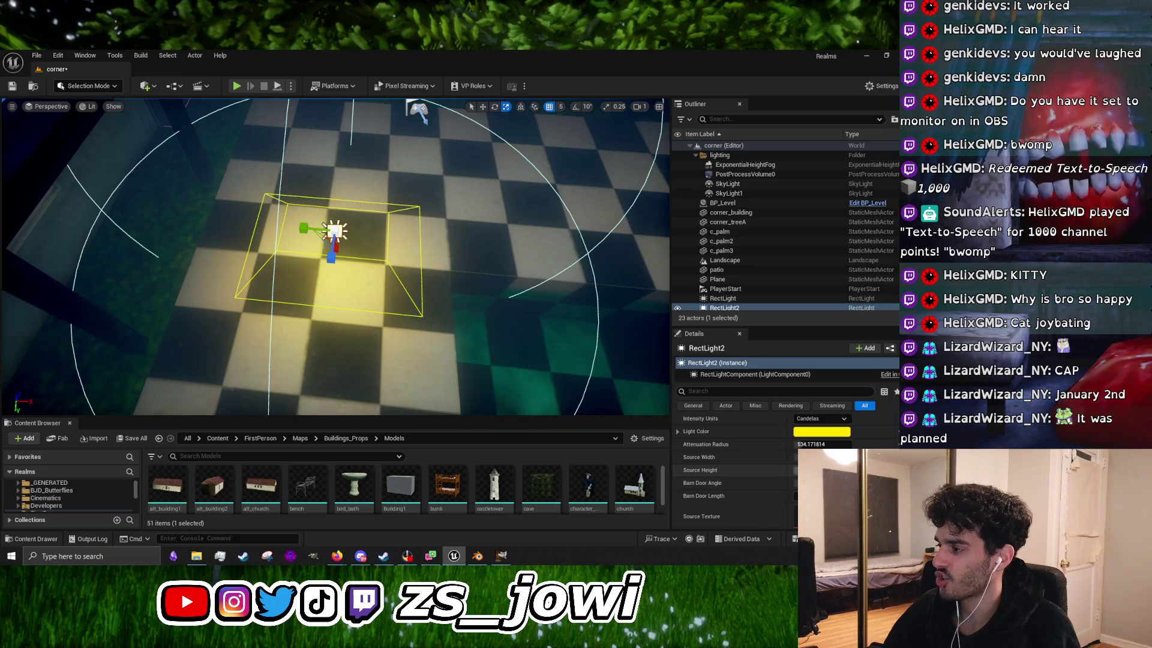
pyautogui.moveTo(822, 457)
pyautogui.mouseDown()
pyautogui.moveTo(789, 457)
pyautogui.moveTo(807, 457)
pyautogui.mouseUp()
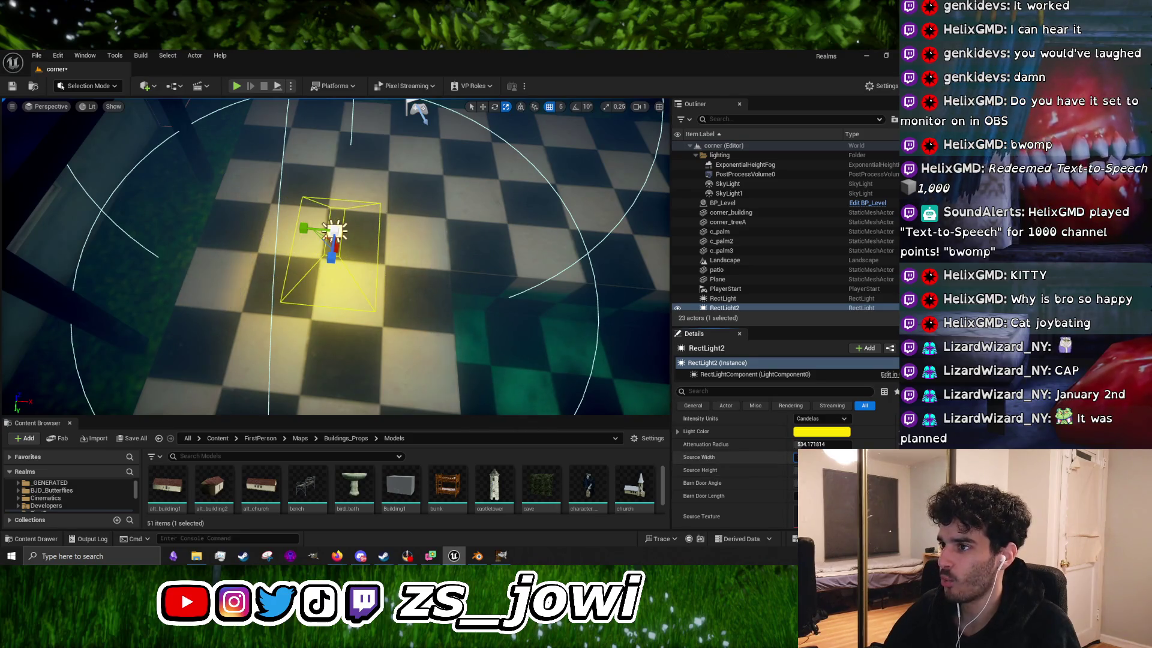
pyautogui.press('w')
# Step: Move the new rect light just above the door, bathing the doorway in yellow light
pyautogui.moveTo(399, 295); pyautogui.dragTo(395, 298)
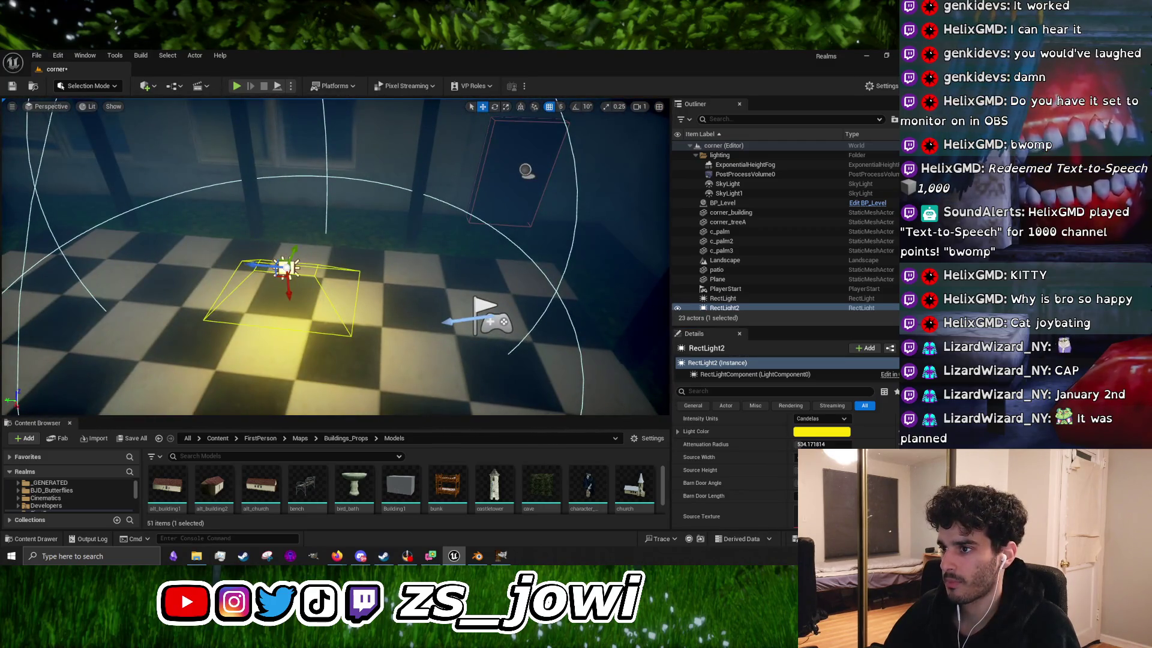
pyautogui.click(257, 266)
pyautogui.click(286, 268)
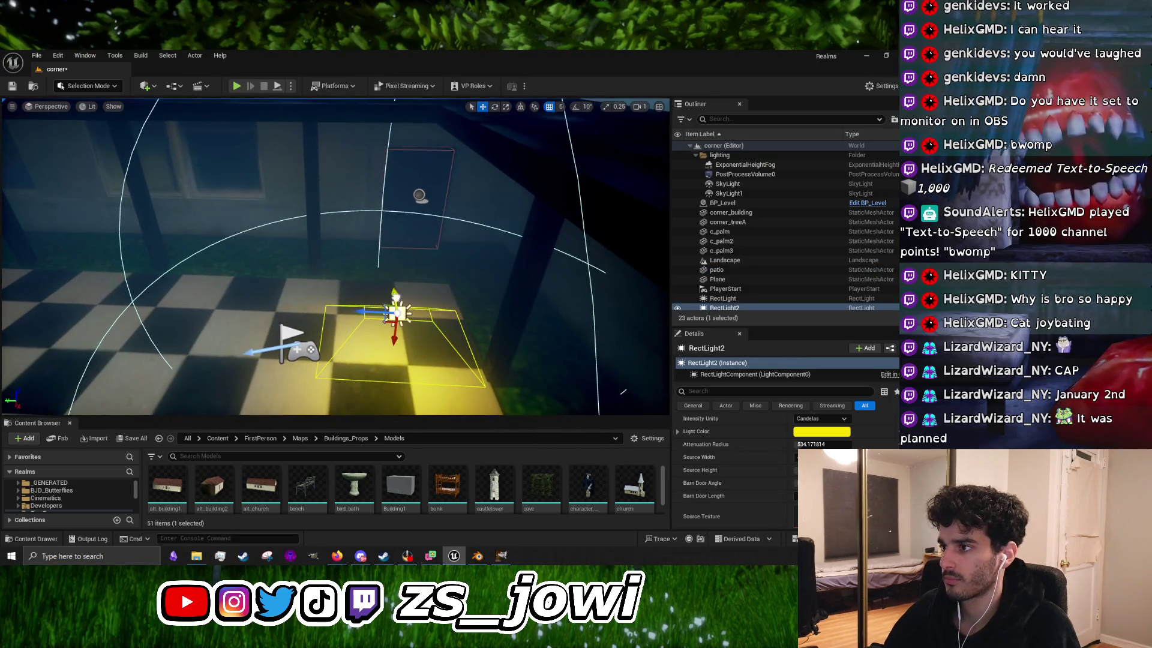
pyautogui.moveTo(396, 295)
pyautogui.mouseDown()
pyautogui.moveTo(382, 204)
pyautogui.moveTo(398, 308)
pyautogui.mouseUp()
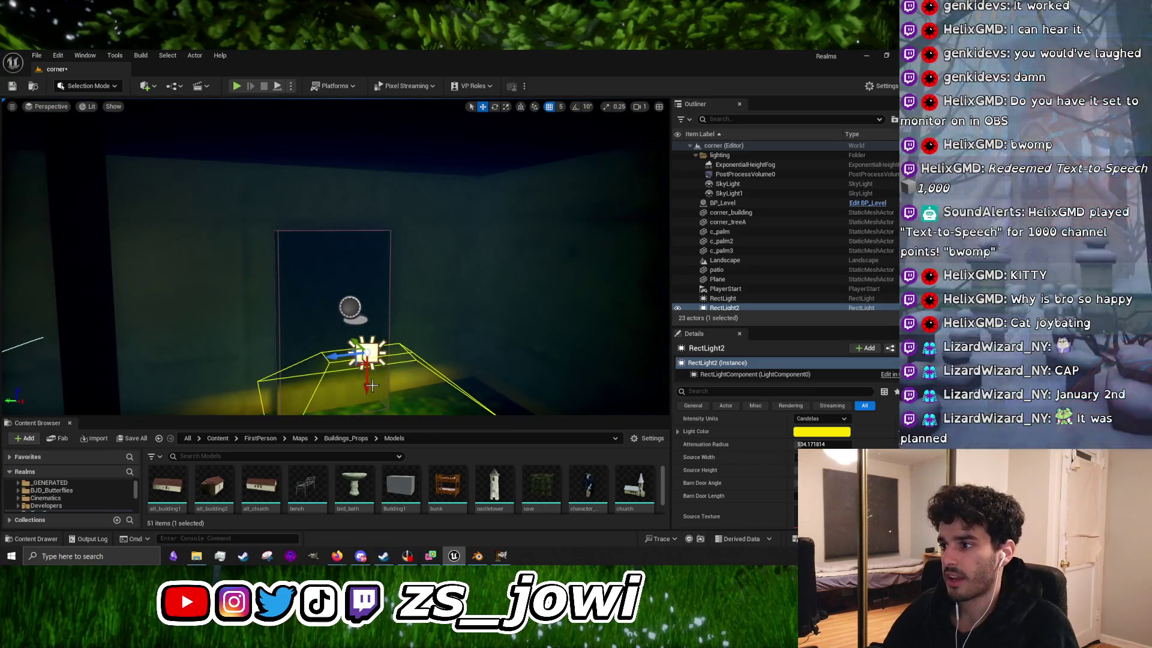
pyautogui.moveTo(387, 392); pyautogui.dragTo(388, 191)
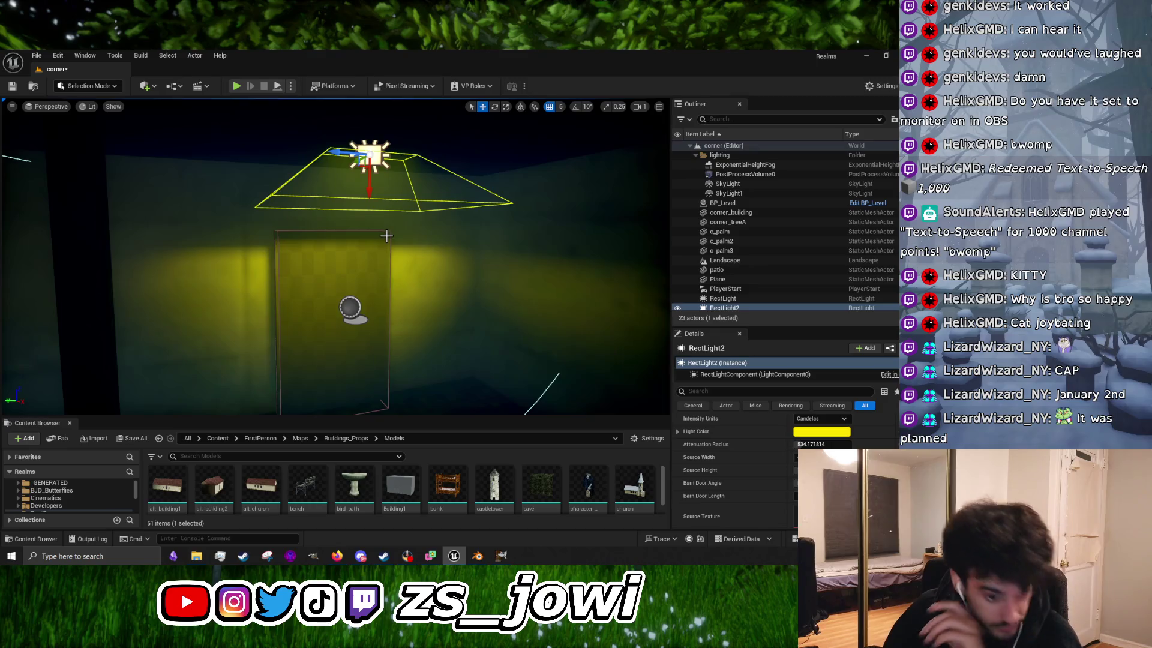
pyautogui.click(338, 352)
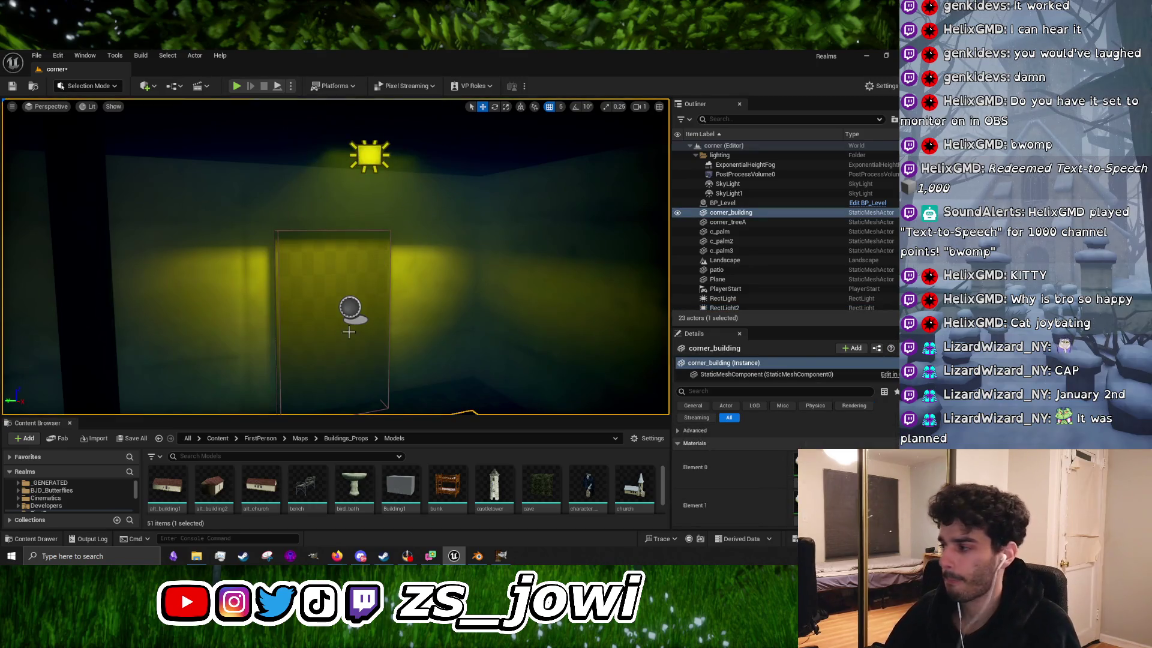
pyautogui.scroll(-3, 360, 325)
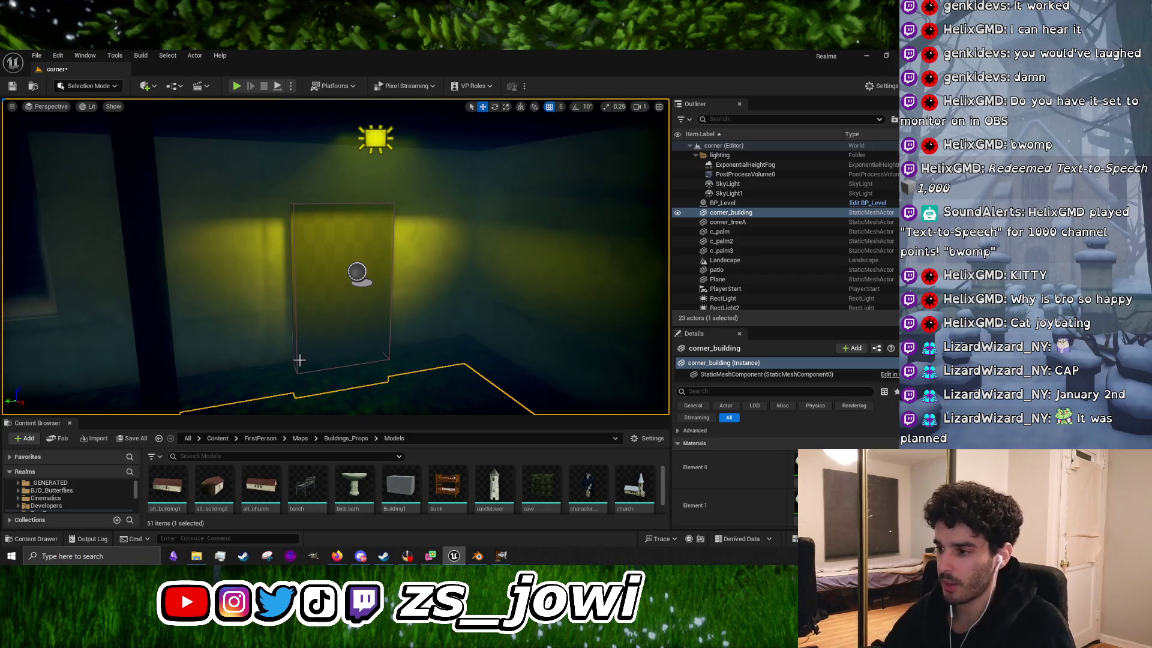
pyautogui.moveTo(276, 417); pyautogui.dragTo(305, 284)
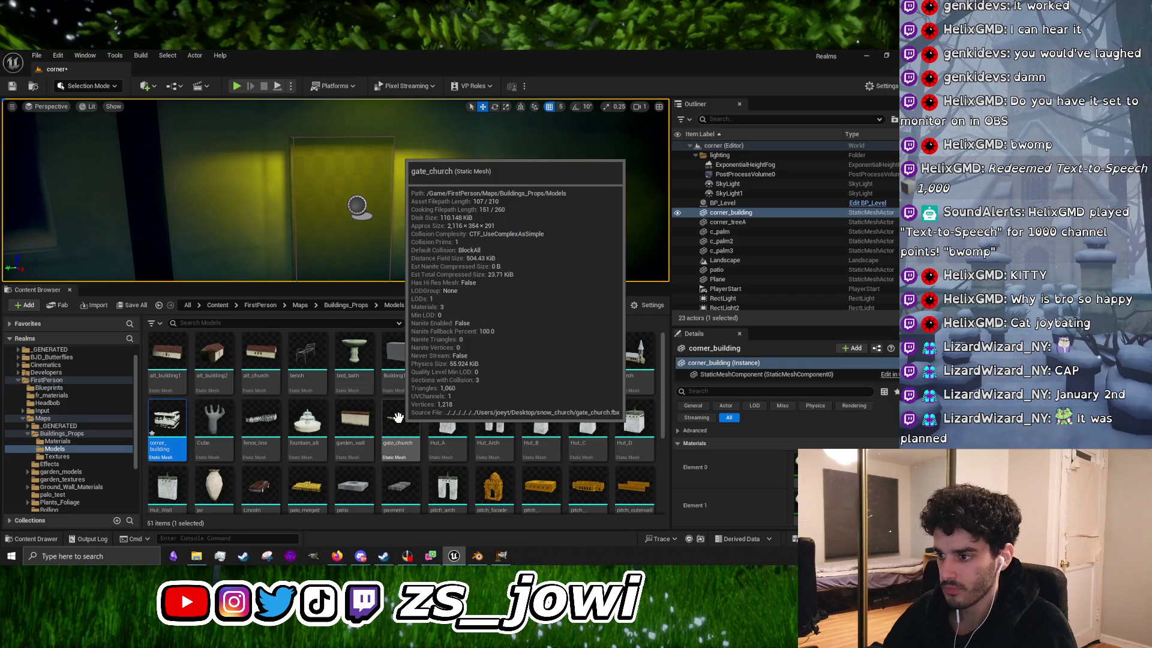
# Step: Open and minimize the corner_building mesh editor, then select the project's Textures folder
pyautogui.press('Return')
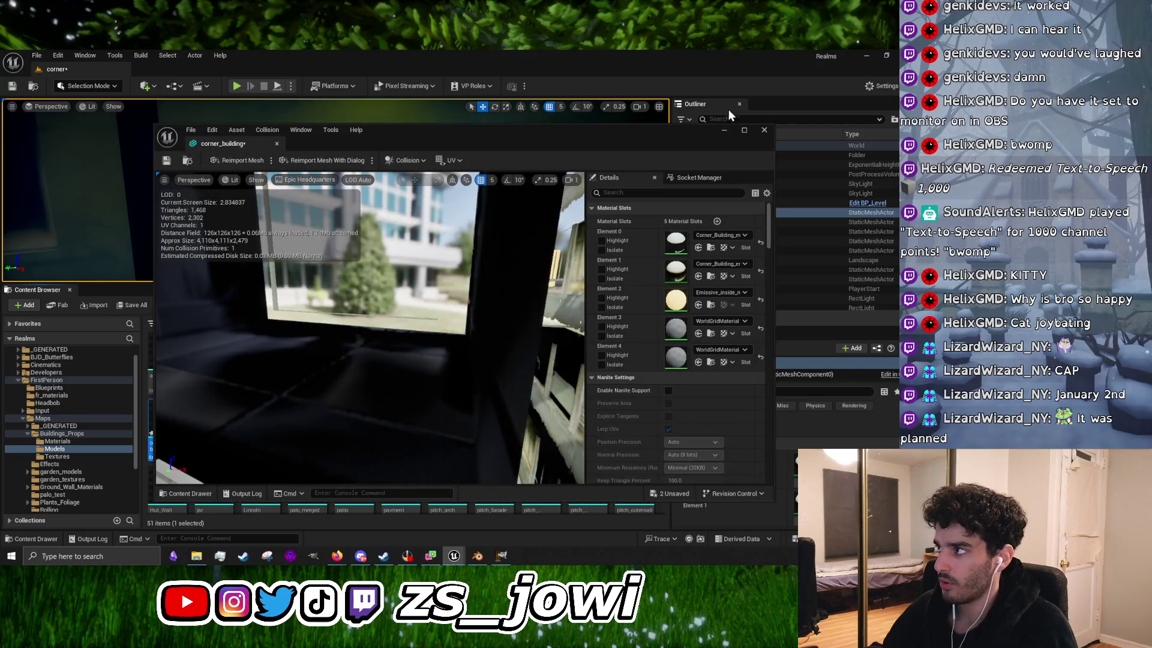
pyautogui.click(725, 131)
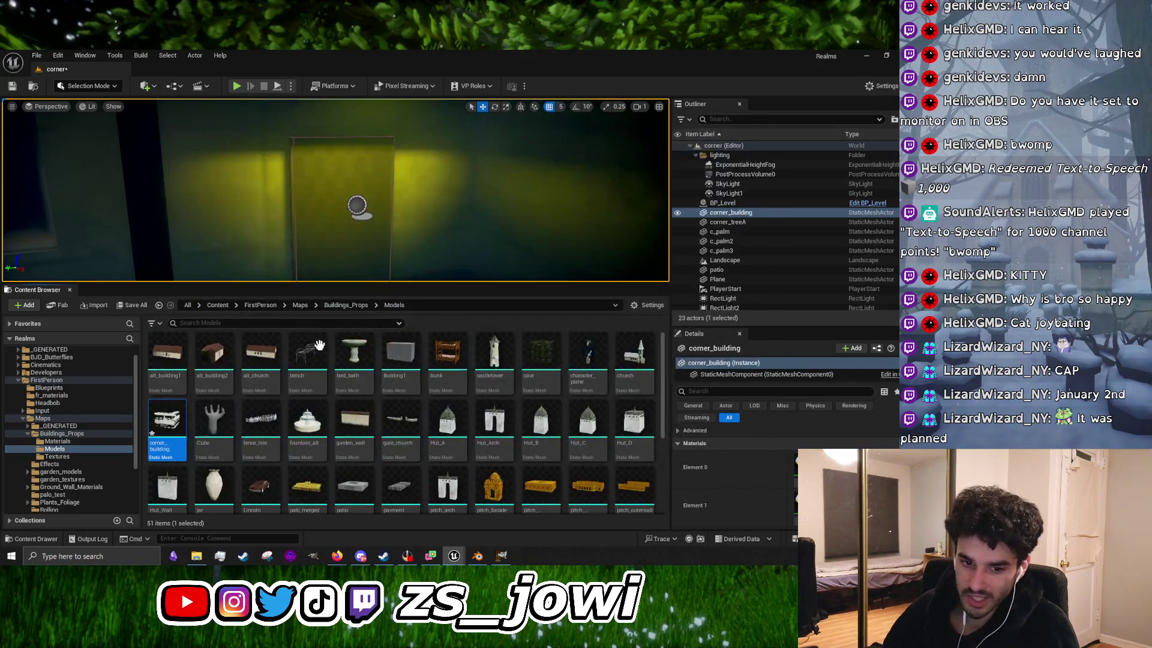
pyautogui.click(77, 459)
# Step: Drag corner_door_texture from the desktop textures folder into Unreal's Textures folder
pyautogui.click(197, 556)
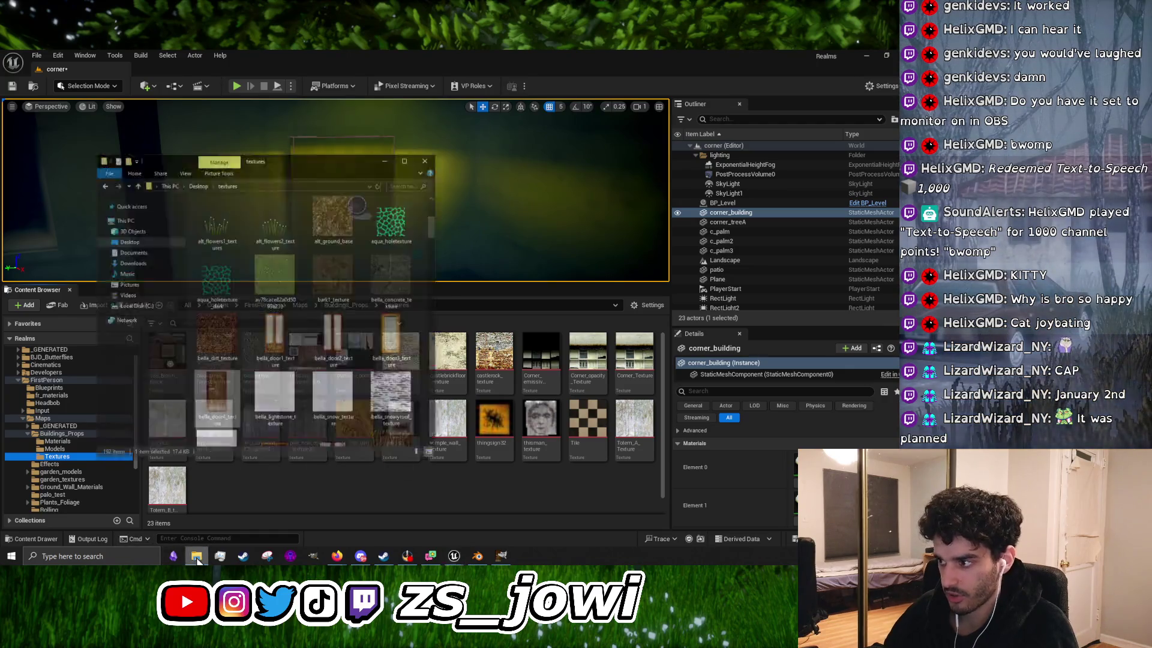
pyautogui.scroll(-20, 326, 347)
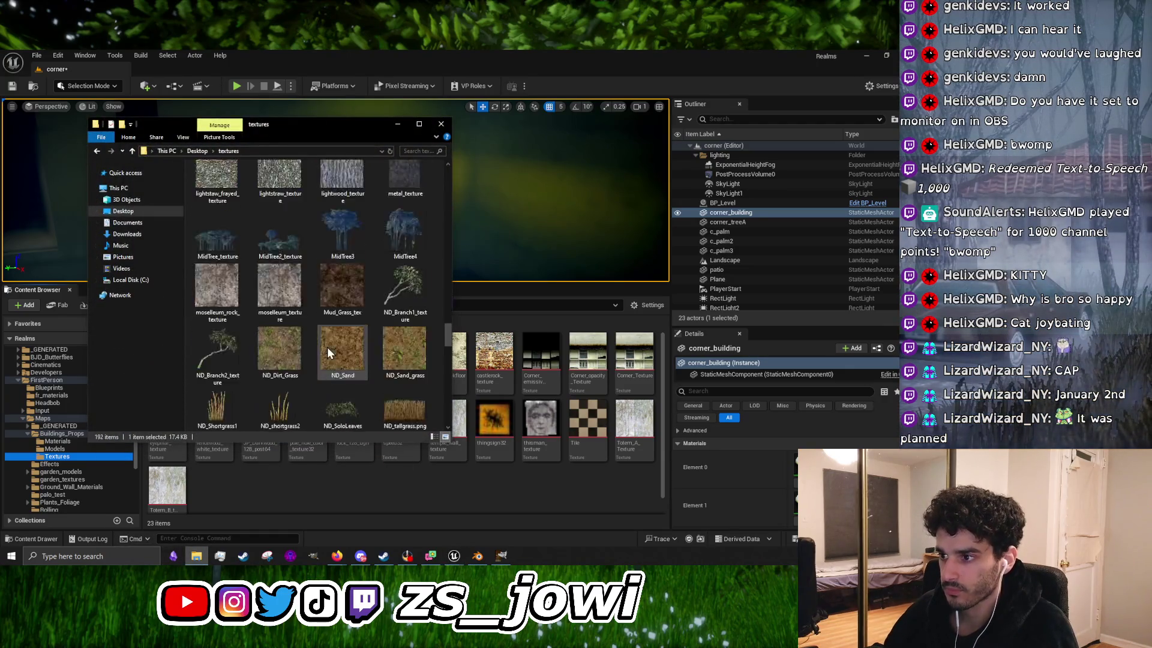
pyautogui.scroll(10, 329, 347)
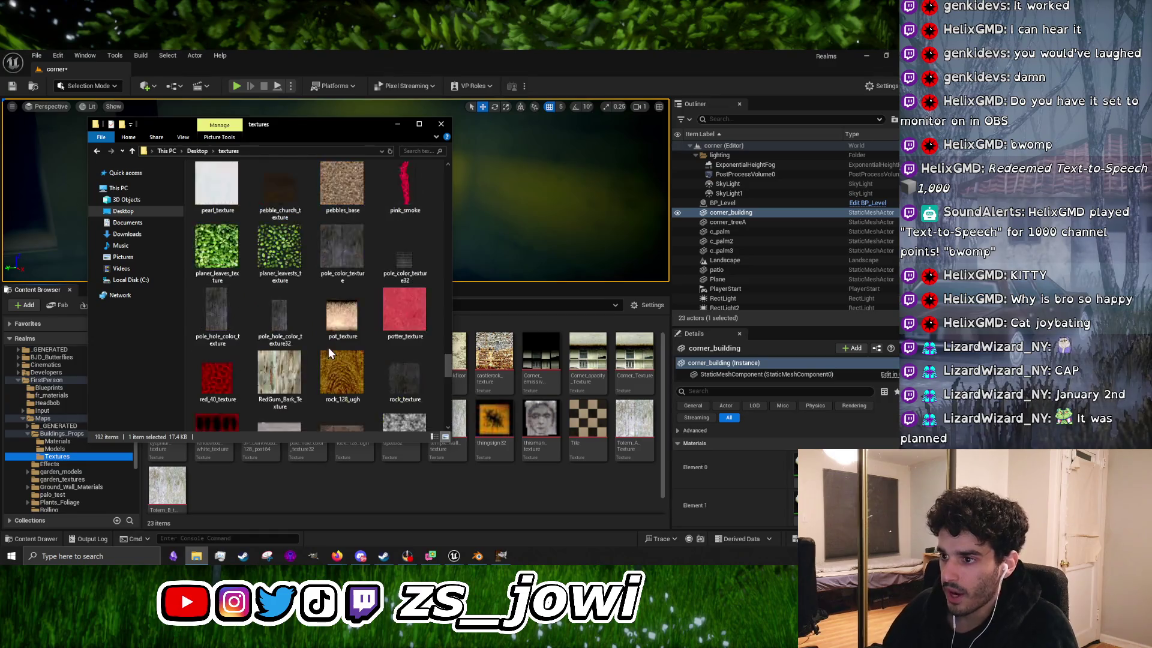
pyautogui.scroll(5, 390, 371)
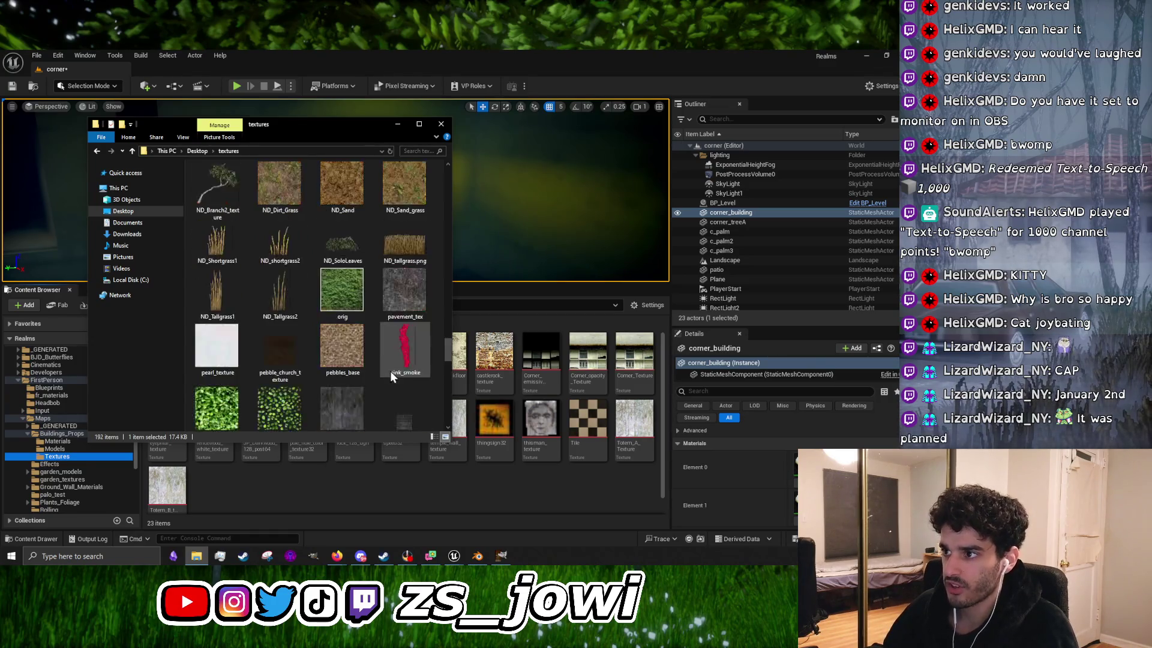
pyautogui.scroll(8, 387, 363)
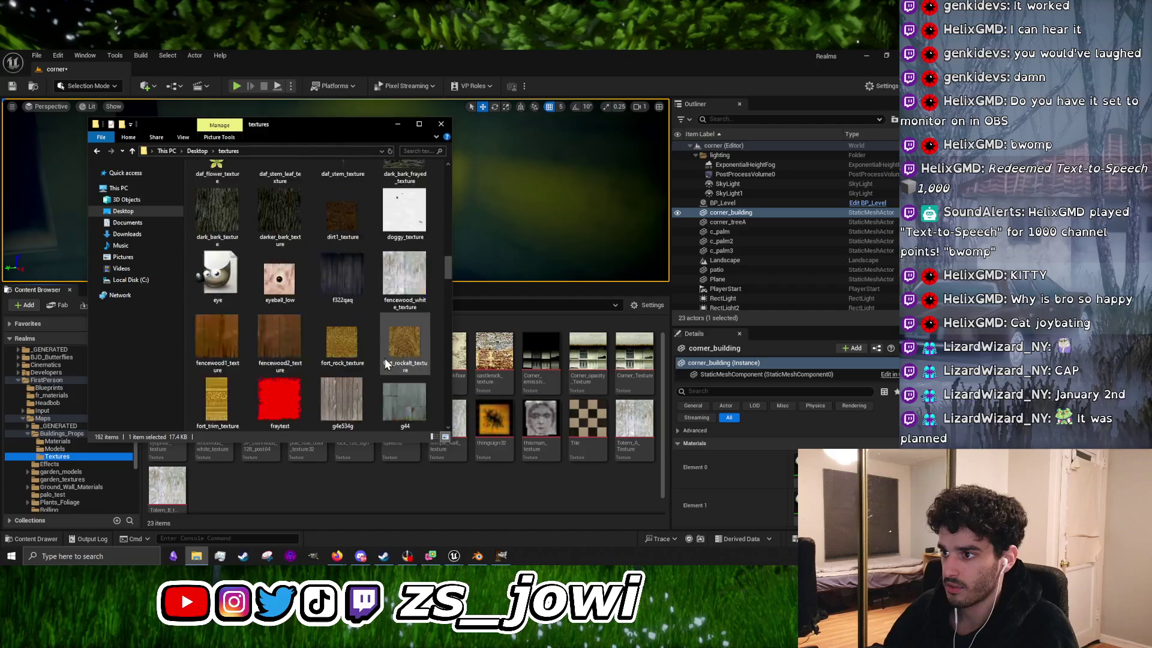
pyautogui.scroll(-8, 385, 359)
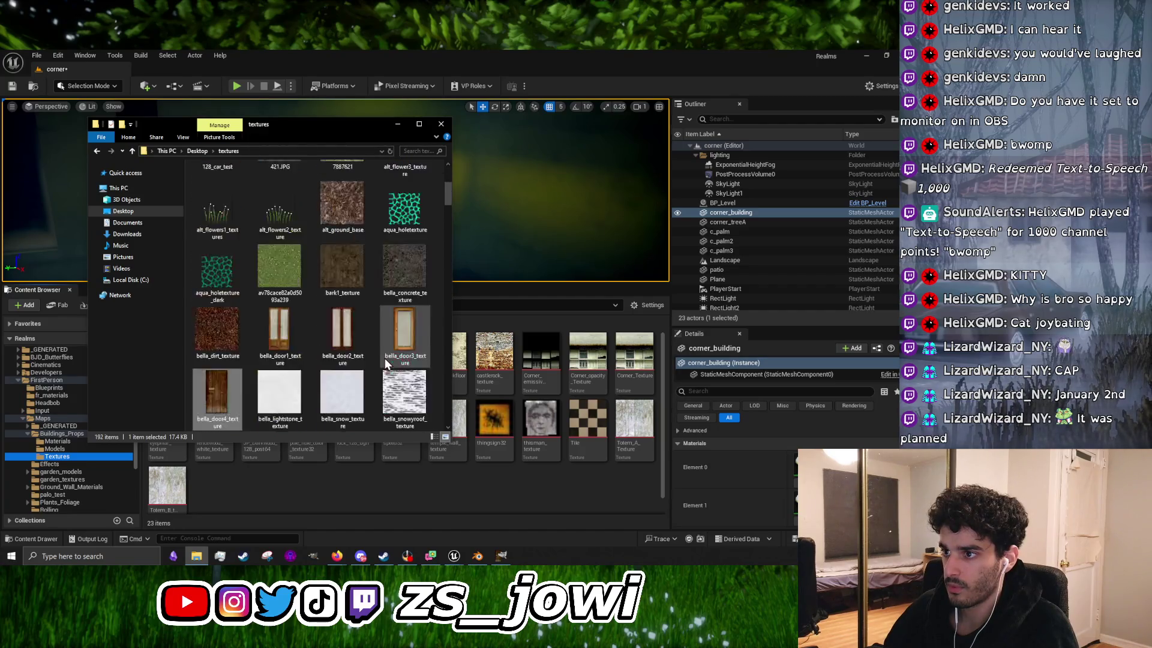
pyautogui.scroll(-15, 384, 360)
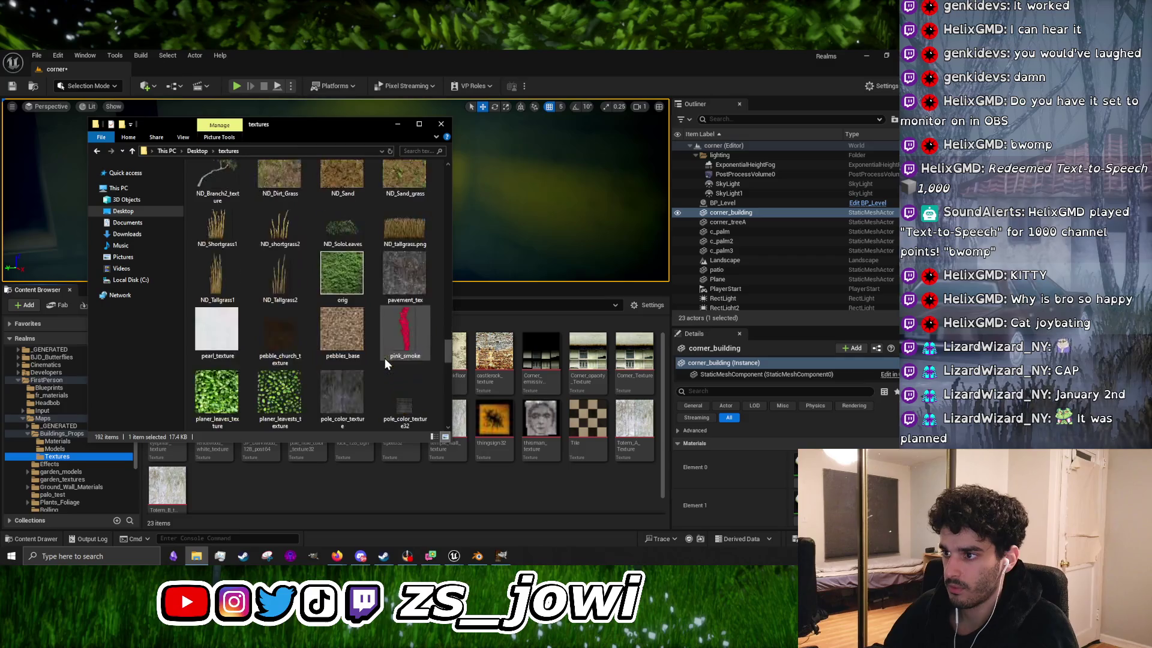
pyautogui.scroll(10, 385, 363)
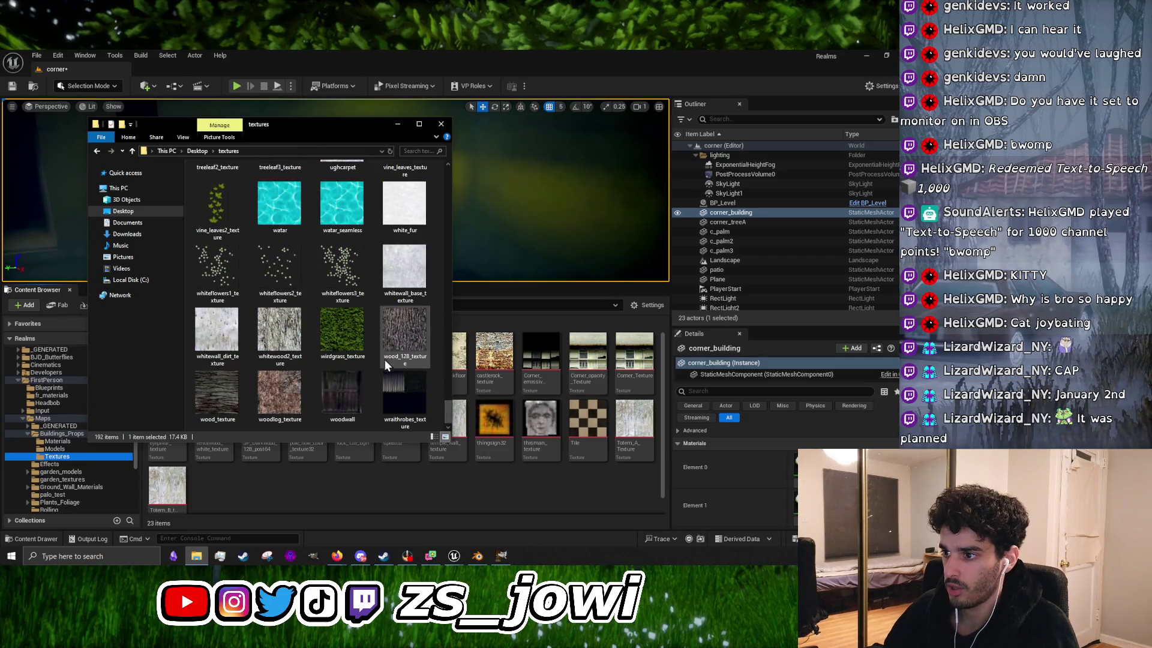
pyautogui.scroll(10, 385, 363)
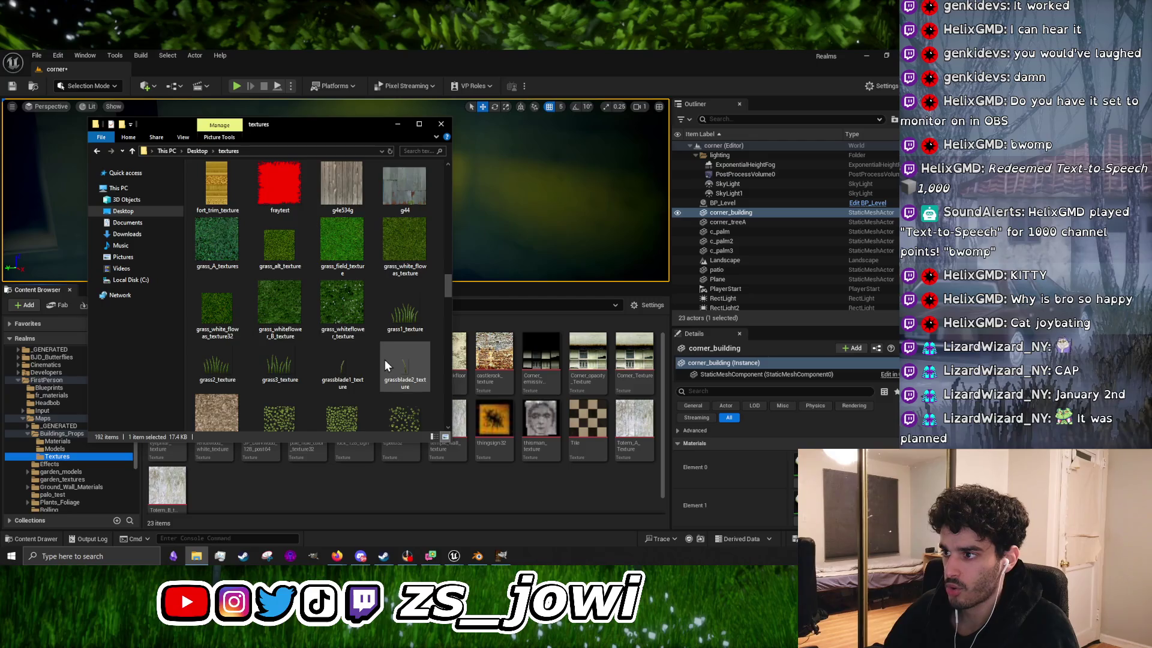
pyautogui.scroll(3, 383, 361)
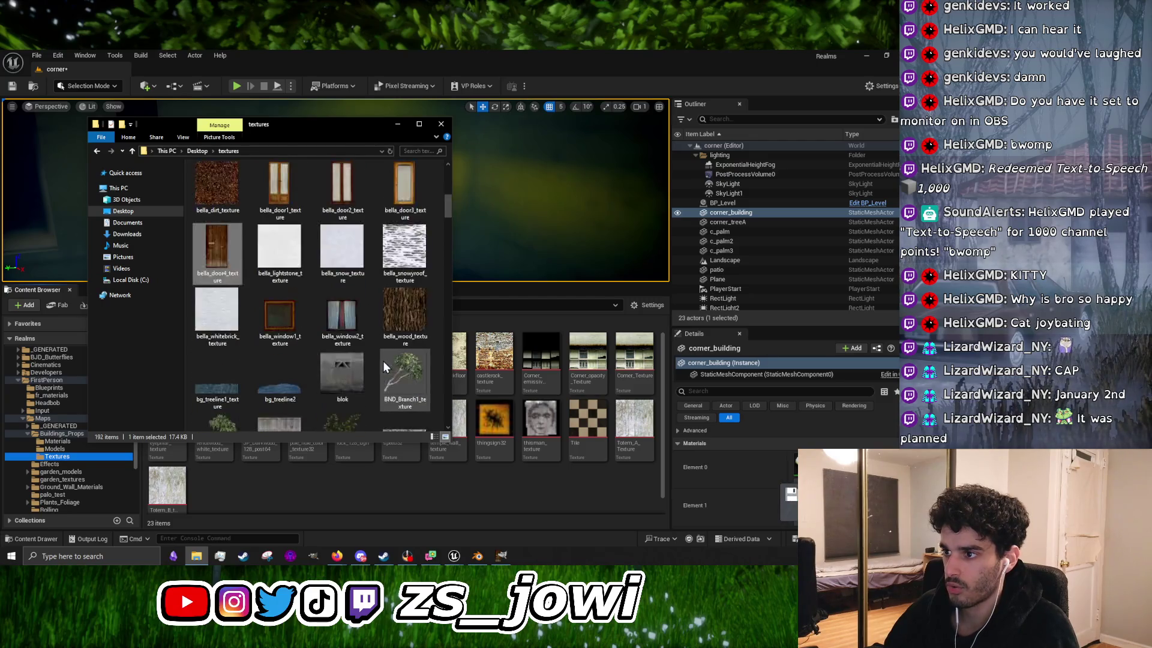
pyautogui.scroll(-5, 279, 297)
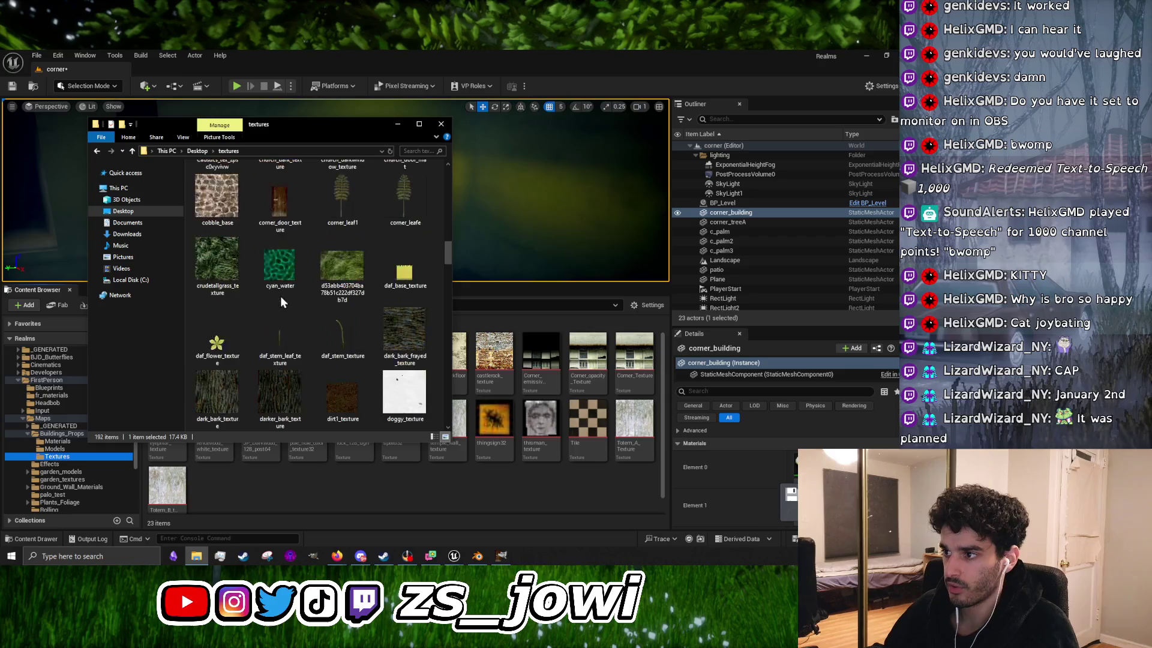
pyautogui.moveTo(277, 196); pyautogui.dragTo(257, 494)
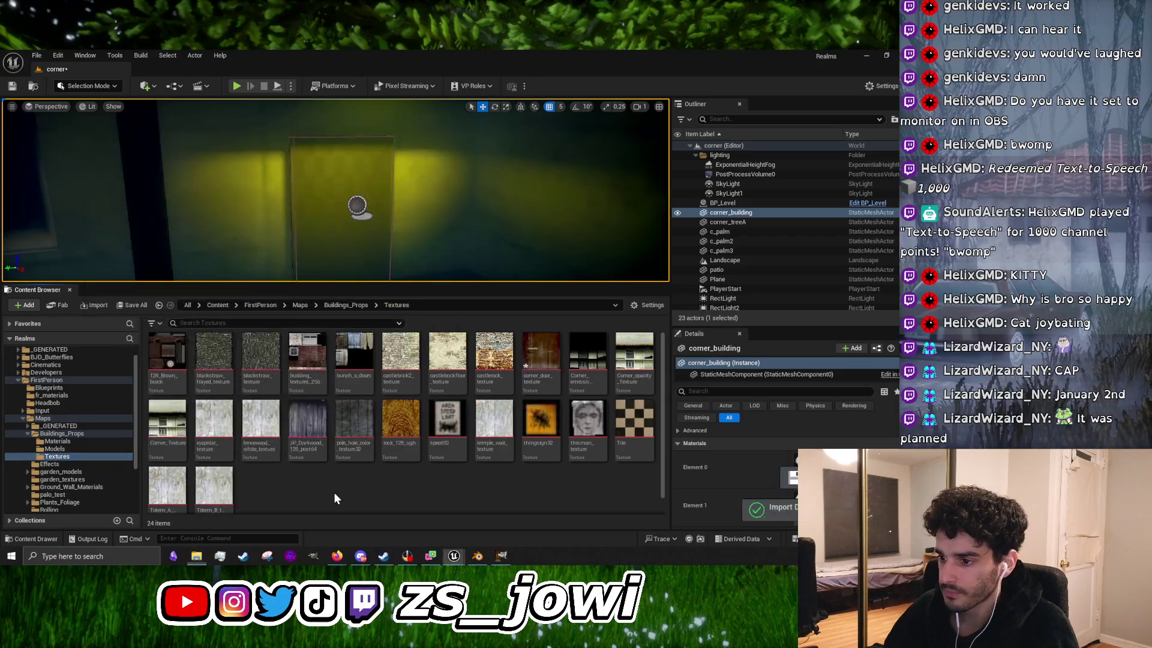
# Step: Set corner_door_texture's Compression to UserInterface2D (RGBA8), save it, and close its editor
pyautogui.doubleClick(551, 361)
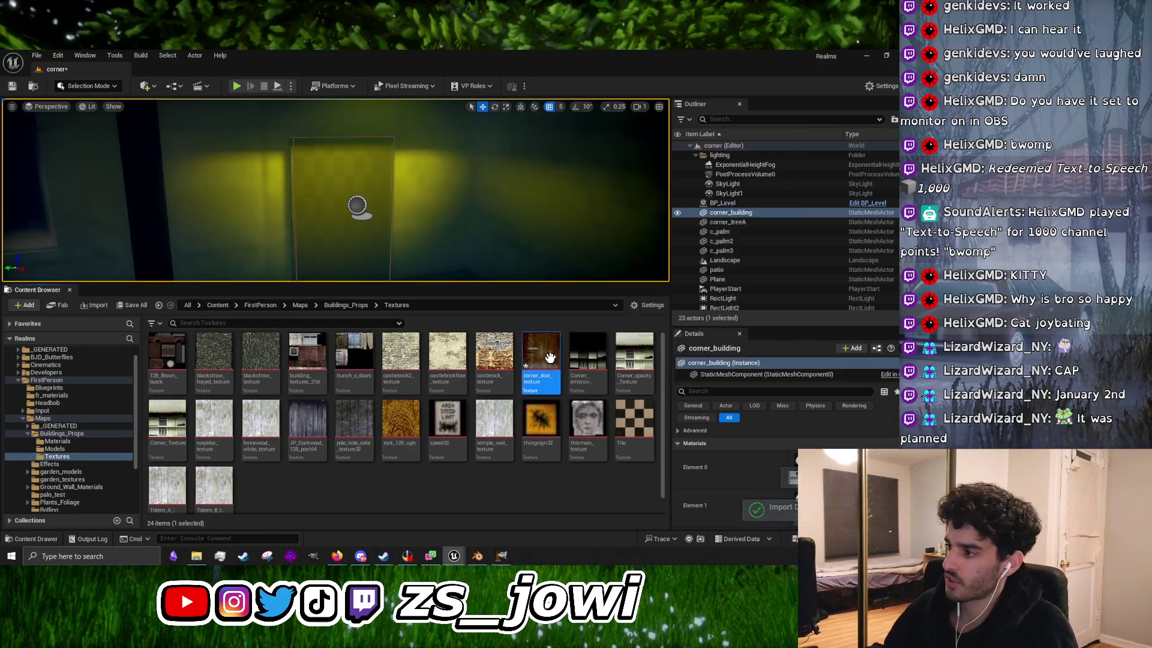
pyautogui.click(689, 408)
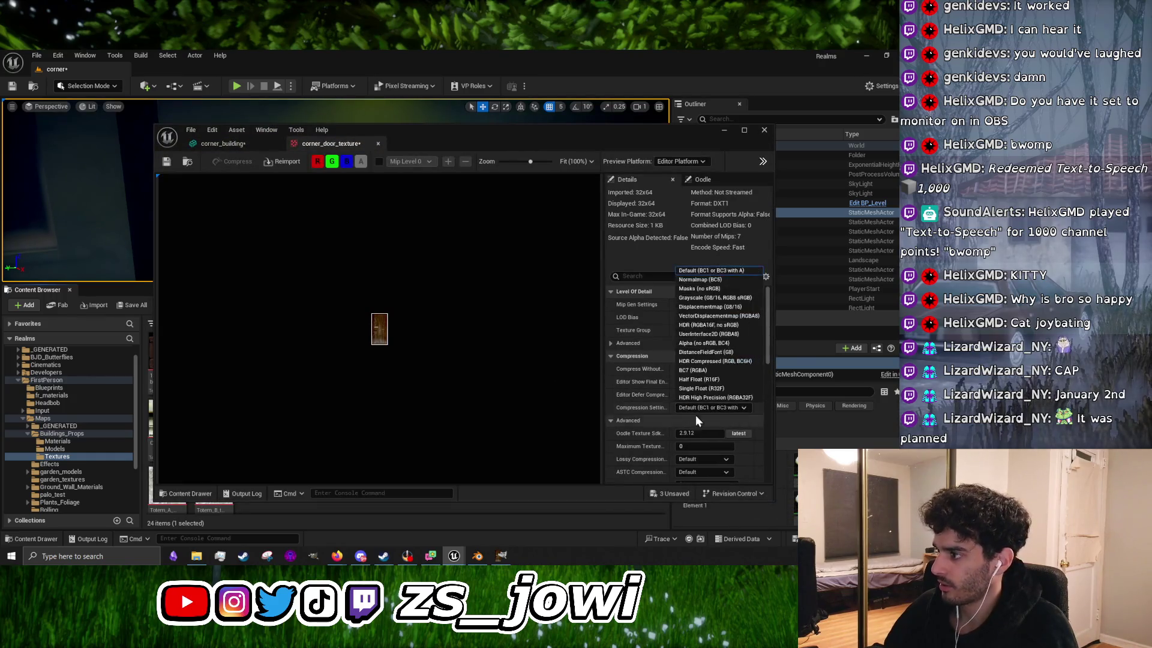
pyautogui.click(721, 335)
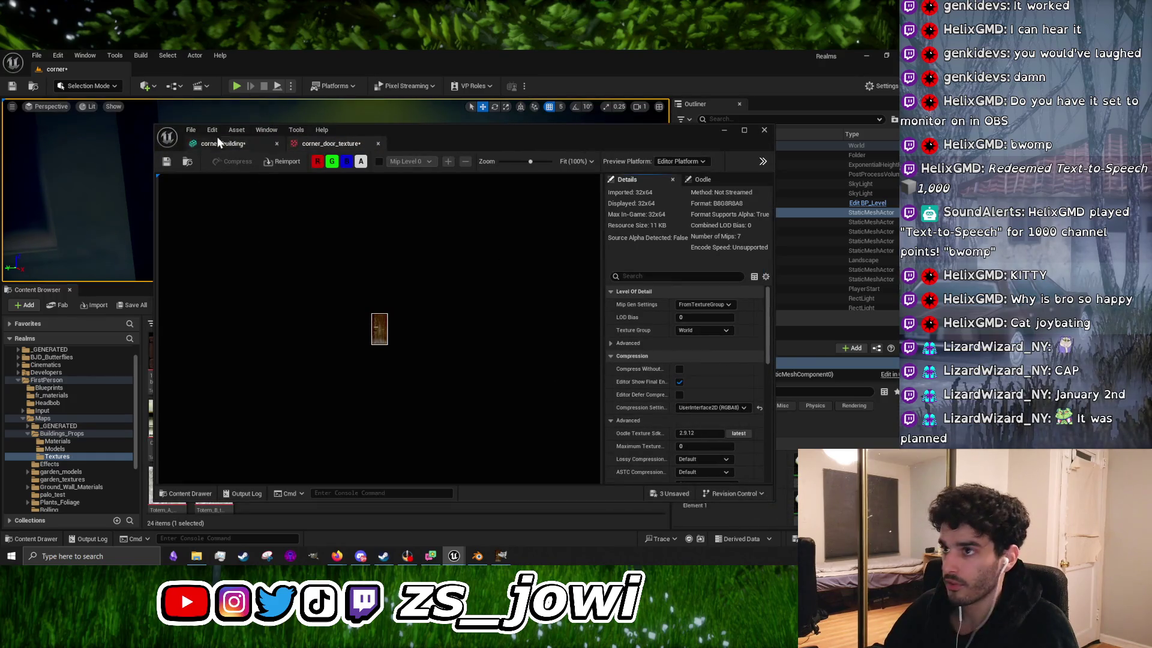
pyautogui.click(168, 162)
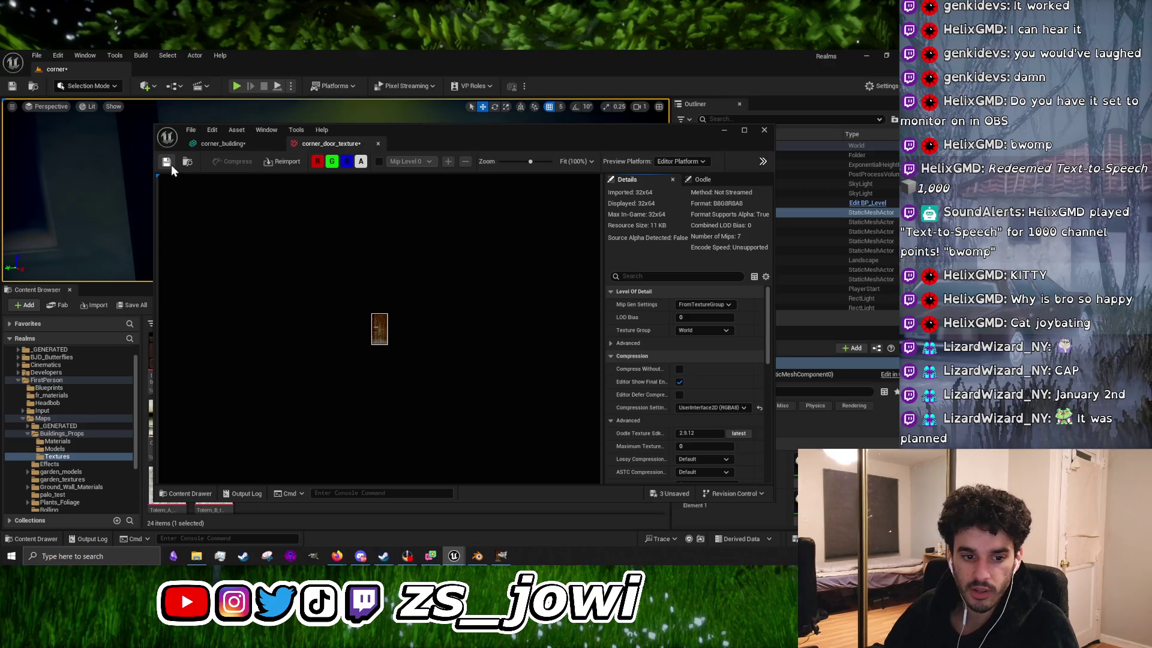
pyautogui.click(719, 135)
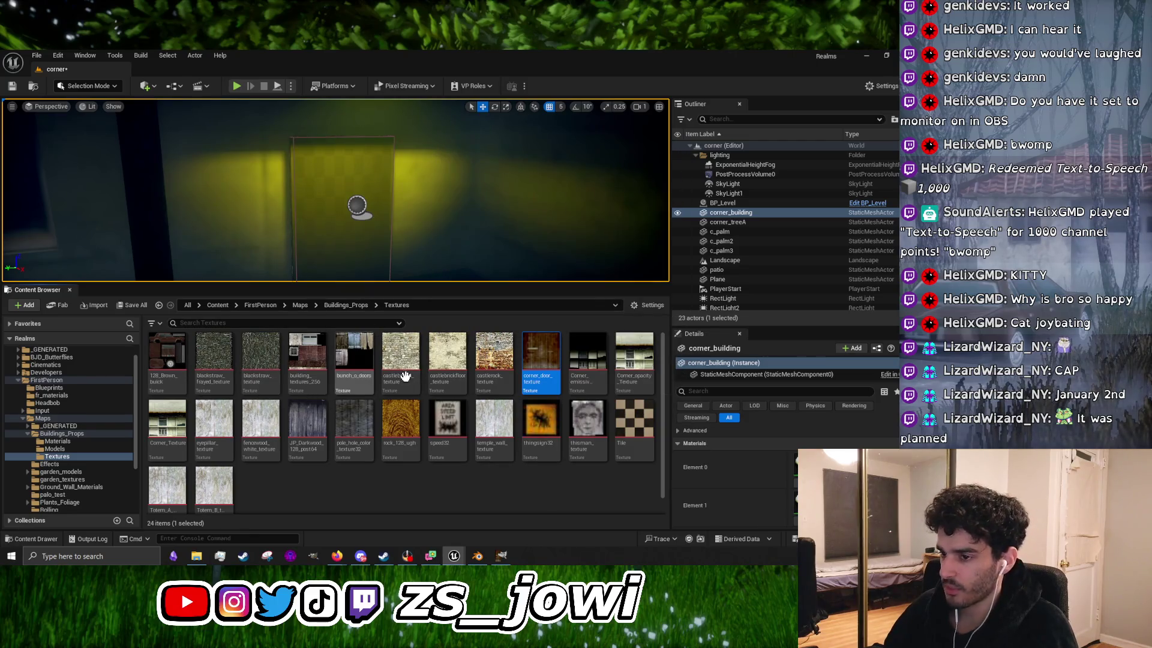
# Step: Browse the Materials then Models folders and fly the enlarged viewport to the yellow-lit door
pyautogui.click(70, 441)
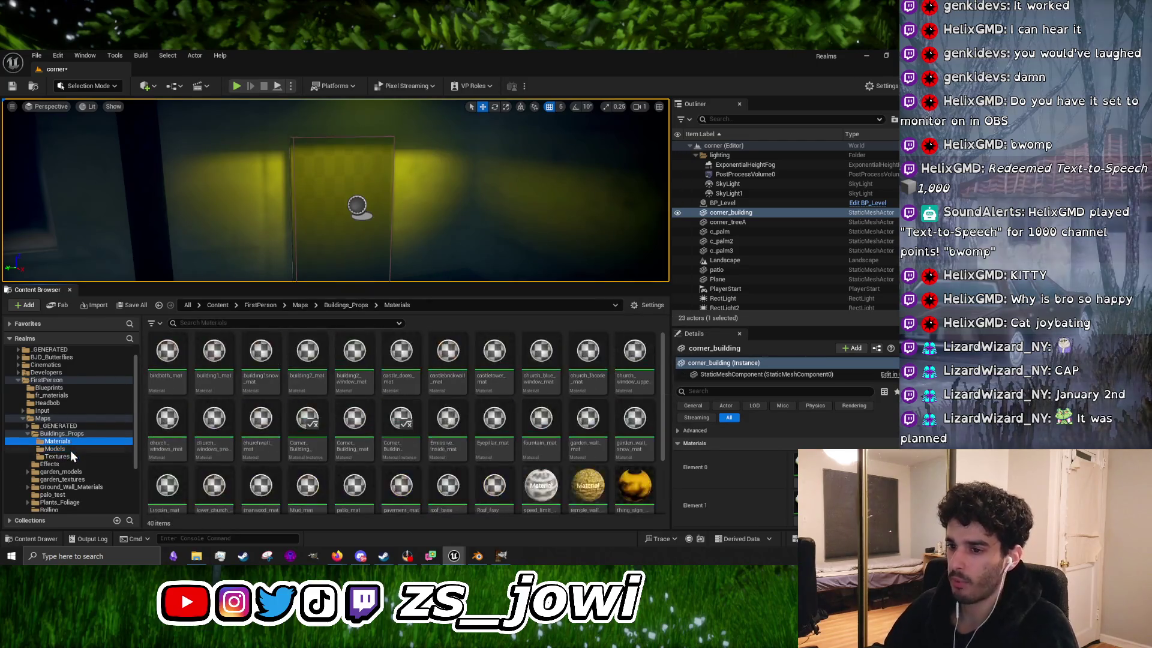
pyautogui.click(67, 456)
pyautogui.click(96, 442)
pyautogui.click(91, 449)
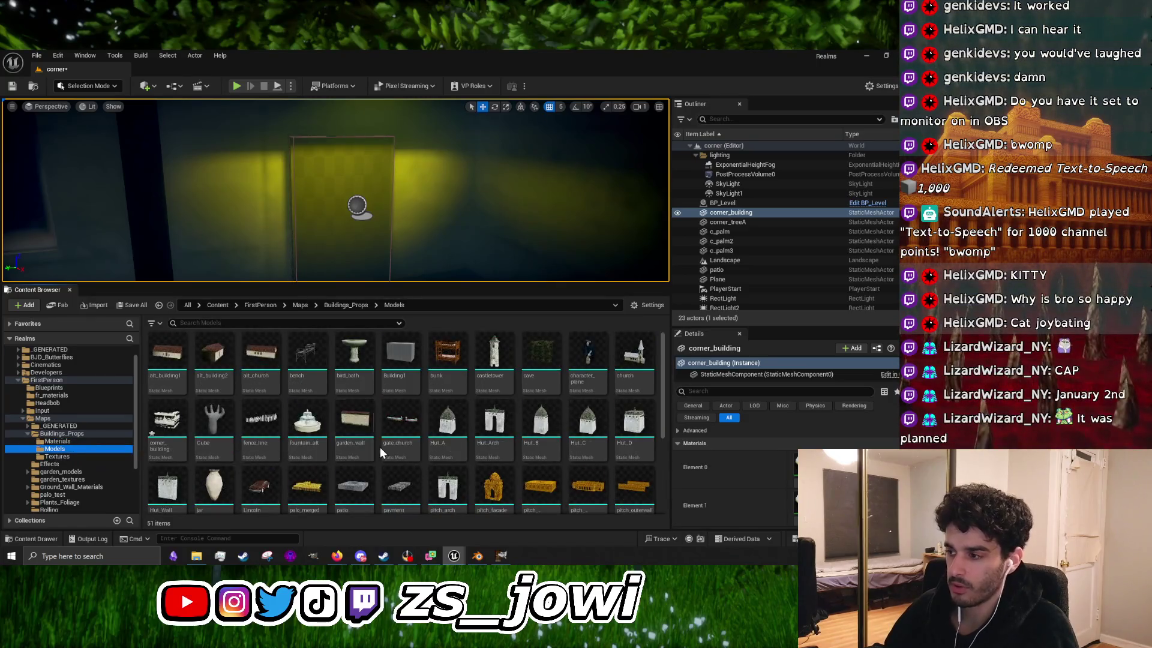
pyautogui.moveTo(510, 282); pyautogui.dragTo(470, 455)
pyautogui.moveTo(285, 317); pyautogui.dragTo(286, 316)
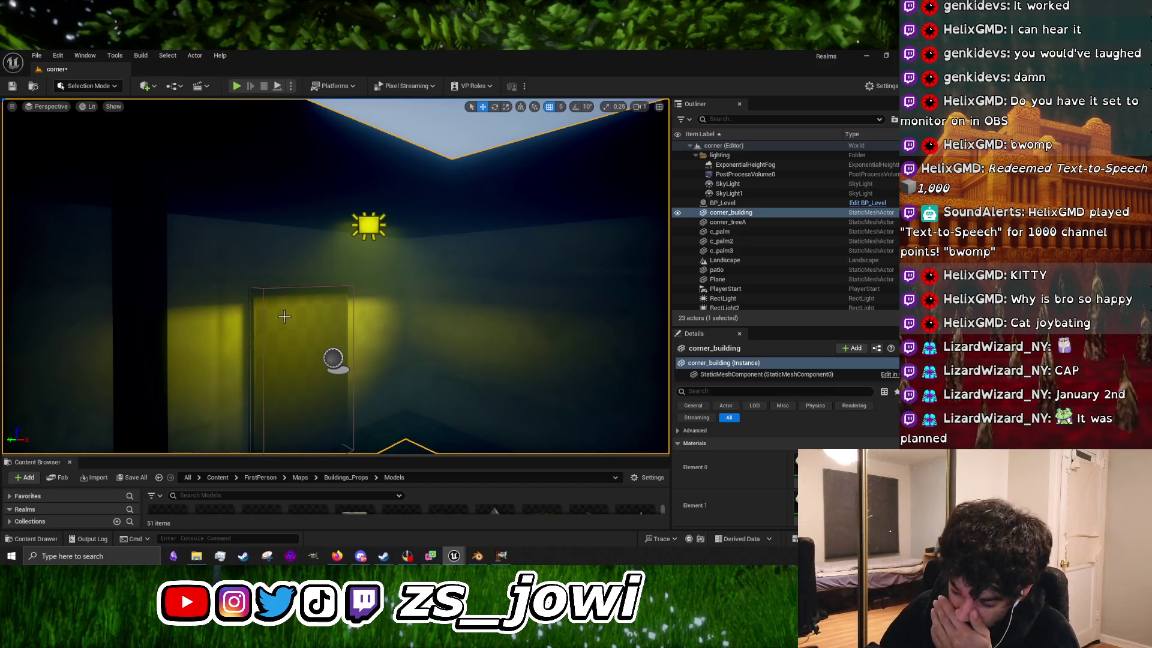
pyautogui.moveTo(289, 457); pyautogui.dragTo(303, 268)
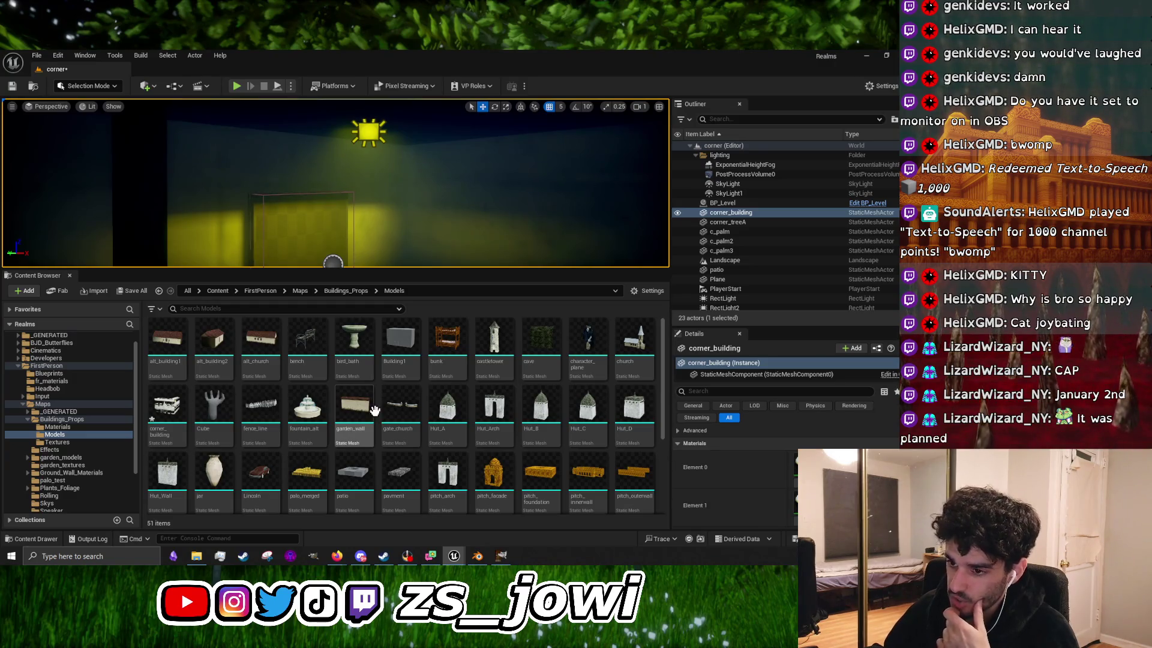
# Step: Open corner_building in the Static Mesh Editor and orbit around its geometry
pyautogui.click(178, 419)
pyautogui.doubleClick(178, 420)
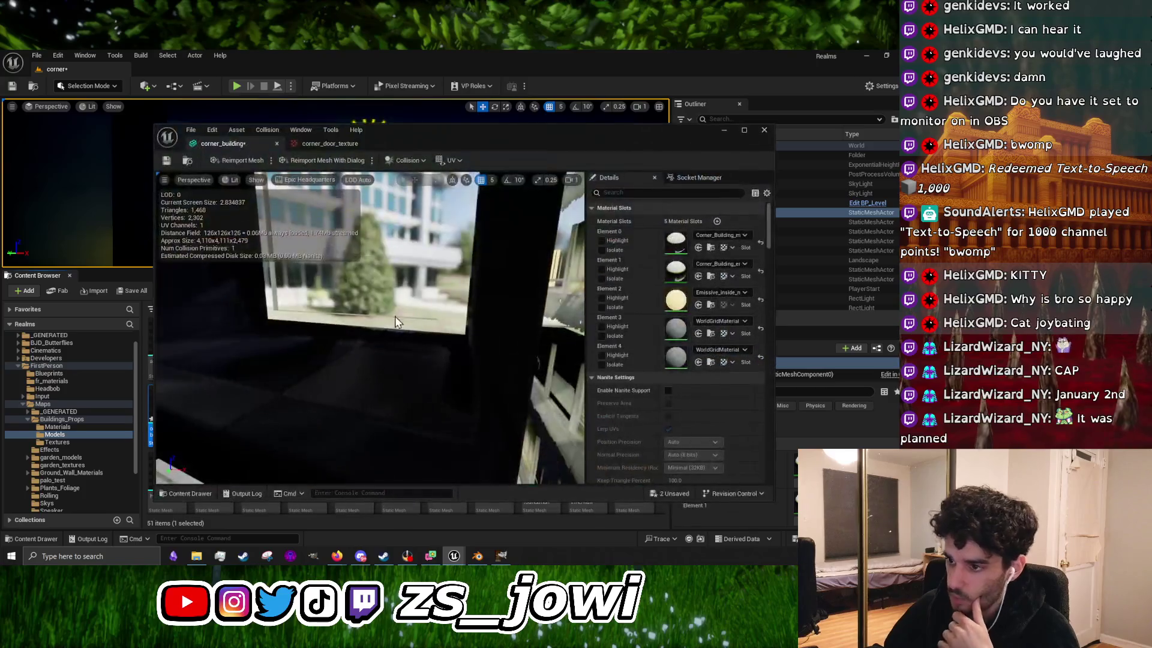
pyautogui.moveTo(430, 292)
pyautogui.mouseDown()
pyautogui.moveTo(412, 326)
pyautogui.moveTo(321, 323)
pyautogui.moveTo(410, 407)
pyautogui.moveTo(159, 339)
pyautogui.mouseUp()
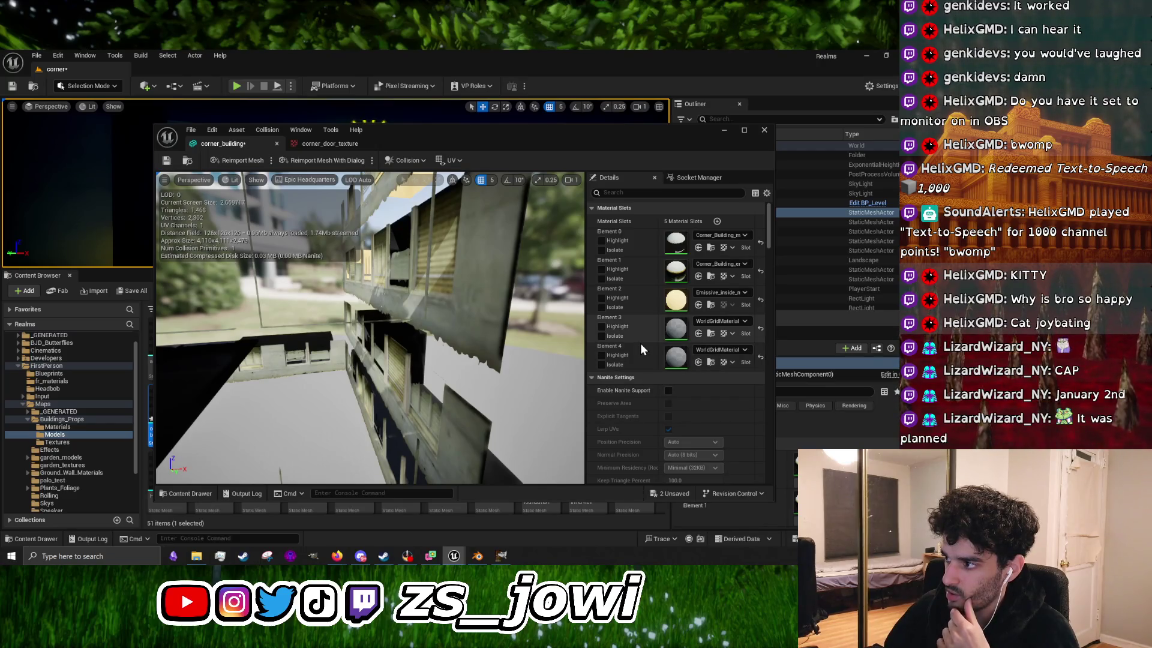
pyautogui.click(764, 129)
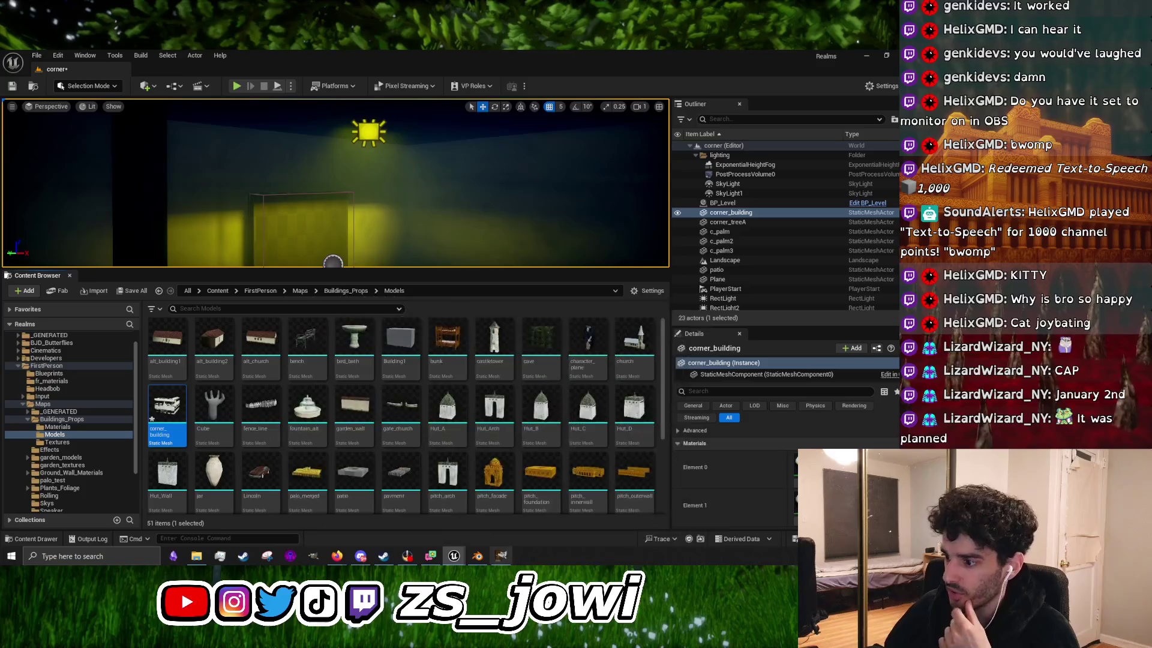
# Step: Check the corner model's material slots in Blender, then return to Unreal
pyautogui.click(477, 555)
pyautogui.click(319, 374)
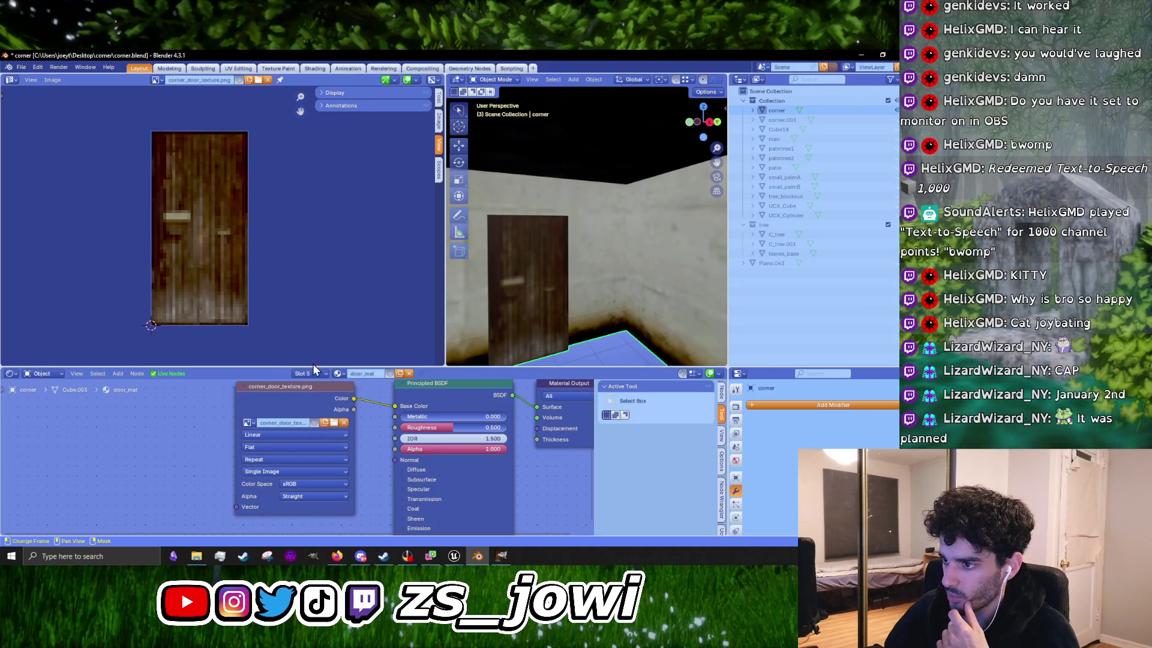
pyautogui.click(863, 56)
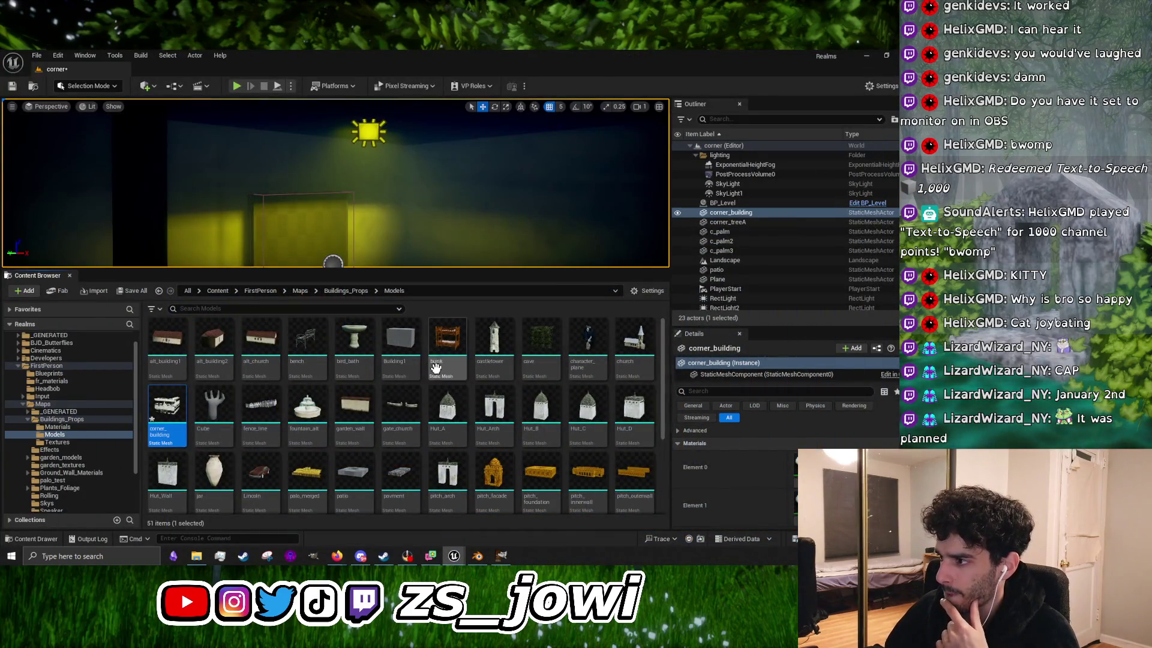
# Step: Reopen the corner_building mesh editor and view it frontally alongside its five material slots
pyautogui.doubleClick(168, 411)
pyautogui.scroll(-3, 662, 275)
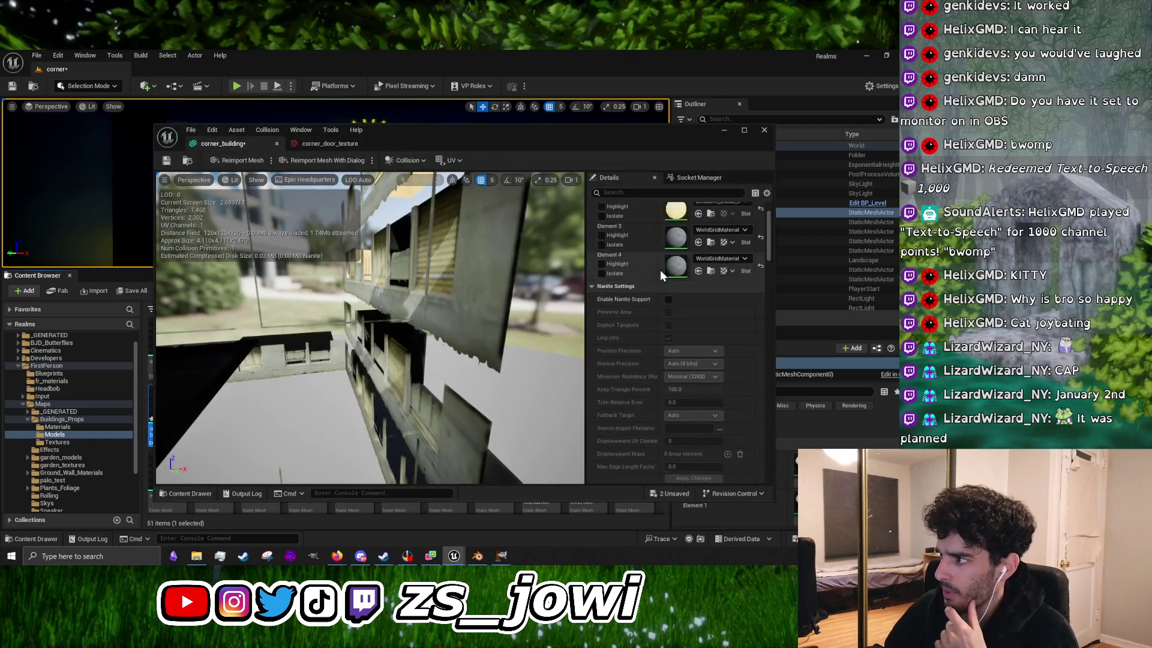
pyautogui.scroll(5, 660, 274)
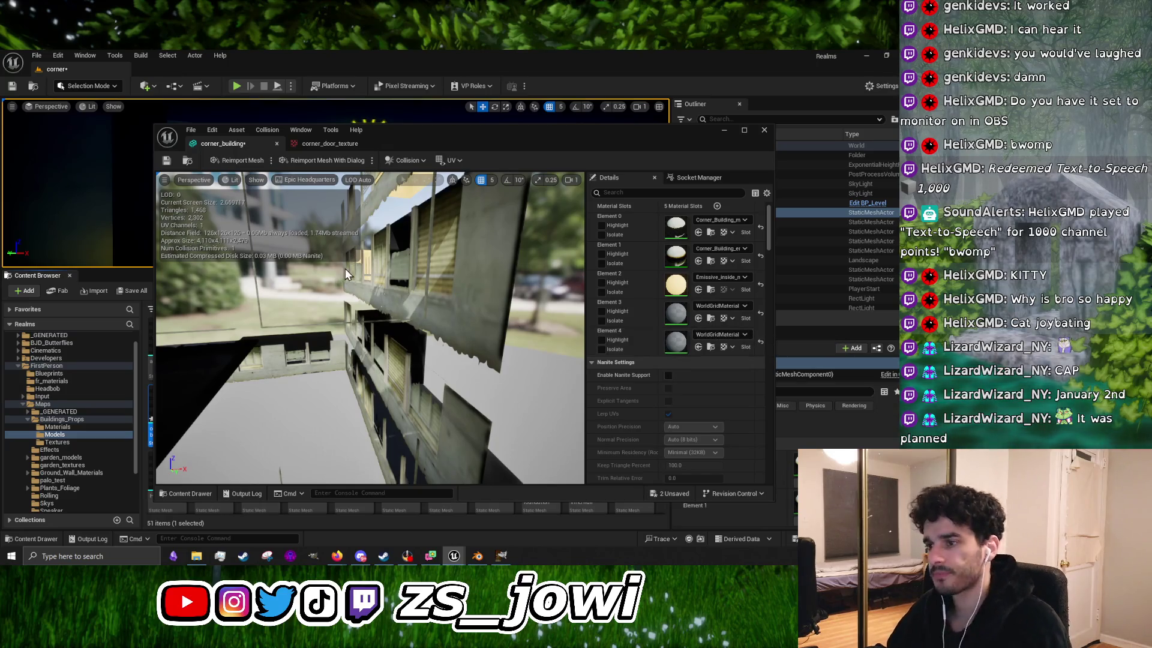
pyautogui.moveTo(347, 273); pyautogui.dragTo(330, 231)
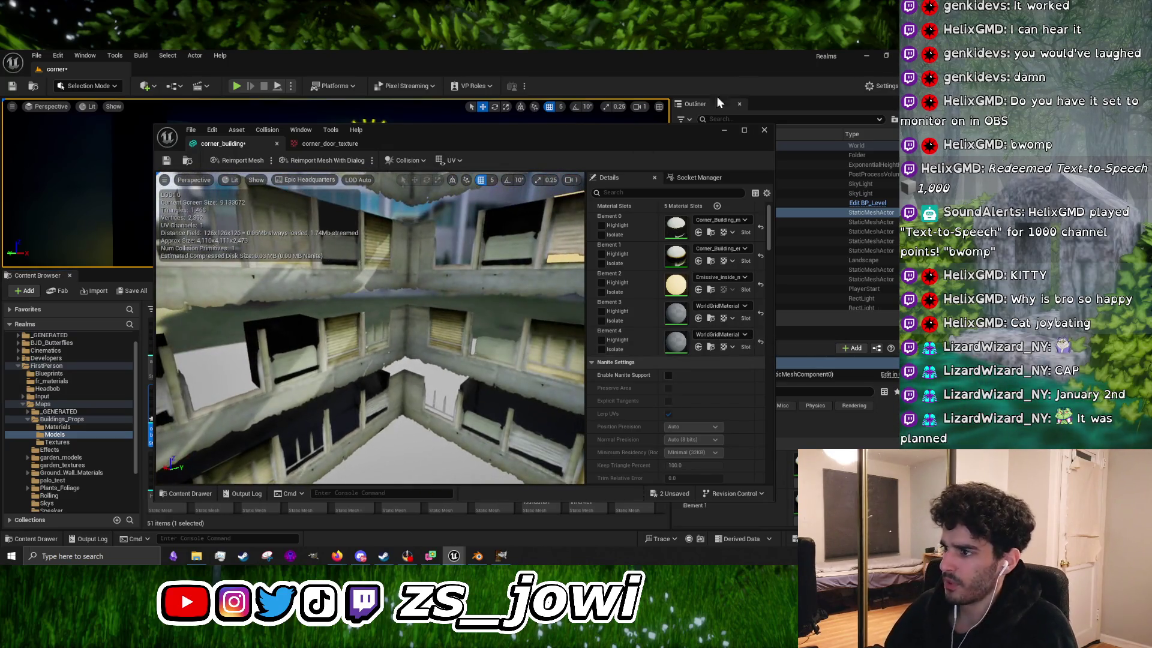
pyautogui.click(722, 128)
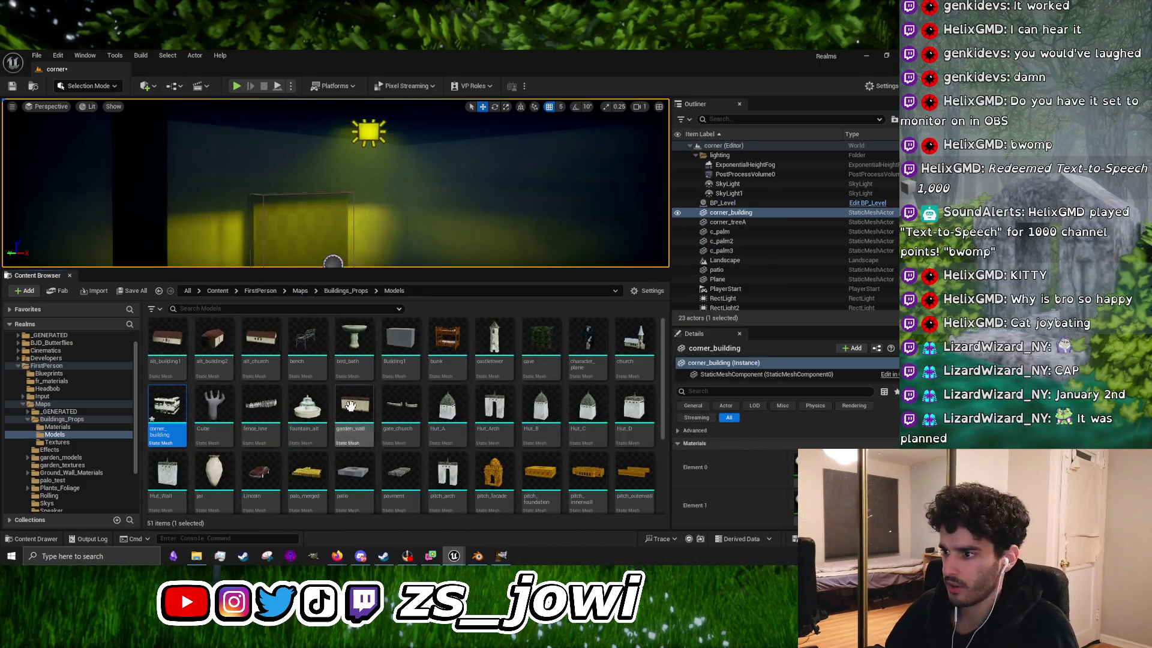
pyautogui.doubleClick(180, 413)
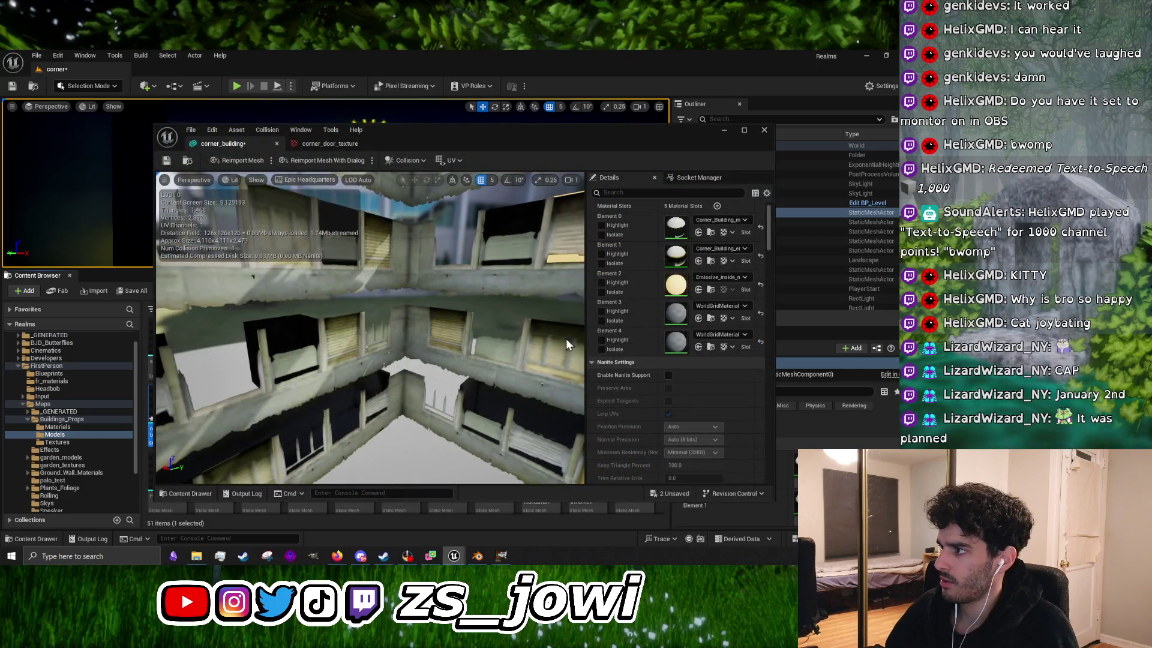
pyautogui.scroll(1, 660, 324)
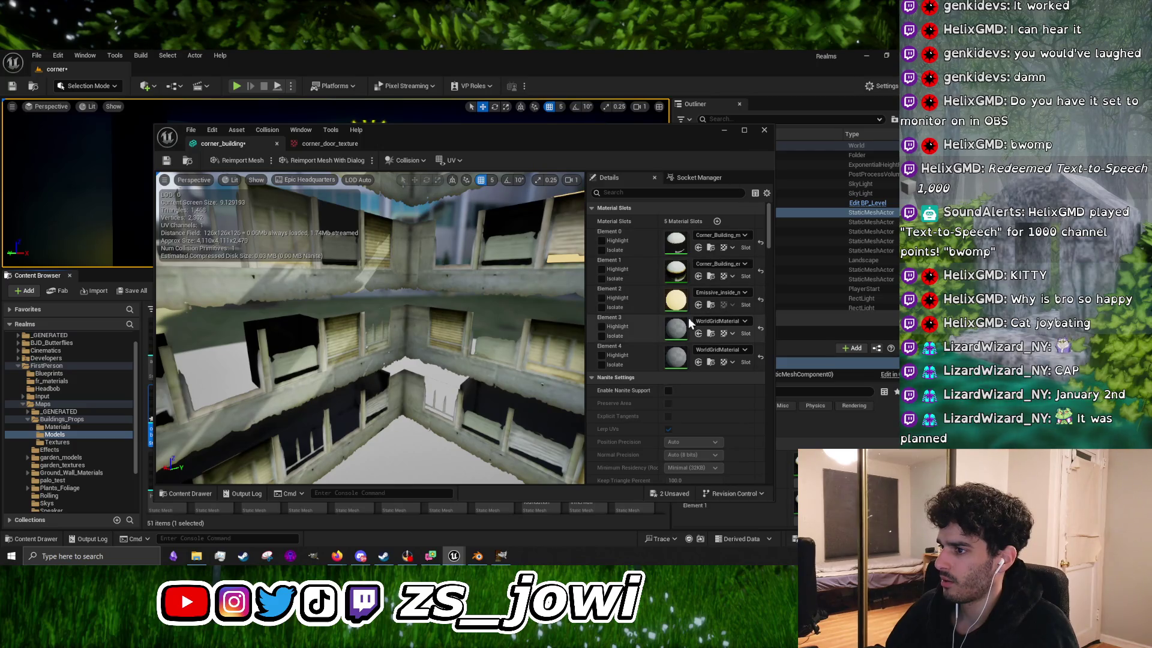
pyautogui.moveTo(480, 324)
pyautogui.mouseDown()
pyautogui.moveTo(420, 324)
pyautogui.moveTo(390, 297)
pyautogui.mouseUp()
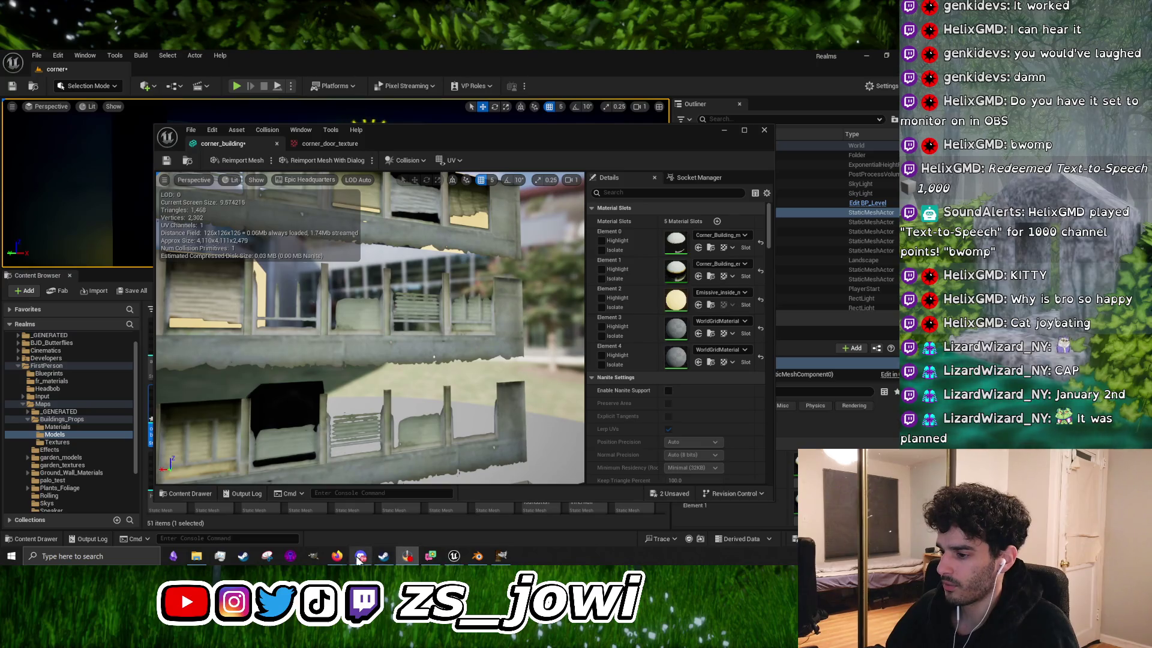
# Step: Check Blender's material list next to door_mat and the model's slots, then hide Blender
pyautogui.click(477, 556)
pyautogui.click(338, 373)
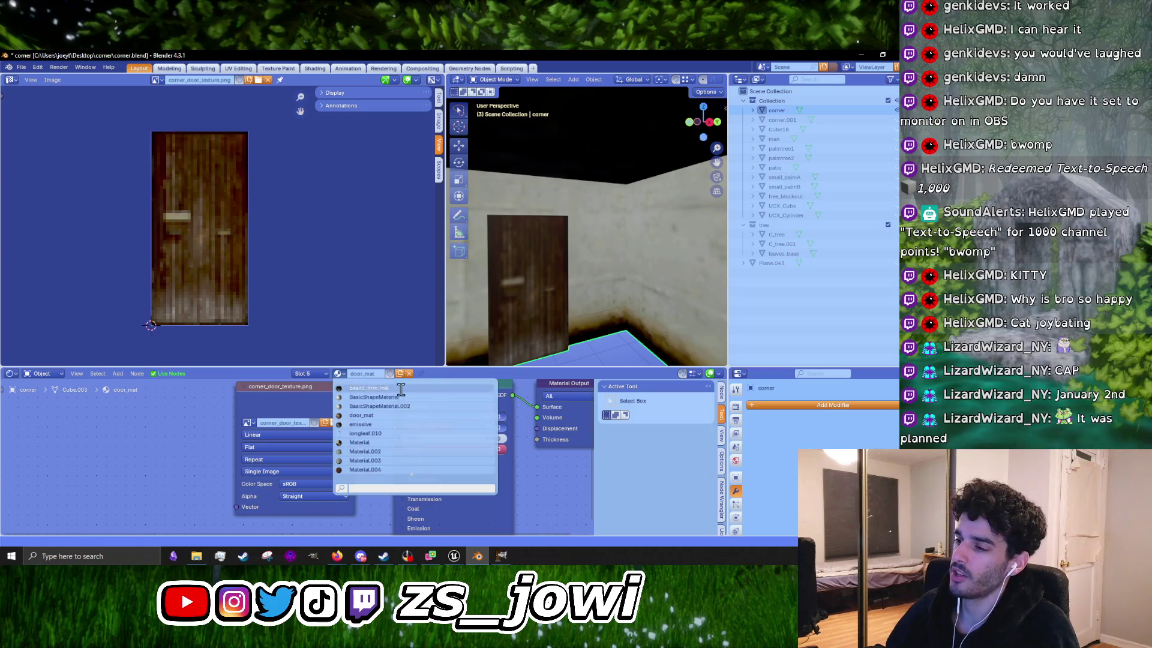
pyautogui.click(317, 375)
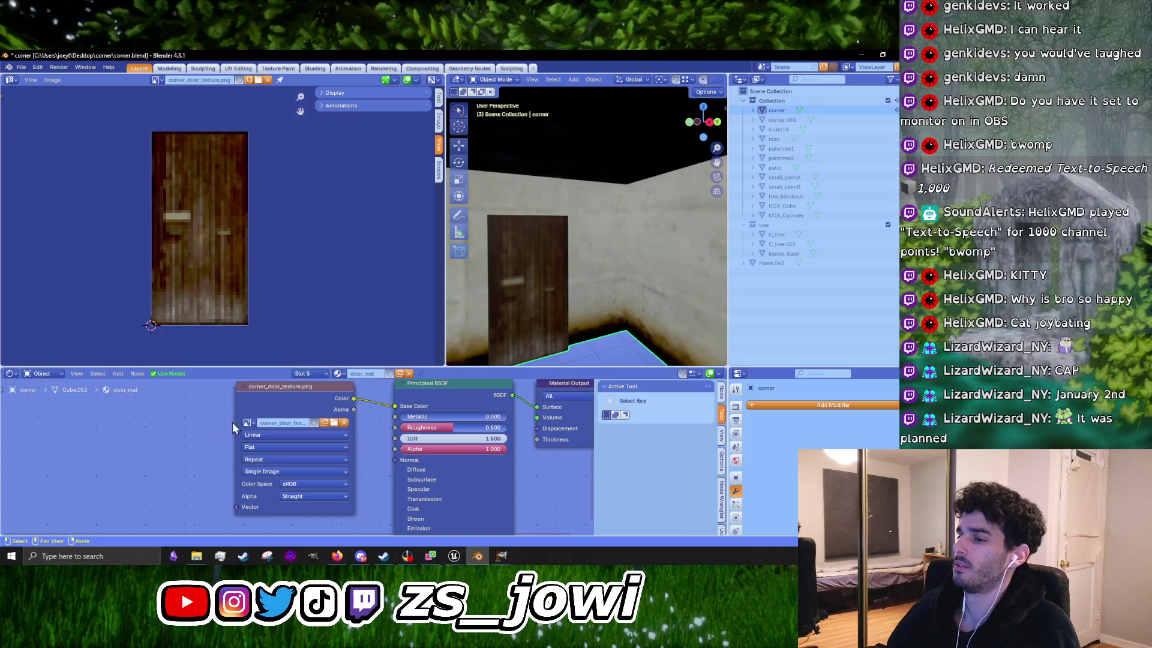
pyautogui.click(859, 56)
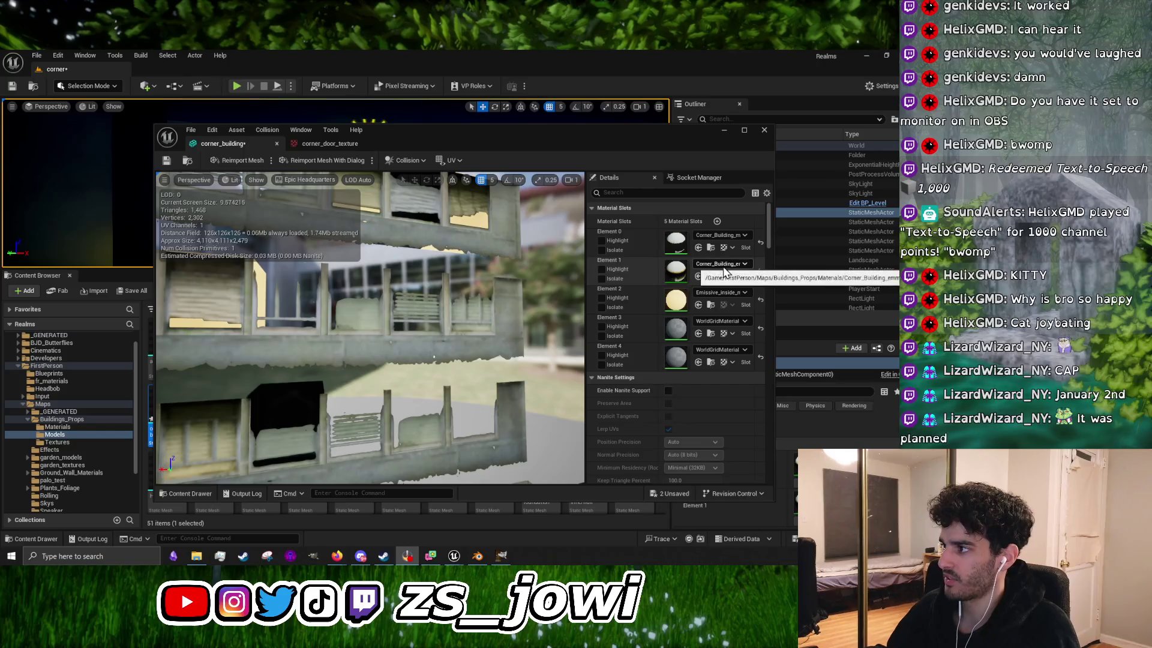
# Step: Look inside corner_building's preview, check Element 4's WorldGridMaterial slot, and close the mesh editor
pyautogui.moveTo(420, 330)
pyautogui.mouseDown()
pyautogui.moveTo(360, 342)
pyautogui.moveTo(222, 309)
pyautogui.mouseUp()
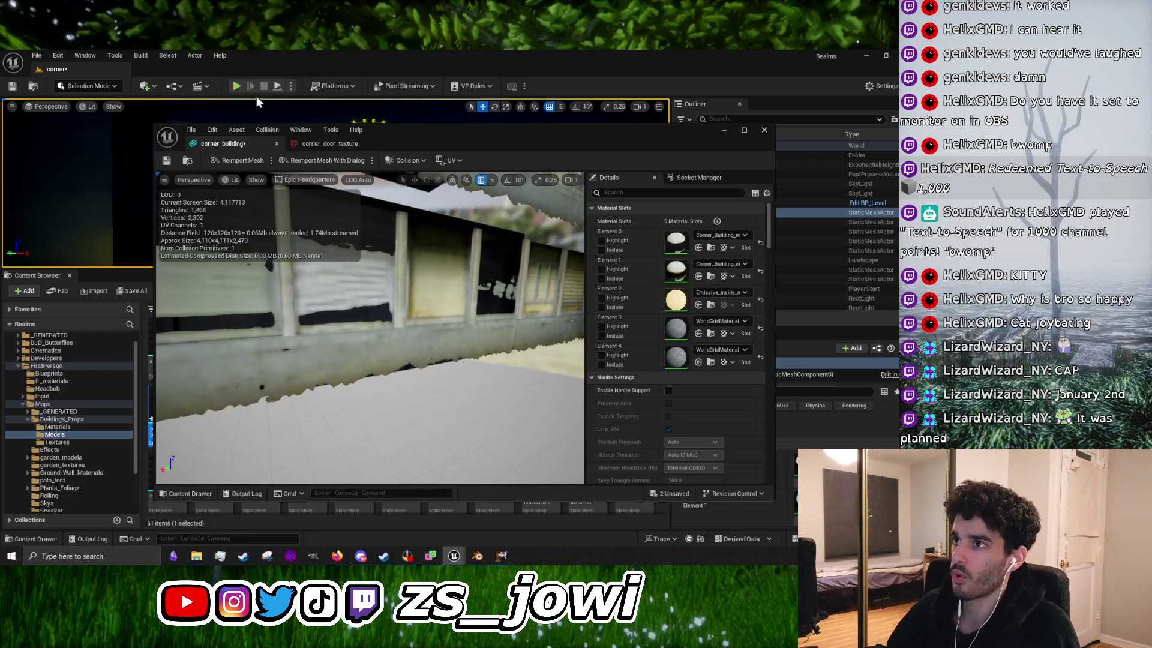
pyautogui.click(705, 351)
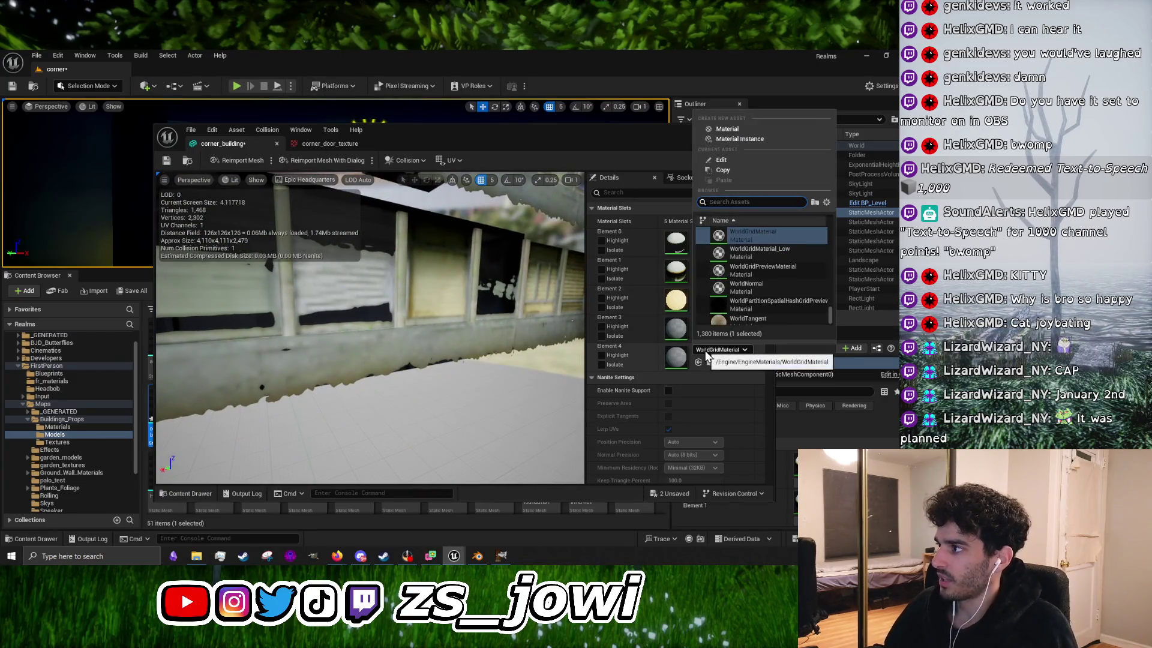
pyautogui.click(774, 97)
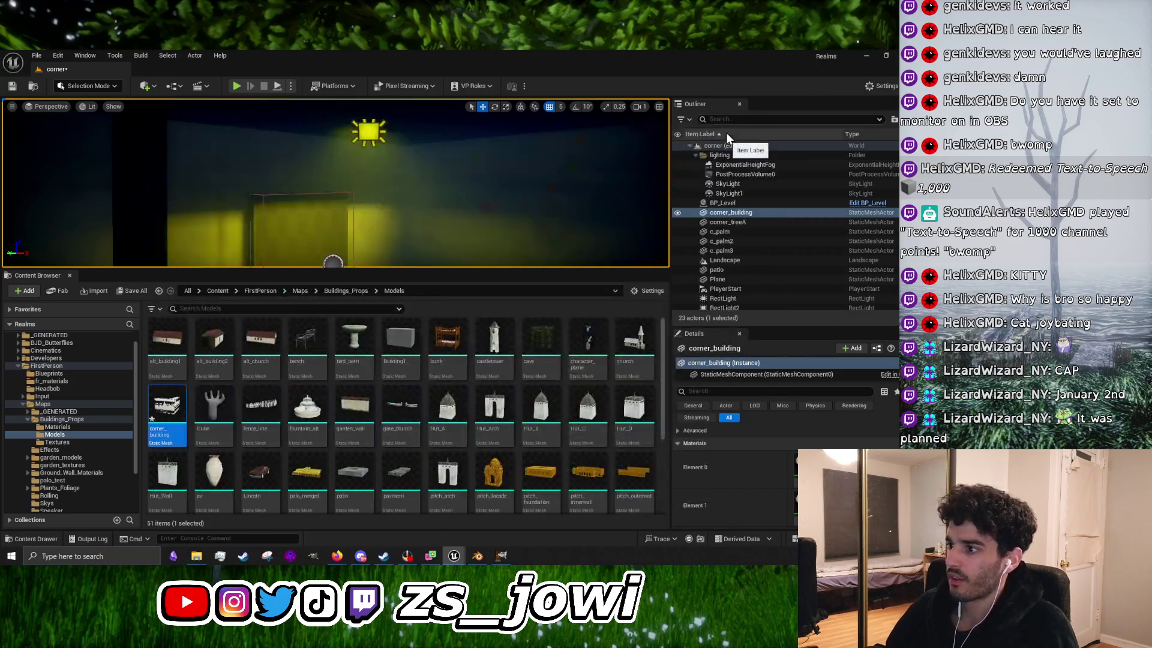
# Step: Add a material named corner_door_mat in the Materials folder and open it in the Material Editor
pyautogui.click(66, 427)
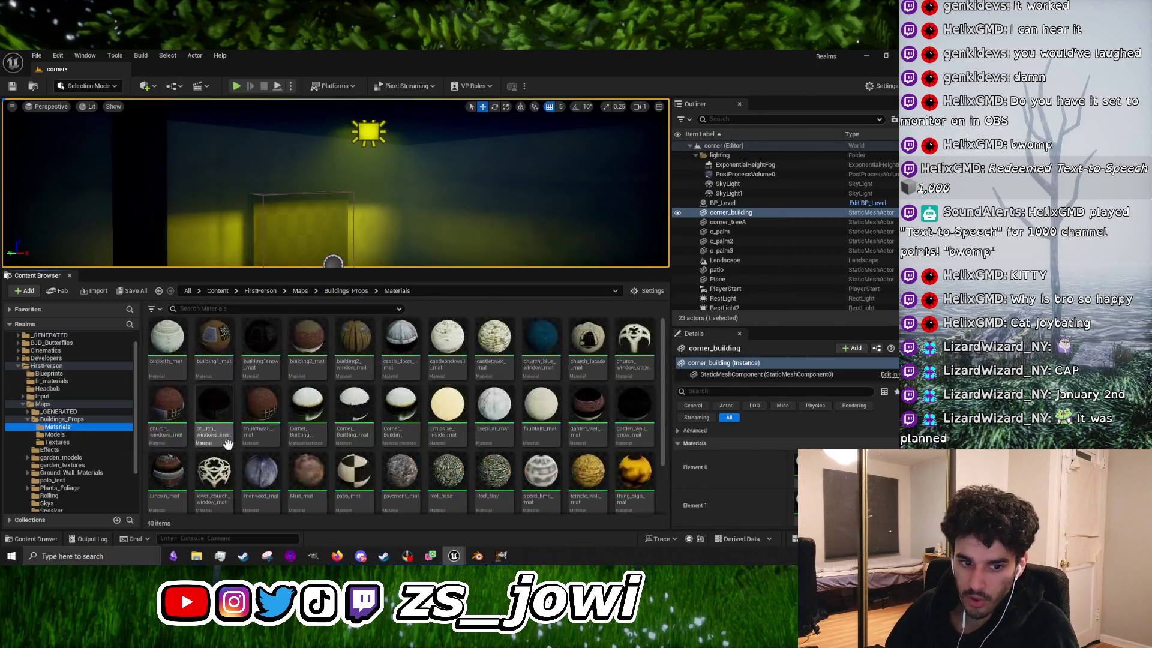
pyautogui.scroll(-2, 480, 468)
pyautogui.rightClick(480, 468)
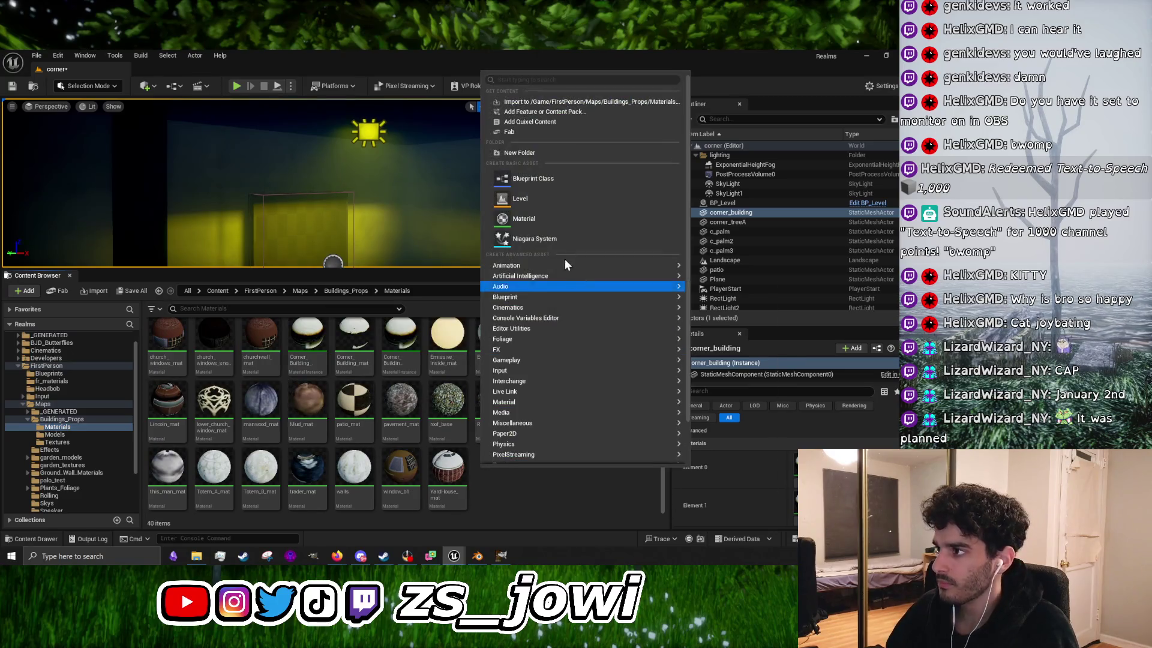
pyautogui.click(550, 218)
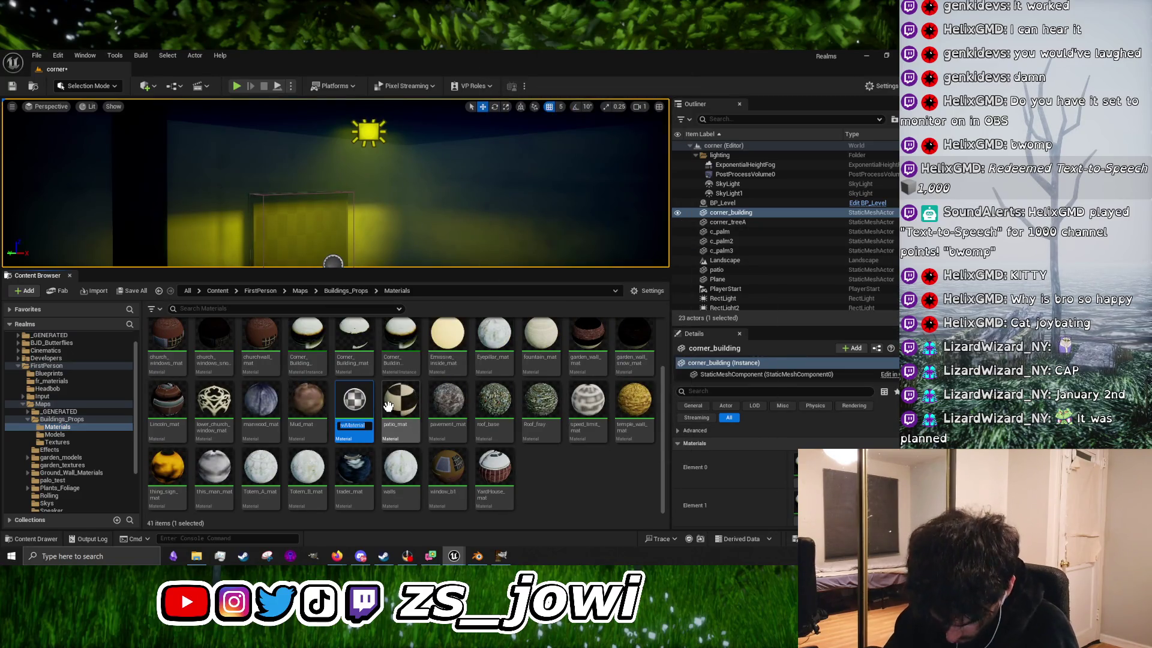
pyautogui.write('co')
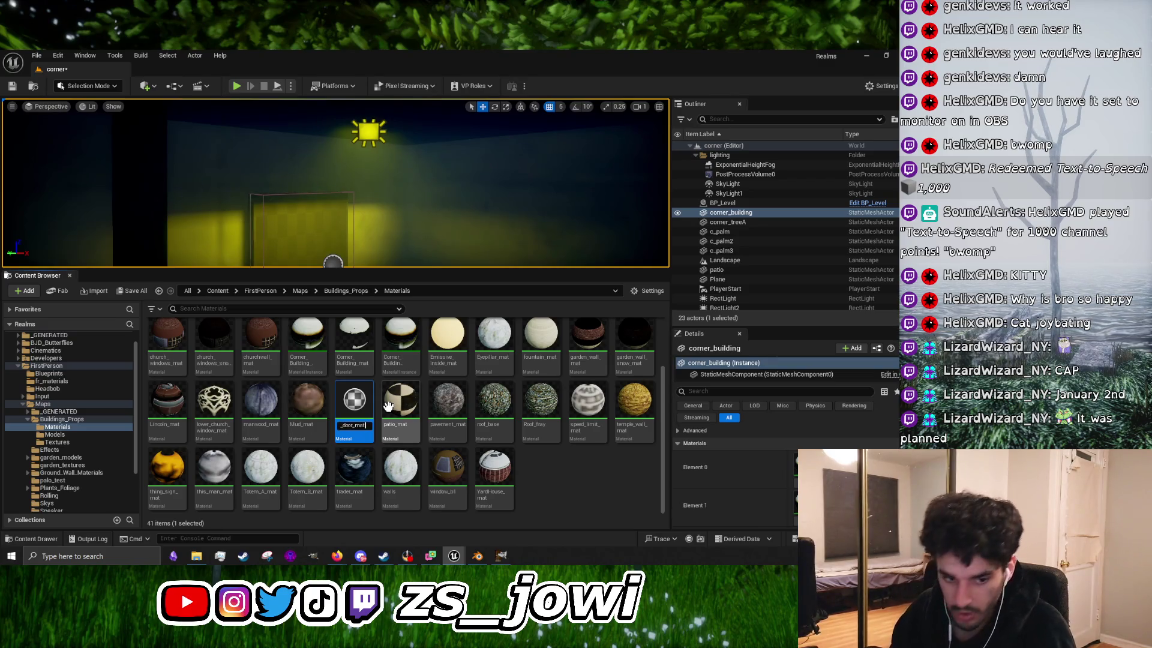
pyautogui.press('Return')
pyautogui.doubleClick(426, 405)
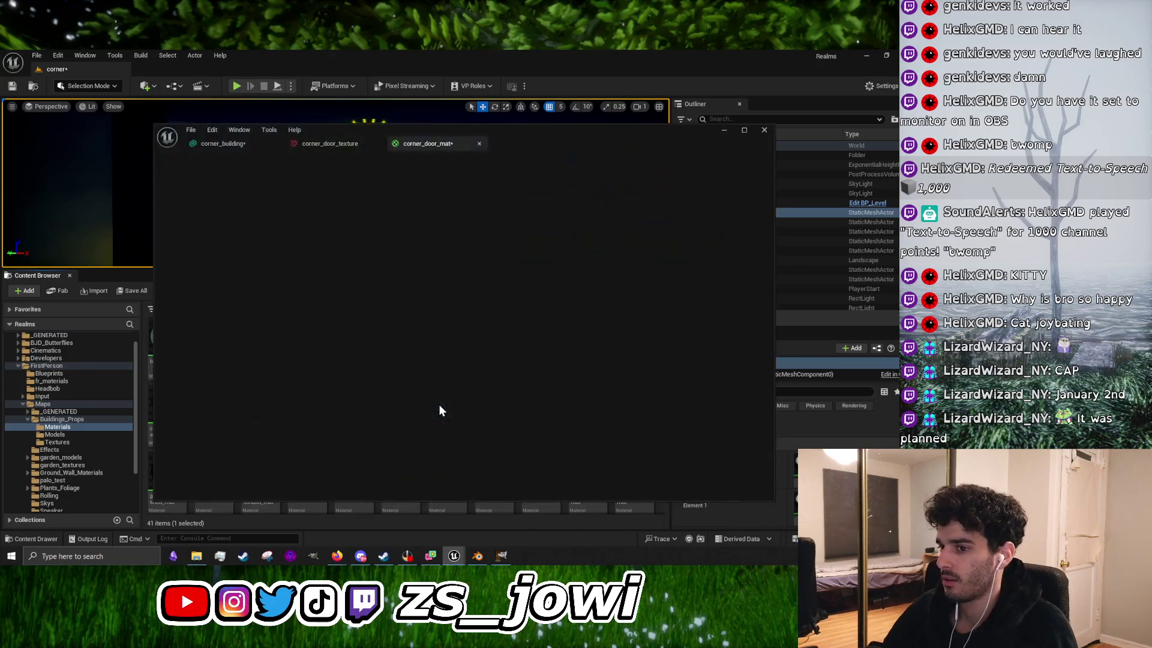
# Step: Resize the editor windows so the Textures folder's assets show beside the material graph
pyautogui.rightClick(399, 306)
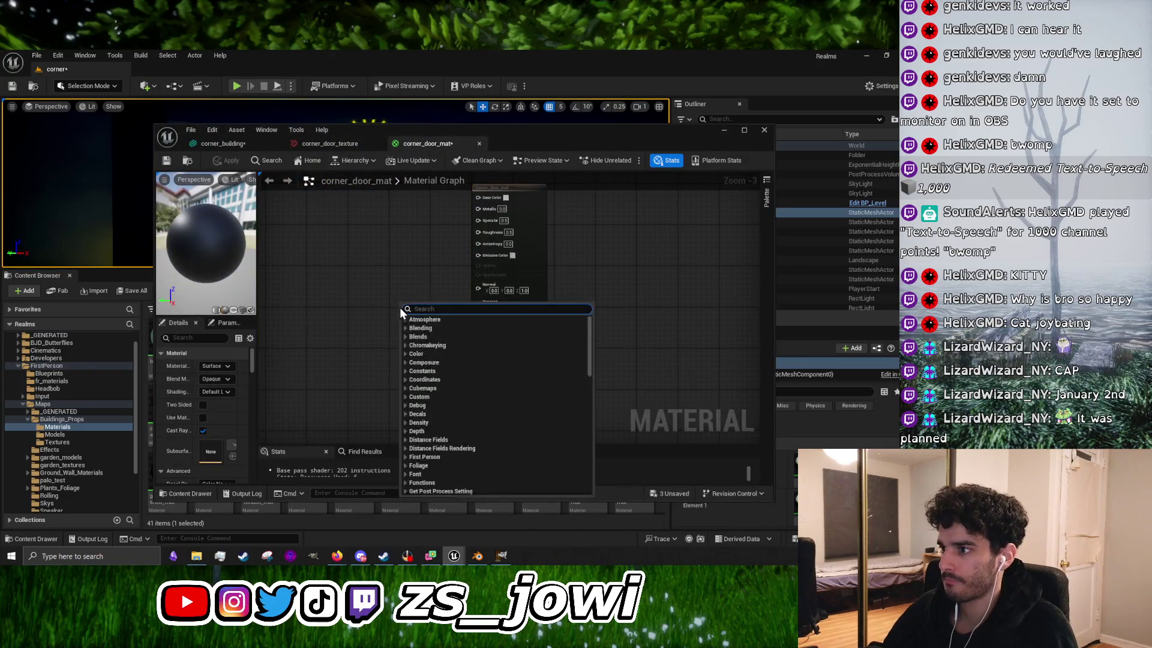
pyautogui.click(307, 304)
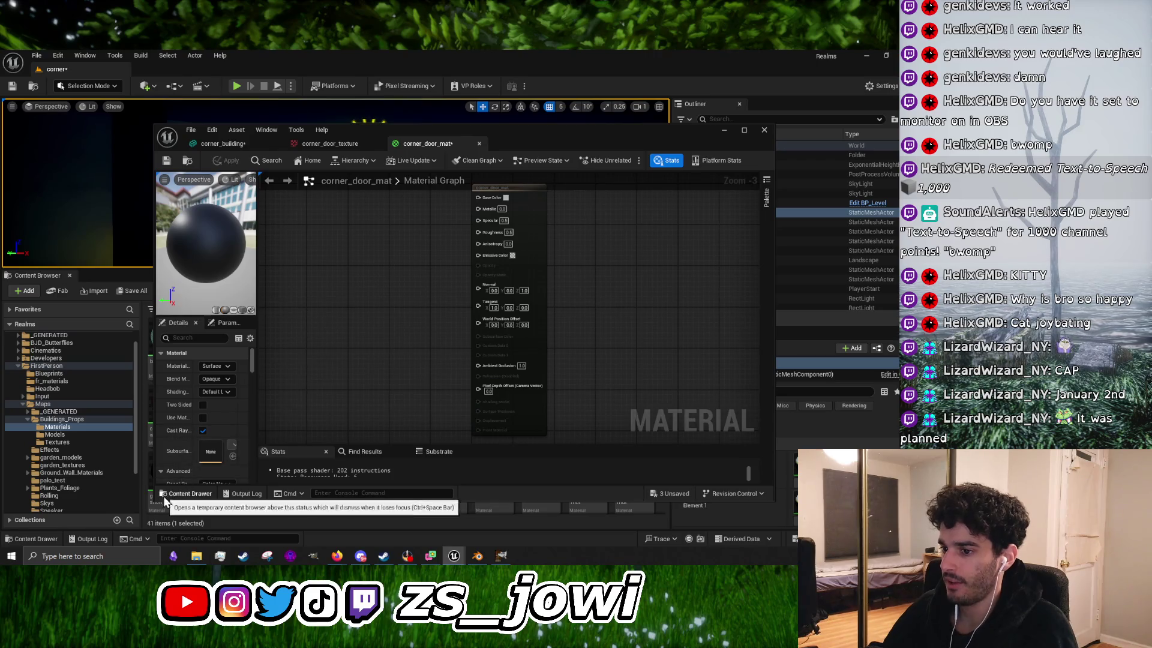
pyautogui.moveTo(155, 500)
pyautogui.mouseDown()
pyautogui.moveTo(199, 390)
pyautogui.moveTo(155, 384)
pyautogui.moveTo(165, 432)
pyautogui.mouseUp()
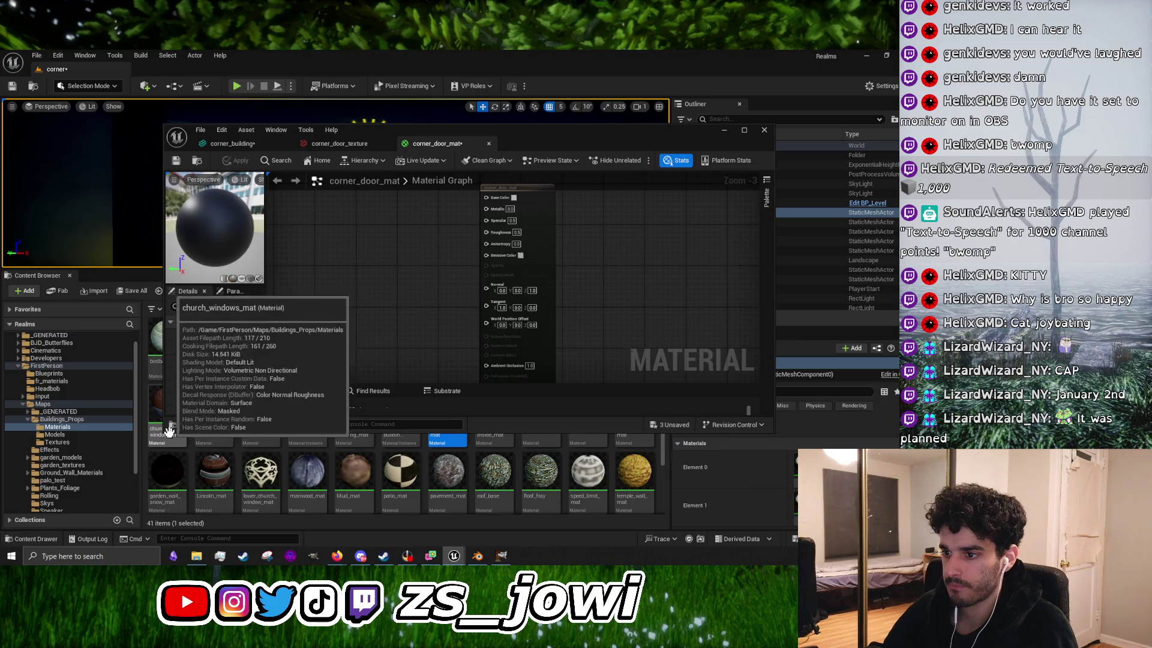
pyautogui.click(87, 444)
pyautogui.moveTo(305, 433); pyautogui.dragTo(335, 316)
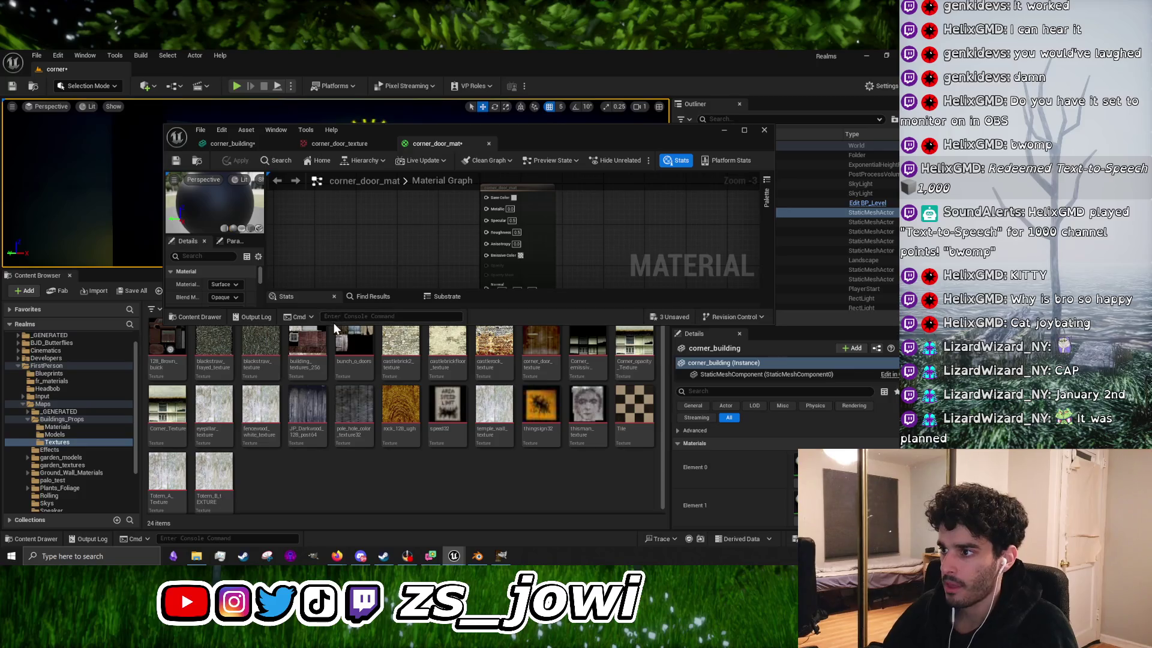
pyautogui.scroll(-1, 358, 398)
pyautogui.moveTo(141, 269); pyautogui.dragTo(141, 318)
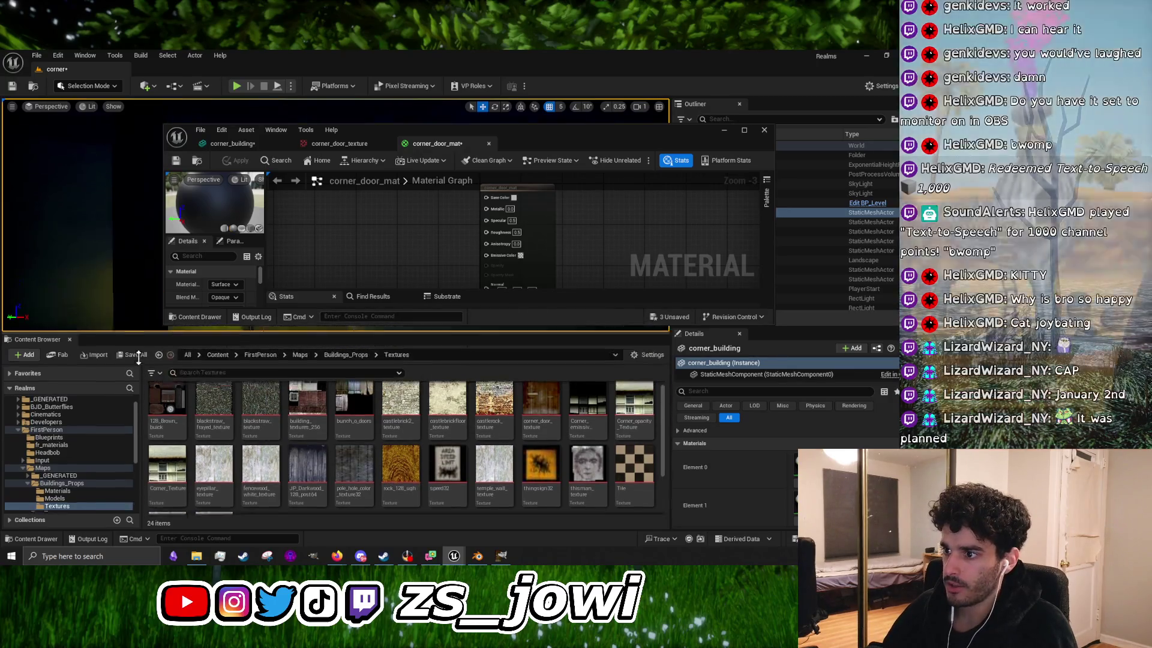
pyautogui.scroll(1, 298, 440)
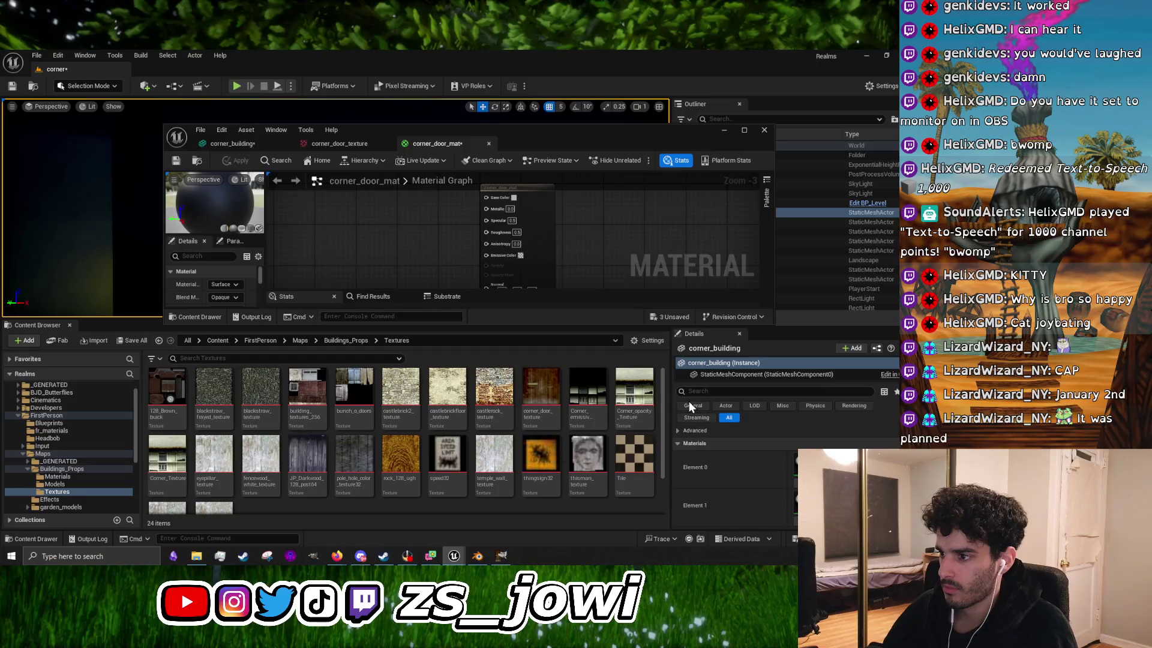
# Step: Add corner_door_texture to the graph, wire its RGB into Base Color, and apply the material
pyautogui.moveTo(540, 390); pyautogui.dragTo(285, 228)
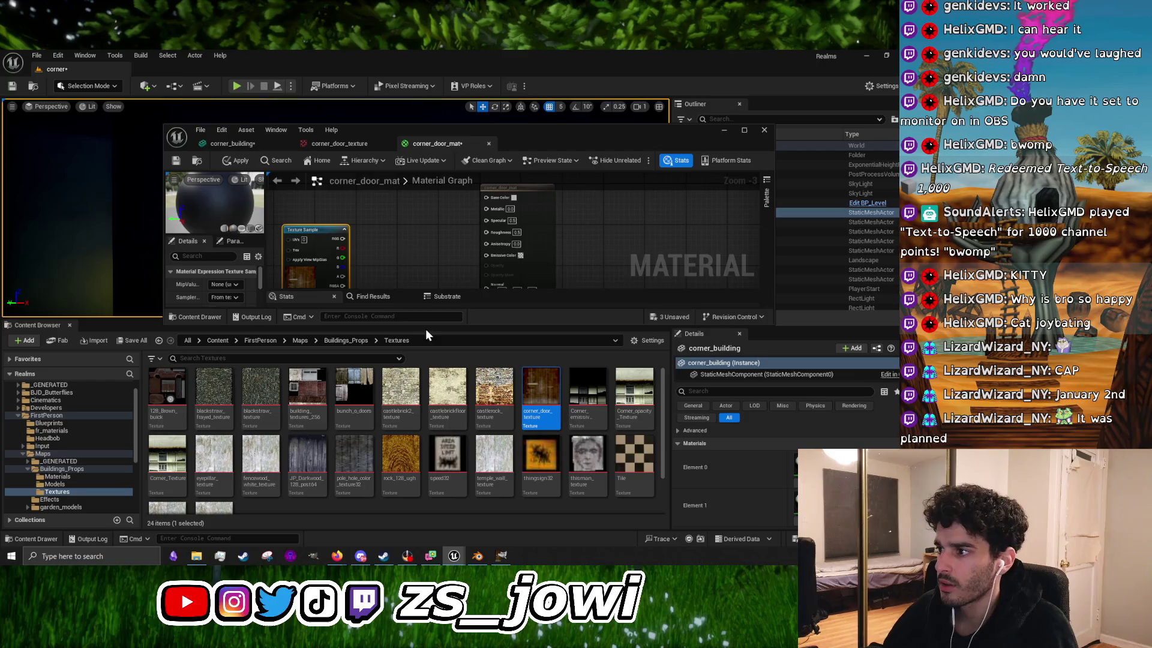
pyautogui.moveTo(431, 326); pyautogui.dragTo(414, 480)
pyautogui.moveTo(374, 270)
pyautogui.mouseDown()
pyautogui.moveTo(386, 354)
pyautogui.moveTo(490, 281)
pyautogui.mouseUp()
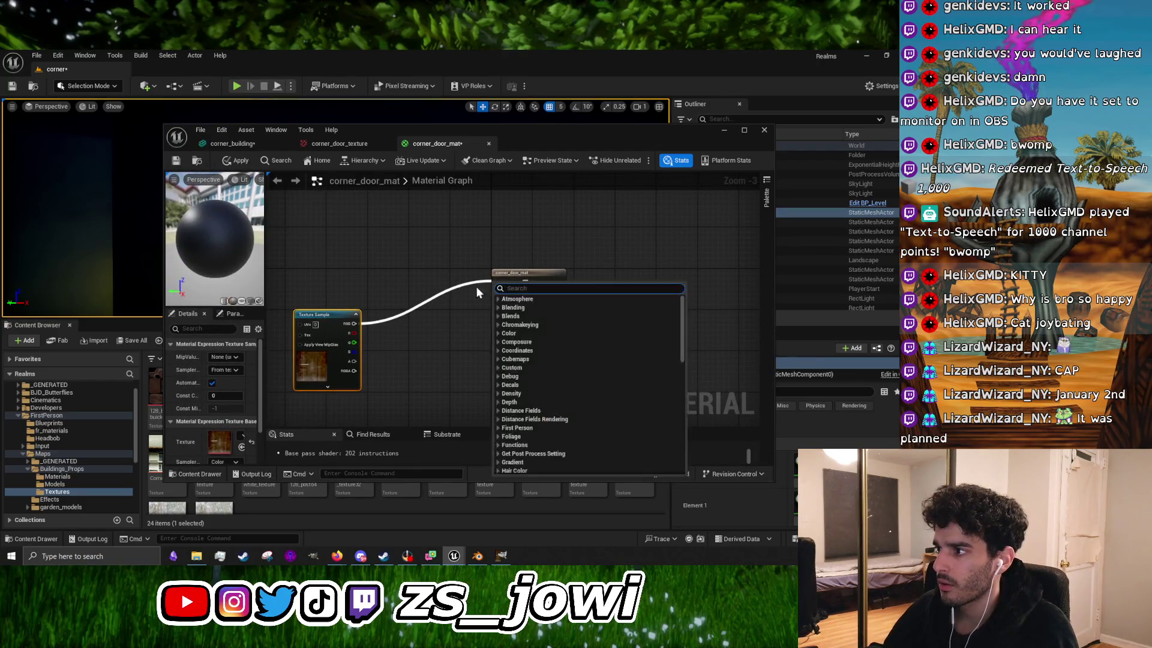
pyautogui.press('Escape')
pyautogui.moveTo(354, 324); pyautogui.dragTo(498, 281)
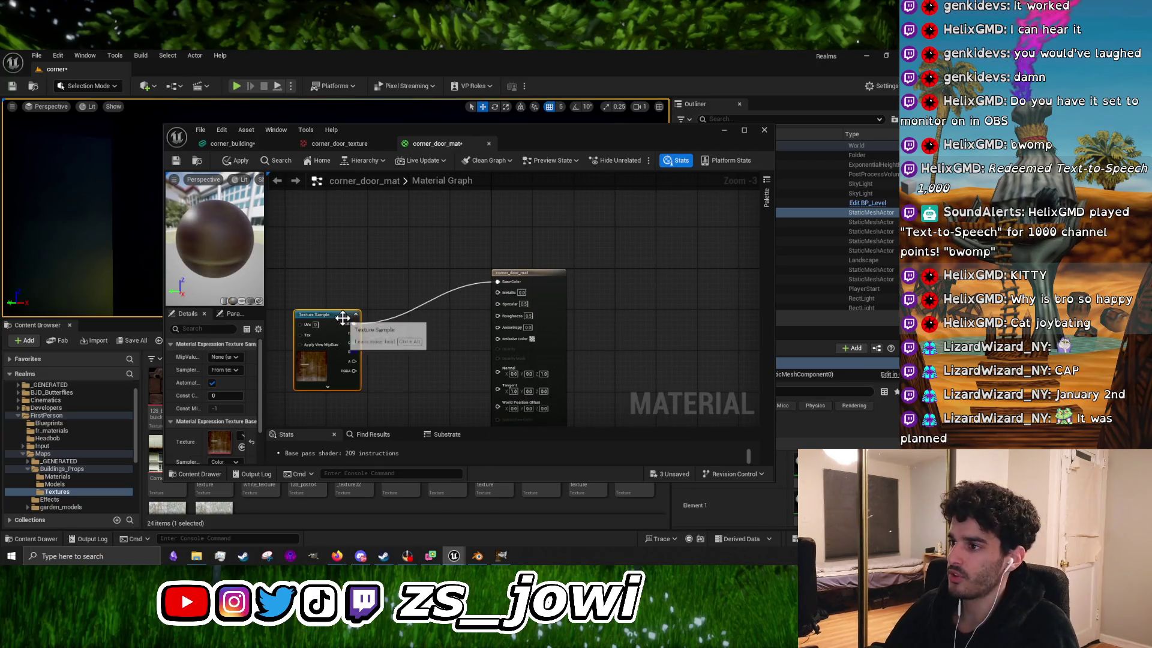
pyautogui.moveTo(338, 320)
pyautogui.mouseDown()
pyautogui.moveTo(379, 278)
pyautogui.moveTo(359, 272)
pyautogui.mouseUp()
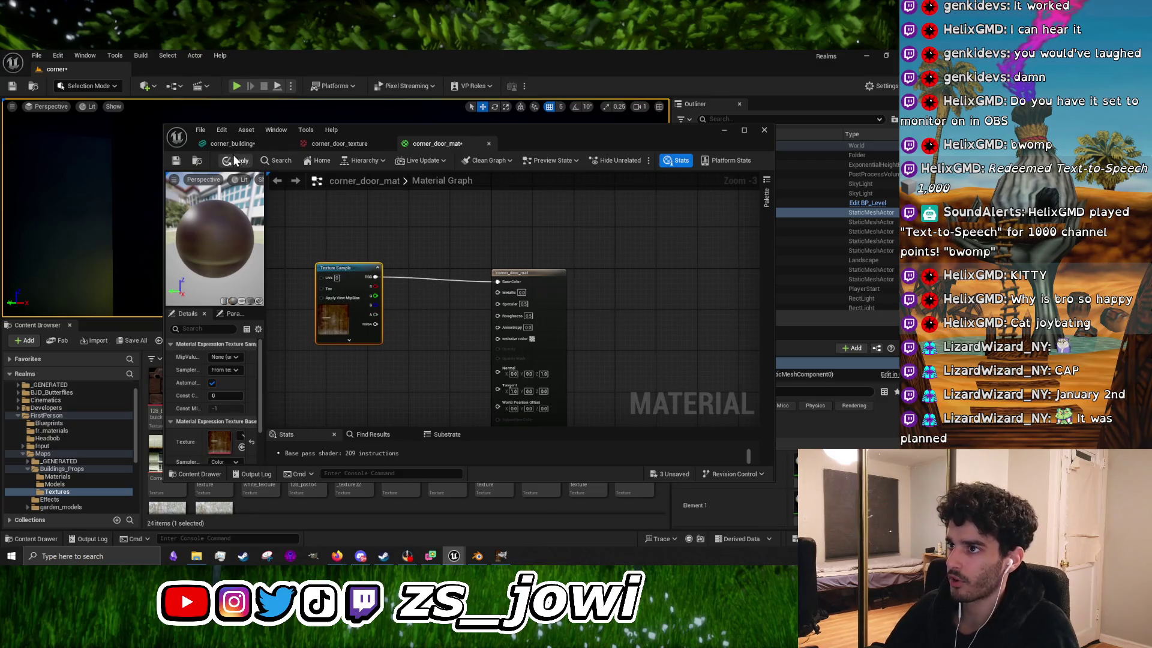
pyautogui.click(235, 160)
pyautogui.scroll(3, 343, 356)
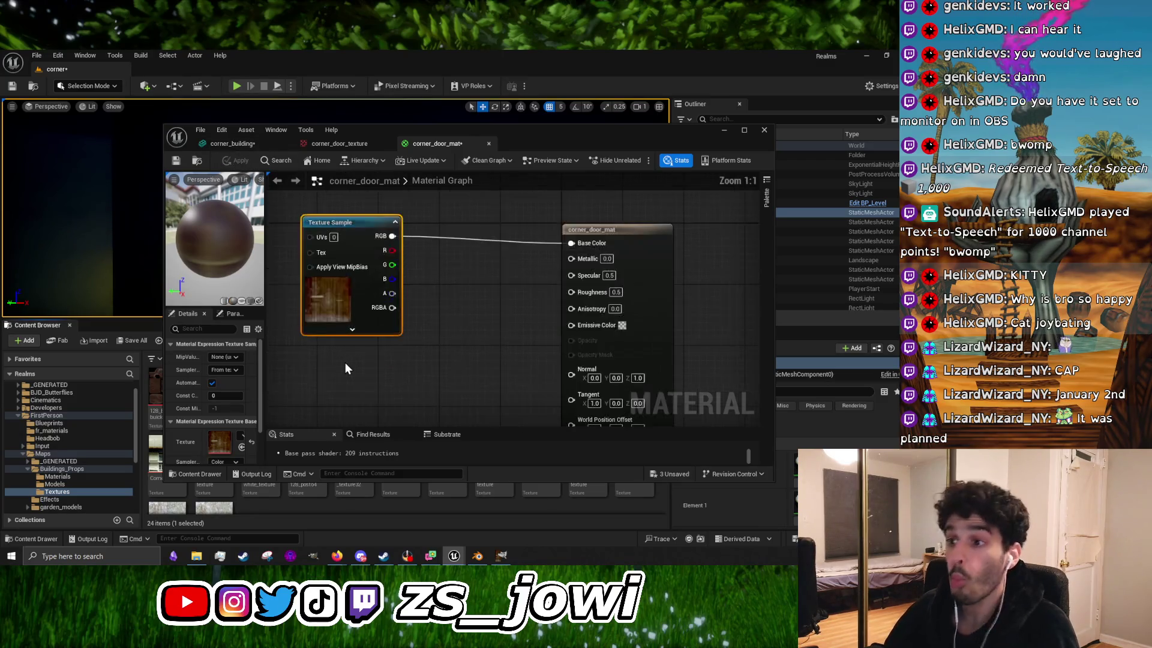
pyautogui.scroll(-3, 423, 377)
pyautogui.scroll(3, 427, 378)
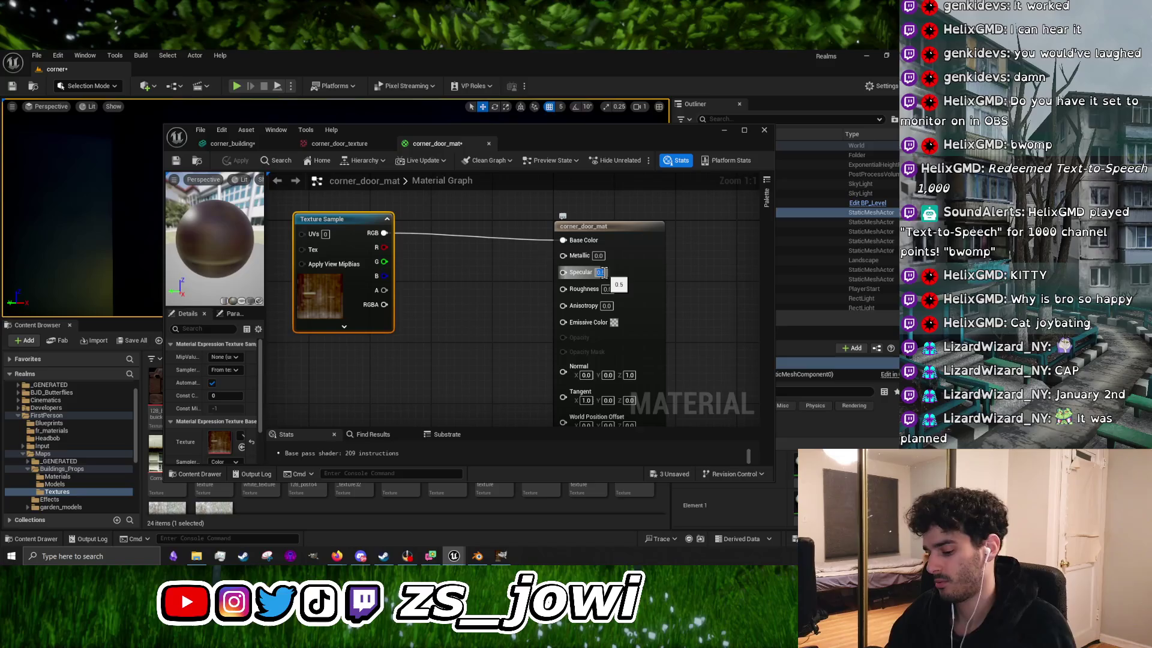
# Step: Set corner_door_mat's Specular to 0 and Roughness to 1, then minimize the Material Editor
pyautogui.write('0')
pyautogui.press('Return')
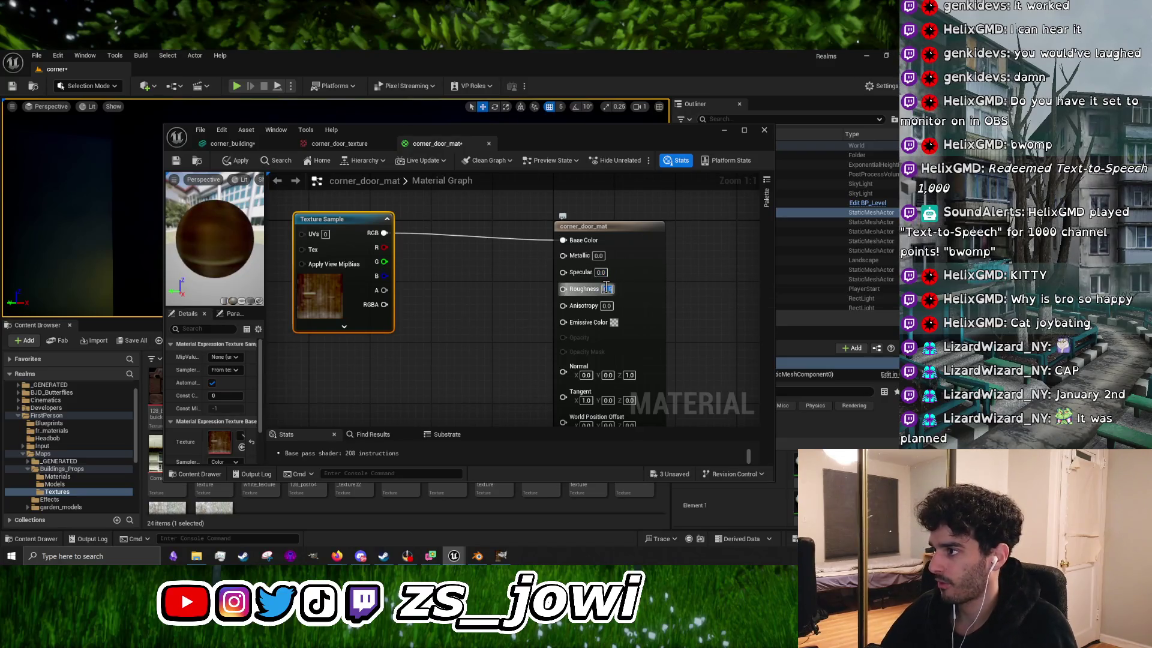
pyautogui.write('1')
pyautogui.press('Return')
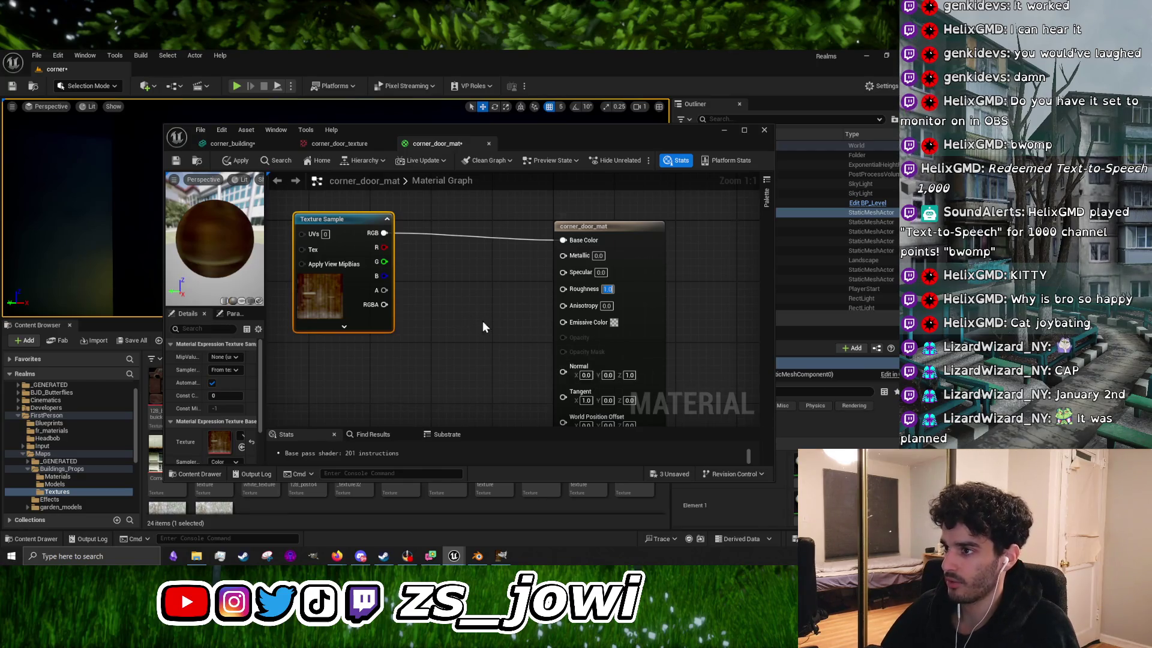
pyautogui.moveTo(506, 348); pyautogui.dragTo(500, 306)
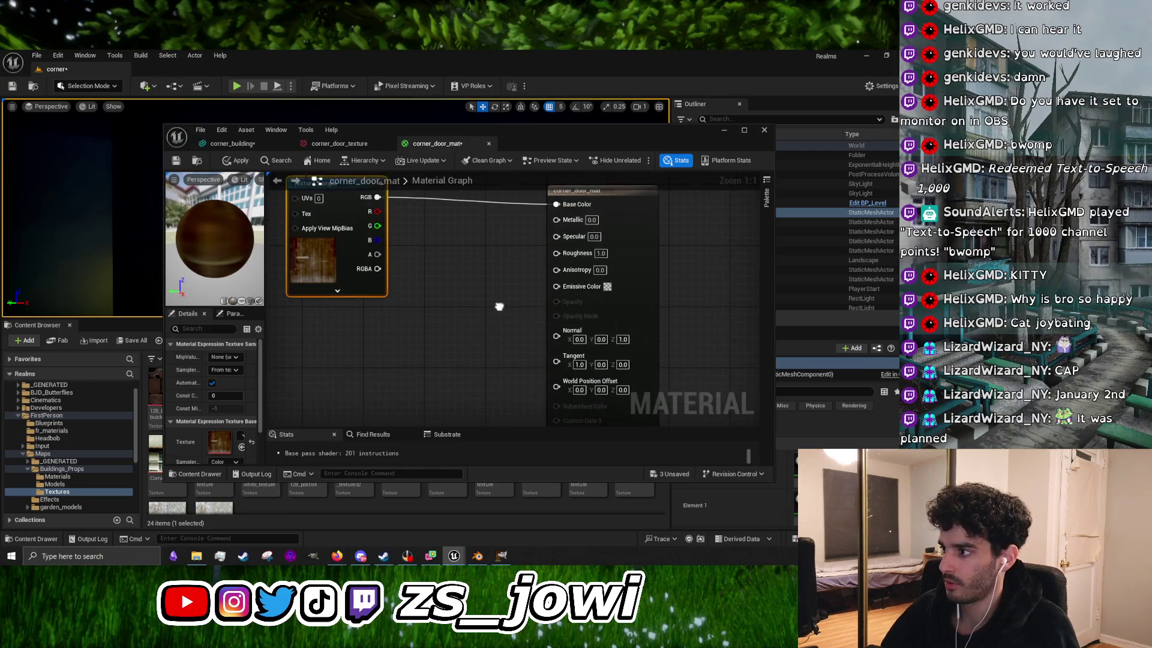
pyautogui.click(720, 136)
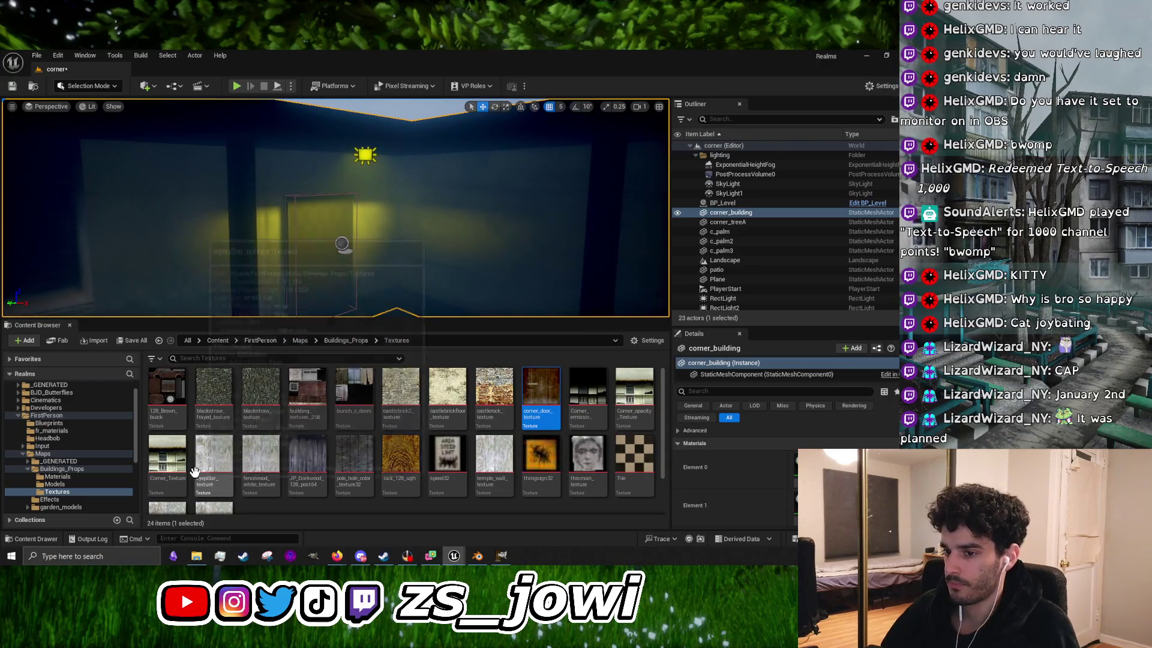
# Step: Open the corner_building mesh from the Models folder
pyautogui.click(85, 483)
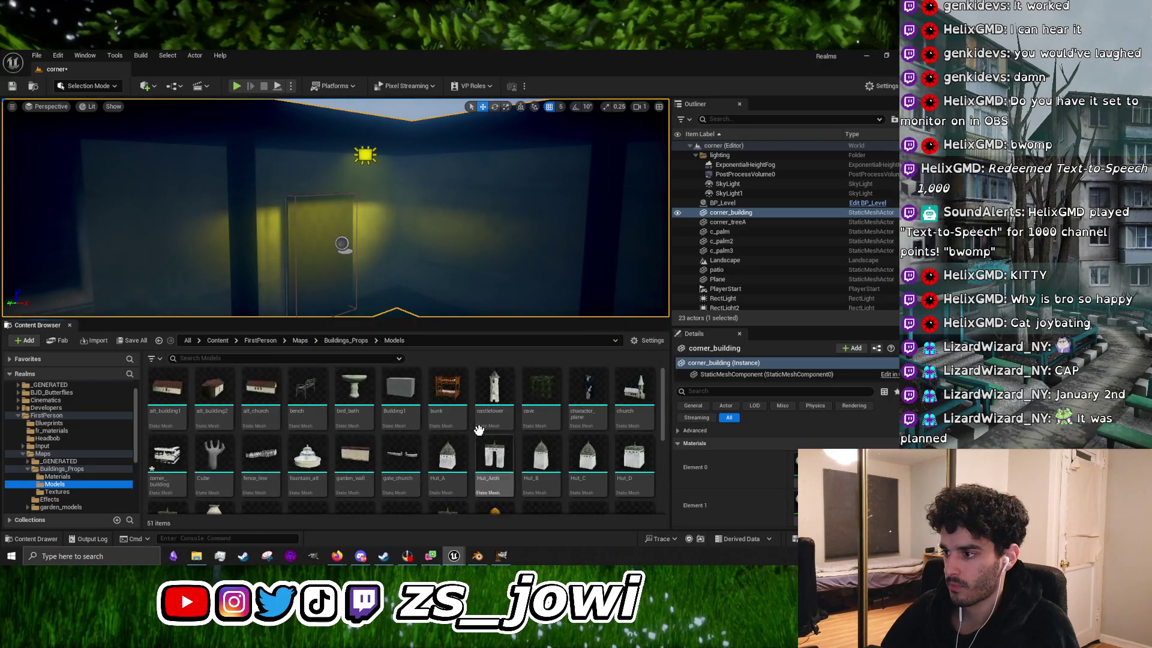
pyautogui.moveTo(413, 402)
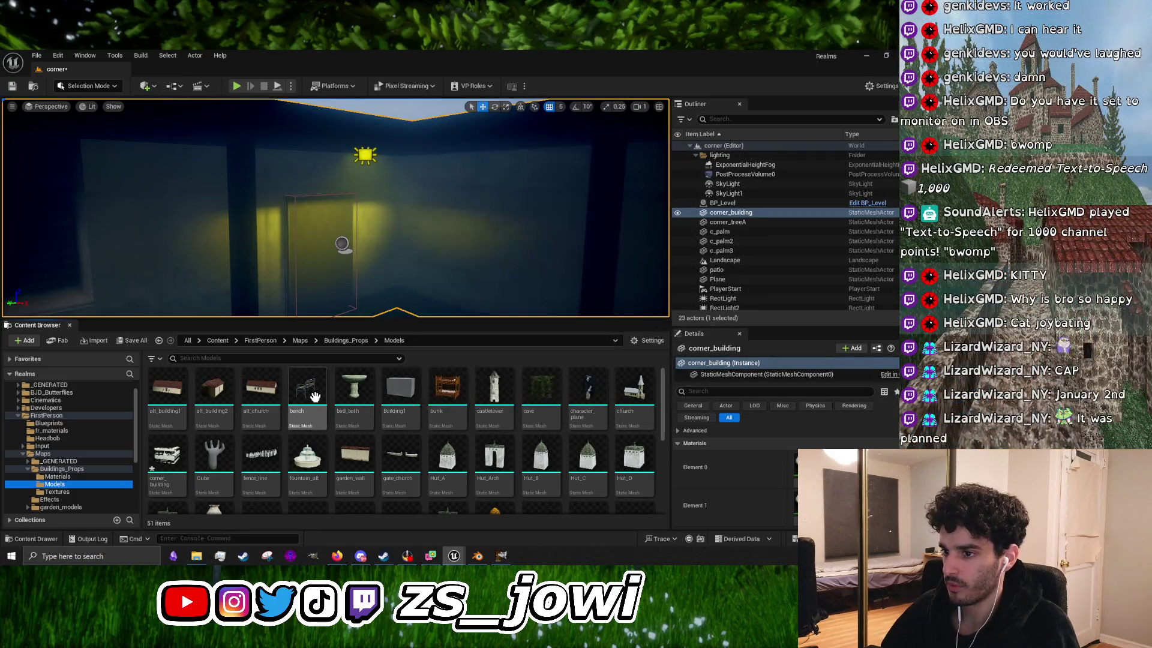
pyautogui.scroll(-2, 450, 420)
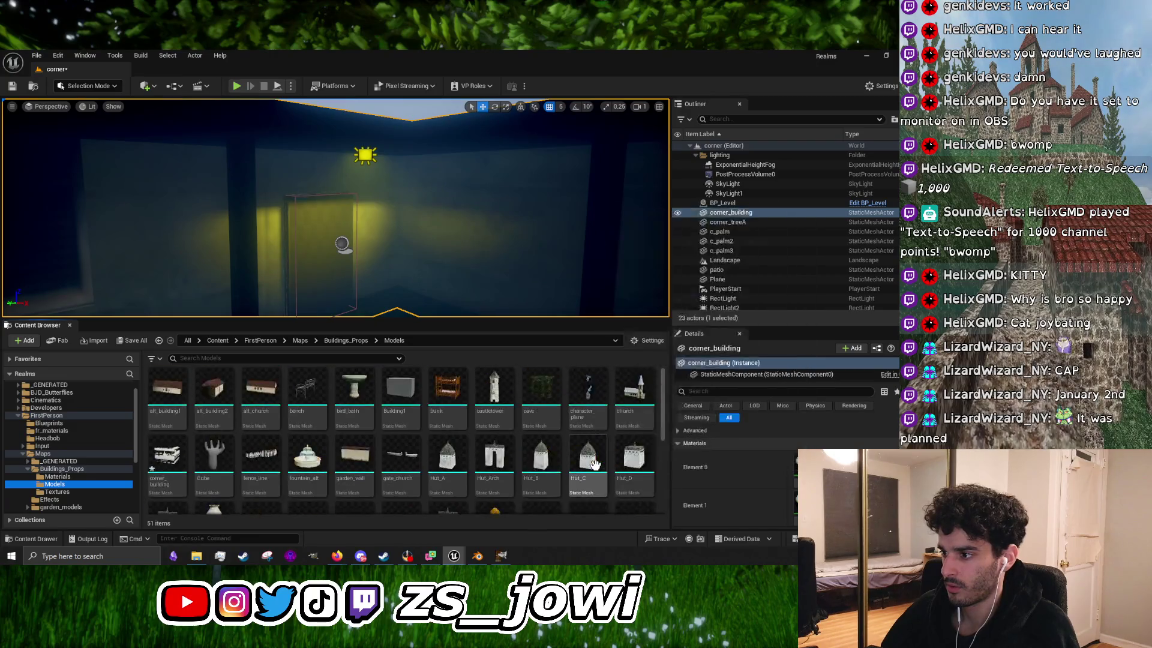
pyautogui.scroll(2, 573, 441)
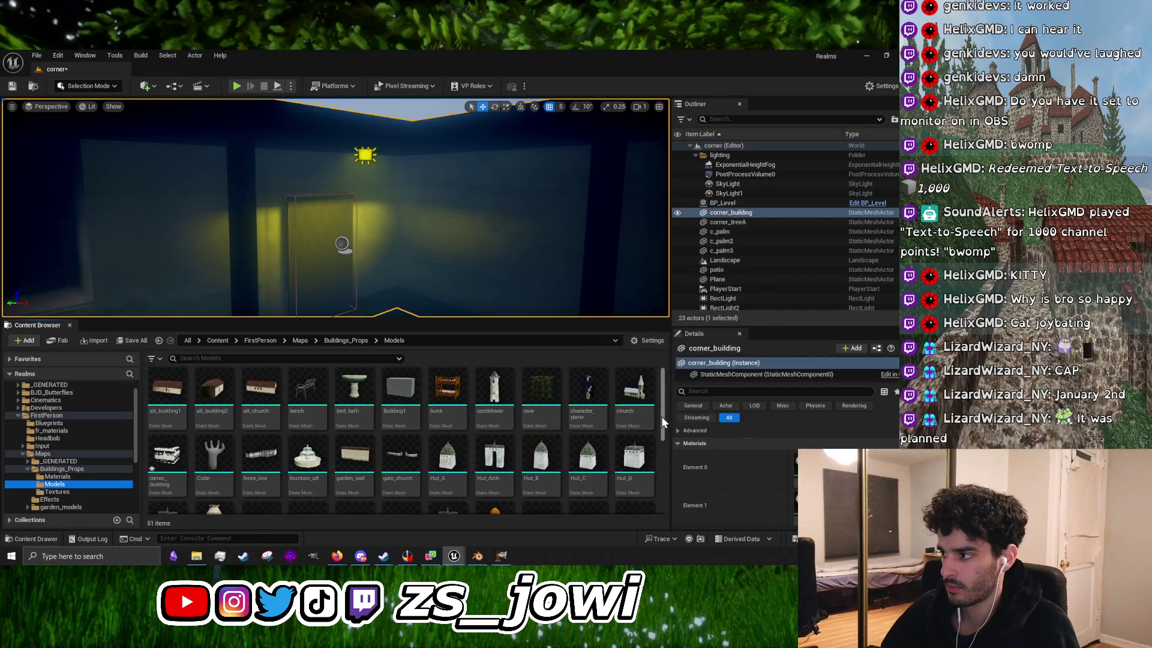
pyautogui.doubleClick(168, 459)
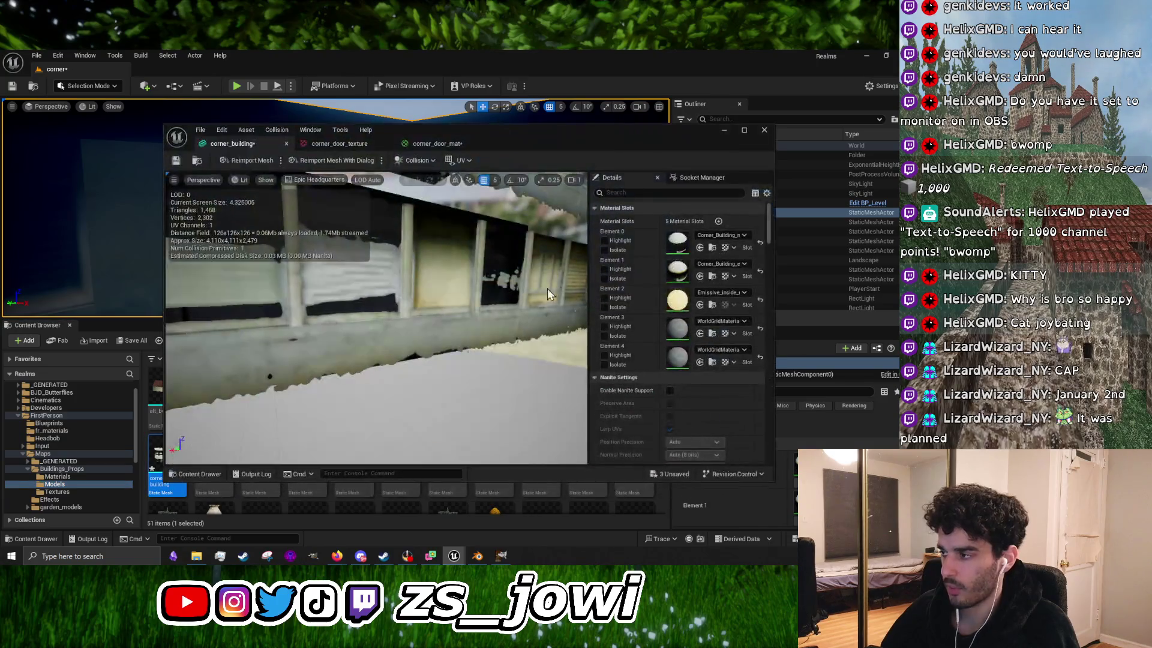
# Step: Set Element 4 to corner_door_mat, save the mesh, and minimize the mesh editor
pyautogui.click(717, 350)
pyautogui.write('door')
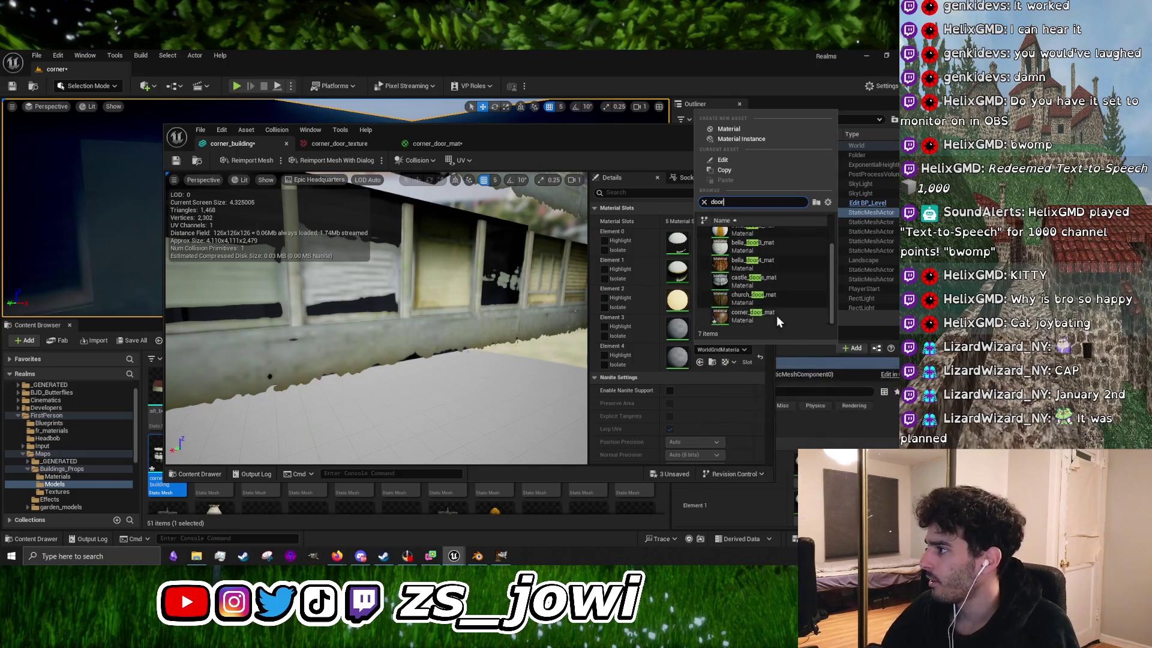
pyautogui.click(747, 315)
pyautogui.click(177, 160)
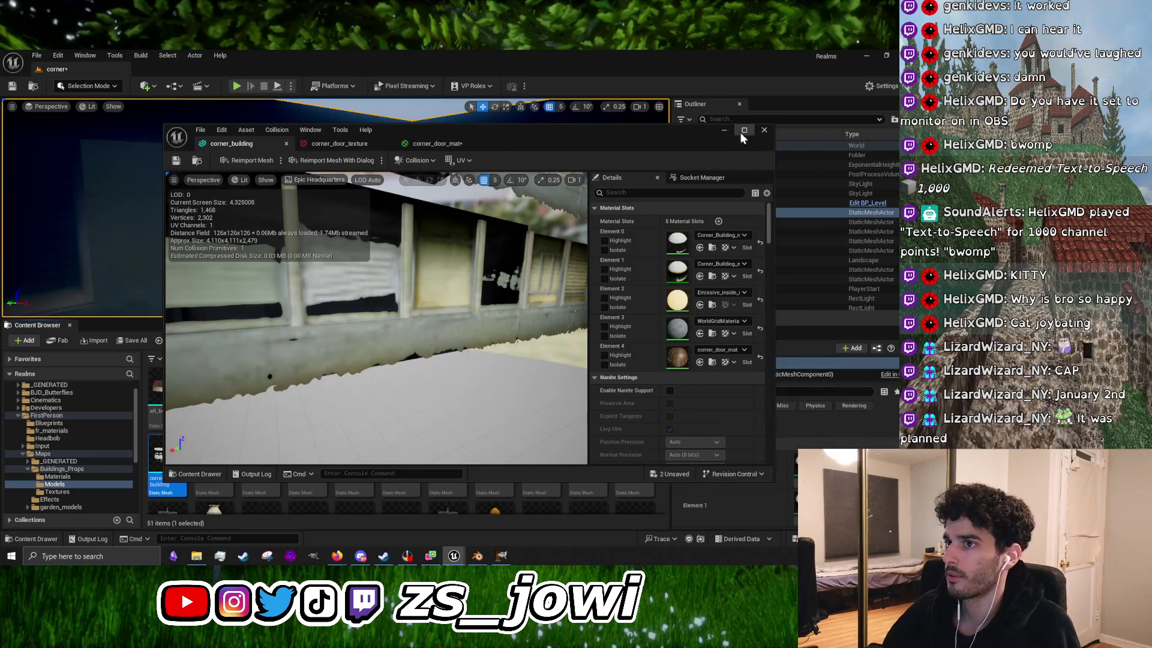
pyautogui.click(726, 132)
# Step: Select the ceiling rect light RectLight2 and frame it in a larger viewport near the door
pyautogui.scroll(5, 412, 131)
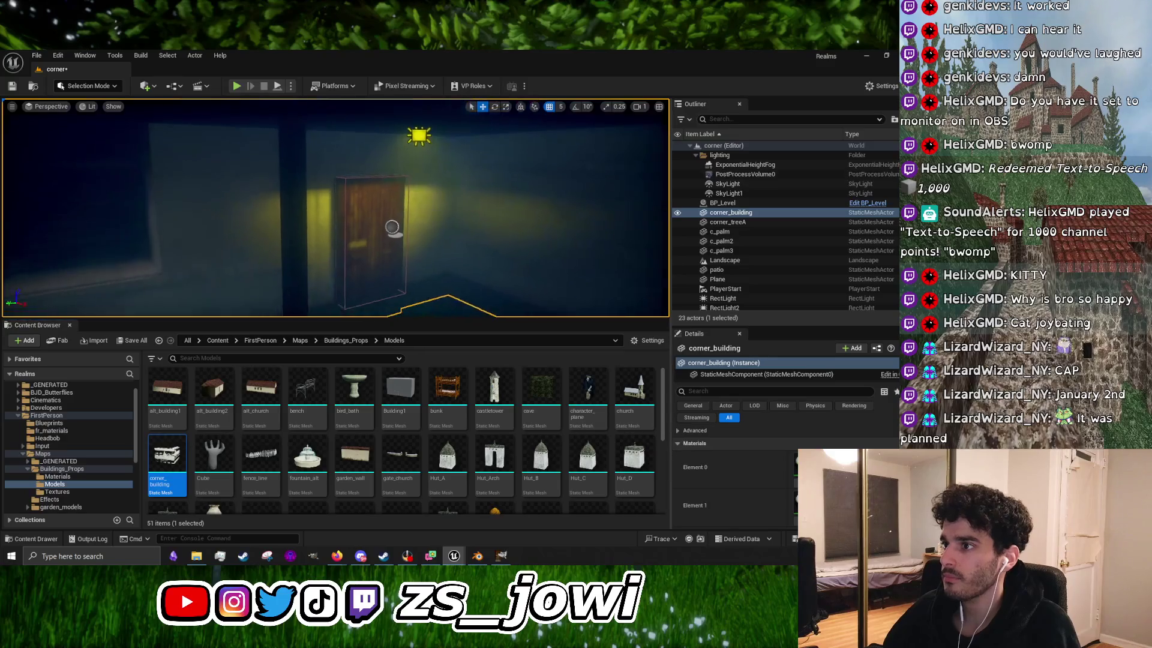
pyautogui.click(416, 111)
pyautogui.scroll(-5, 419, 159)
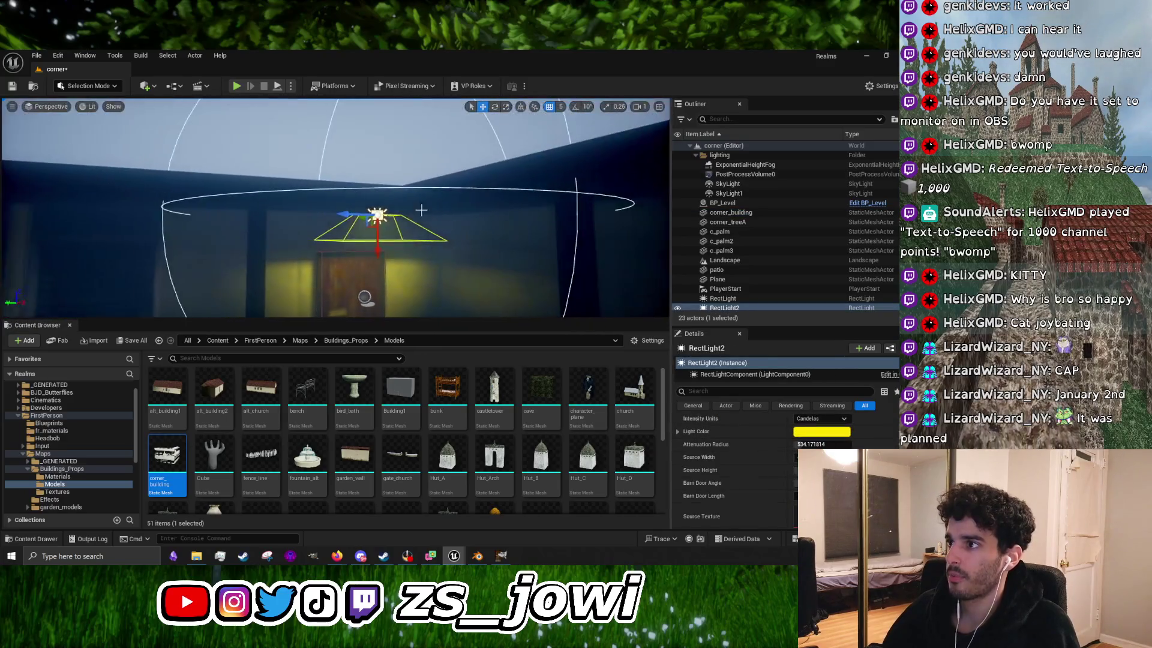
pyautogui.scroll(6, 391, 155)
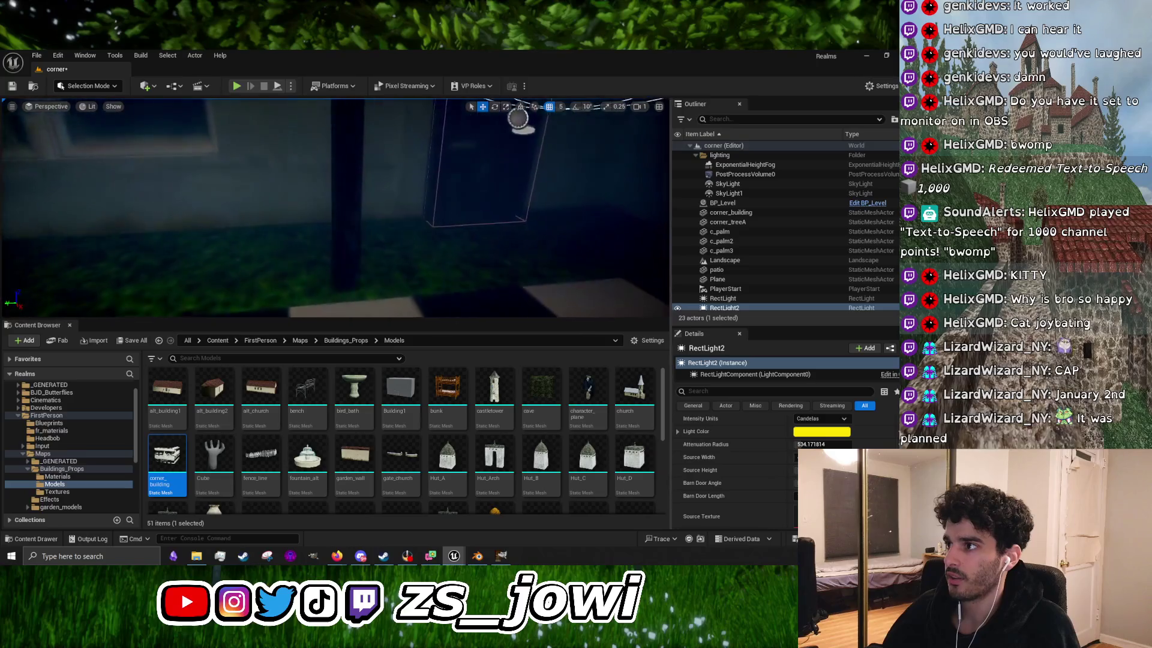
pyautogui.press('f')
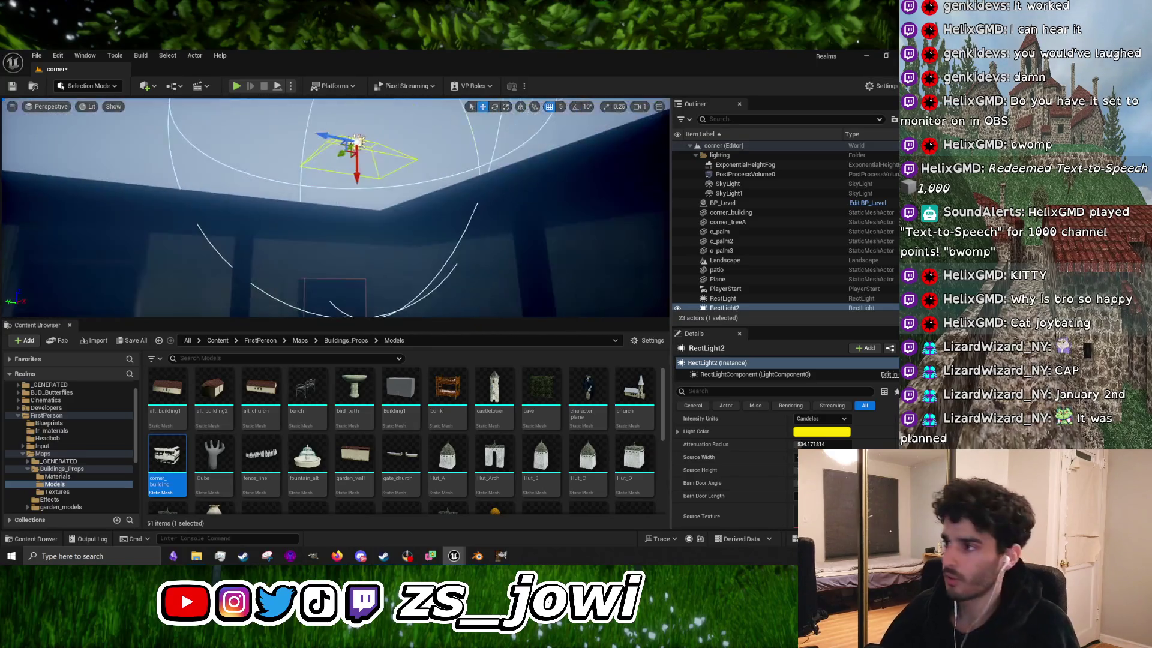
pyautogui.scroll(5, 336, 207)
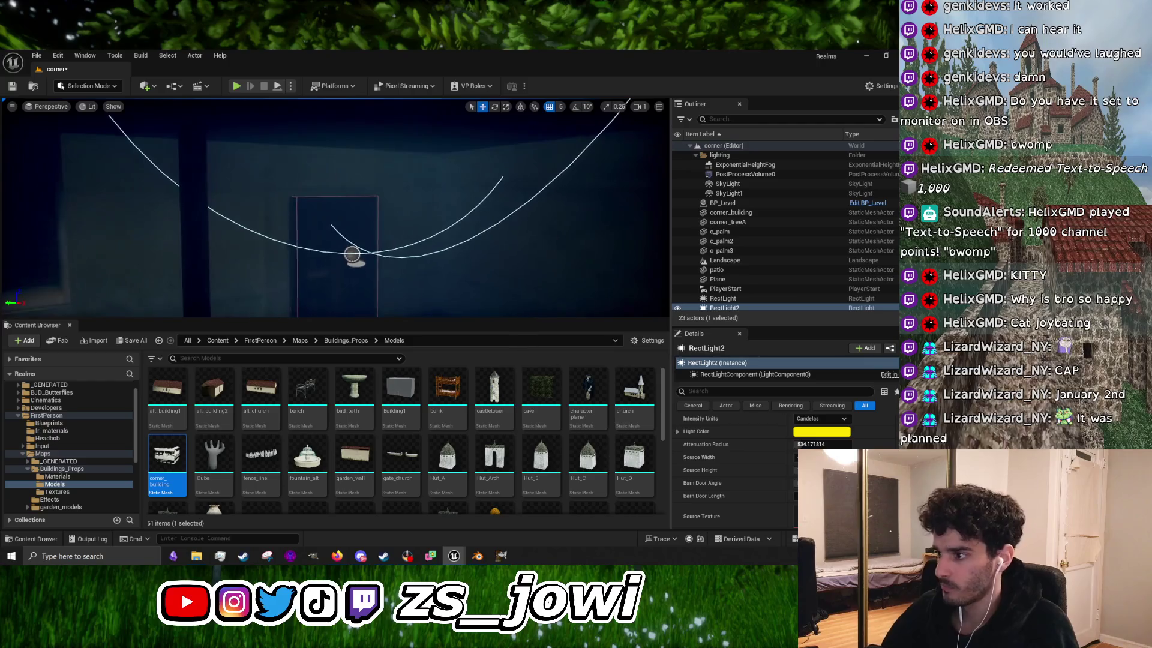
pyautogui.moveTo(336, 207); pyautogui.dragTo(384, 207)
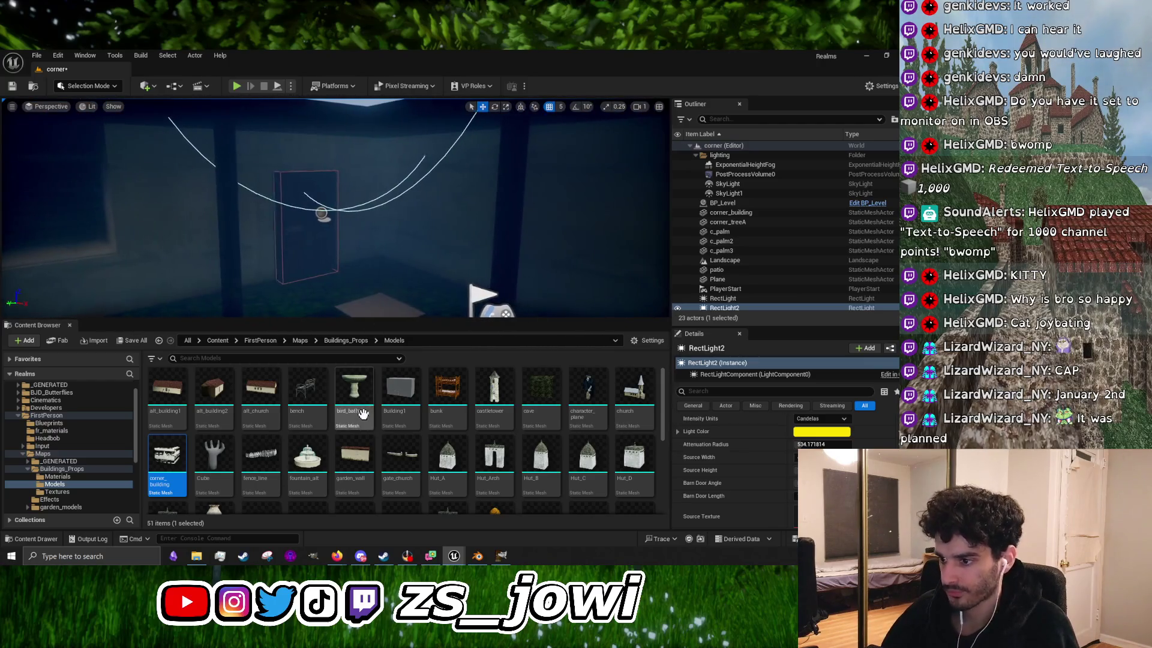
pyautogui.scroll(-5, 516, 475)
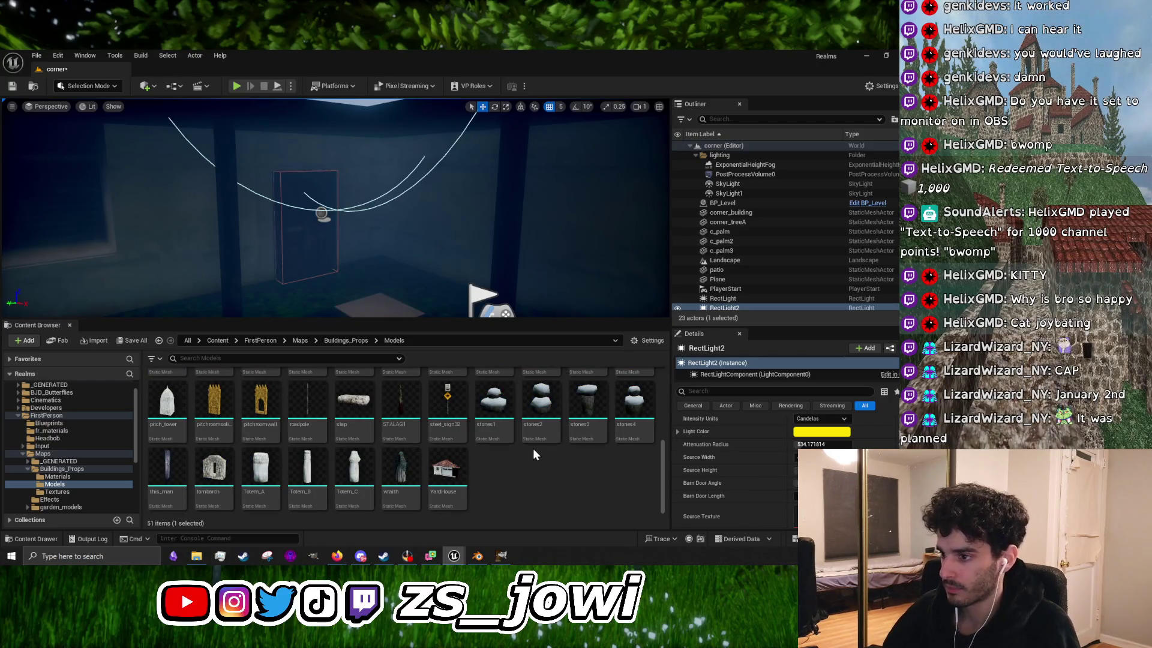
pyautogui.scroll(5, 533, 449)
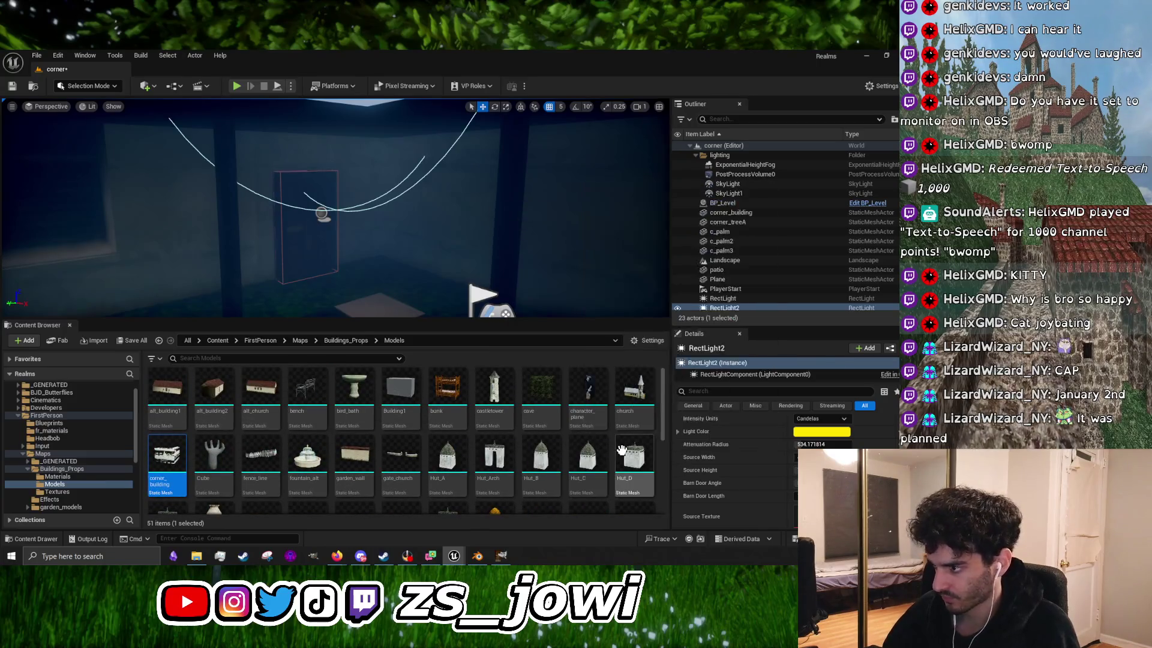
pyautogui.scroll(-2, 374, 439)
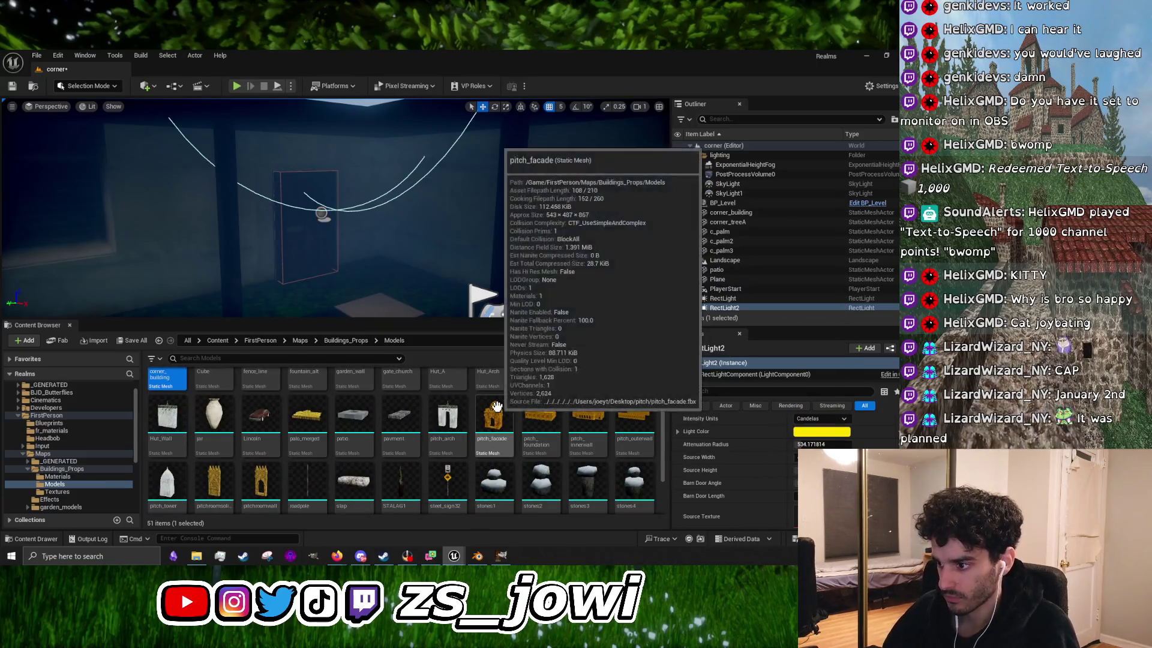
pyautogui.scroll(-1, 492, 423)
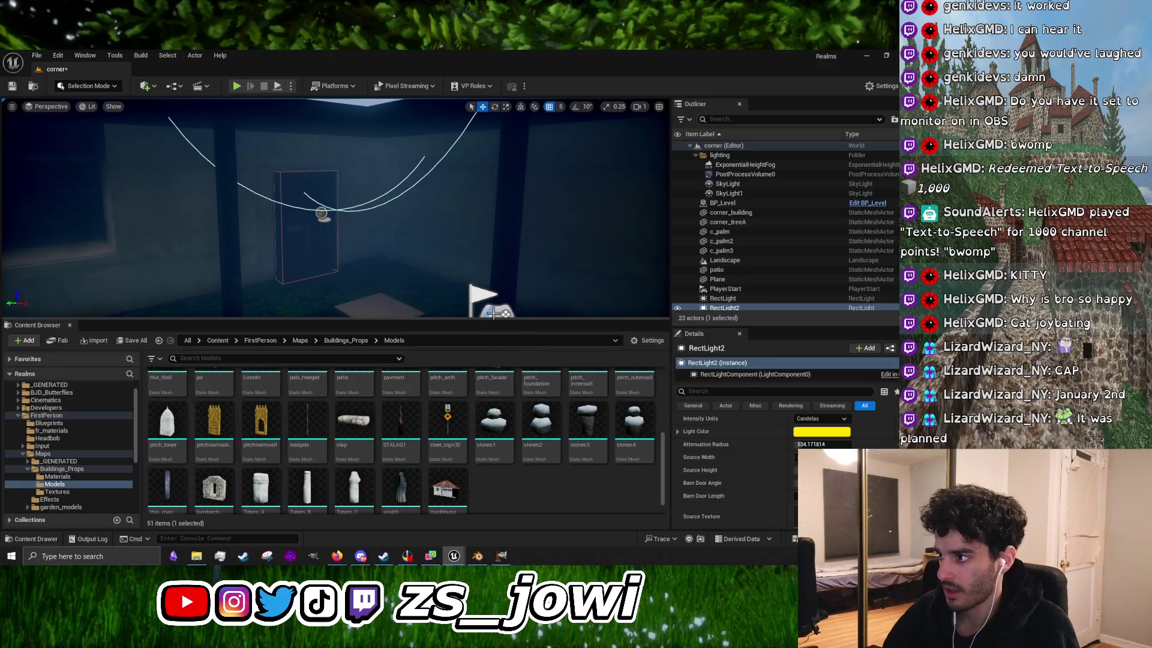
pyautogui.moveTo(492, 319); pyautogui.dragTo(492, 466)
pyautogui.press('f')
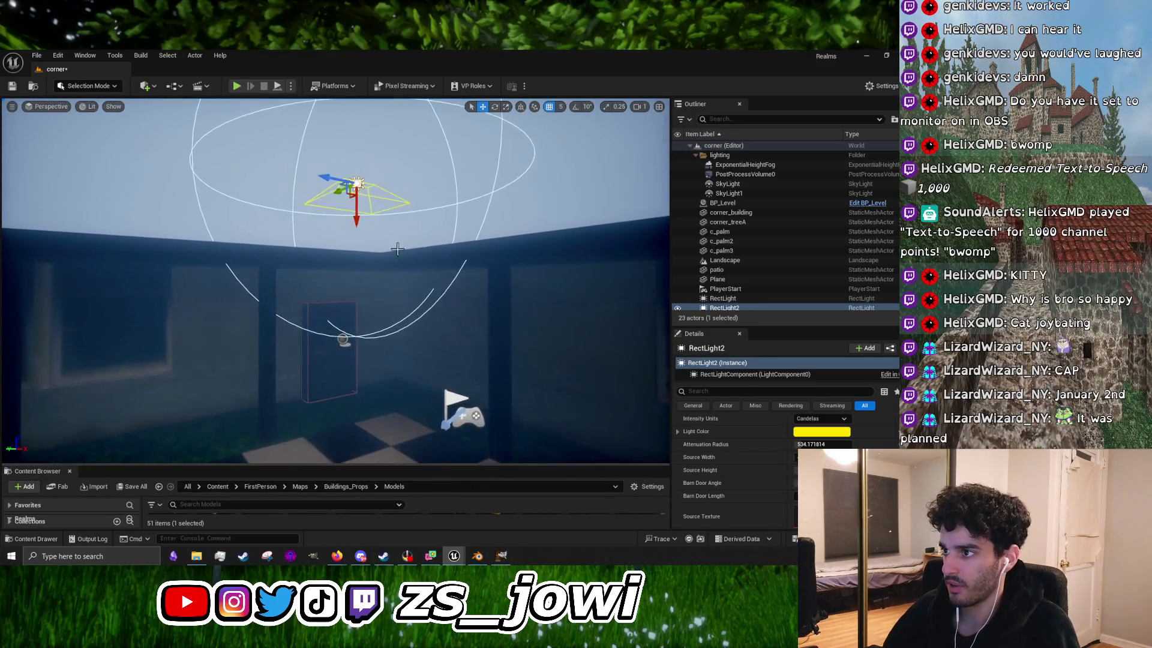
# Step: Move RectLight2 down above the door, reduce its Source Height, and shift it left over the door
pyautogui.moveTo(356, 213); pyautogui.dragTo(356, 312)
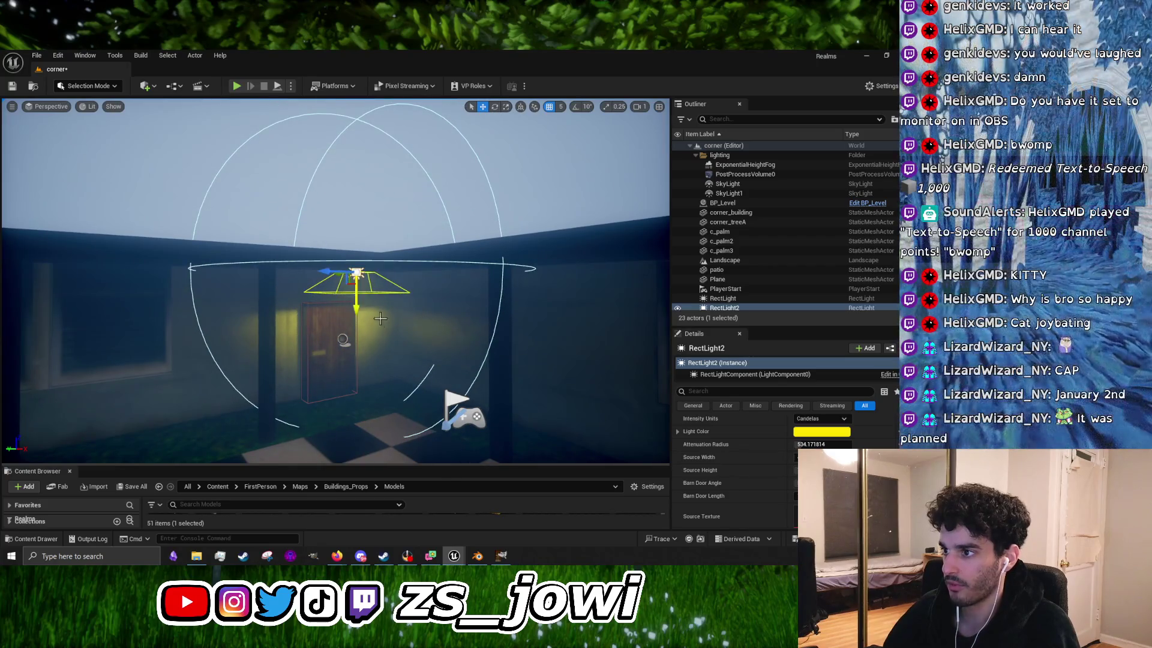
pyautogui.scroll(3, 356, 312)
pyautogui.scroll(2, 369, 292)
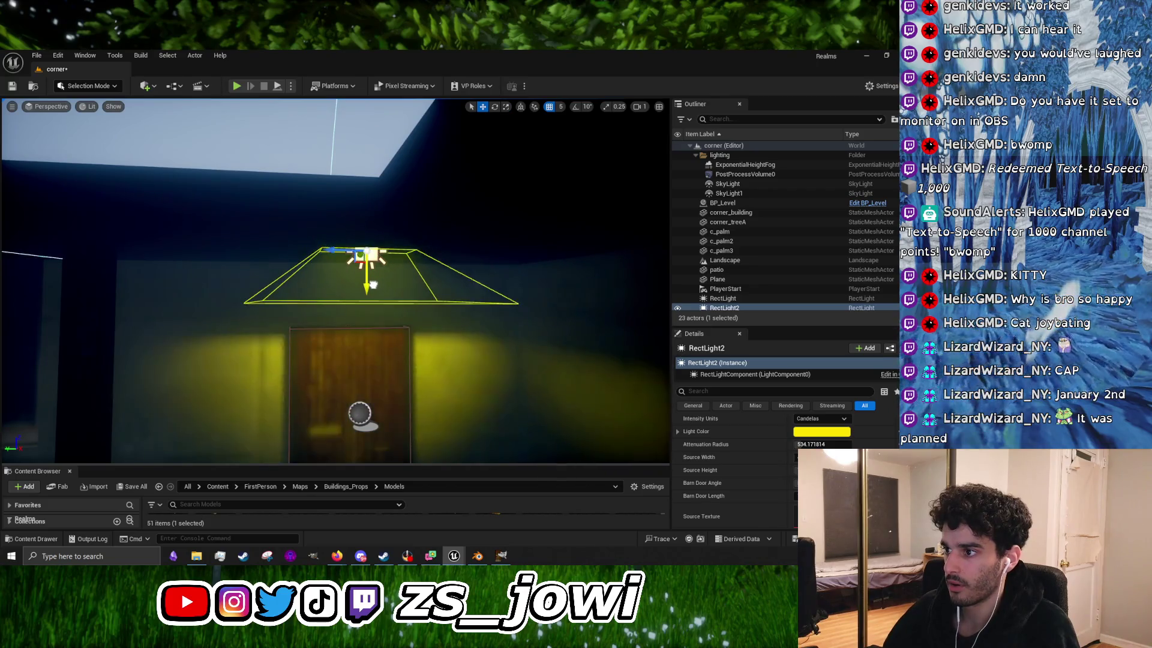
pyautogui.moveTo(369, 291)
pyautogui.mouseDown()
pyautogui.moveTo(336, 297)
pyautogui.moveTo(420, 294)
pyautogui.mouseUp()
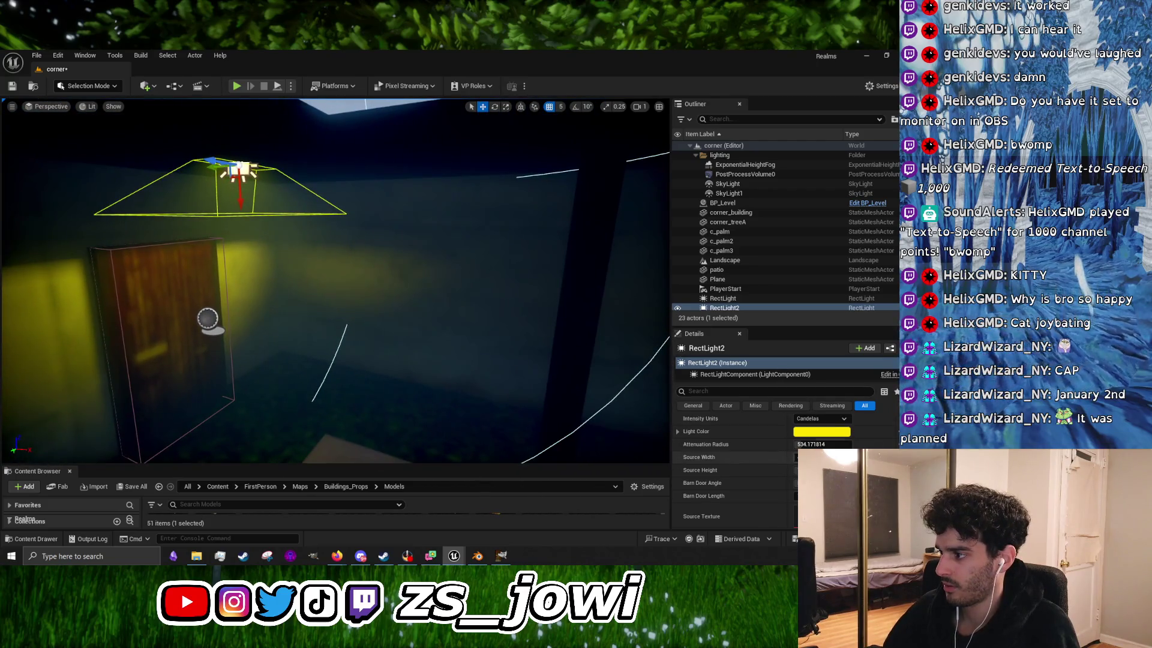
pyautogui.moveTo(796, 470)
pyautogui.mouseDown()
pyautogui.moveTo(750, 470)
pyautogui.moveTo(840, 457)
pyautogui.mouseUp()
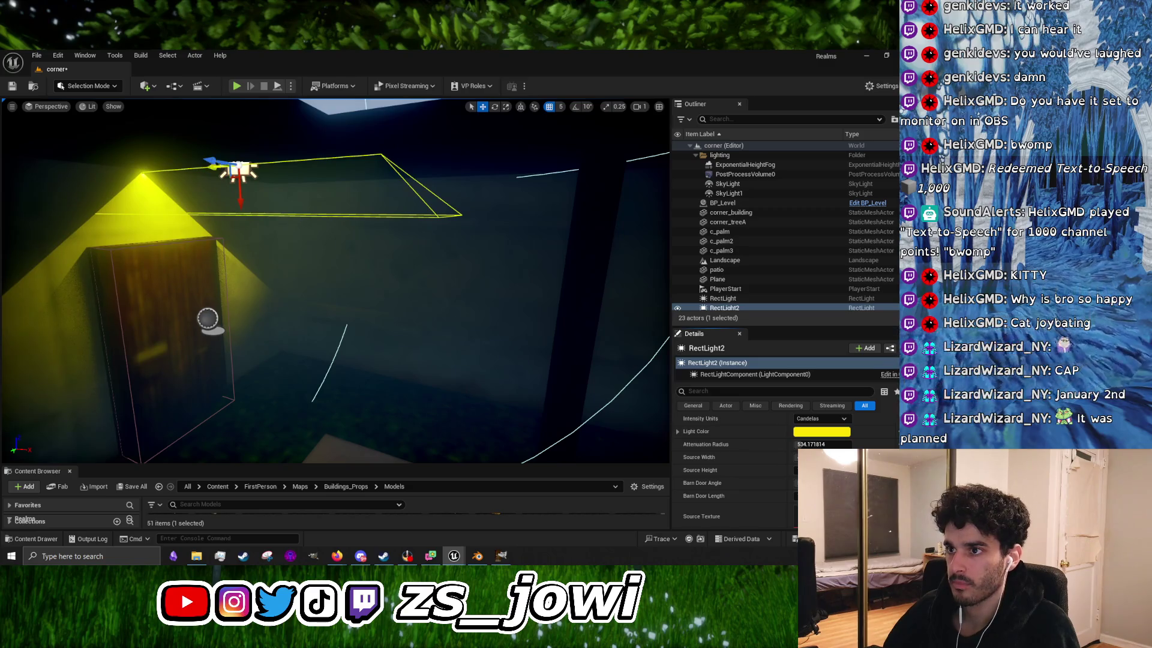
pyautogui.moveTo(625, 393); pyautogui.dragTo(625, 392)
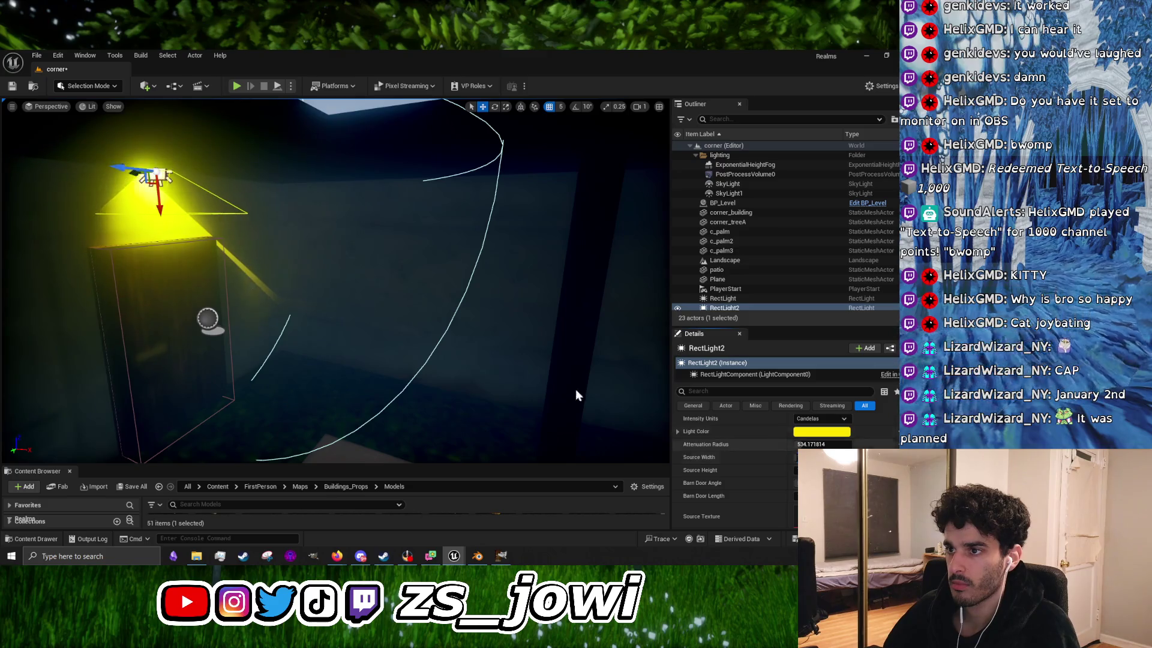
pyautogui.press('f')
pyautogui.moveTo(268, 210); pyautogui.dragTo(259, 190)
pyautogui.press('a')
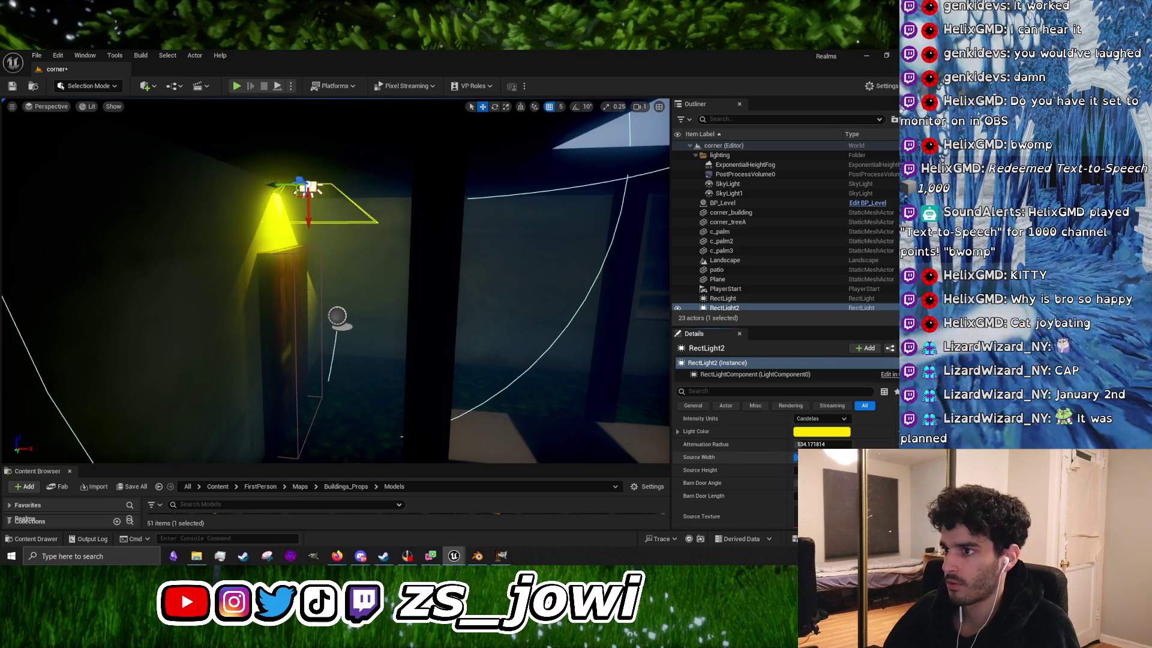
# Step: Tilt the light about 9 degrees, set Attenuation Radius to about 594.34, and adjust Source Height
pyautogui.press('e')
pyautogui.moveTo(358, 191)
pyautogui.mouseDown()
pyautogui.moveTo(345, 222)
pyautogui.moveTo(353, 200)
pyautogui.mouseUp()
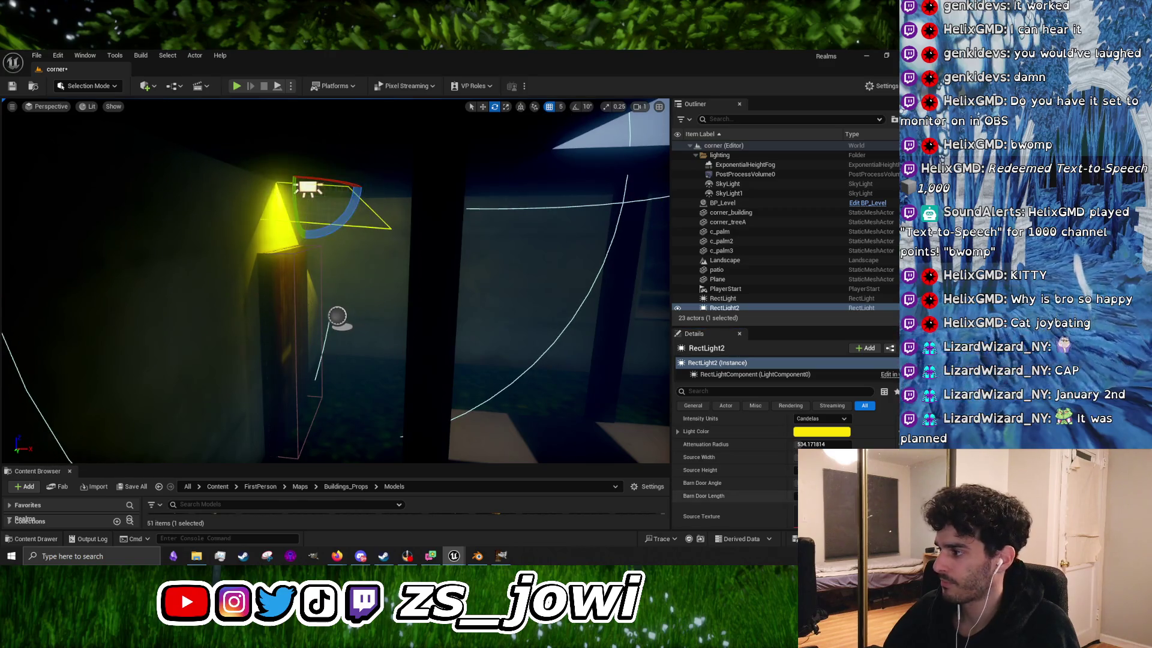
pyautogui.moveTo(816, 444); pyautogui.dragTo(831, 444)
pyautogui.press('Return')
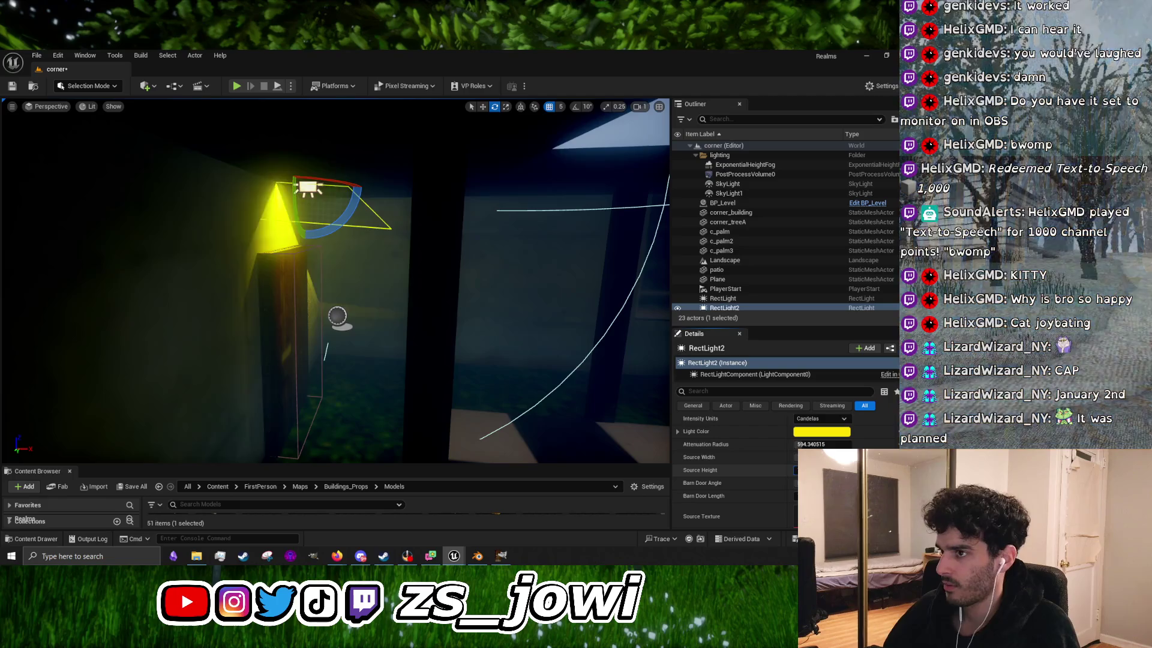
pyautogui.moveTo(796, 470)
pyautogui.mouseDown()
pyautogui.moveTo(822, 470)
pyautogui.moveTo(798, 470)
pyautogui.mouseUp()
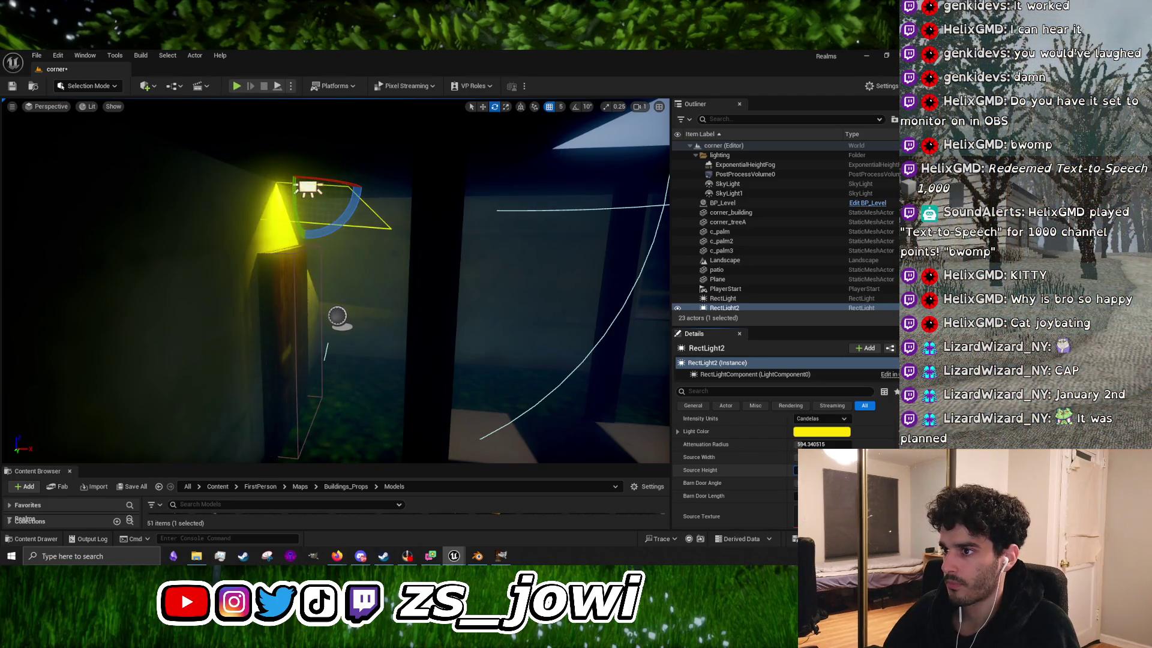
pyautogui.moveTo(408, 373); pyautogui.dragTo(312, 348)
# Step: Toggle RectLight2's Cast Shadows to compare, leaving it on so the door's shadow falls on the wall
pyautogui.scroll(-3, 708, 477)
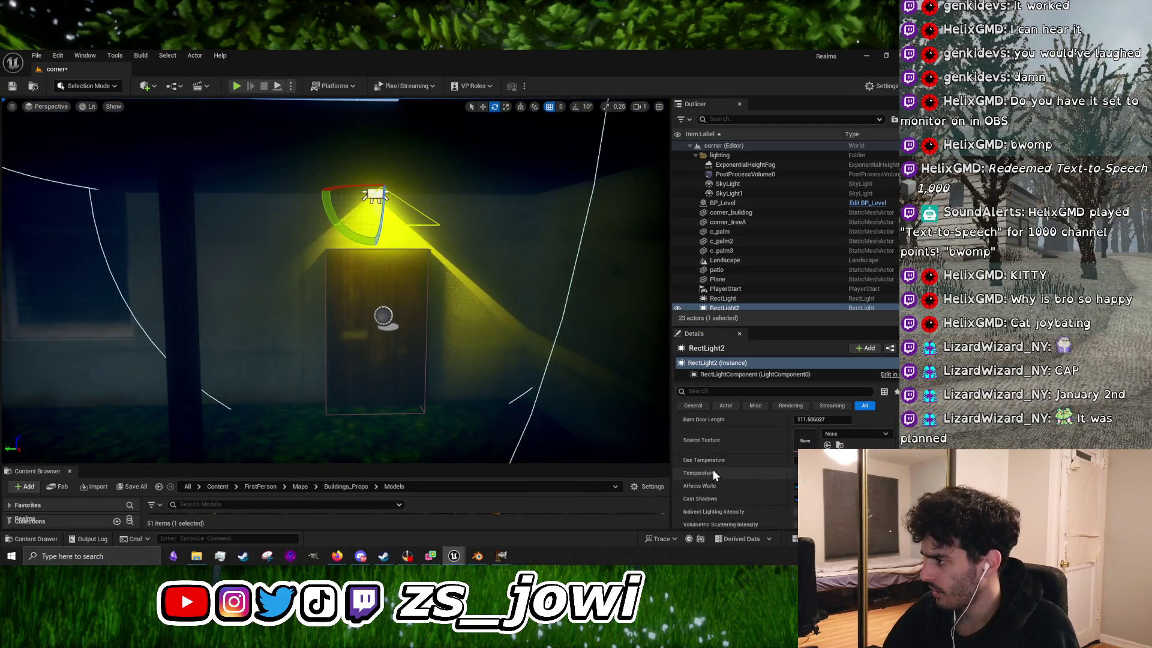
pyautogui.scroll(-1, 731, 491)
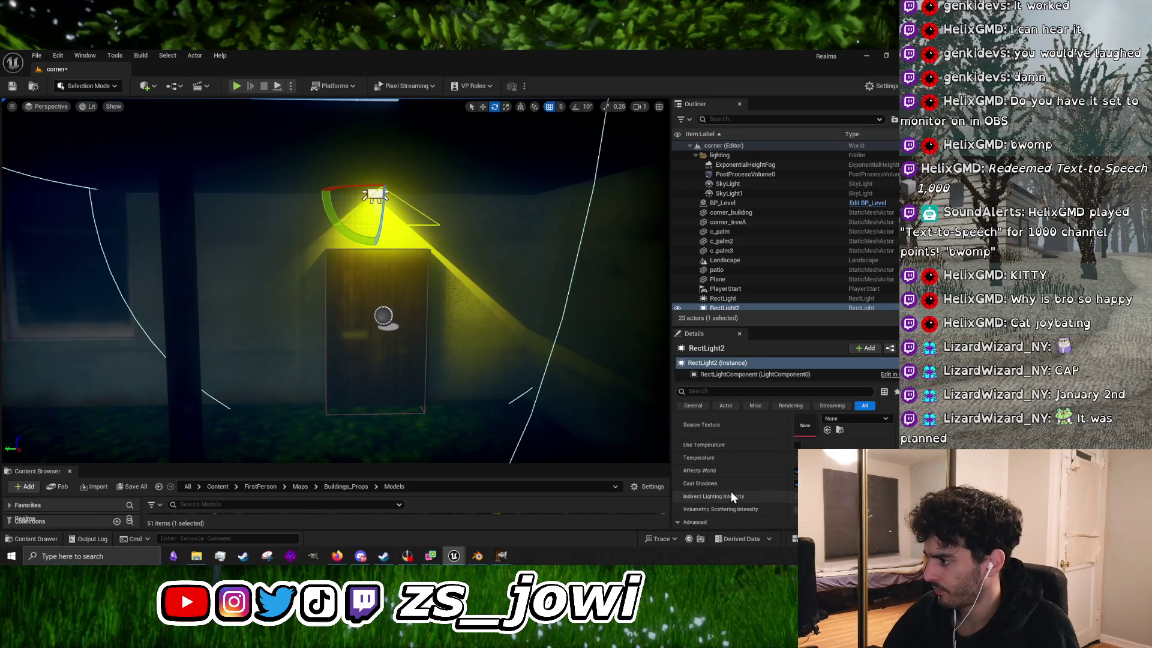
pyautogui.click(795, 483)
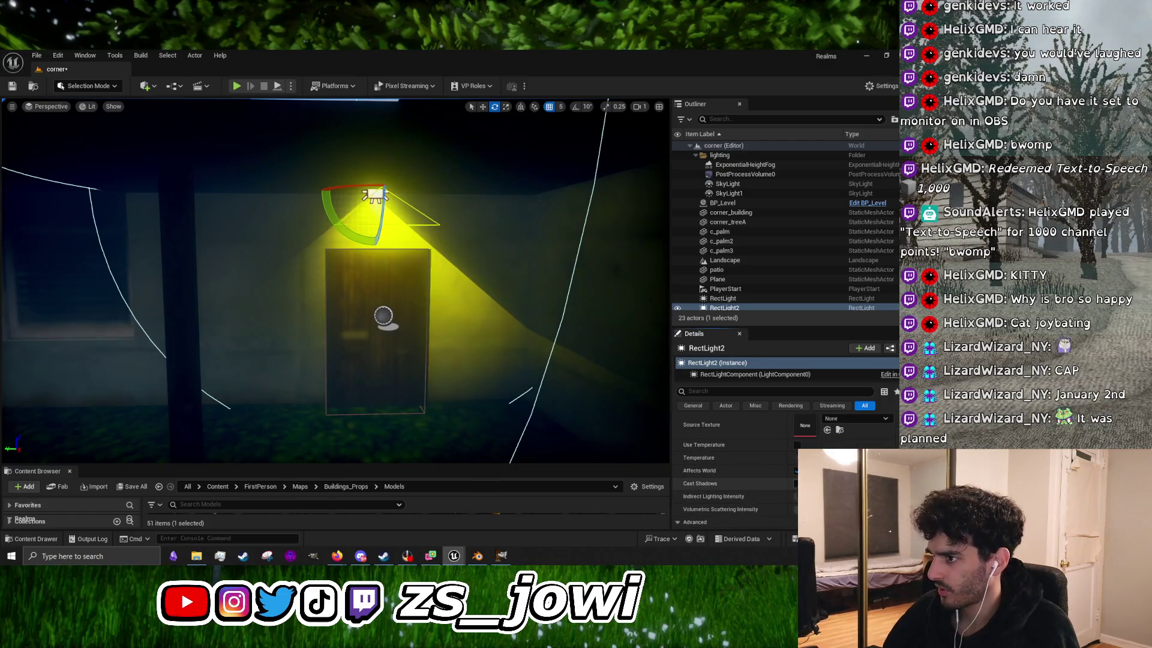
pyautogui.click(796, 483)
pyautogui.click(796, 484)
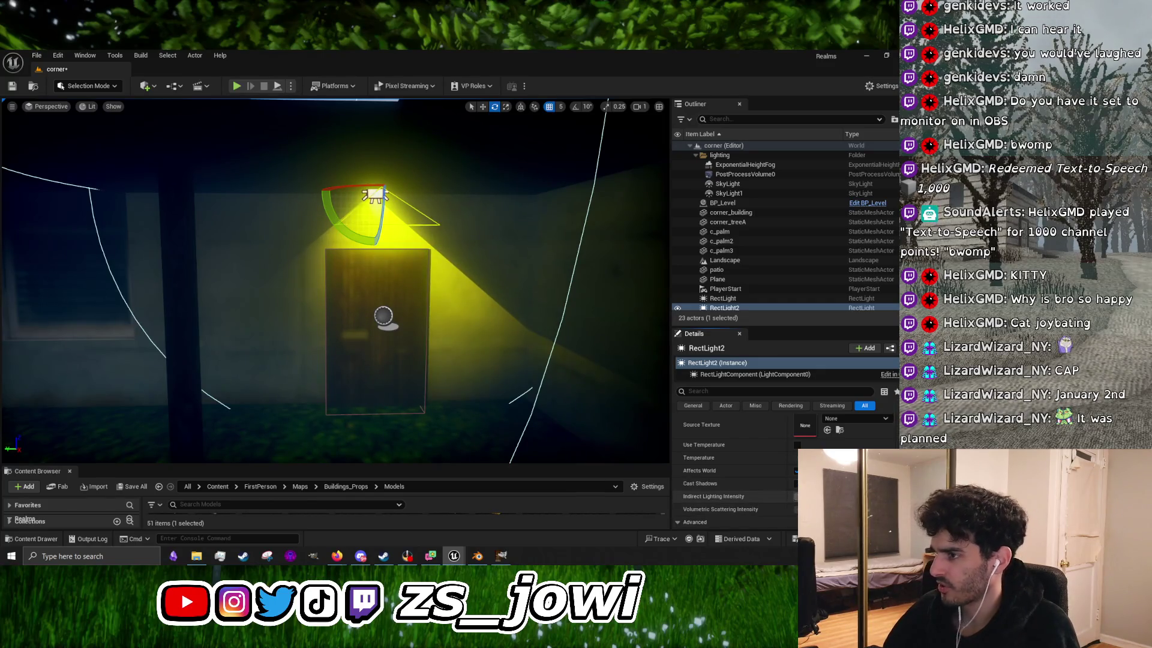
pyautogui.click(796, 484)
pyautogui.click(796, 484)
pyautogui.click(796, 483)
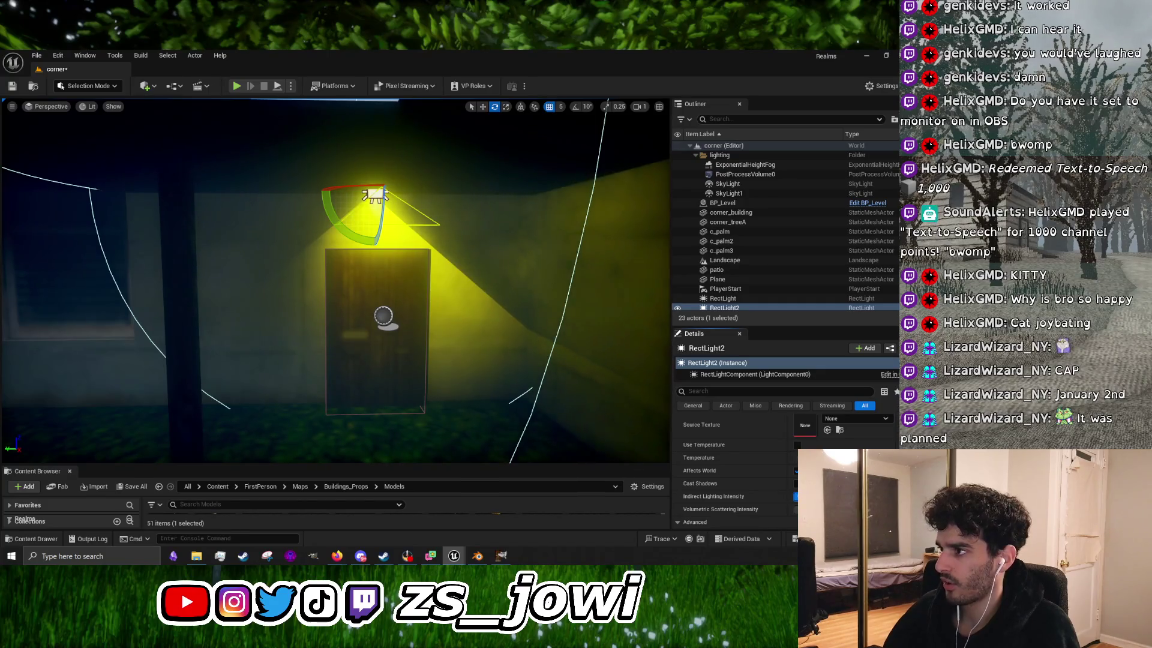
pyautogui.click(795, 483)
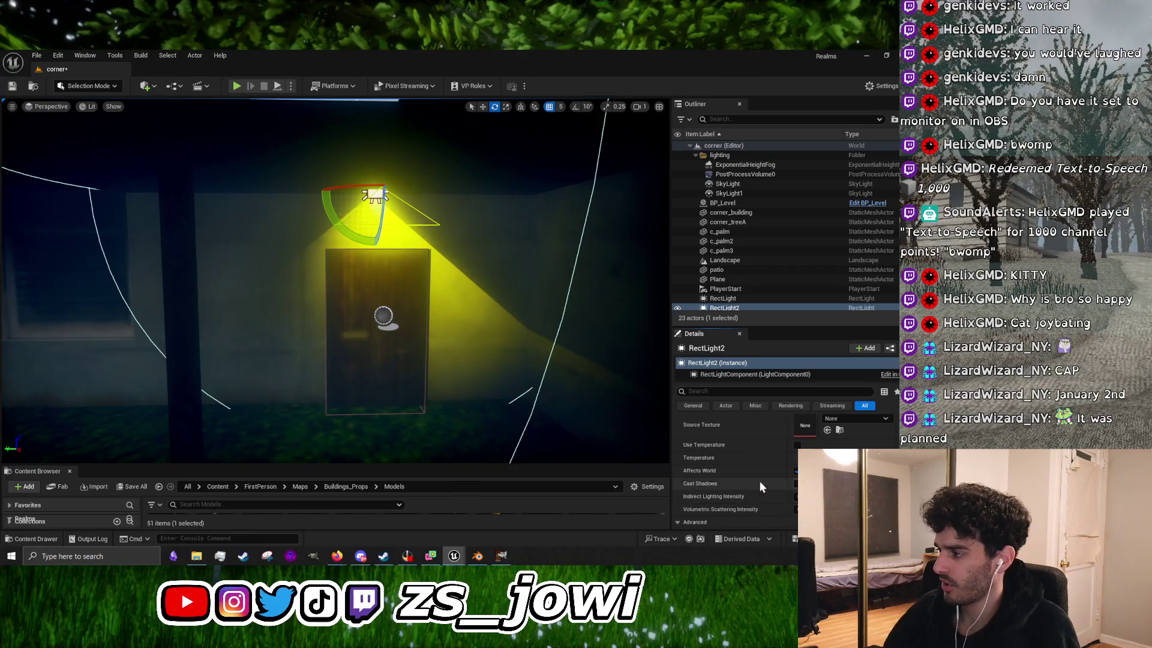
pyautogui.scroll(-1, 760, 482)
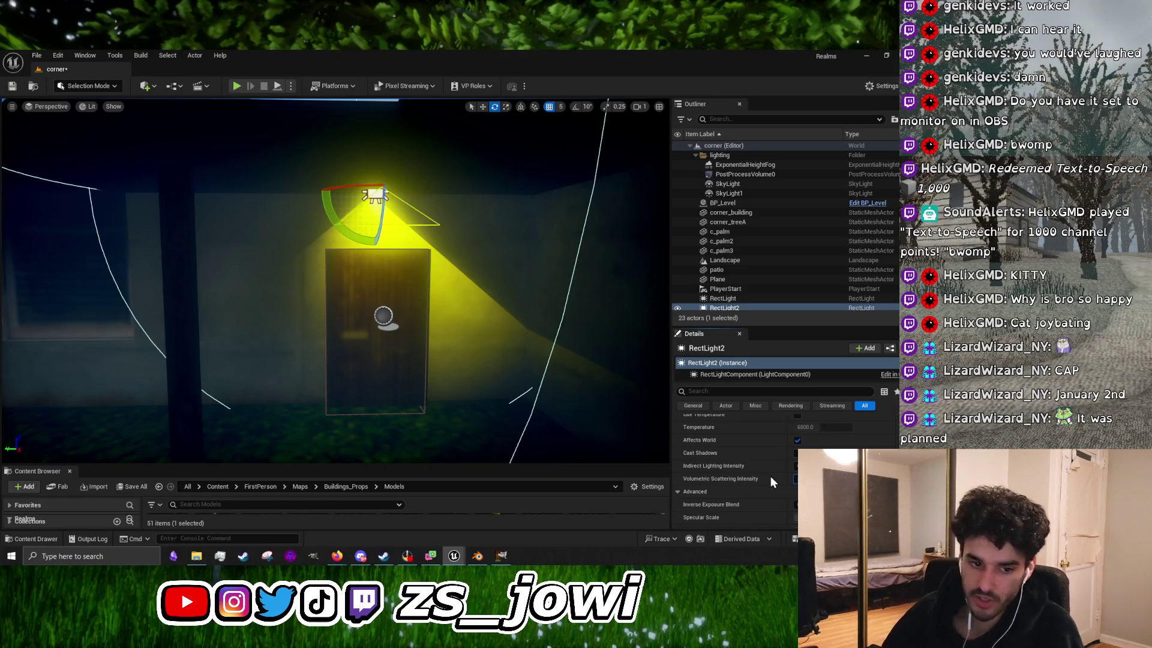
pyautogui.scroll(5, 769, 513)
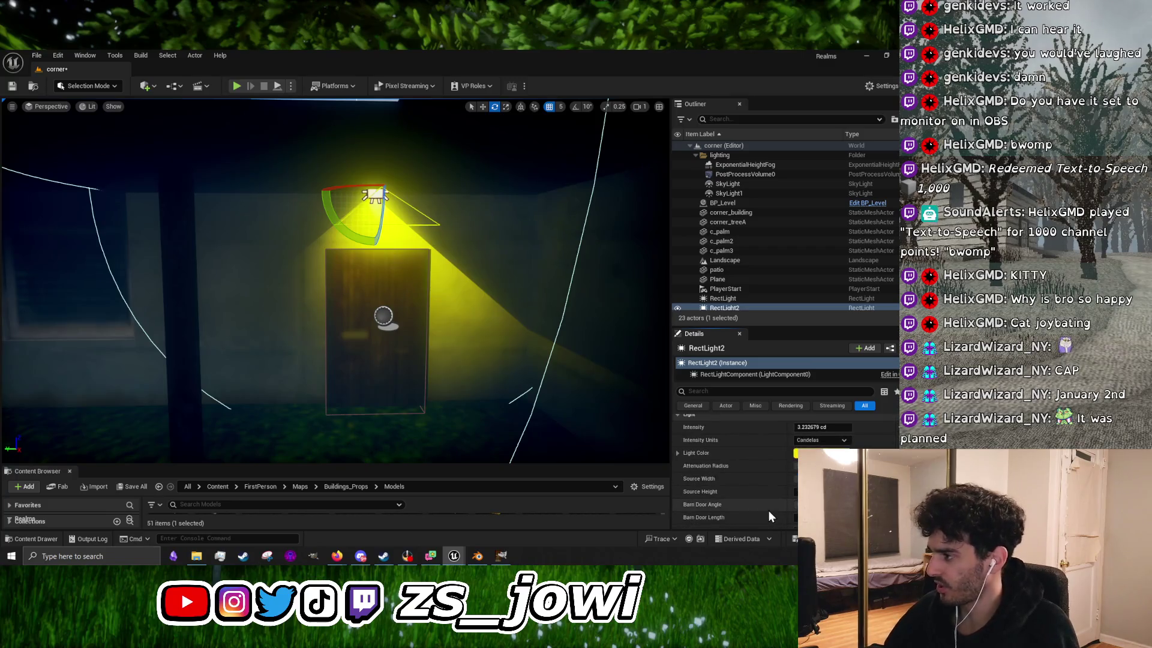
pyautogui.press('w')
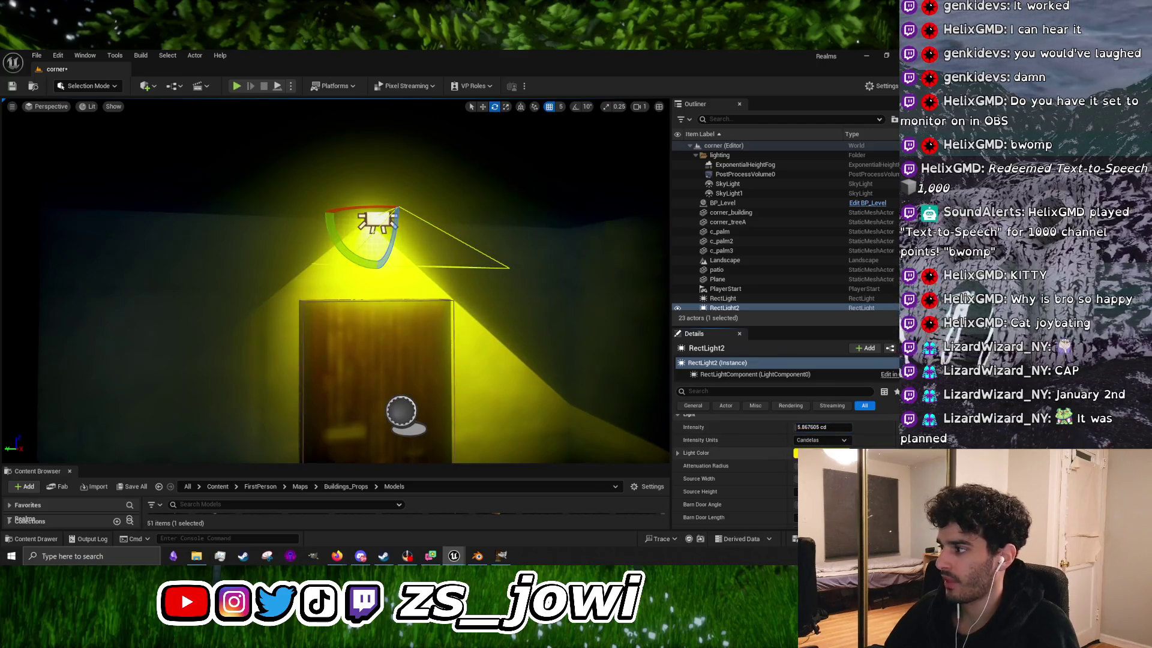
# Step: Change RectLight2's Light Color from yellow to red and lower Intensity to about 0.64 cd
pyautogui.click(804, 453)
pyautogui.moveTo(696, 407)
pyautogui.mouseDown()
pyautogui.moveTo(715, 380)
pyautogui.moveTo(758, 369)
pyautogui.moveTo(761, 400)
pyautogui.moveTo(797, 379)
pyautogui.mouseUp()
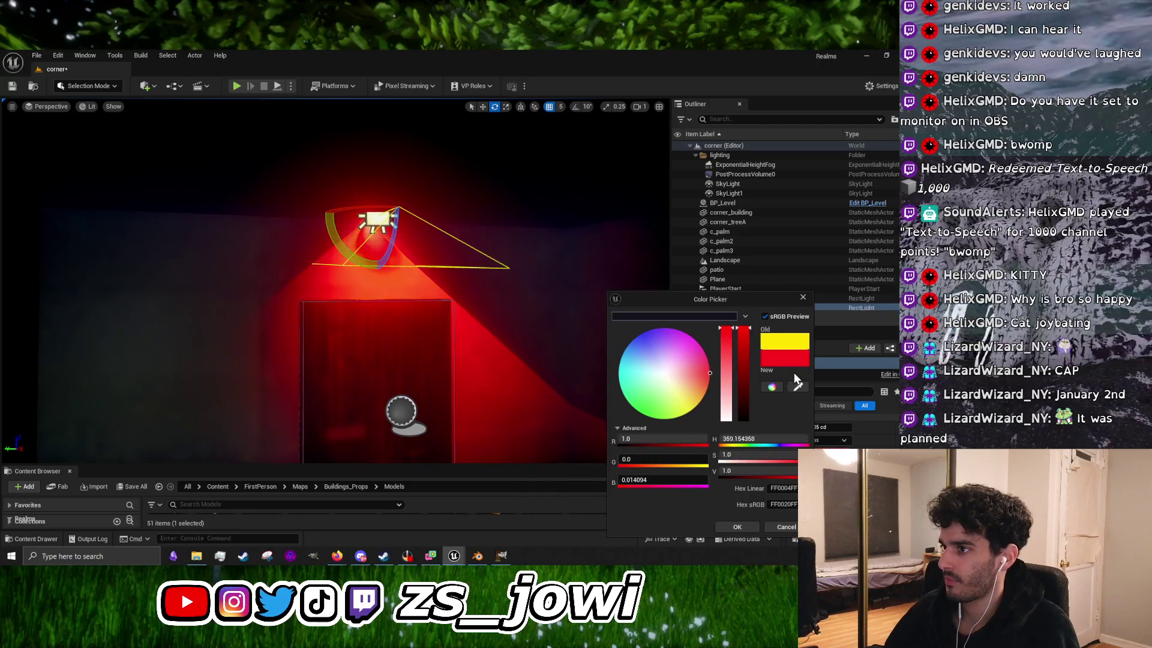
pyautogui.click(739, 528)
pyautogui.moveTo(825, 424); pyautogui.dragTo(792, 424)
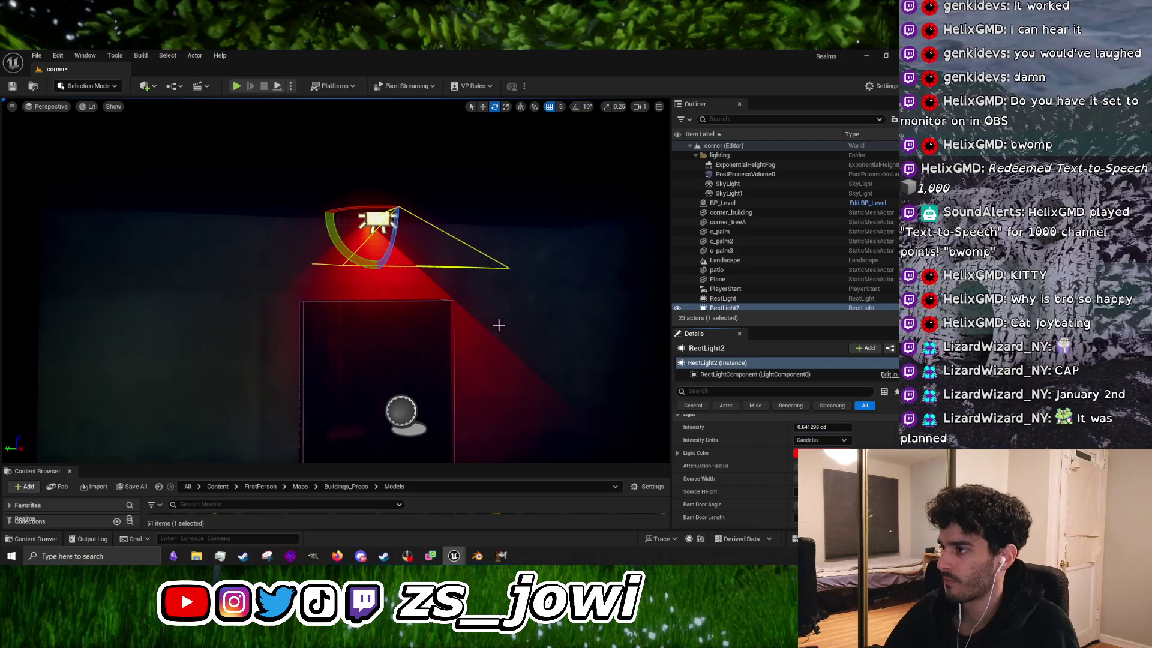
pyautogui.moveTo(369, 281)
pyautogui.mouseDown()
pyautogui.moveTo(348, 321)
pyautogui.moveTo(339, 306)
pyautogui.moveTo(377, 283)
pyautogui.mouseUp()
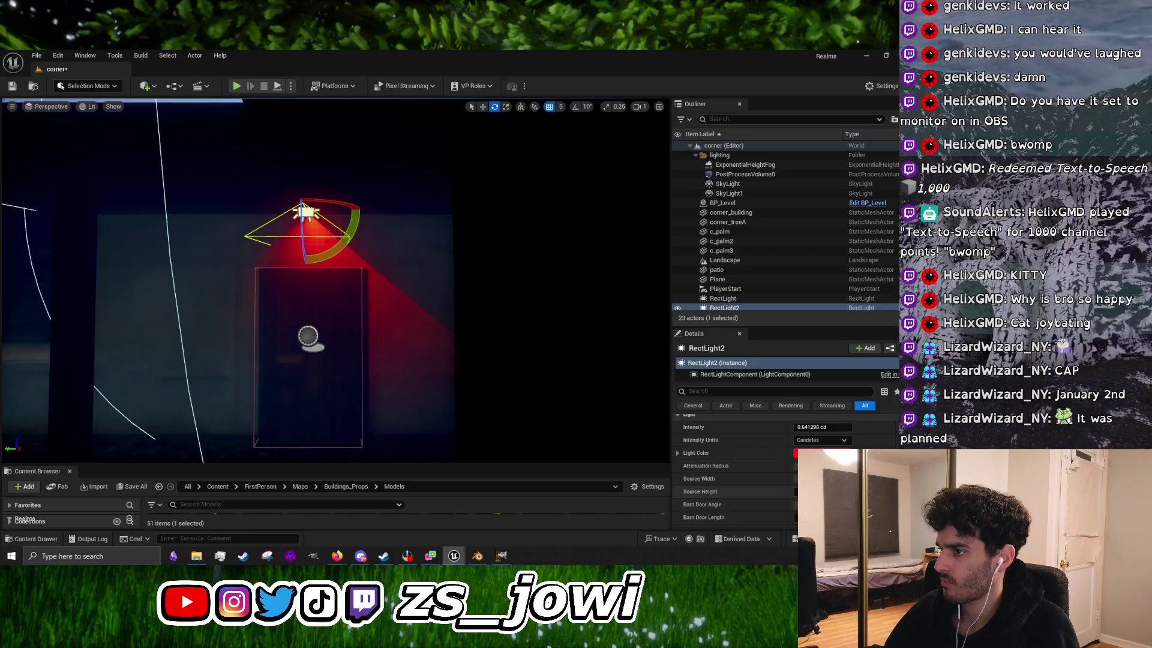
# Step: Move and rotate the red rect light down onto the red wall beside the door
pyautogui.moveTo(420, 300); pyautogui.dragTo(372, 297)
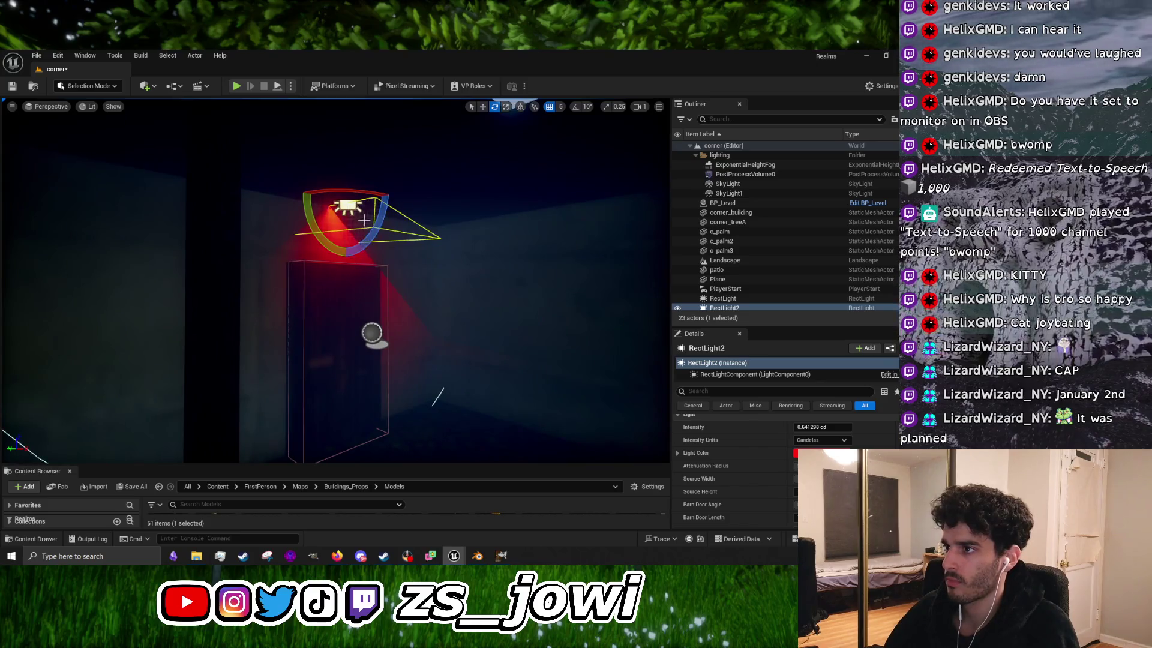
pyautogui.press('w')
pyautogui.moveTo(345, 207)
pyautogui.mouseDown()
pyautogui.moveTo(420, 192)
pyautogui.moveTo(390, 192)
pyautogui.mouseUp()
pyautogui.press('e')
pyautogui.moveTo(399, 144)
pyautogui.mouseDown()
pyautogui.moveTo(420, 156)
pyautogui.moveTo(421, 222)
pyautogui.mouseUp()
pyautogui.press('w')
pyautogui.moveTo(399, 181)
pyautogui.mouseDown()
pyautogui.moveTo(420, 324)
pyautogui.moveTo(405, 302)
pyautogui.moveTo(330, 300)
pyautogui.mouseUp()
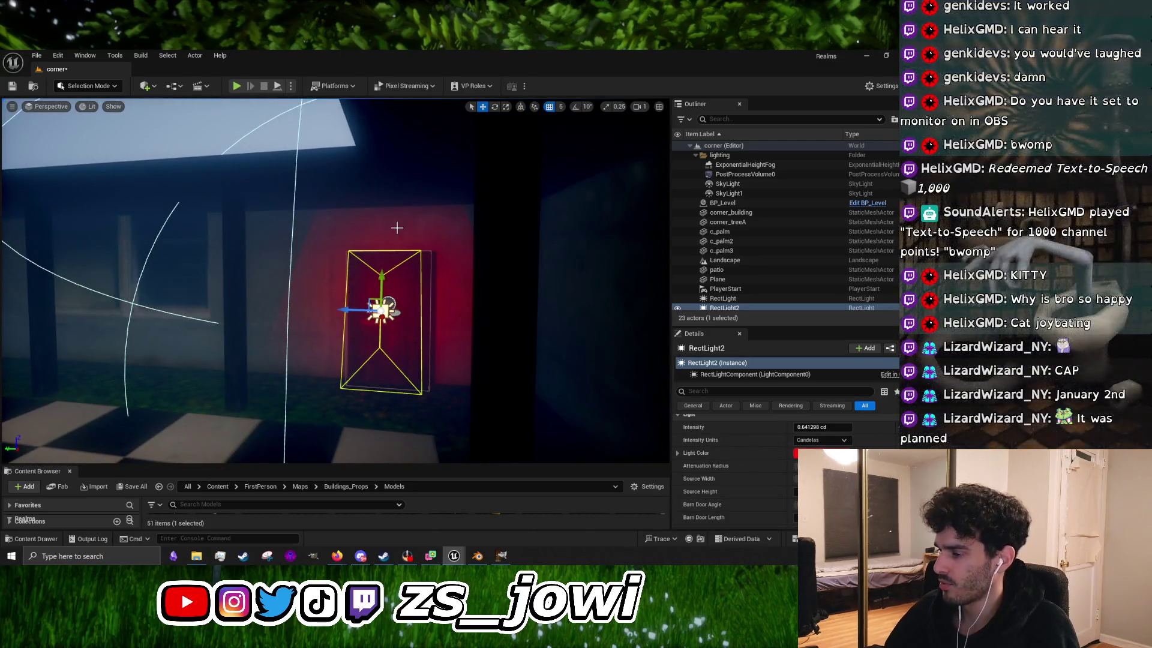
pyautogui.moveTo(397, 227)
pyautogui.mouseDown()
pyautogui.moveTo(360, 252)
pyautogui.moveTo(116, 326)
pyautogui.moveTo(472, 345)
pyautogui.moveTo(557, 377)
pyautogui.mouseUp()
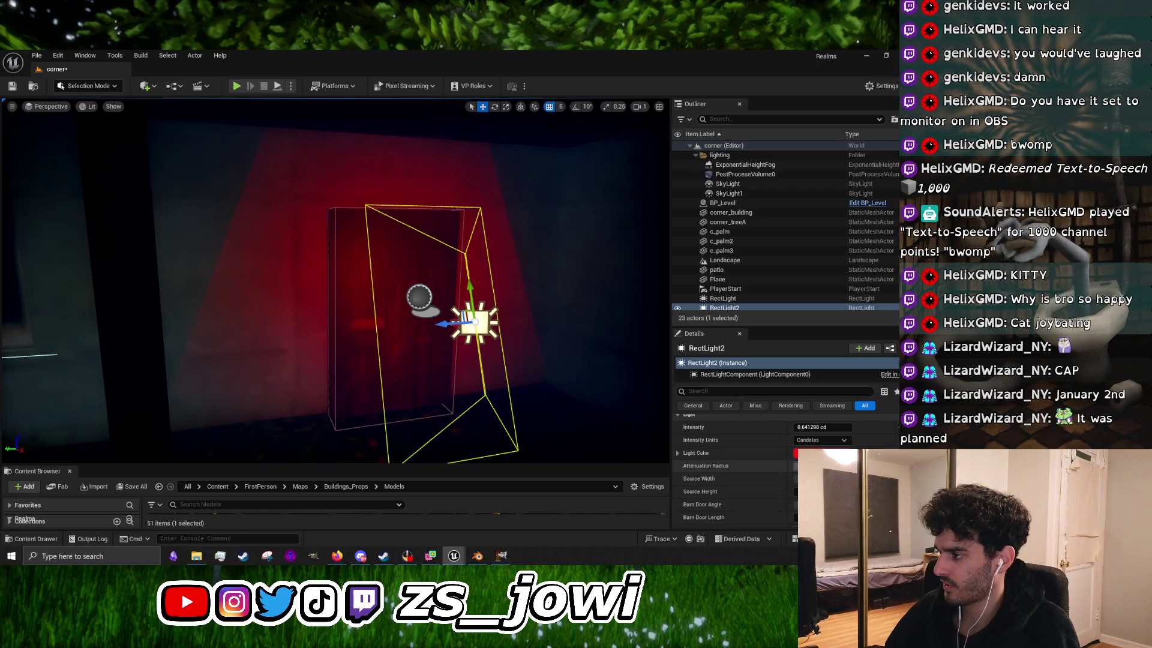
# Step: Raise Intensity to about 2.58 cd, widen Attenuation Radius and Barn Door Angle, then Play From Here
pyautogui.moveTo(798, 466); pyautogui.dragTo(879, 465)
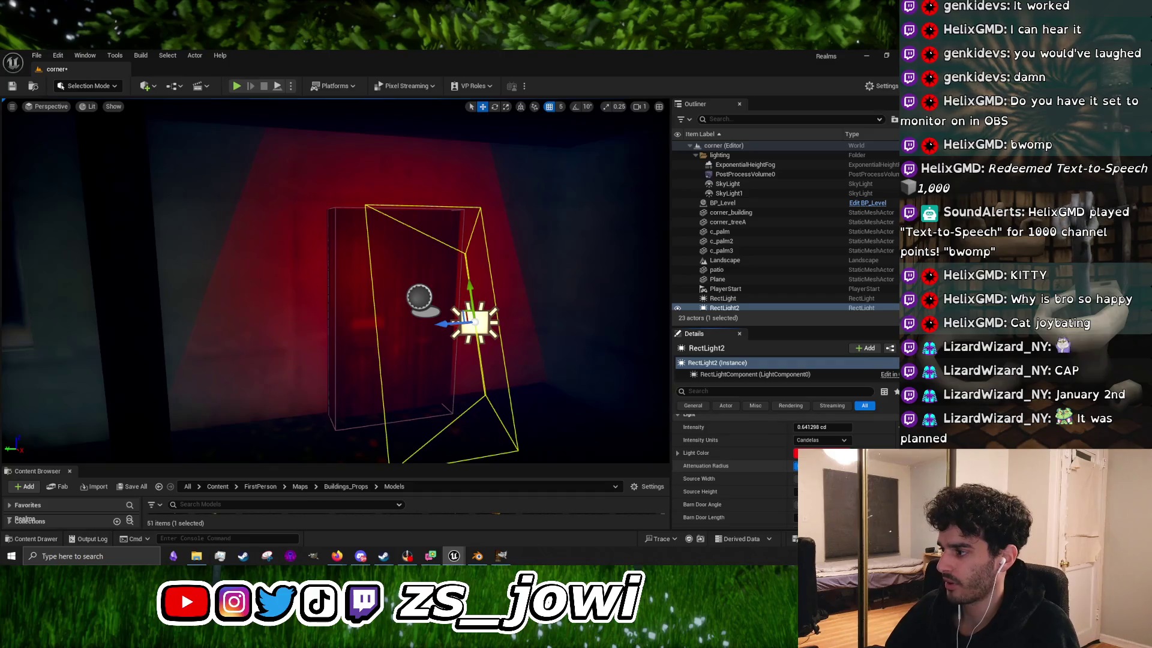
pyautogui.moveTo(797, 504)
pyautogui.mouseDown()
pyautogui.moveTo(813, 504)
pyautogui.moveTo(802, 518)
pyautogui.moveTo(813, 517)
pyautogui.mouseUp()
pyautogui.scroll(-5, 336, 282)
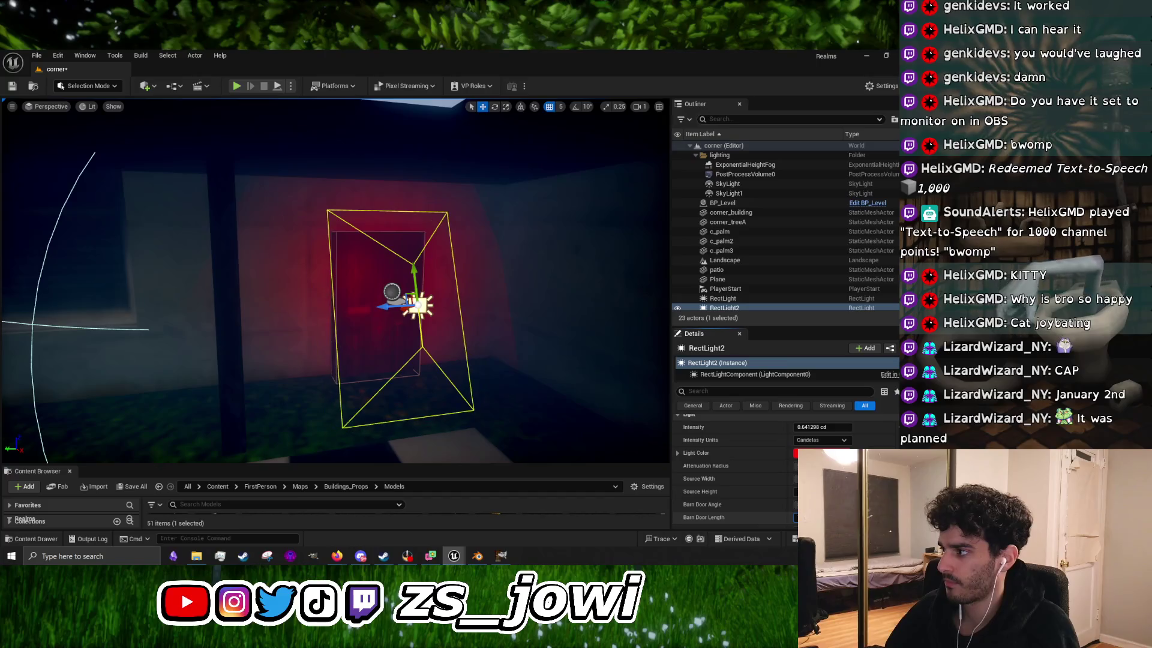
pyautogui.moveTo(822, 427); pyautogui.dragTo(834, 428)
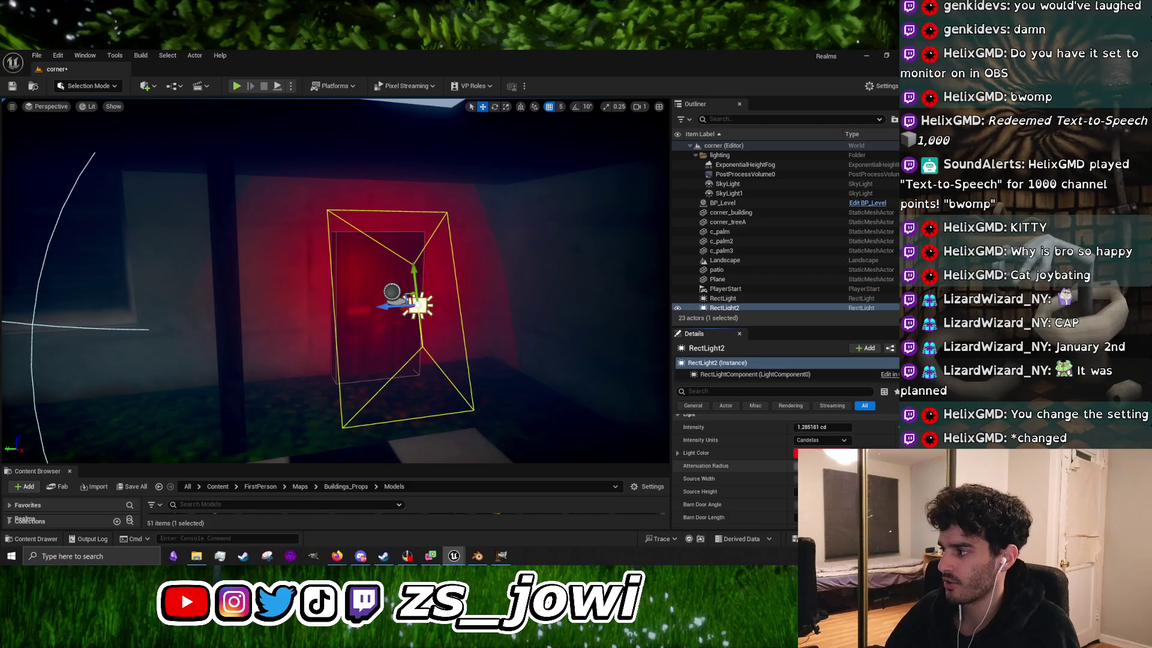
pyautogui.moveTo(822, 466); pyautogui.dragTo(840, 466)
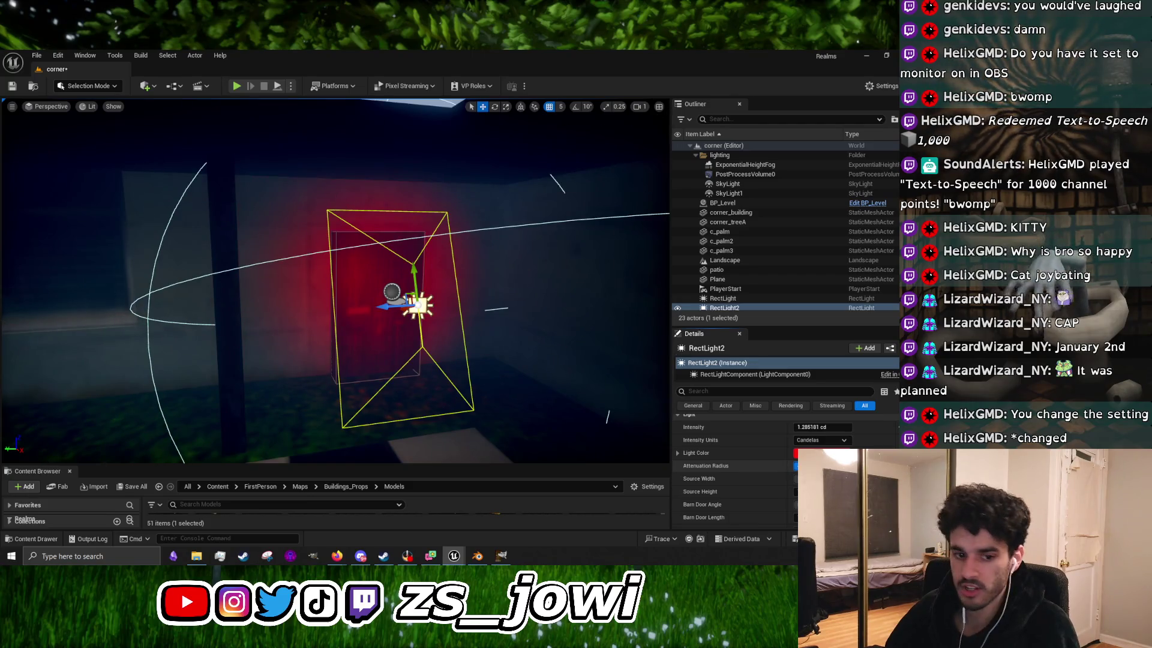
pyautogui.moveTo(312, 332)
pyautogui.mouseDown()
pyautogui.moveTo(342, 291)
pyautogui.moveTo(315, 286)
pyautogui.mouseUp()
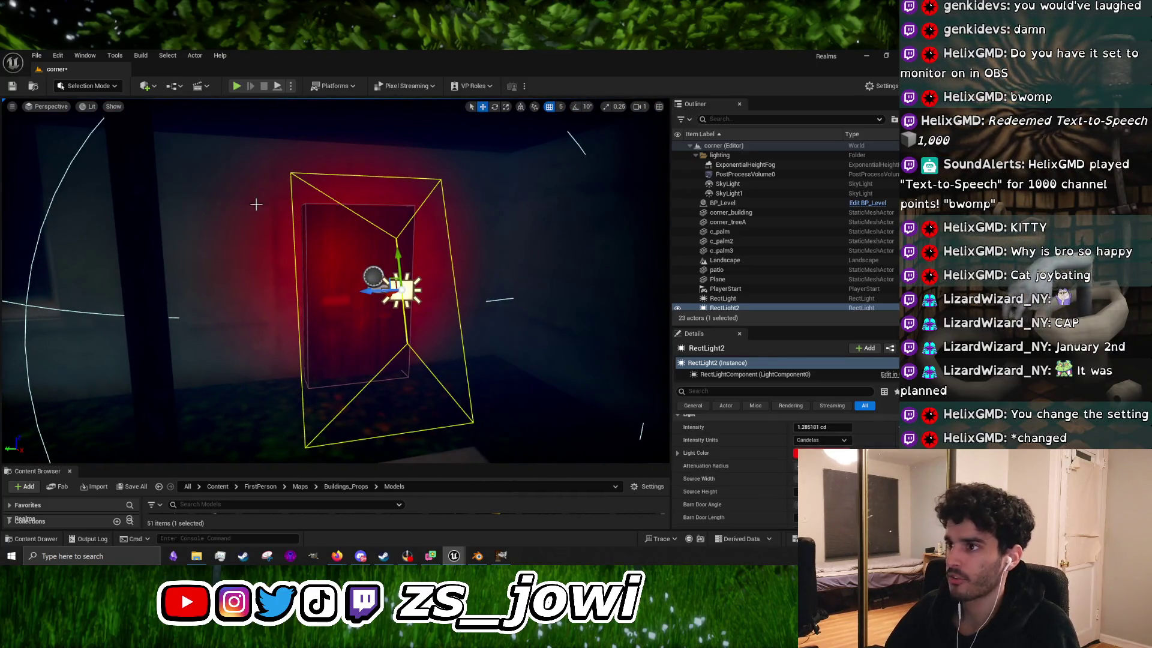
pyautogui.rightClick(437, 231)
pyautogui.click(238, 88)
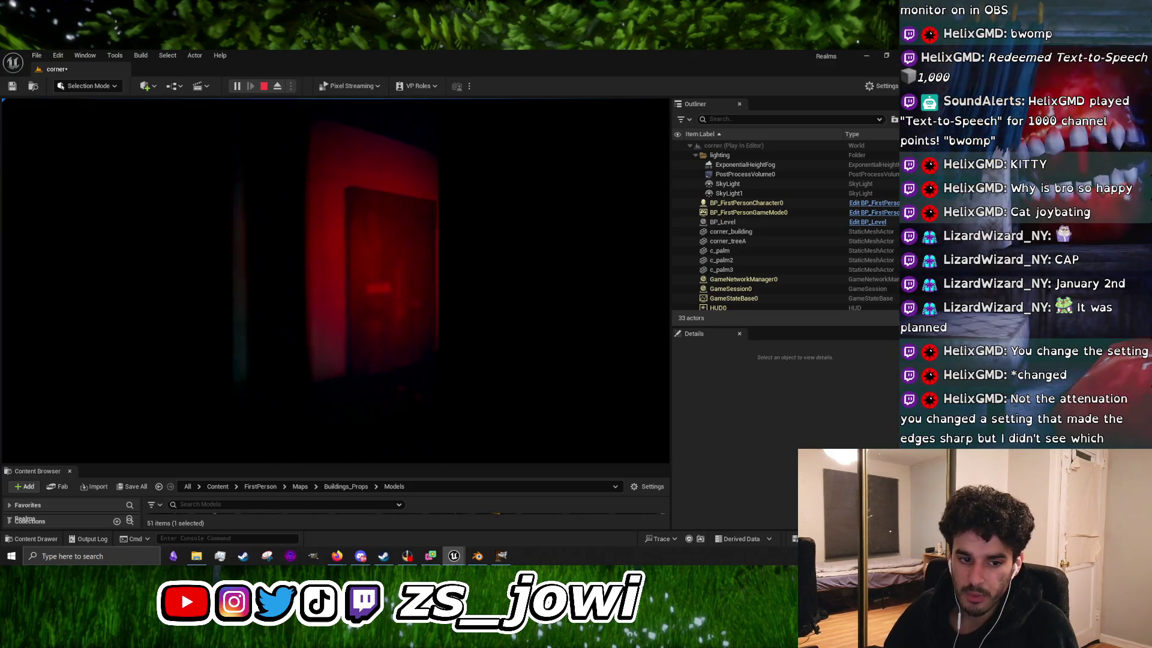
# Step: Stop the play session, reselect RectLight2, and shrink its Attenuation Radius around the door
pyautogui.press('Escape')
pyautogui.click(537, 407)
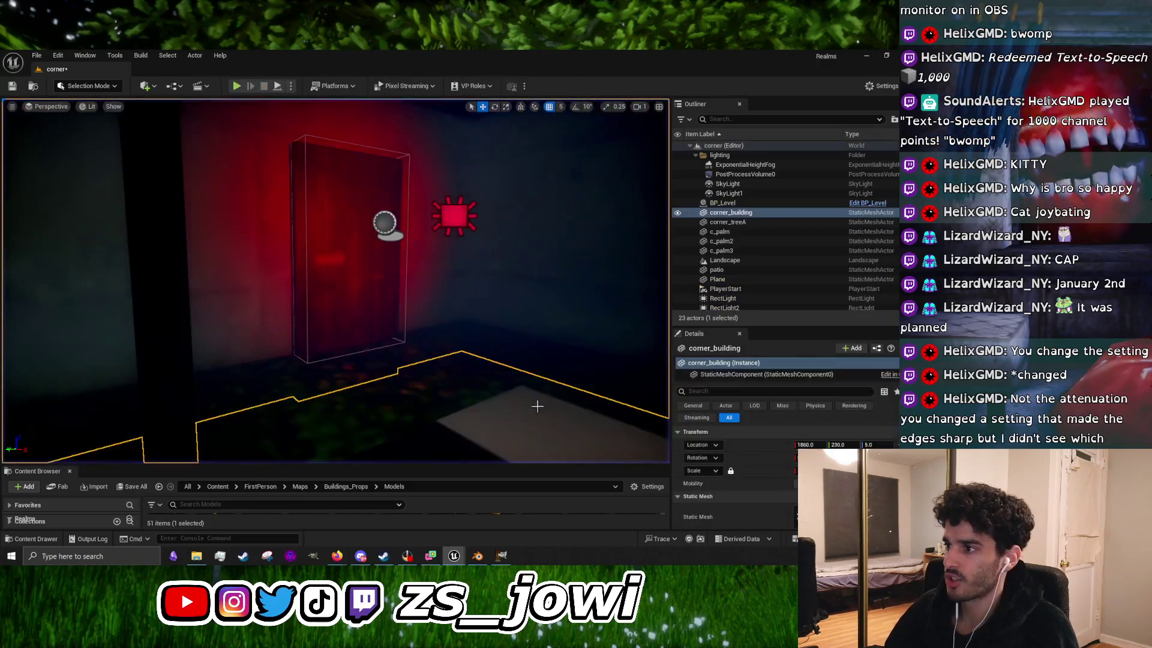
pyautogui.click(447, 276)
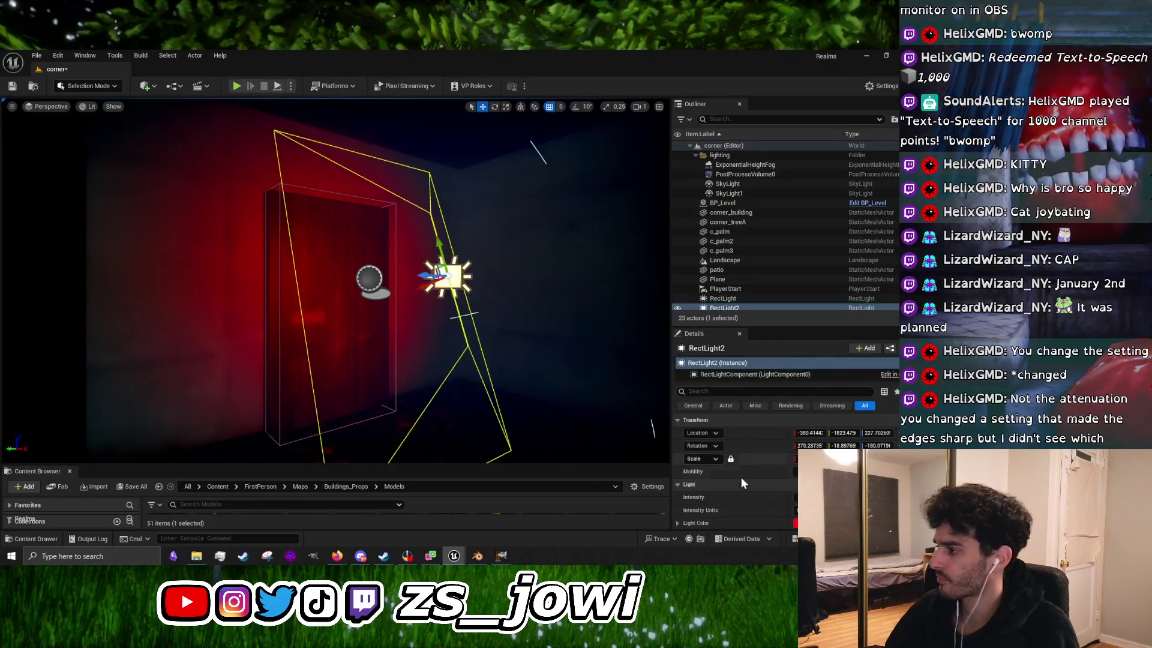
pyautogui.scroll(-3, 743, 483)
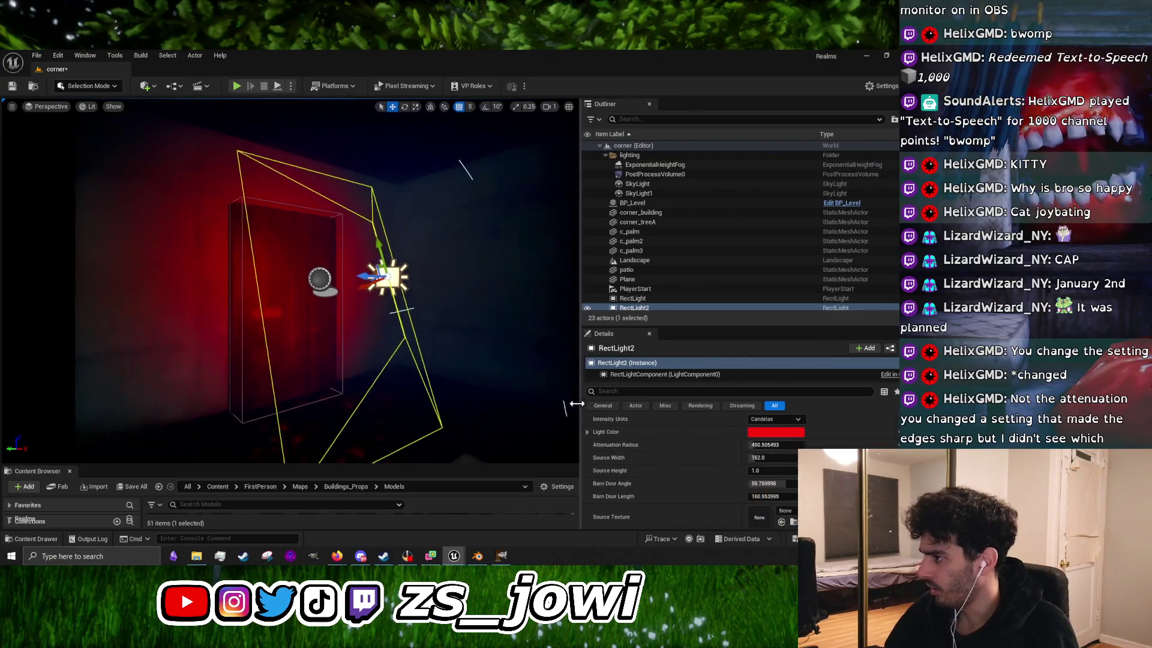
pyautogui.moveTo(670, 403); pyautogui.dragTo(578, 403)
pyautogui.moveTo(644, 327); pyautogui.dragTo(645, 144)
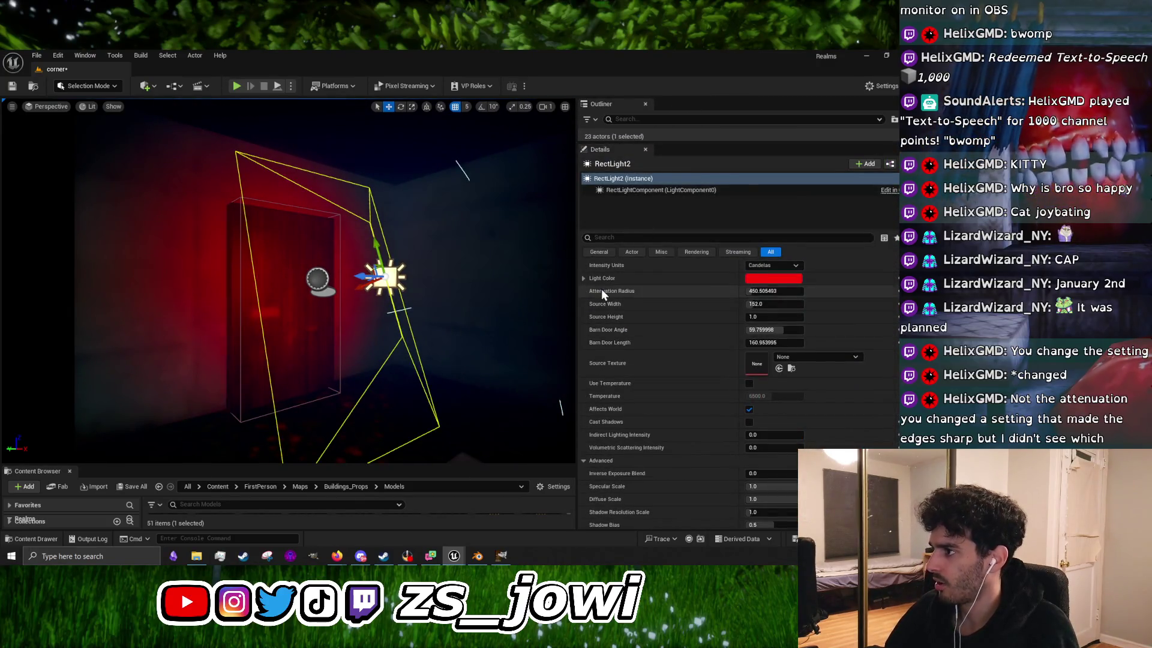
pyautogui.scroll(2, 602, 288)
pyautogui.scroll(-5, 288, 282)
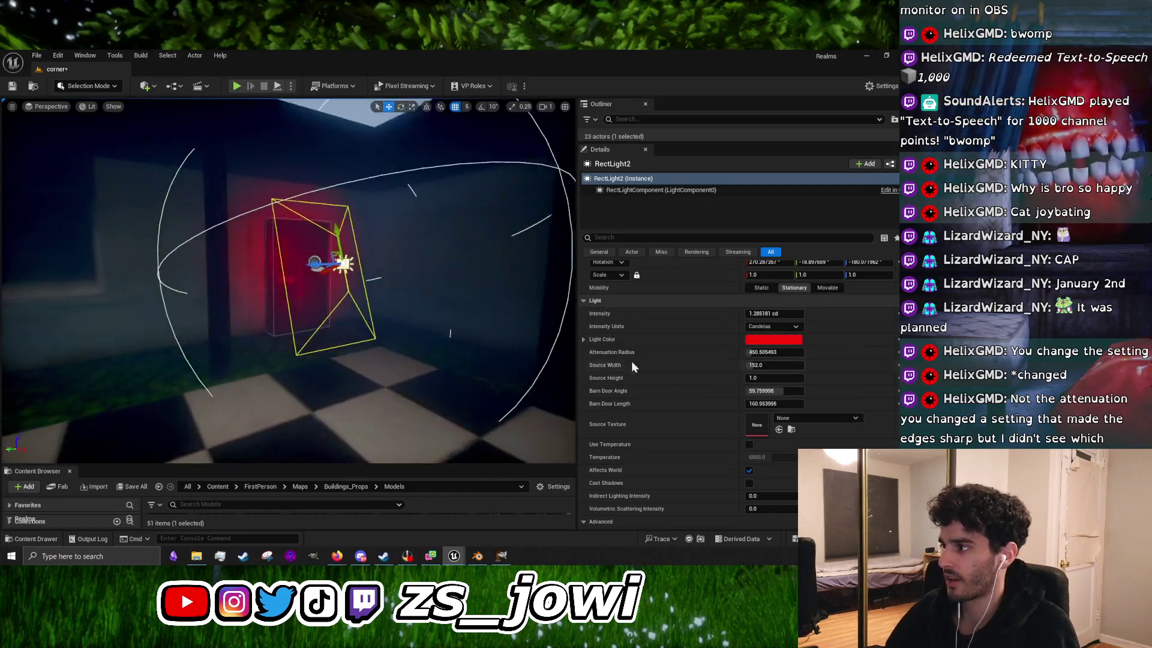
pyautogui.moveTo(761, 353); pyautogui.dragTo(660, 352)
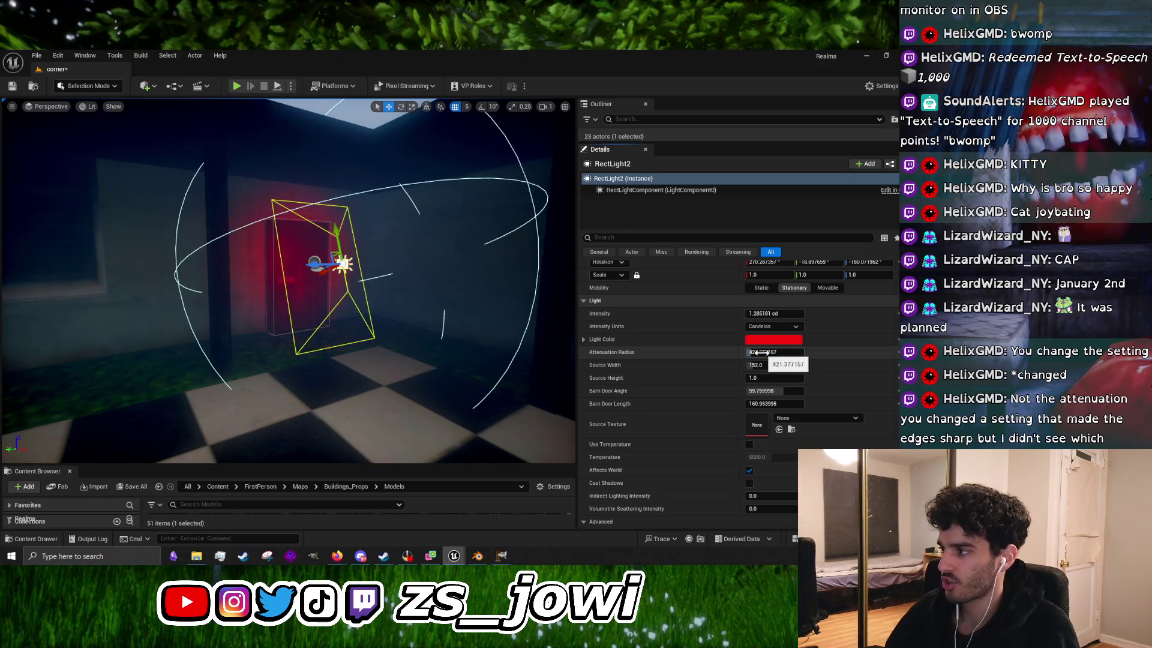
pyautogui.press('f')
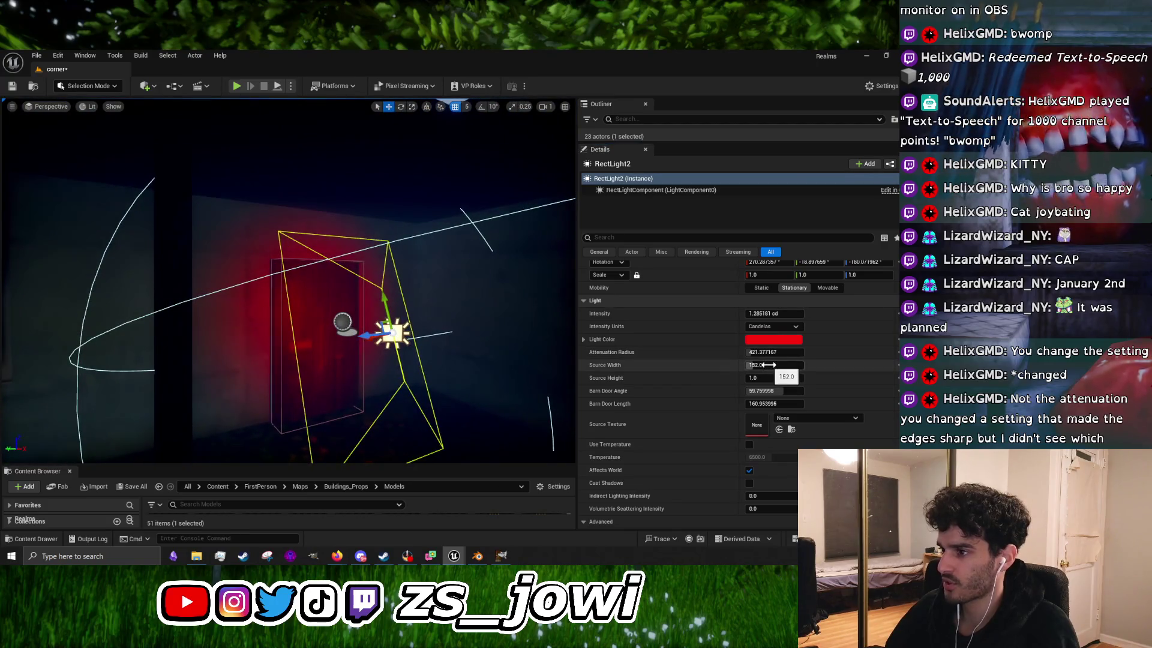
# Step: Set Source Width to 160, narrow the Barn Door Angle, and shorten Barn Door Length to about 122
pyautogui.moveTo(769, 365); pyautogui.dragTo(792, 365)
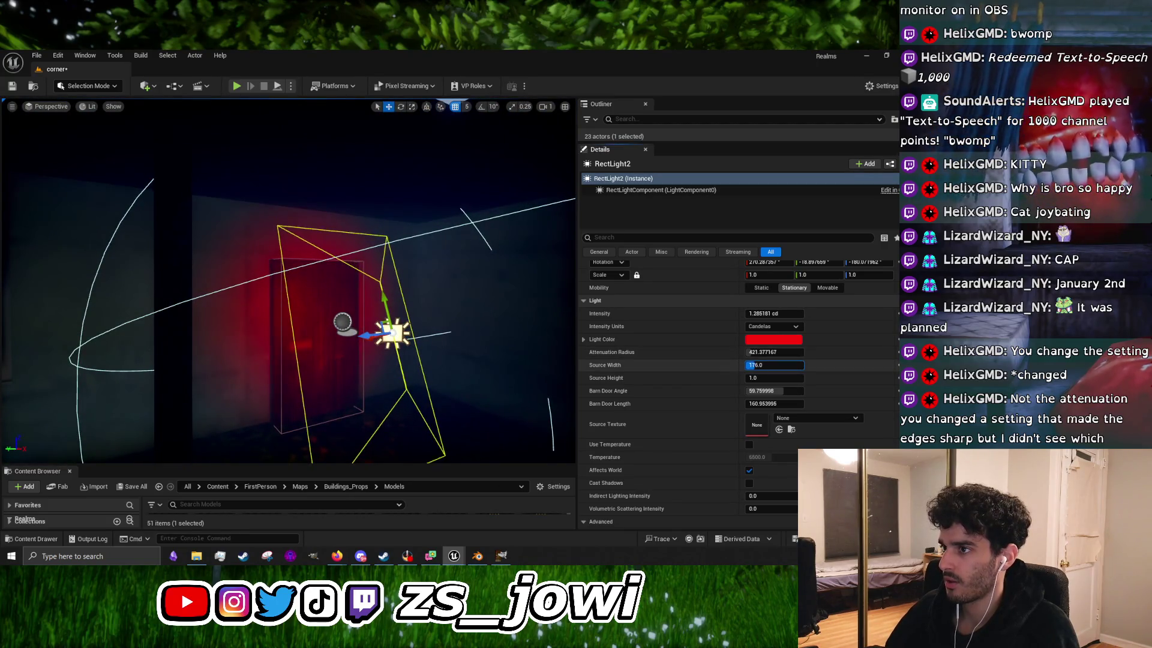
pyautogui.write('160')
pyautogui.press('Return')
pyautogui.moveTo(468, 314)
pyautogui.mouseDown()
pyautogui.moveTo(420, 315)
pyautogui.moveTo(445, 343)
pyautogui.moveTo(479, 352)
pyautogui.mouseUp()
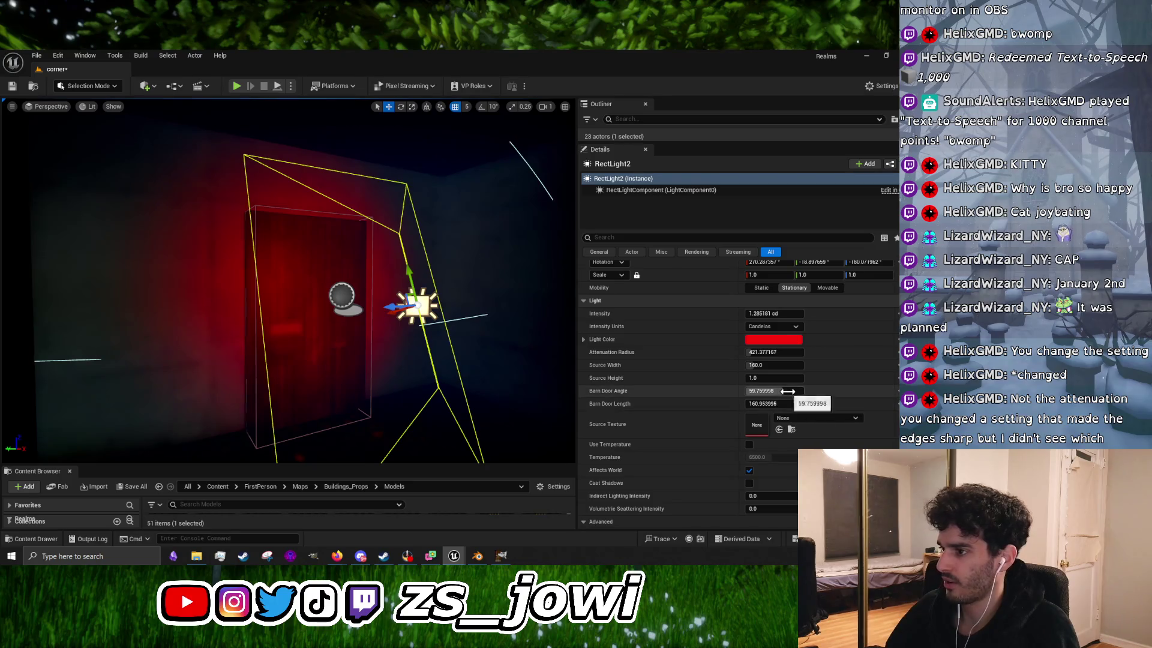
pyautogui.moveTo(779, 393)
pyautogui.mouseDown()
pyautogui.moveTo(741, 393)
pyautogui.moveTo(783, 393)
pyautogui.mouseUp()
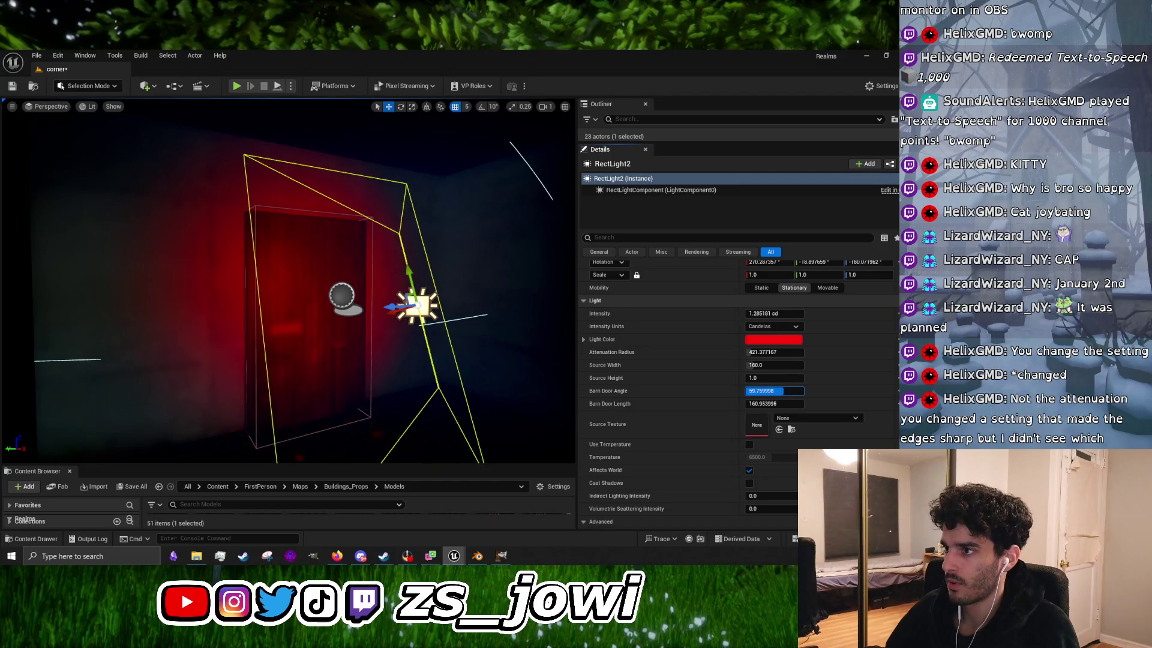
pyautogui.moveTo(571, 365); pyautogui.dragTo(572, 365)
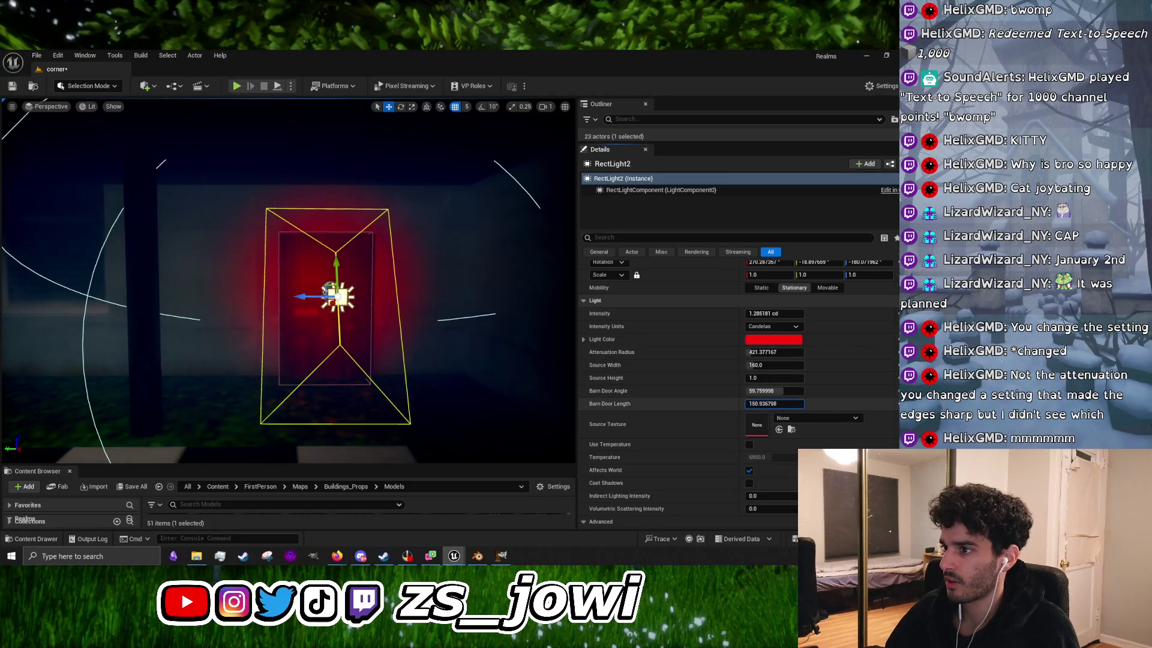
pyautogui.moveTo(780, 403); pyautogui.dragTo(777, 390)
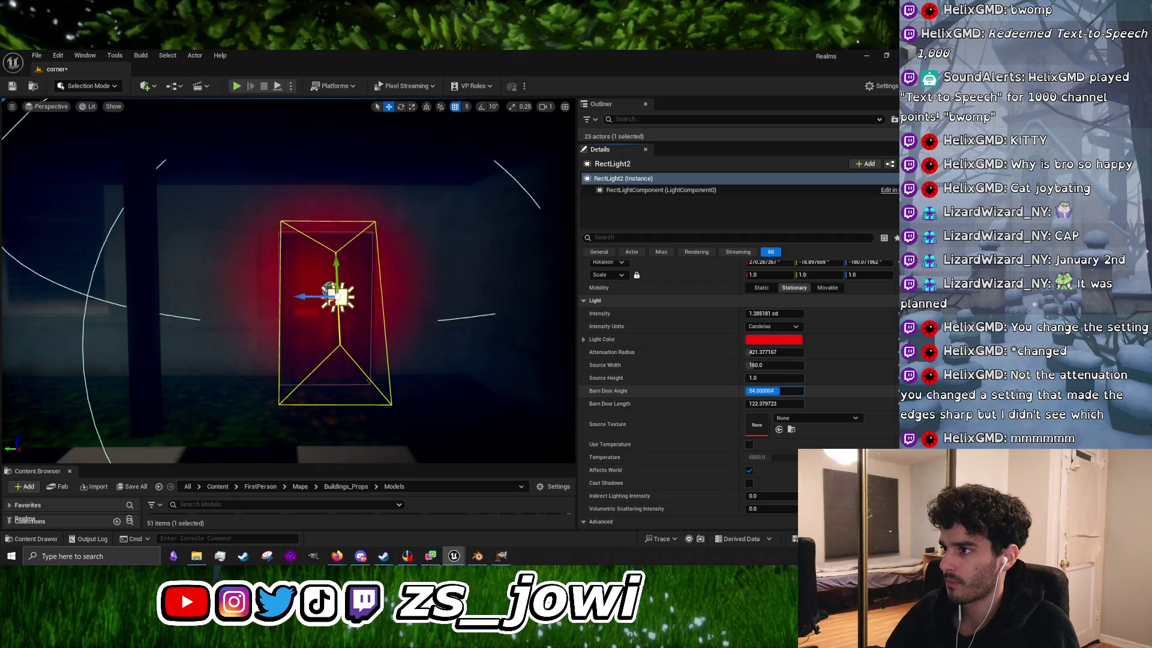
# Step: Raise the light's Intensity and change its colour to red shifted slightly toward orange
pyautogui.moveTo(780, 314)
pyautogui.mouseDown()
pyautogui.moveTo(797, 314)
pyautogui.moveTo(769, 353)
pyautogui.mouseUp()
pyautogui.click(772, 339)
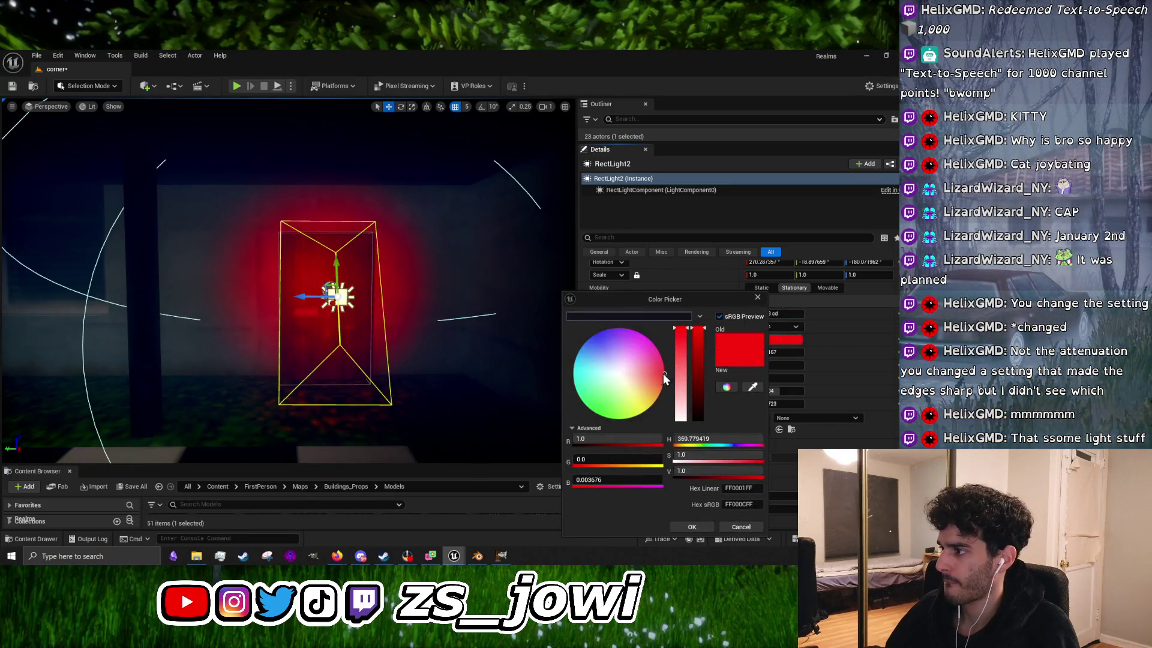
pyautogui.click(664, 373)
pyautogui.moveTo(668, 374); pyautogui.dragTo(670, 377)
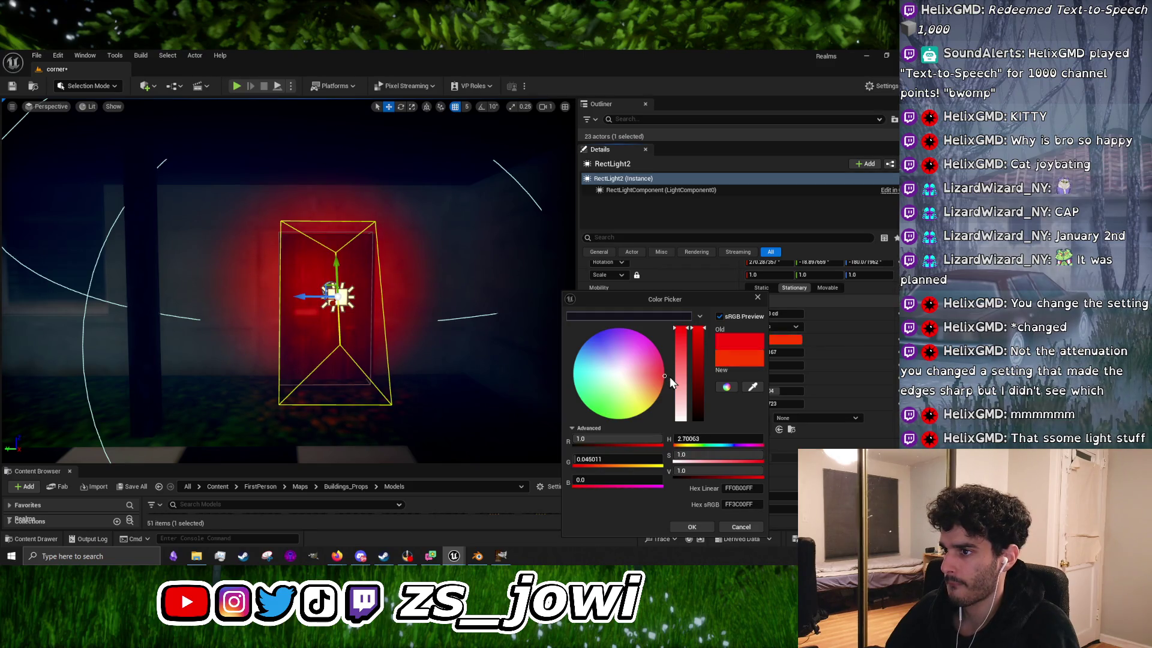
pyautogui.click(690, 528)
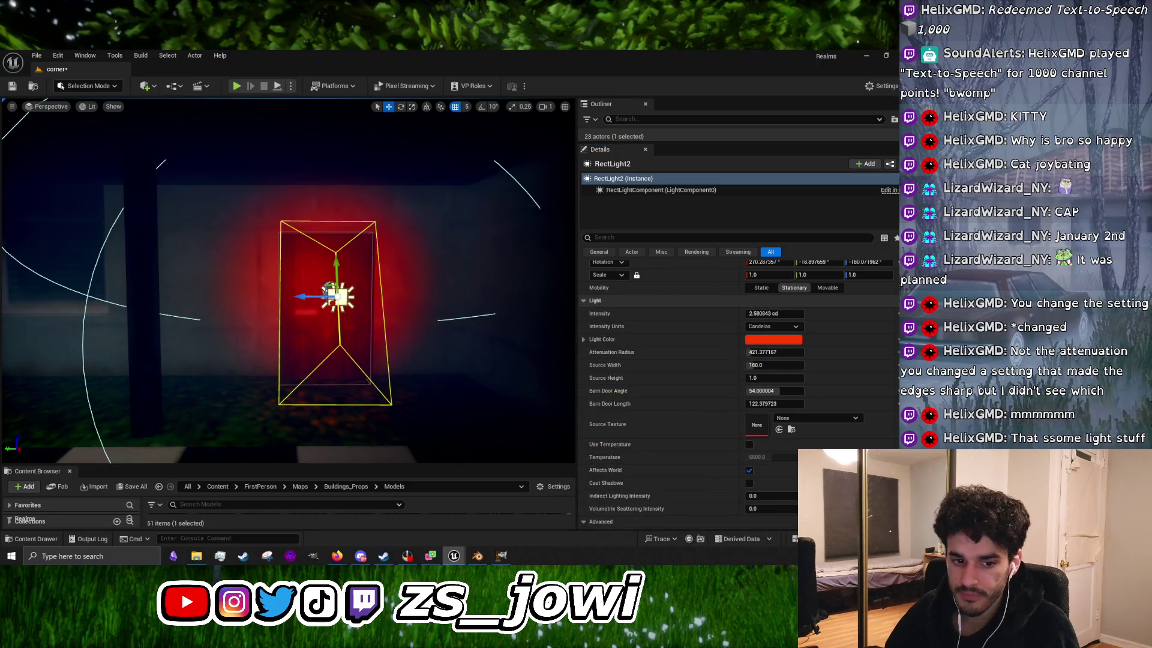
# Step: Shift, tilt and lower the light in front of the door, then review it and clear the selection
pyautogui.moveTo(288, 288); pyautogui.dragTo(222, 276)
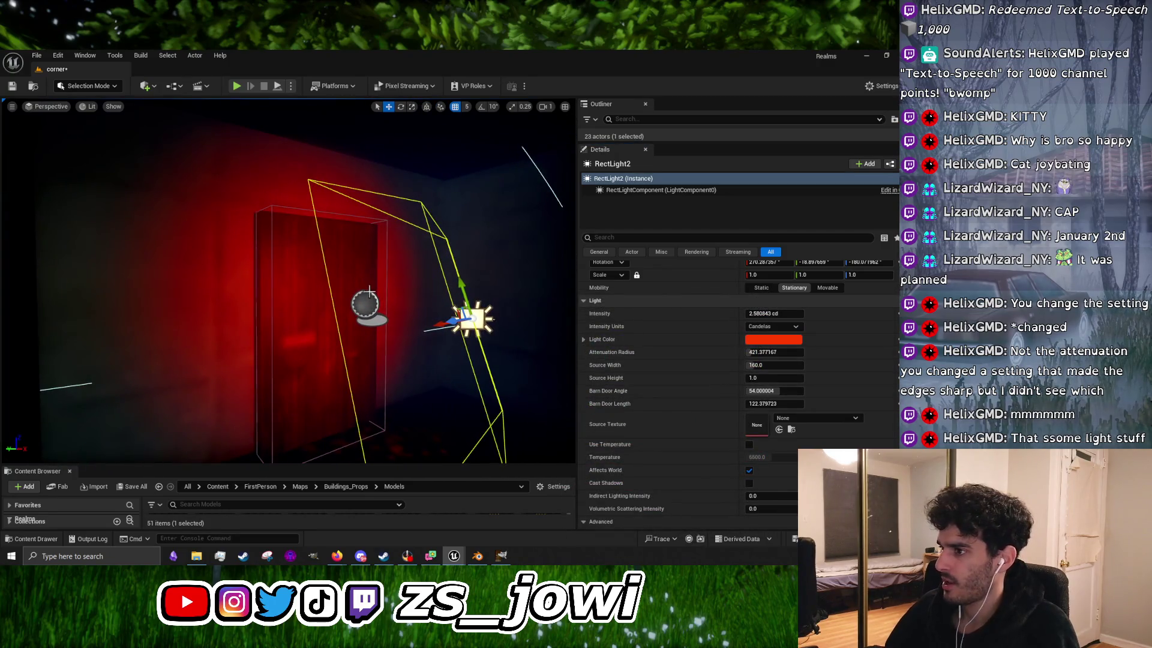
pyautogui.scroll(-5, 370, 294)
pyautogui.moveTo(331, 310)
pyautogui.mouseDown()
pyautogui.moveTo(344, 311)
pyautogui.moveTo(358, 261)
pyautogui.mouseUp()
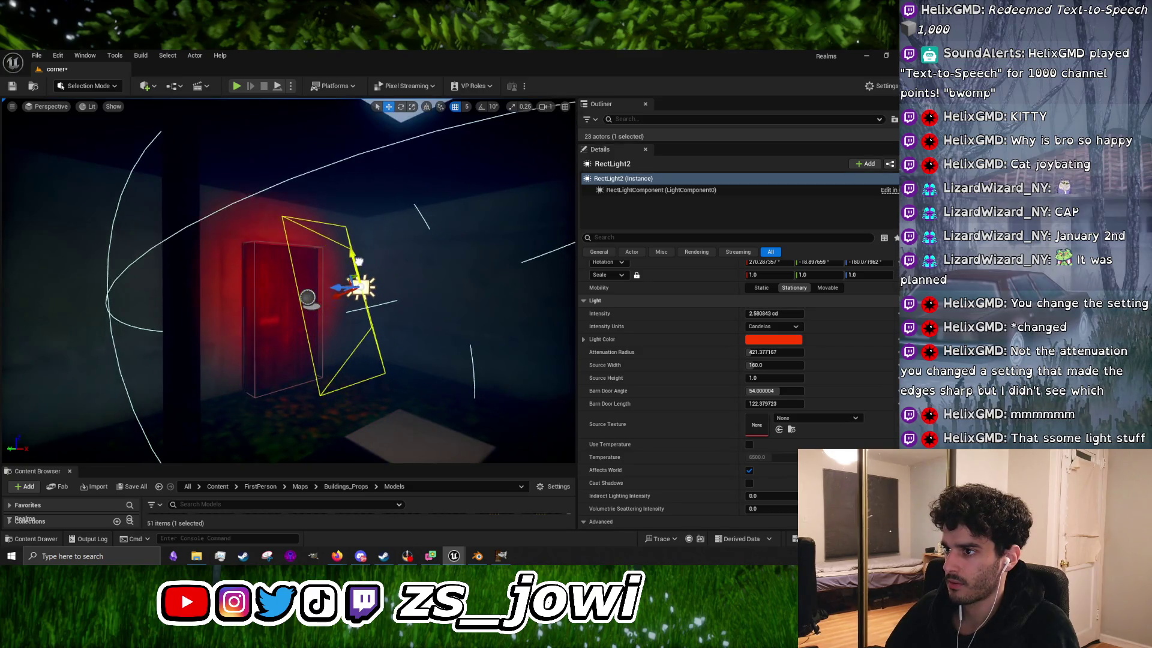
pyautogui.press('e')
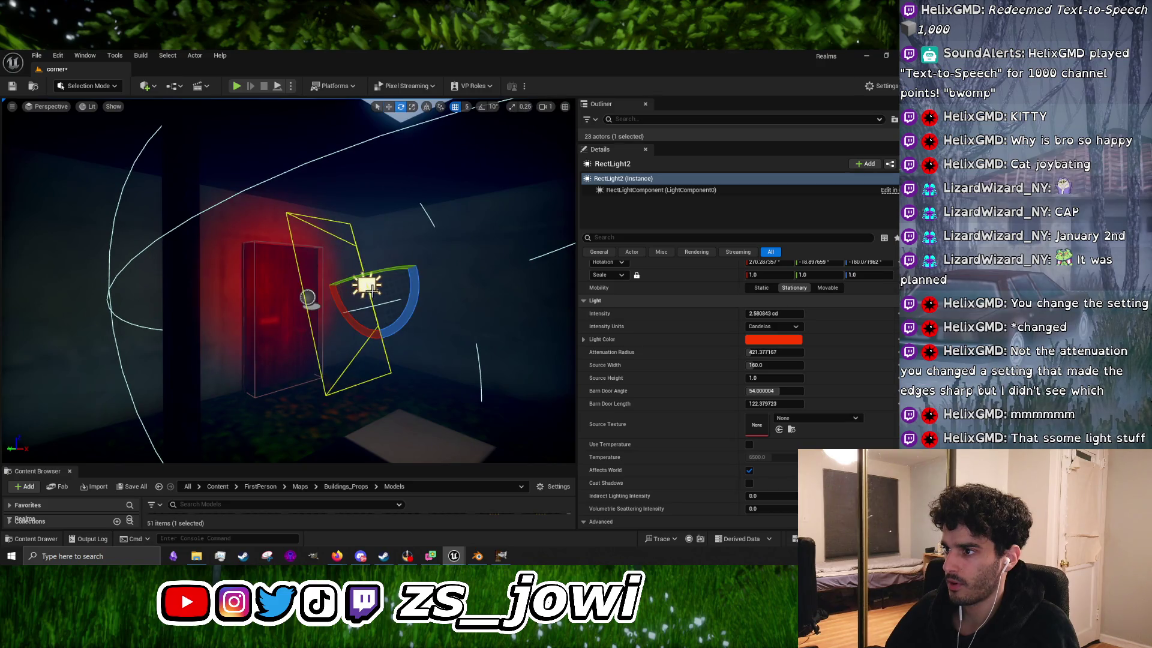
pyautogui.moveTo(330, 293); pyautogui.dragTo(330, 312)
pyautogui.press('w')
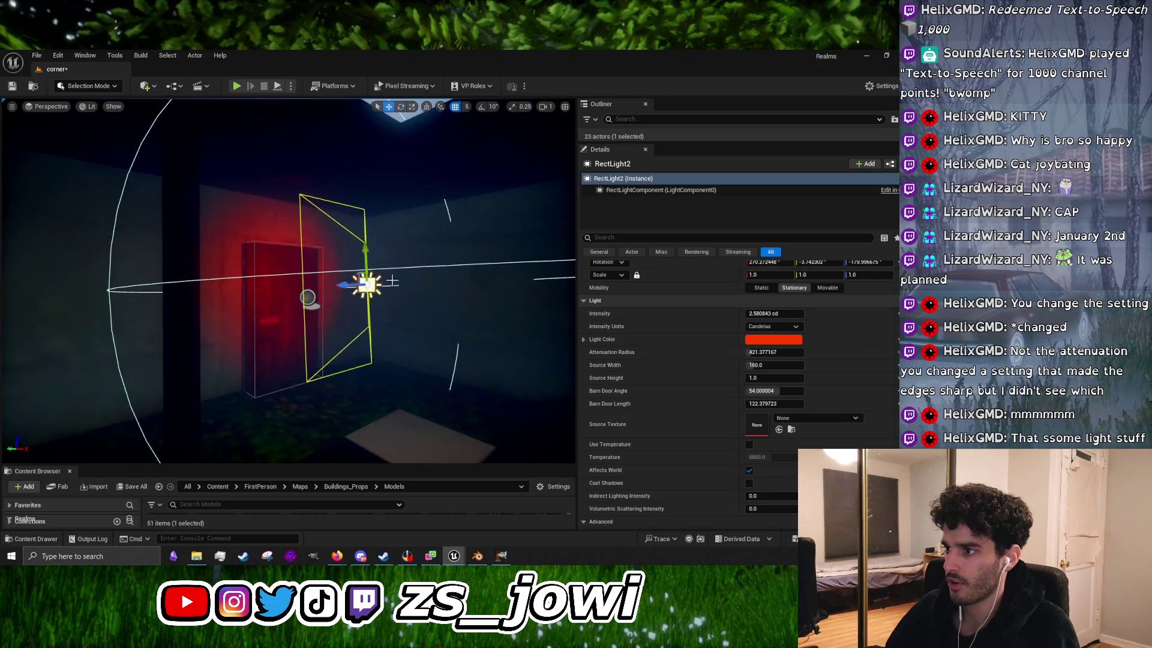
pyautogui.moveTo(366, 253); pyautogui.dragTo(367, 285)
pyautogui.click(509, 302)
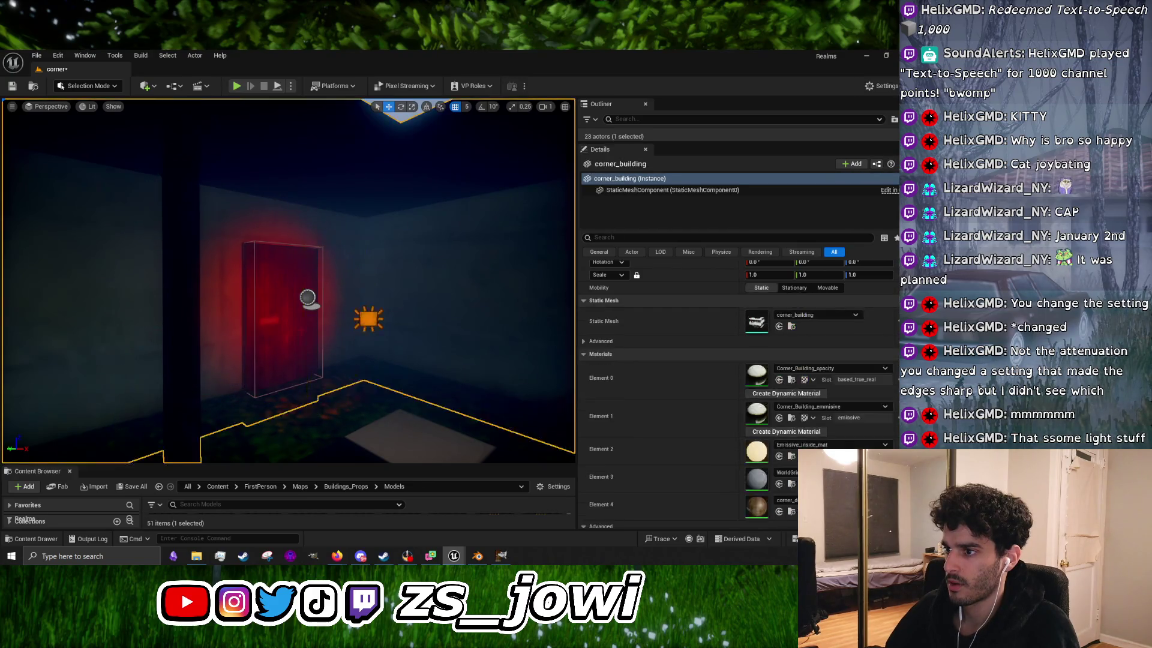
pyautogui.moveTo(510, 302)
pyautogui.mouseDown()
pyautogui.moveTo(509, 360)
pyautogui.moveTo(510, 312)
pyautogui.mouseUp()
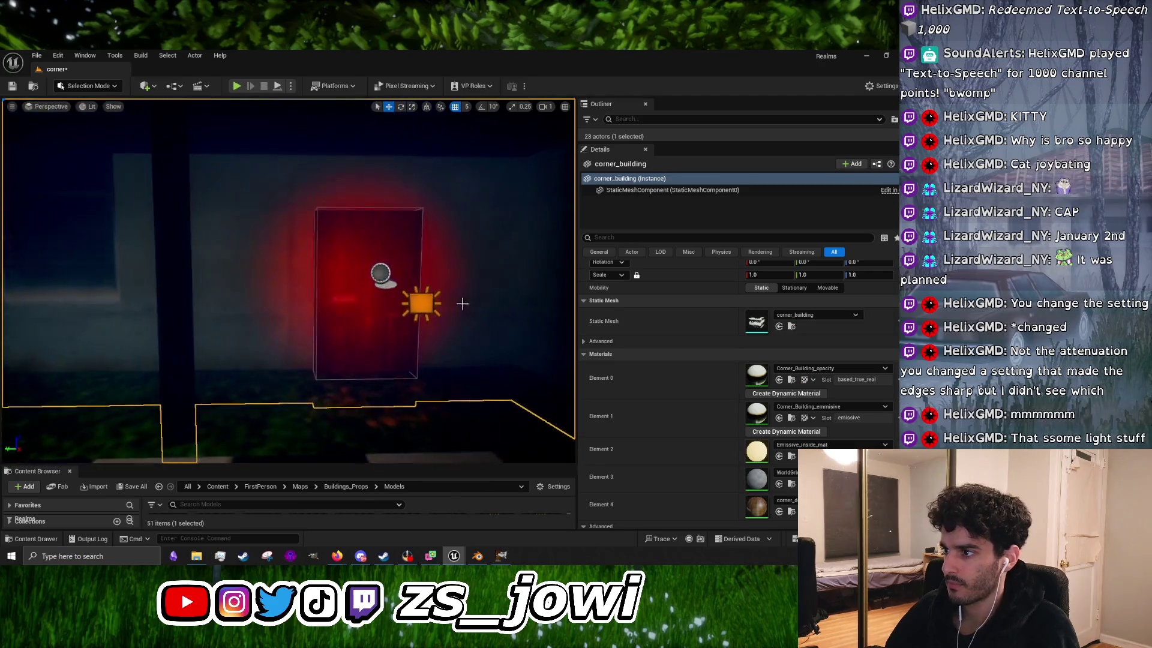
pyautogui.click(391, 296)
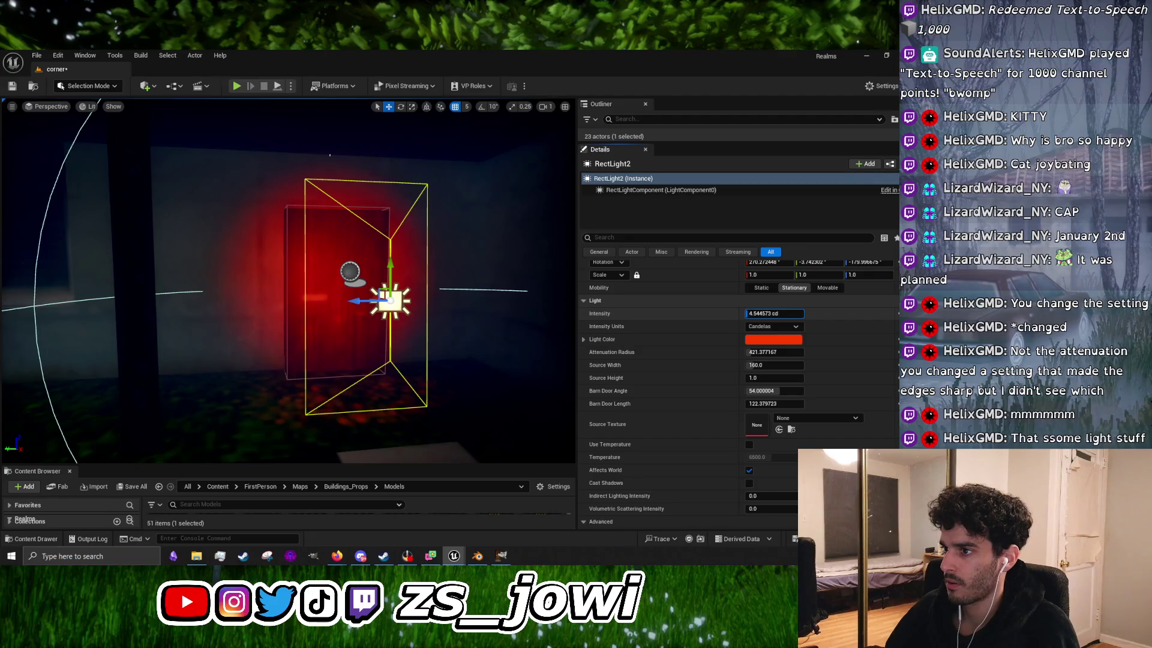
pyautogui.click(445, 332)
pyautogui.moveTo(445, 332)
pyautogui.mouseDown()
pyautogui.moveTo(445, 381)
pyautogui.moveTo(444, 342)
pyautogui.mouseUp()
pyautogui.press('Escape')
# Step: Play the level, walk past the pillar to the red door, open it with E, then stop
pyautogui.click(238, 86)
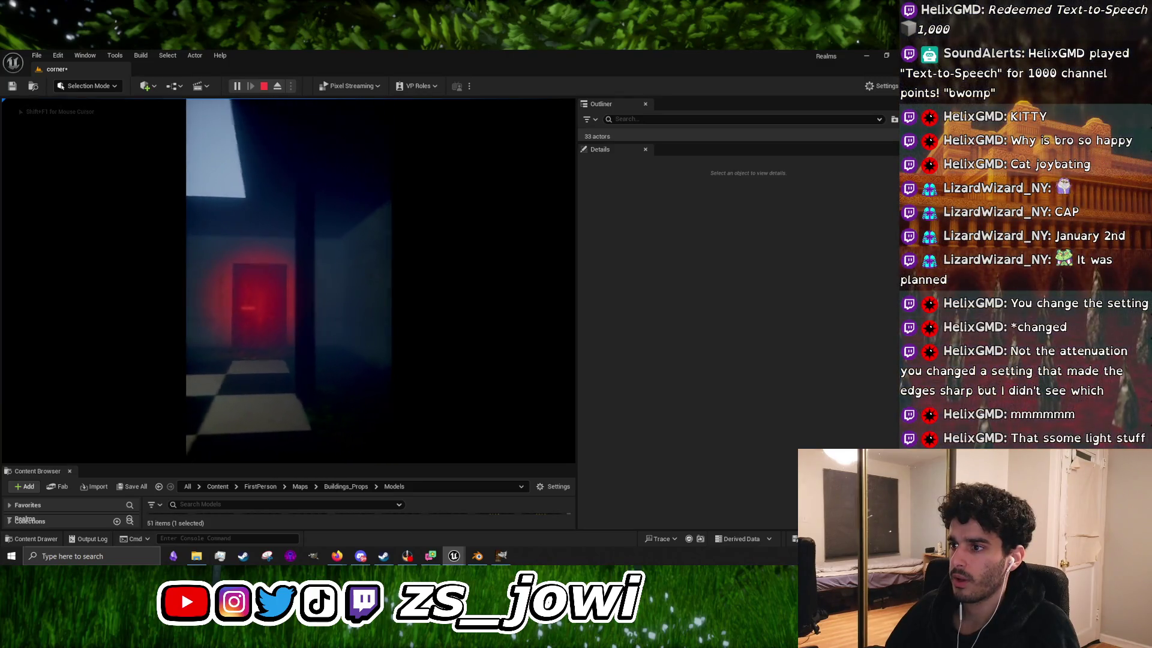
pyautogui.press('w')
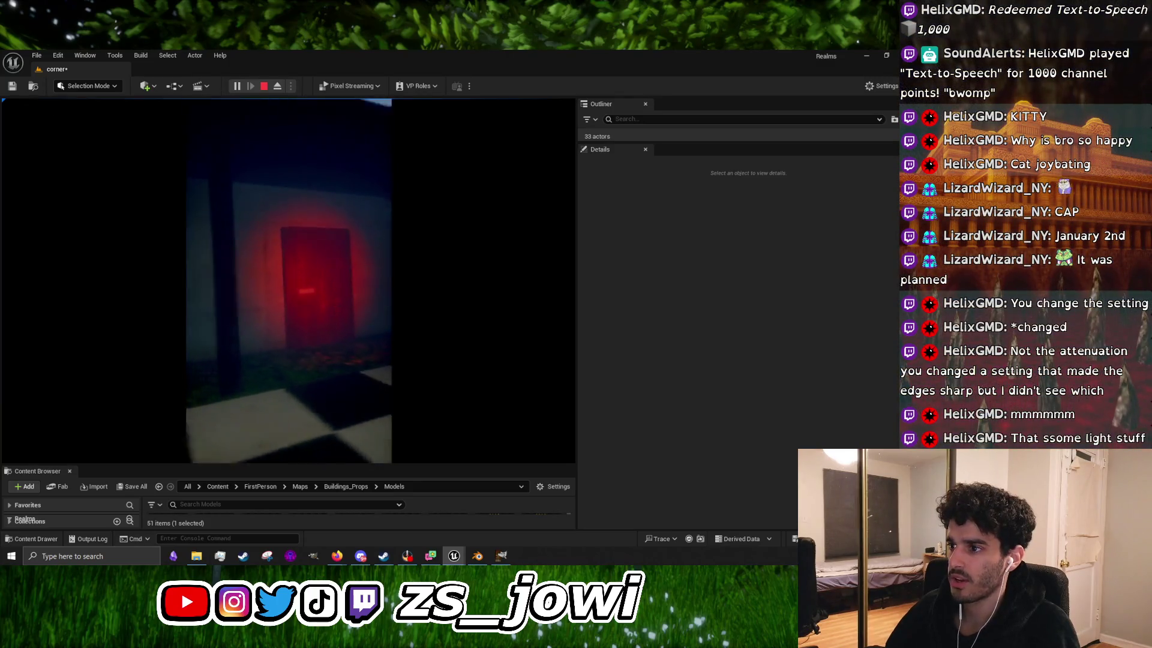
pyautogui.press('a')
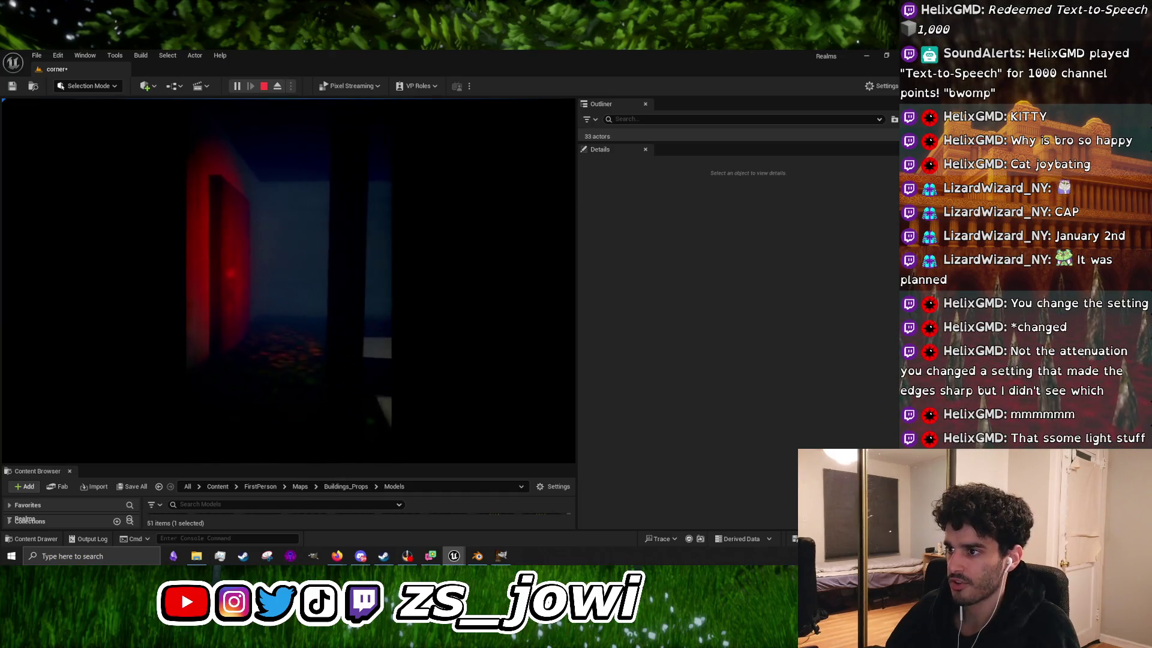
pyautogui.press('s')
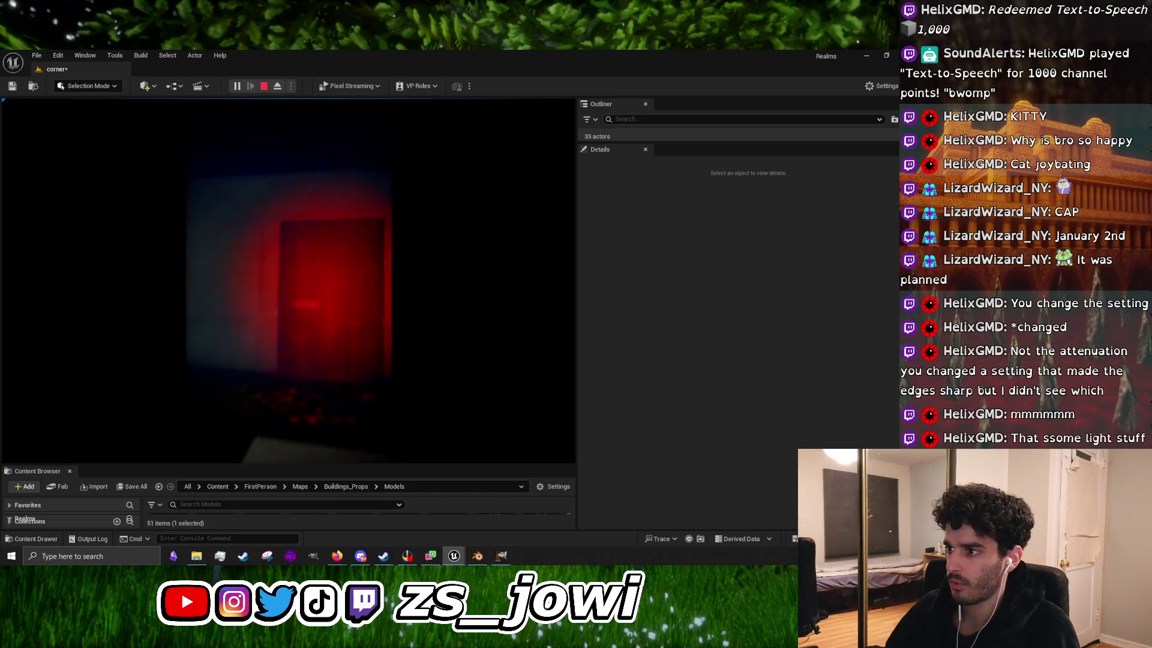
pyautogui.press('w')
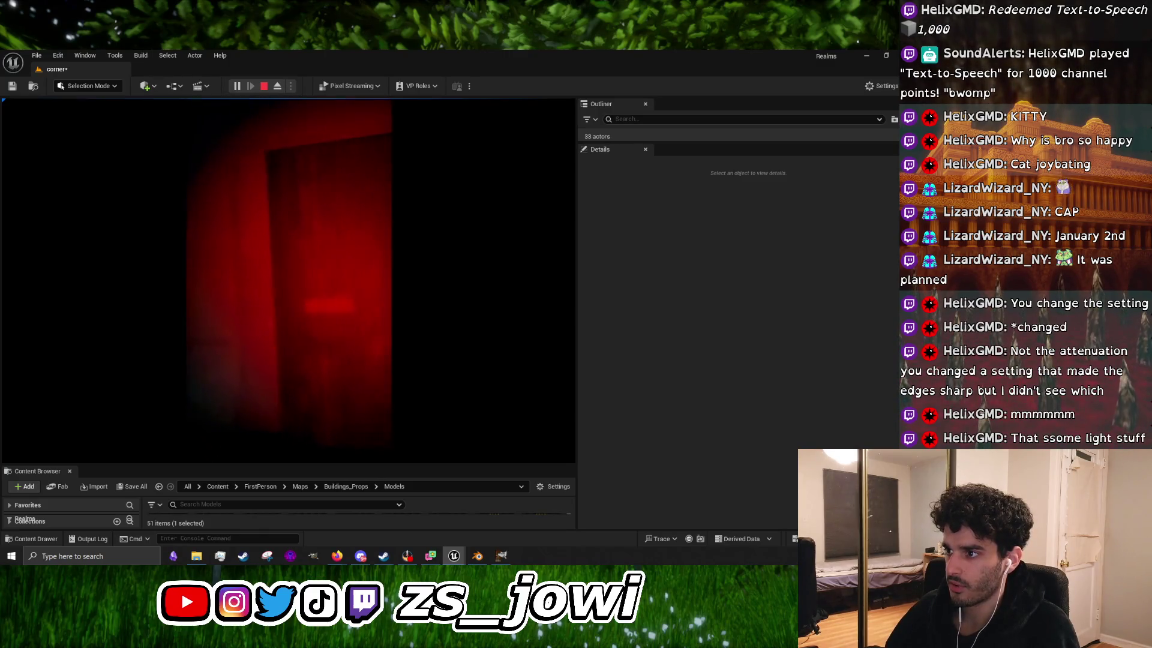
pyautogui.press('e')
pyautogui.press('Escape')
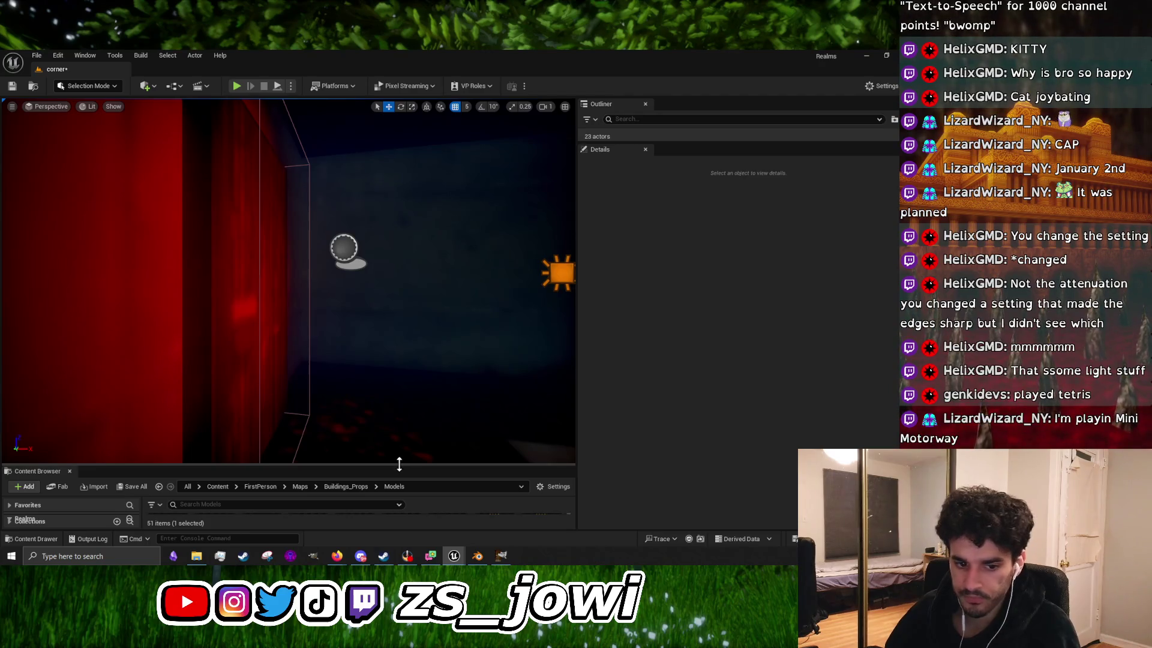
# Step: Enlarge the Content Browser and open the Buildings_Props Materials folder
pyautogui.moveTo(399, 464); pyautogui.dragTo(432, 231)
pyautogui.scroll(3, 400, 420)
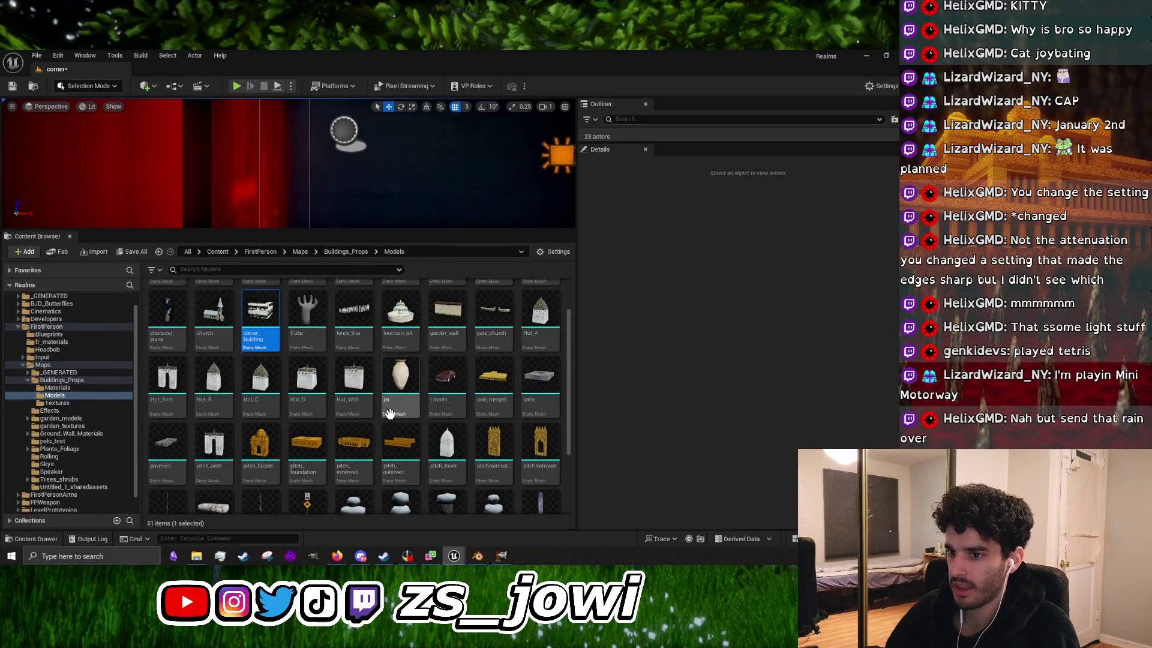
pyautogui.click(76, 389)
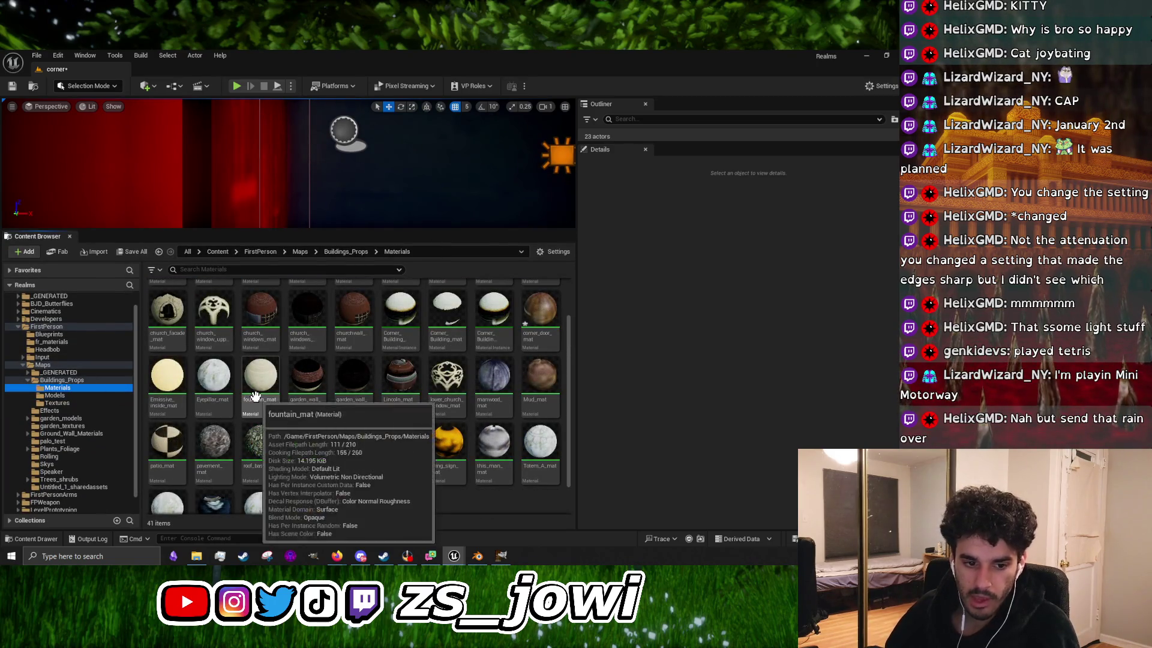
pyautogui.scroll(1, 510, 408)
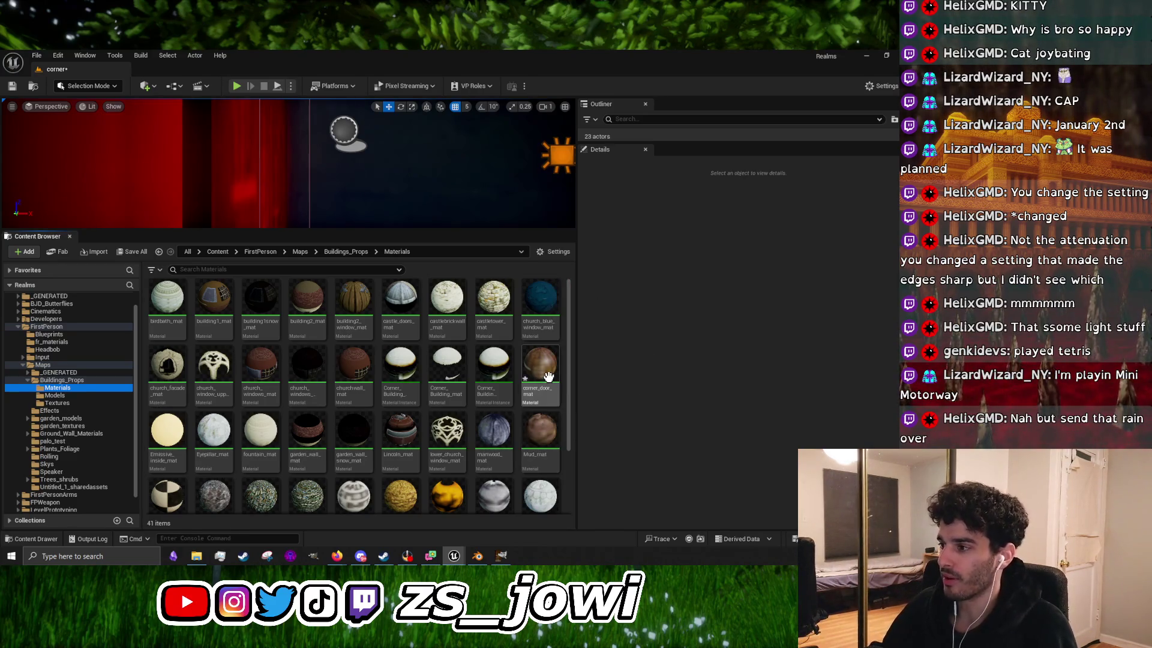
# Step: Open corner_door_mat, apply and save it, then minimize the Material Editor
pyautogui.doubleClick(539, 369)
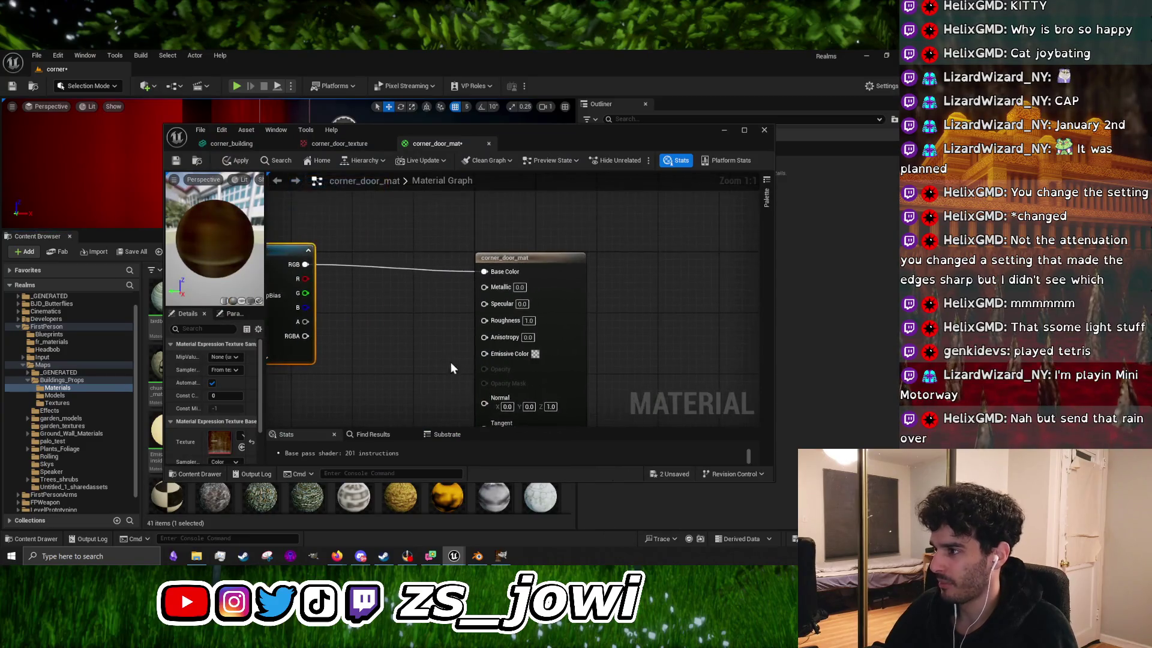
pyautogui.click(226, 164)
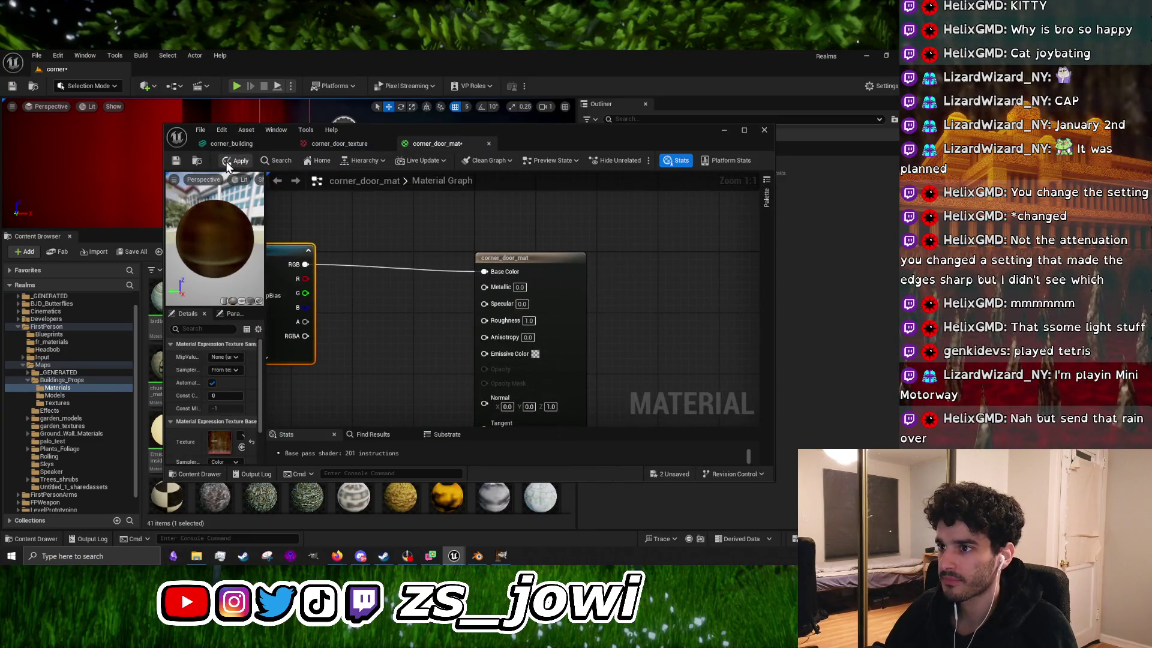
pyautogui.click(178, 161)
pyautogui.scroll(-1, 391, 331)
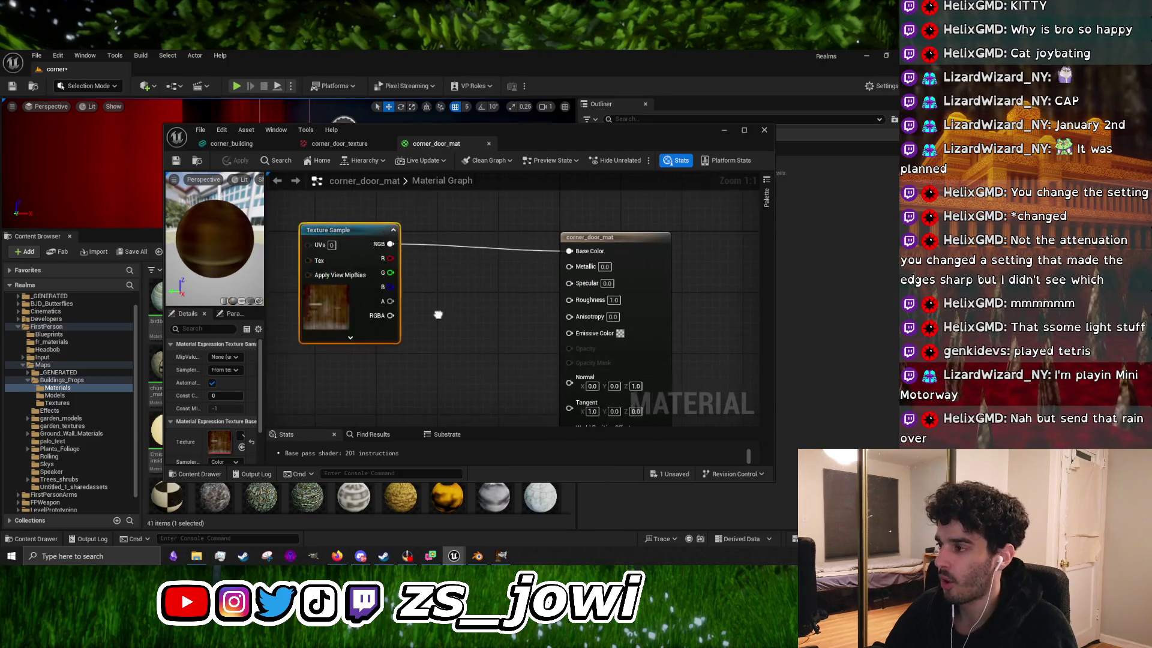
pyautogui.moveTo(516, 339); pyautogui.dragTo(418, 295)
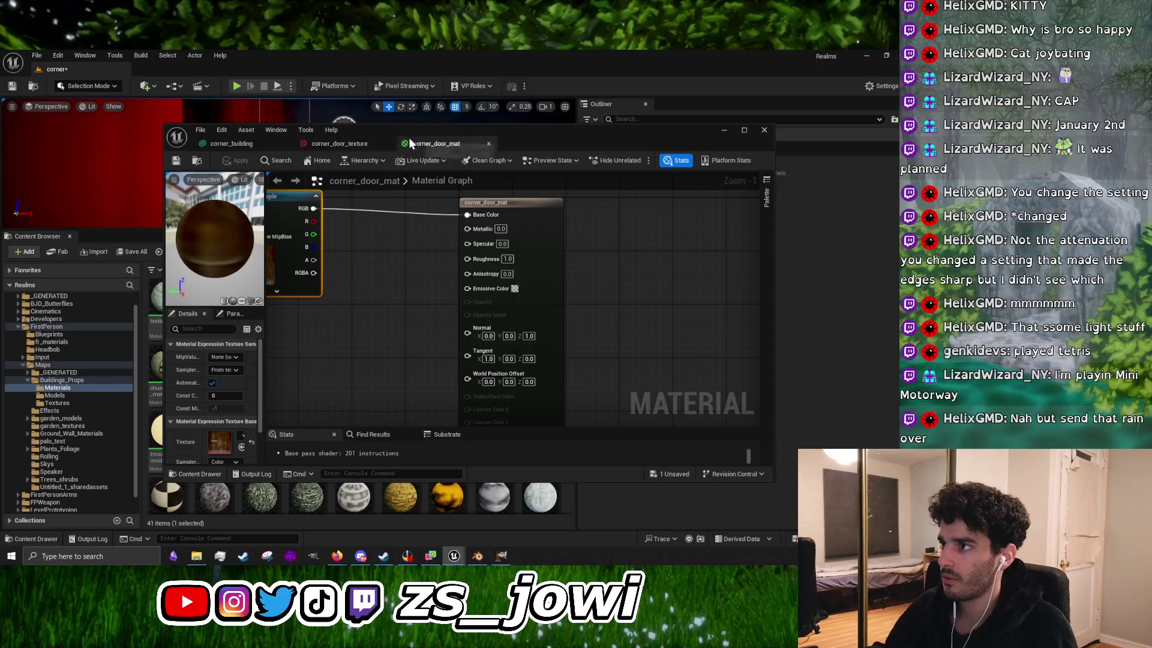
pyautogui.moveTo(409, 143)
pyautogui.mouseDown()
pyautogui.moveTo(496, 466)
pyautogui.moveTo(482, 491)
pyautogui.moveTo(444, 249)
pyautogui.moveTo(408, 174)
pyautogui.moveTo(381, 174)
pyautogui.moveTo(370, 149)
pyautogui.mouseUp()
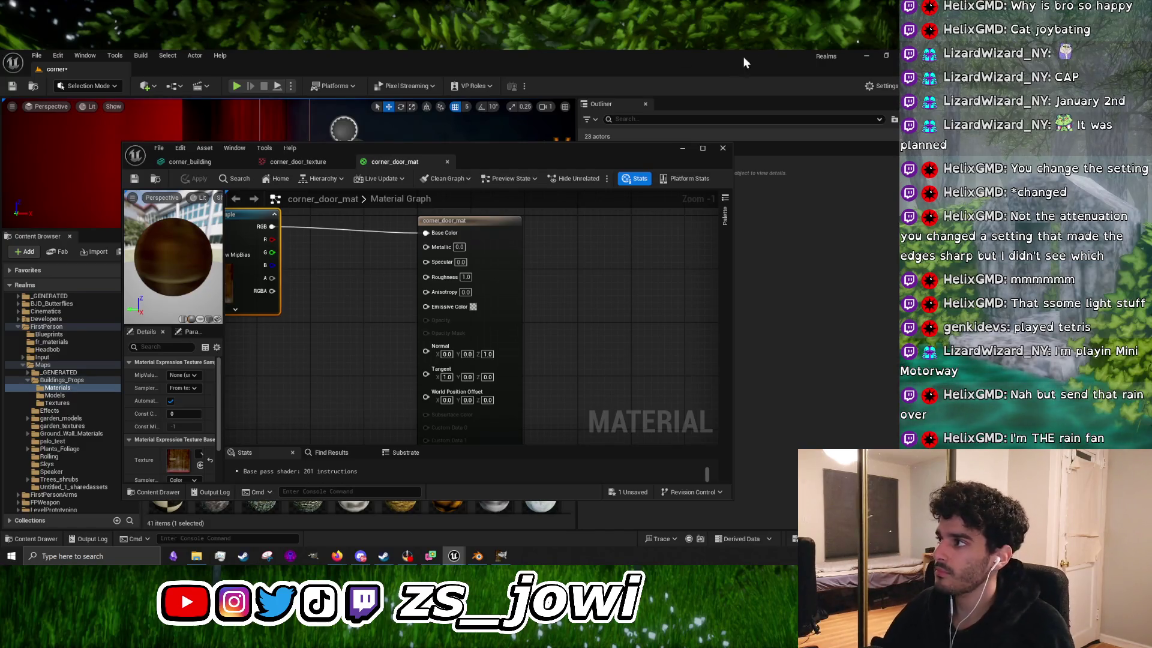
pyautogui.click(677, 148)
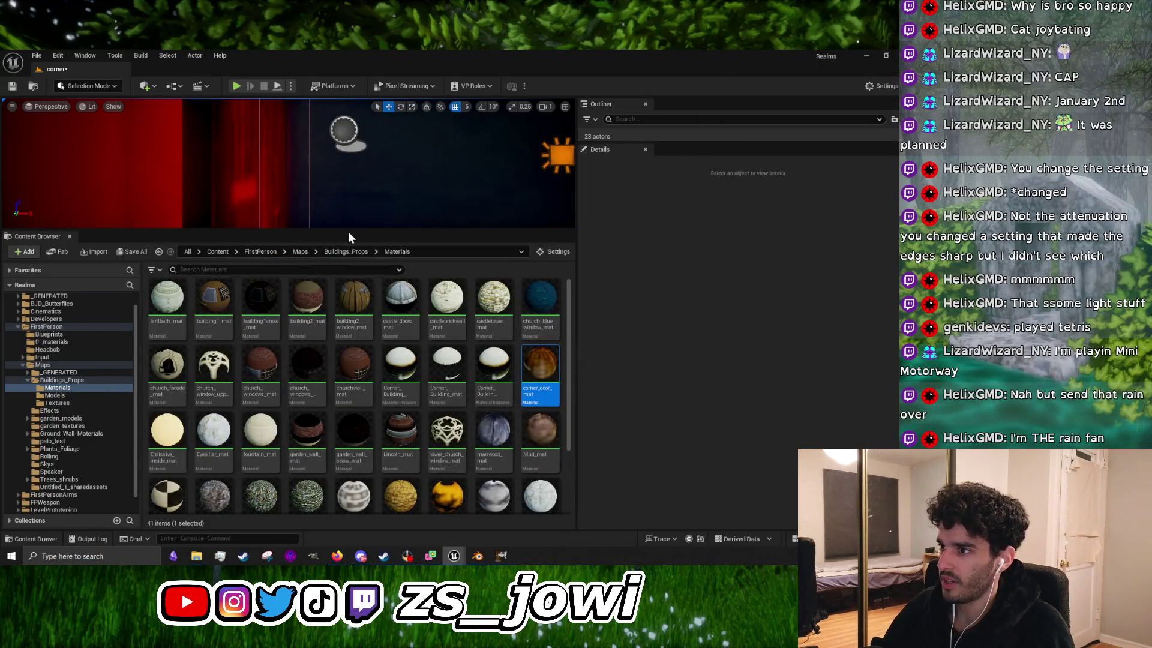
# Step: Collapse the Content Browser, move the camera to the red door, and play-test near the window wall
pyautogui.moveTo(350, 229); pyautogui.dragTo(350, 497)
pyautogui.moveTo(399, 376)
pyautogui.mouseDown()
pyautogui.moveTo(336, 348)
pyautogui.moveTo(411, 362)
pyautogui.mouseUp()
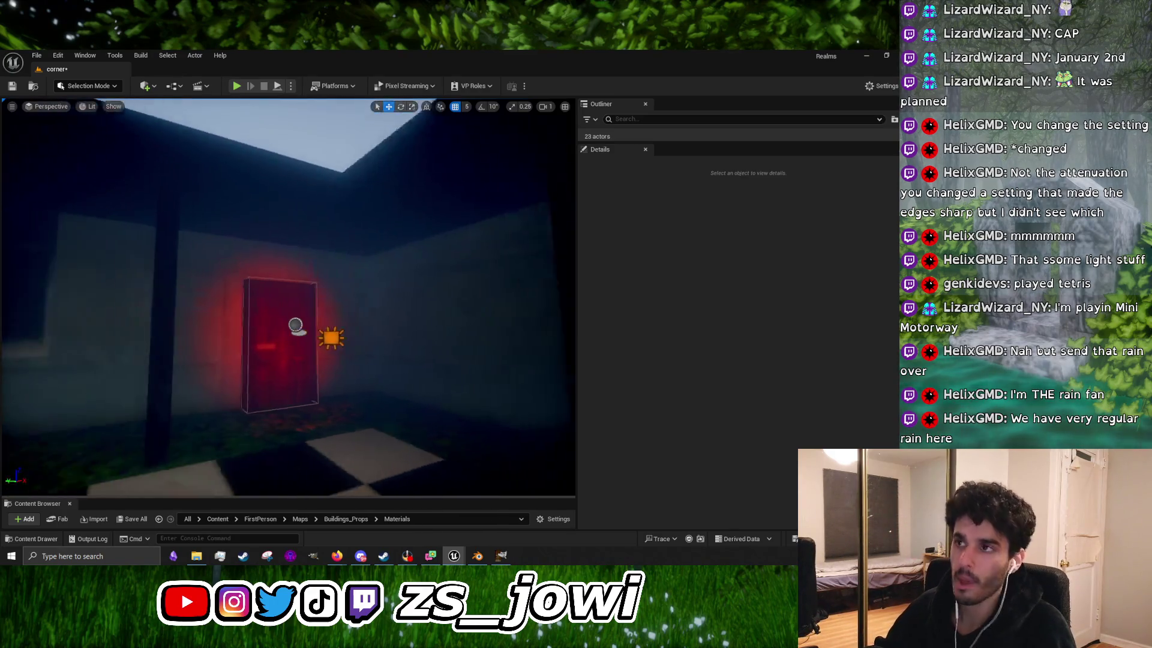
pyautogui.click(237, 86)
pyautogui.press('w')
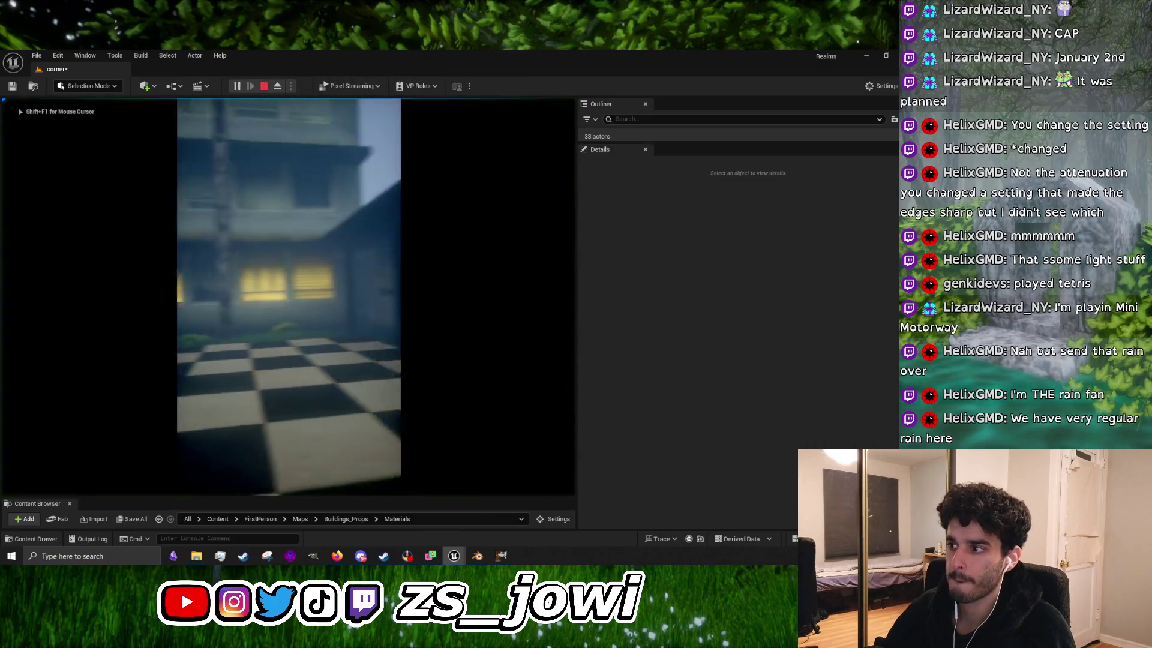
pyautogui.press('s')
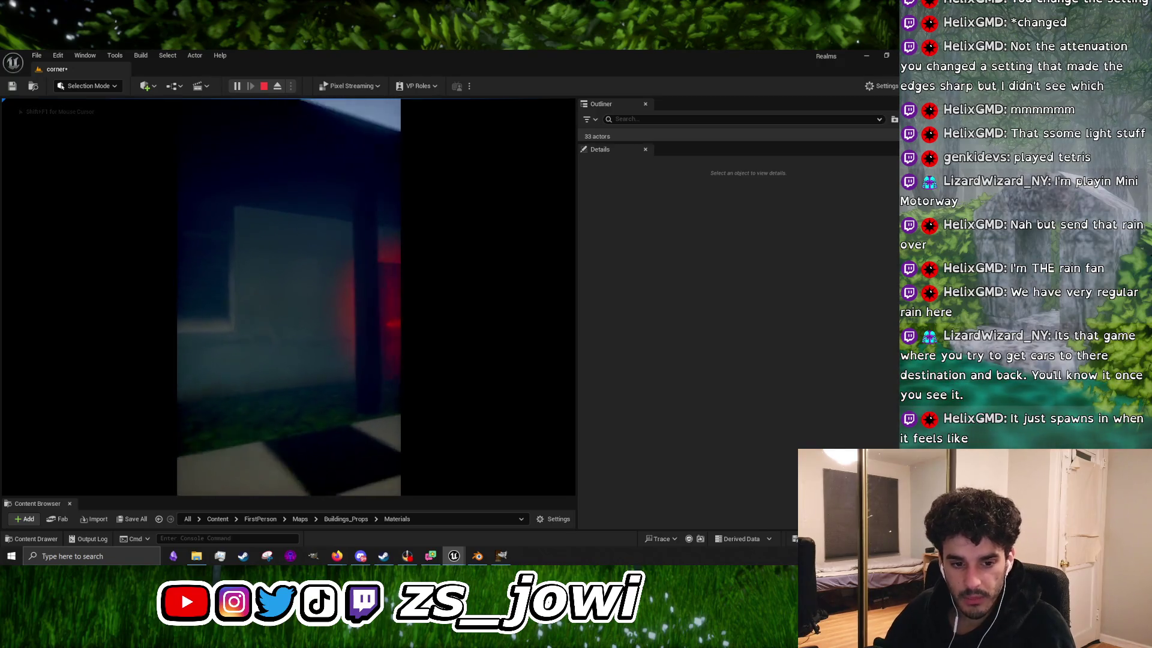
pyautogui.moveTo(288, 297)
pyautogui.press('a')
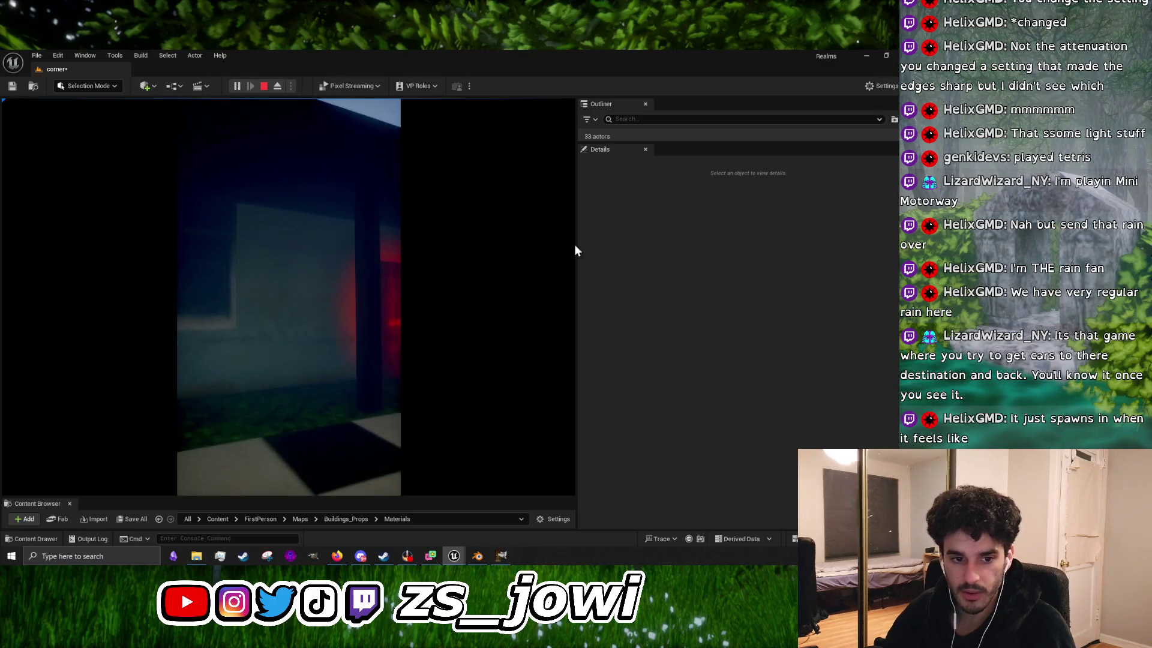
pyautogui.press('Escape')
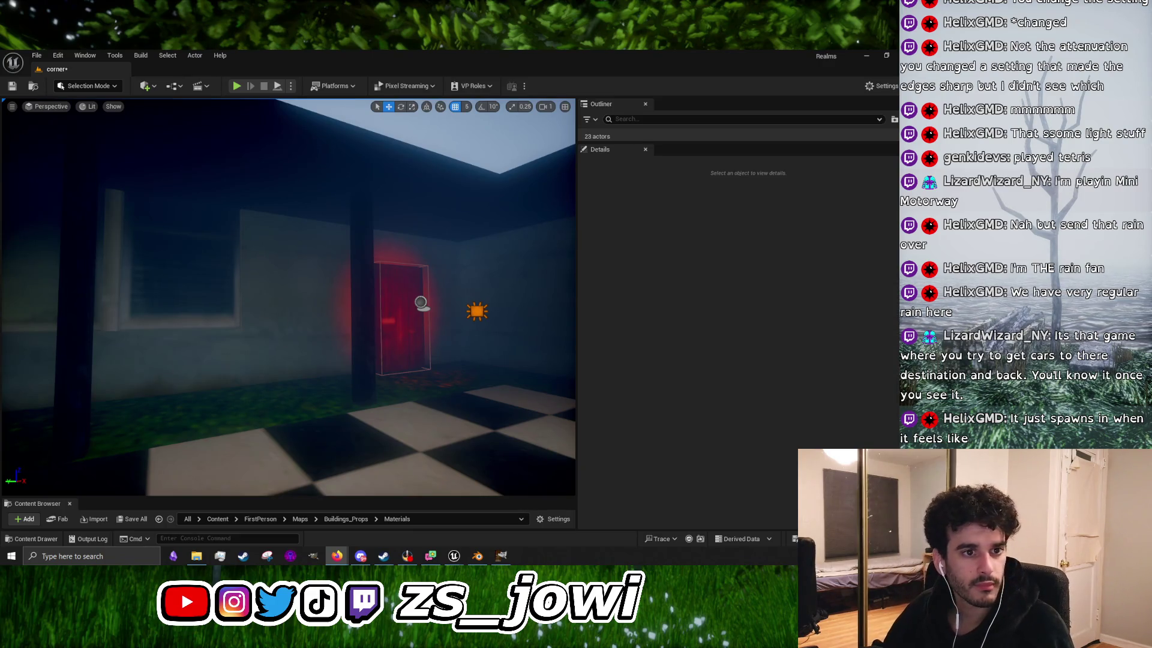
# Step: Preview 'mini motorway' image results from Dinosaur Polo Club, Steam, and Reddit's 'I beat Munich!'
pyautogui.hotkey('alt', 'Tab')
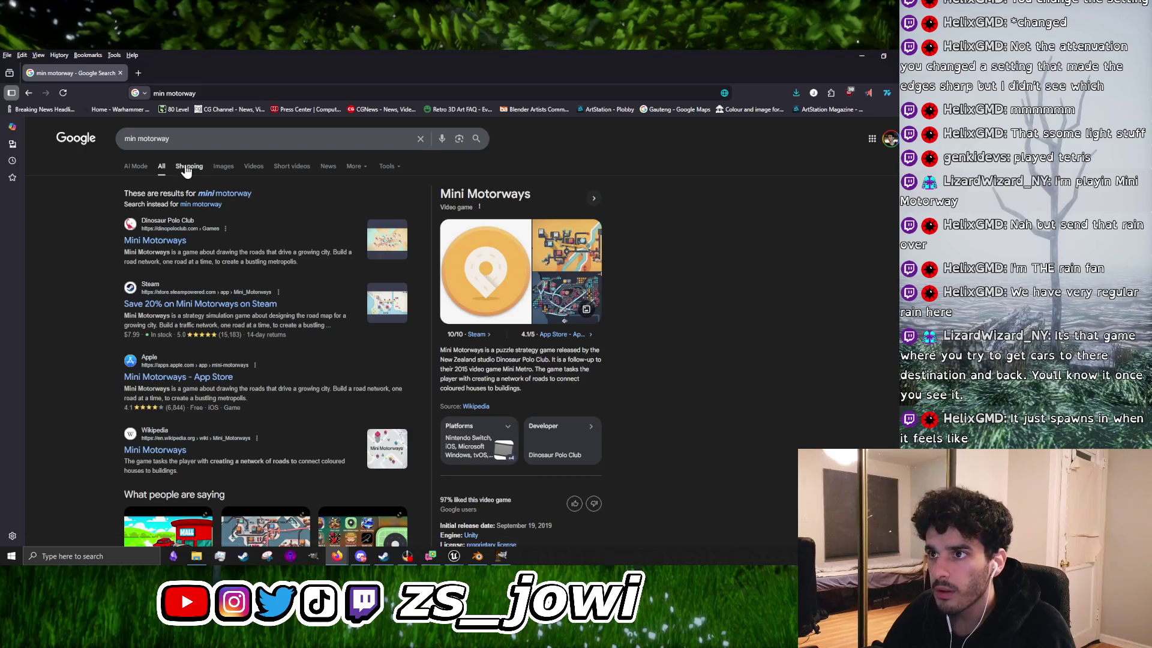
pyautogui.click(215, 167)
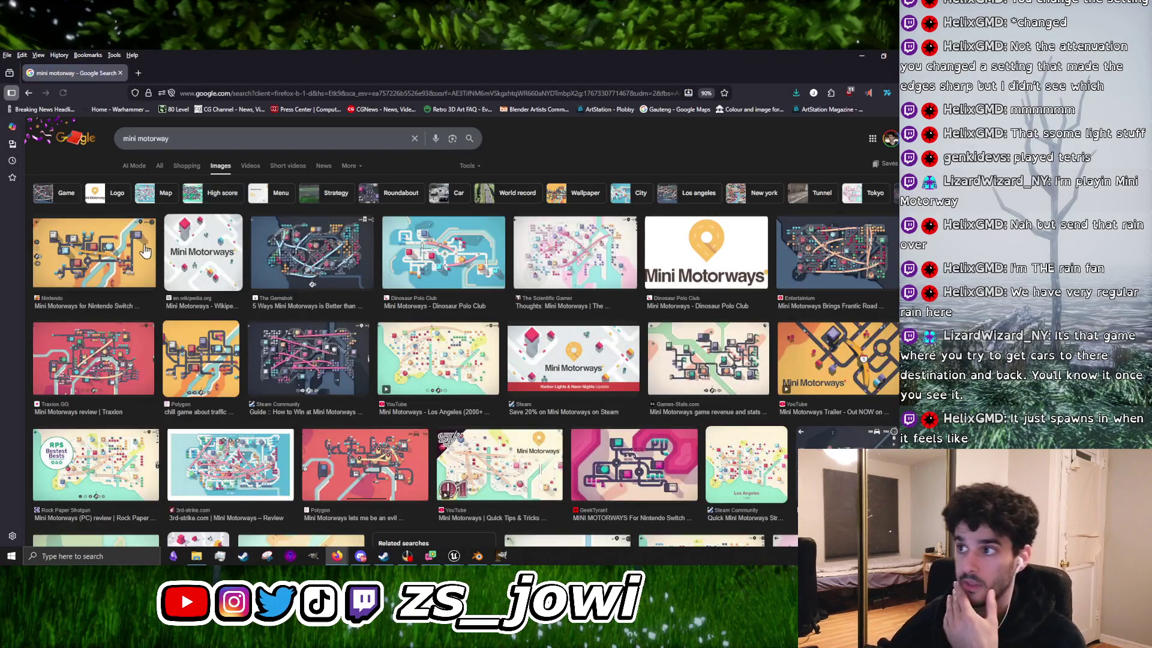
pyautogui.click(405, 266)
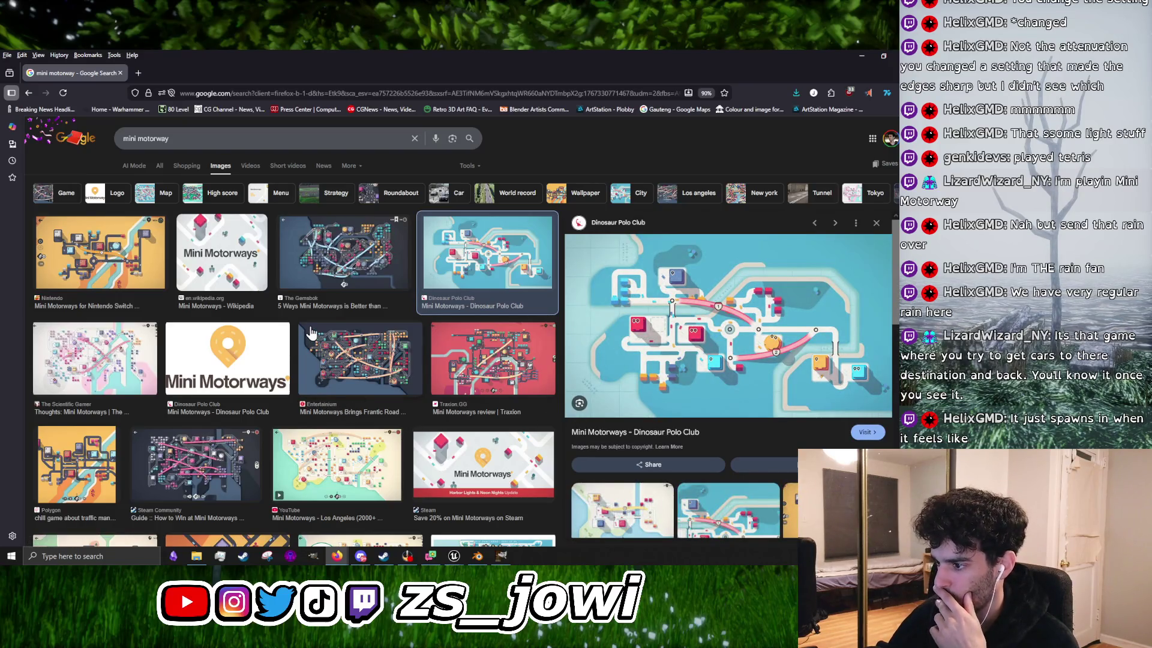
pyautogui.click(457, 438)
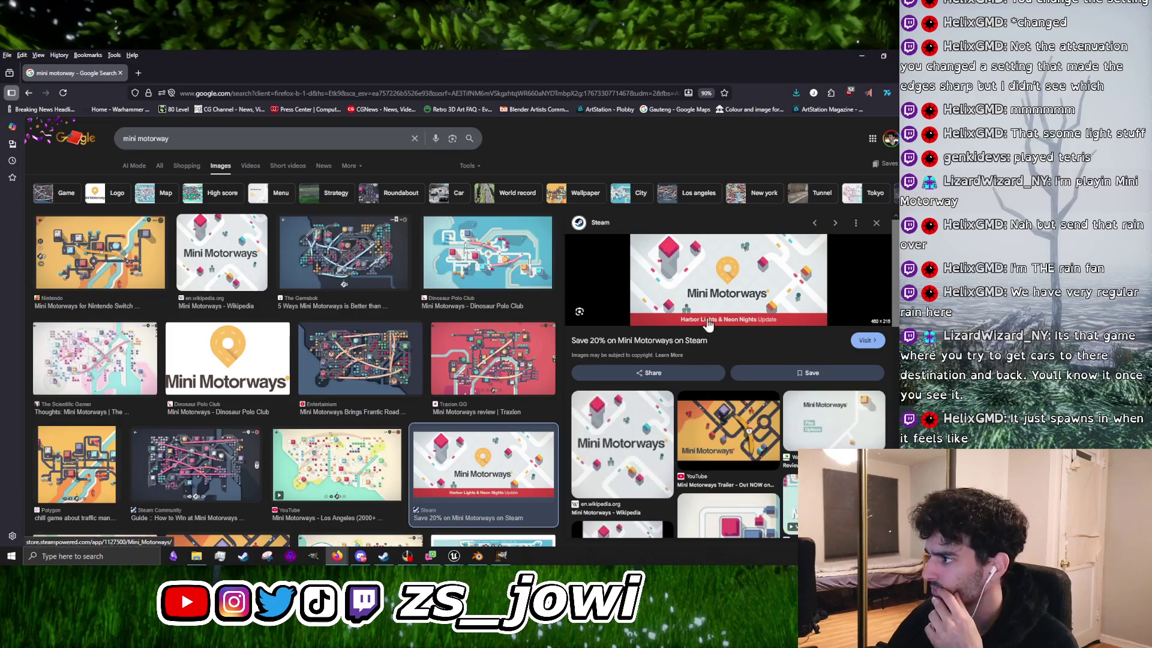
pyautogui.click(211, 450)
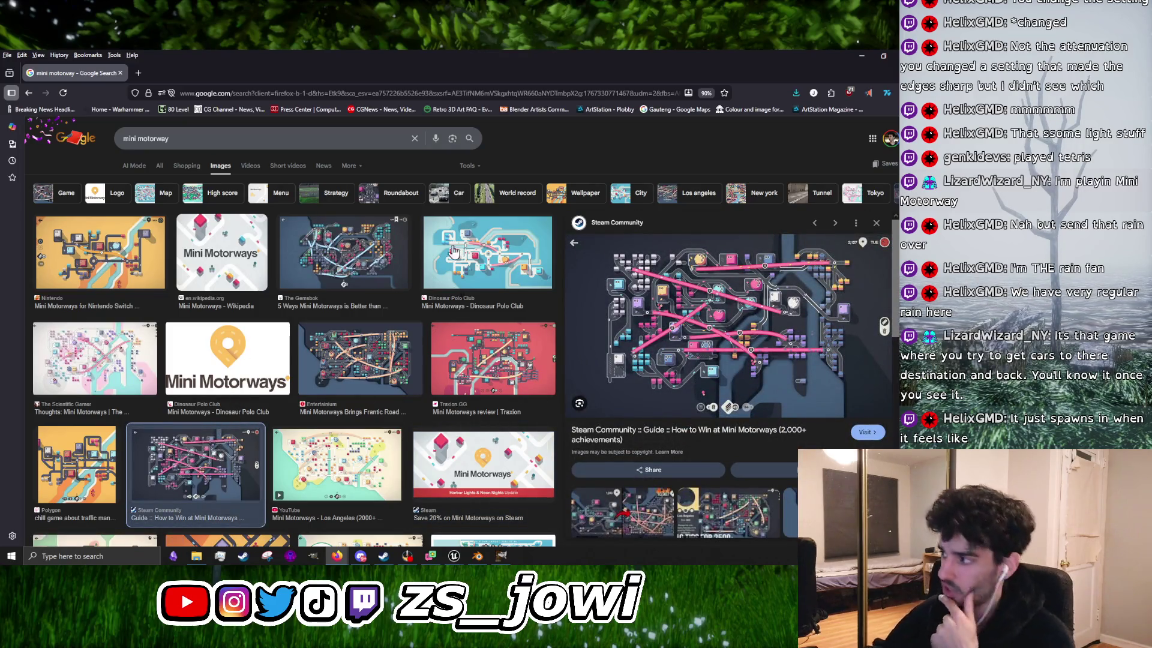
pyautogui.scroll(-5, 468, 339)
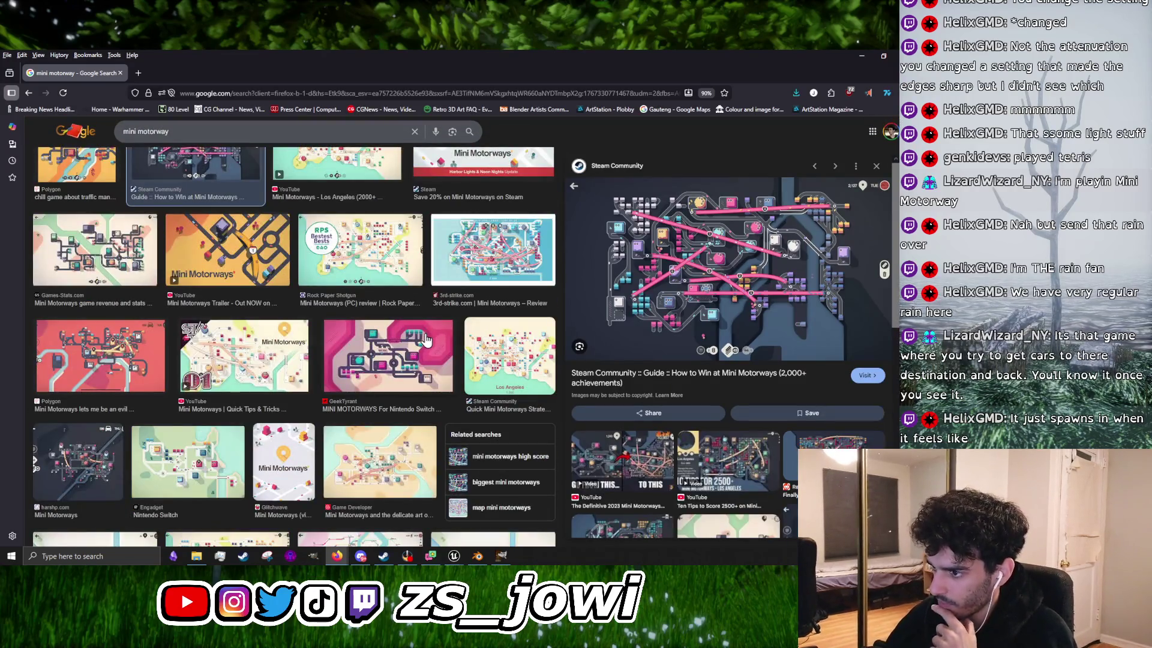
pyautogui.scroll(-4, 423, 340)
pyautogui.scroll(-5, 339, 406)
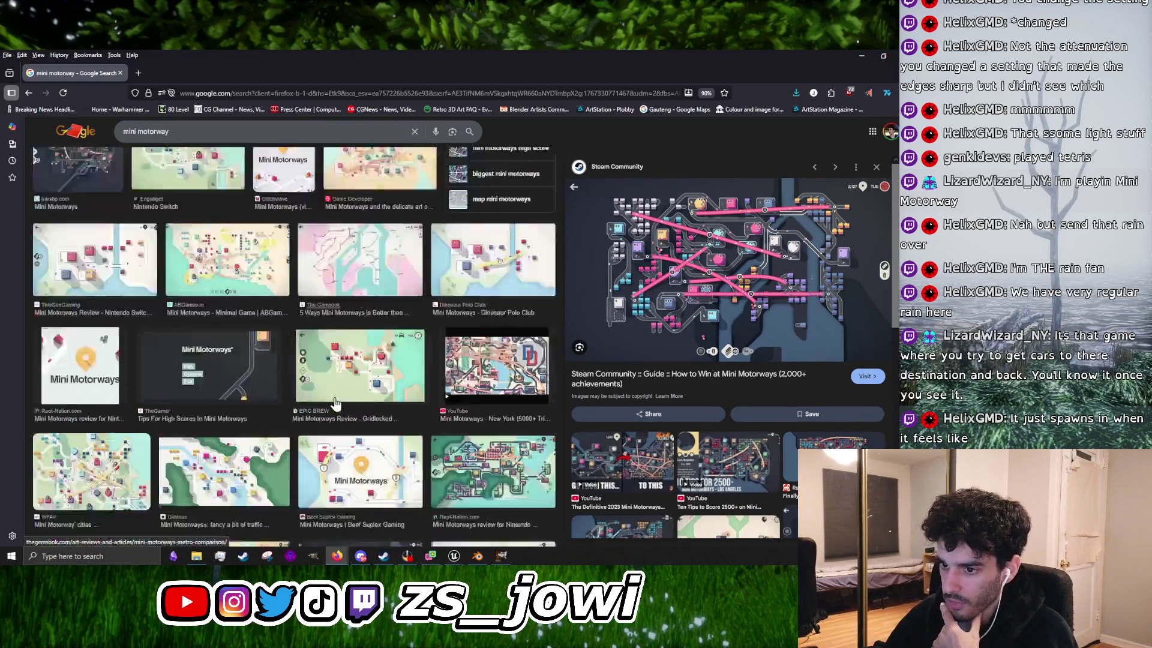
pyautogui.click(145, 433)
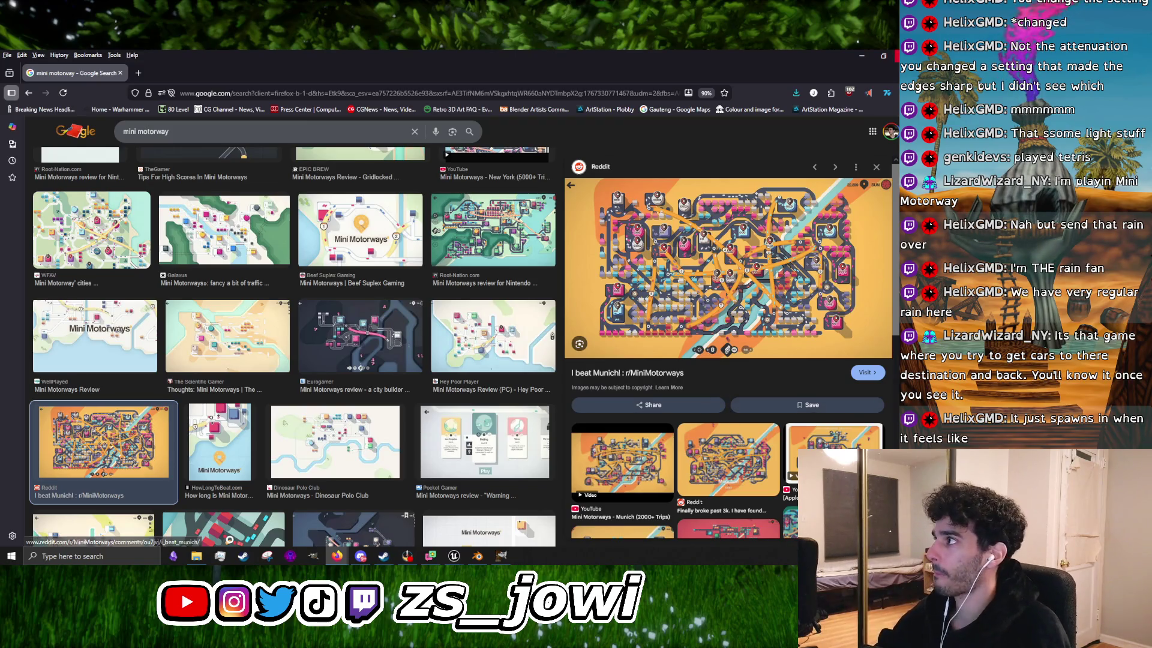
pyautogui.hotkey('alt', 'Tab')
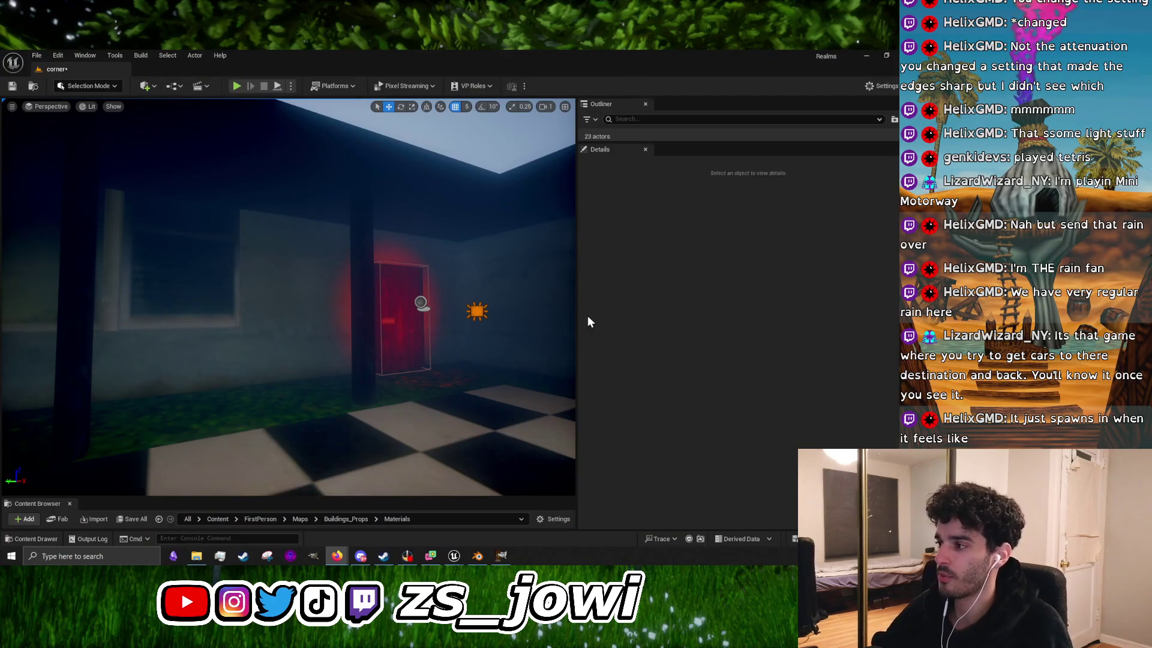
# Step: Widen the level view, turn toward the courtyard, and select the sunken pool's water plane
pyautogui.moveTo(576, 321); pyautogui.dragTo(716, 324)
pyautogui.moveTo(360, 300)
pyautogui.mouseDown()
pyautogui.moveTo(240, 306)
pyautogui.moveTo(240, 288)
pyautogui.moveTo(240, 342)
pyautogui.mouseUp()
pyautogui.click(420, 360)
pyautogui.moveTo(420, 360); pyautogui.dragTo(396, 333)
pyautogui.moveTo(486, 294)
pyautogui.mouseDown()
pyautogui.moveTo(471, 294)
pyautogui.moveTo(486, 290)
pyautogui.mouseUp()
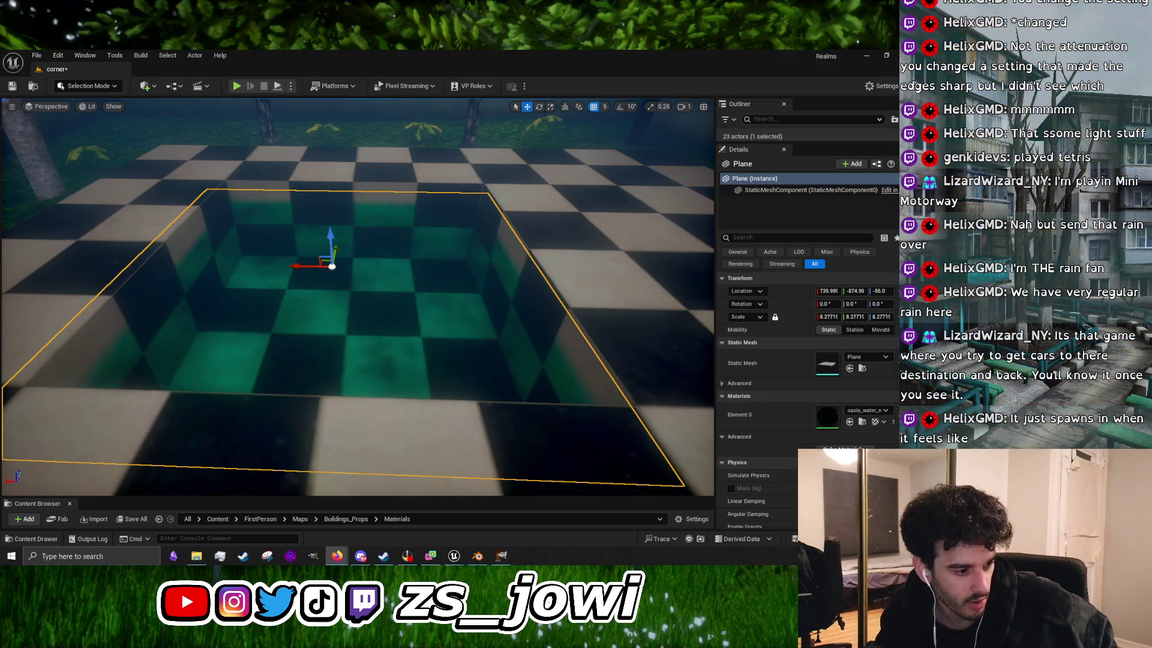
# Step: Switch between windows and return to the Unreal editor
pyautogui.hotkey('alt', 'Tab')
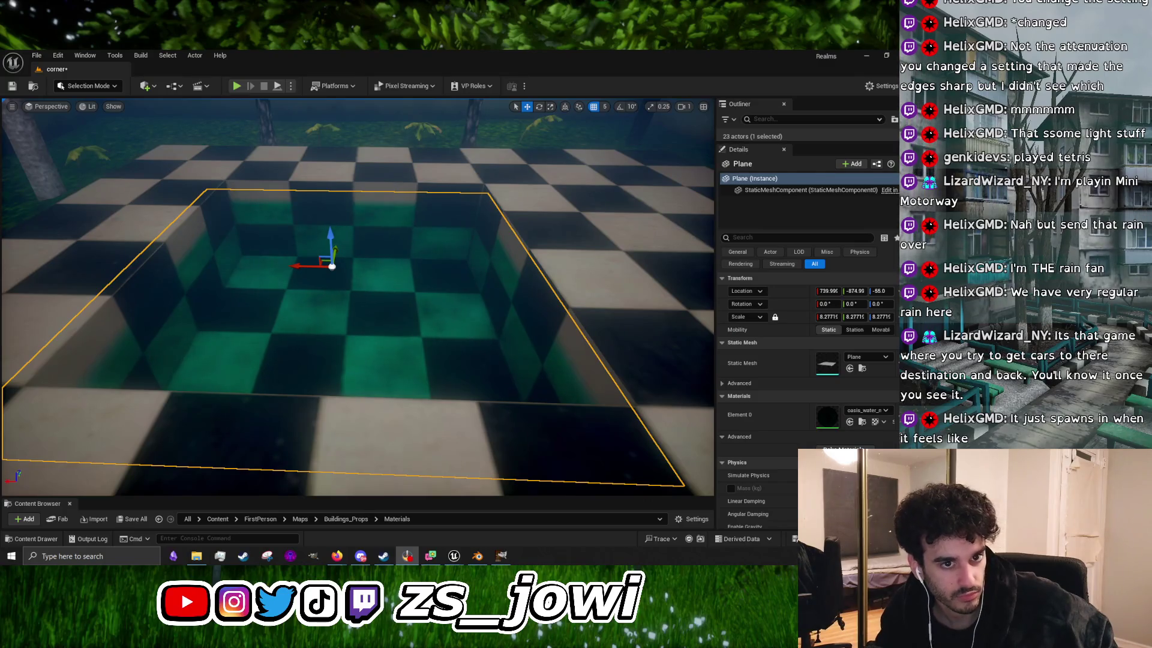
pyautogui.hotkey('alt', 'Tab')
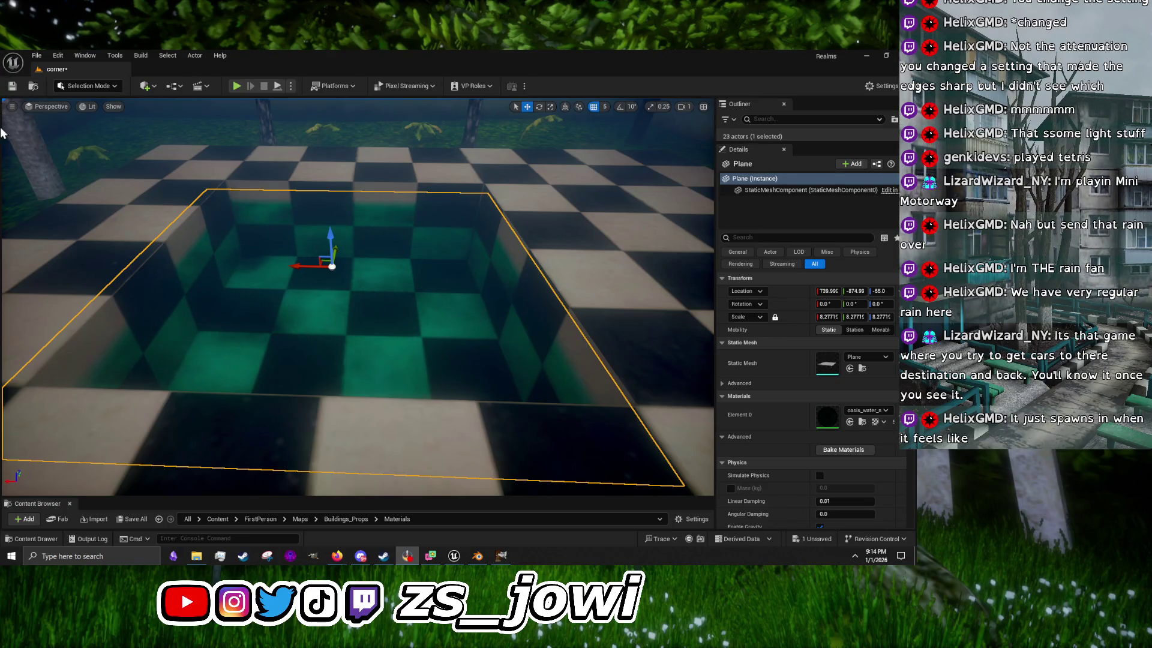
pyautogui.hotkey('alt', 'Tab')
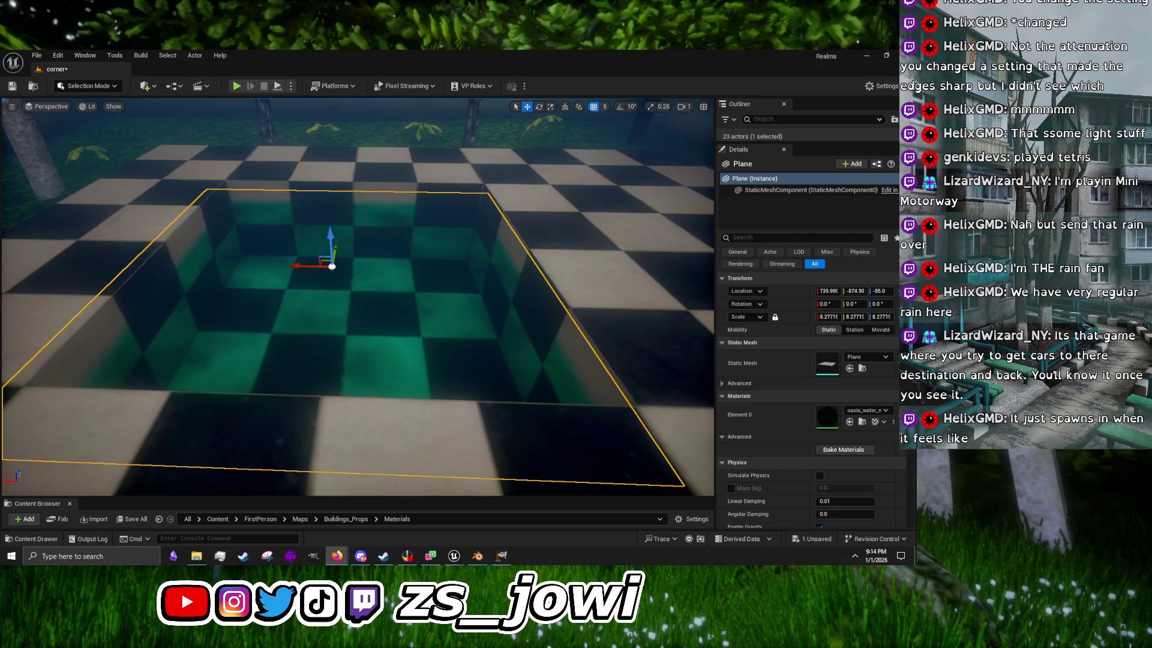
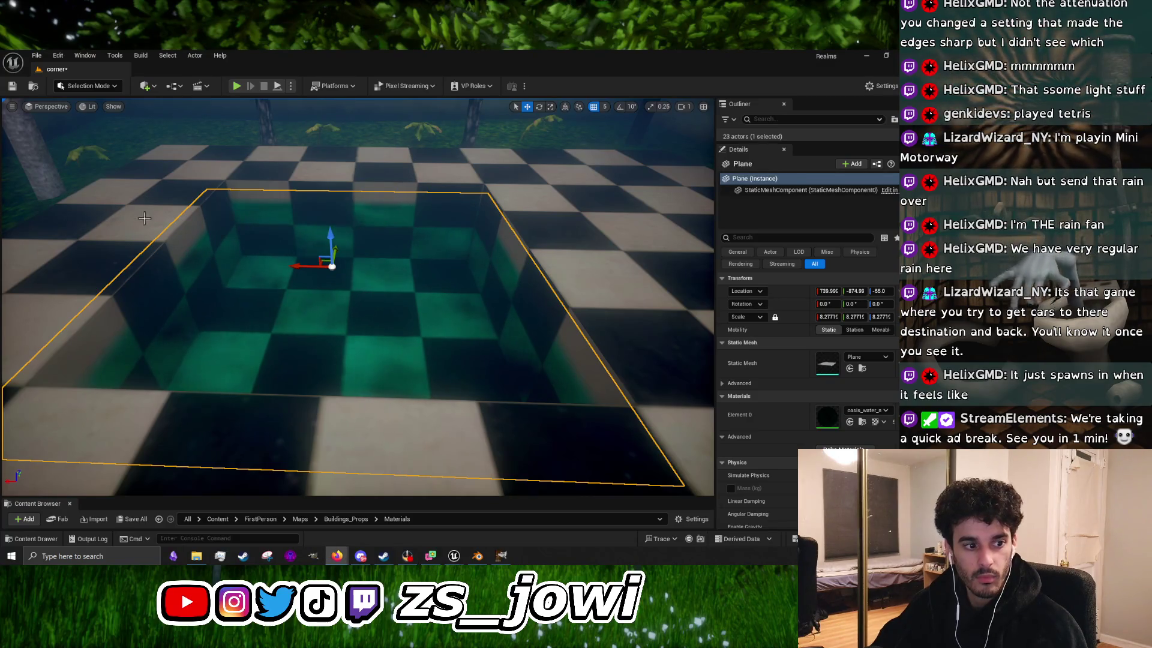
# Step: Bring up Firefox and open the 'World Displacement Material (water)' YouTube result
pyautogui.click(337, 556)
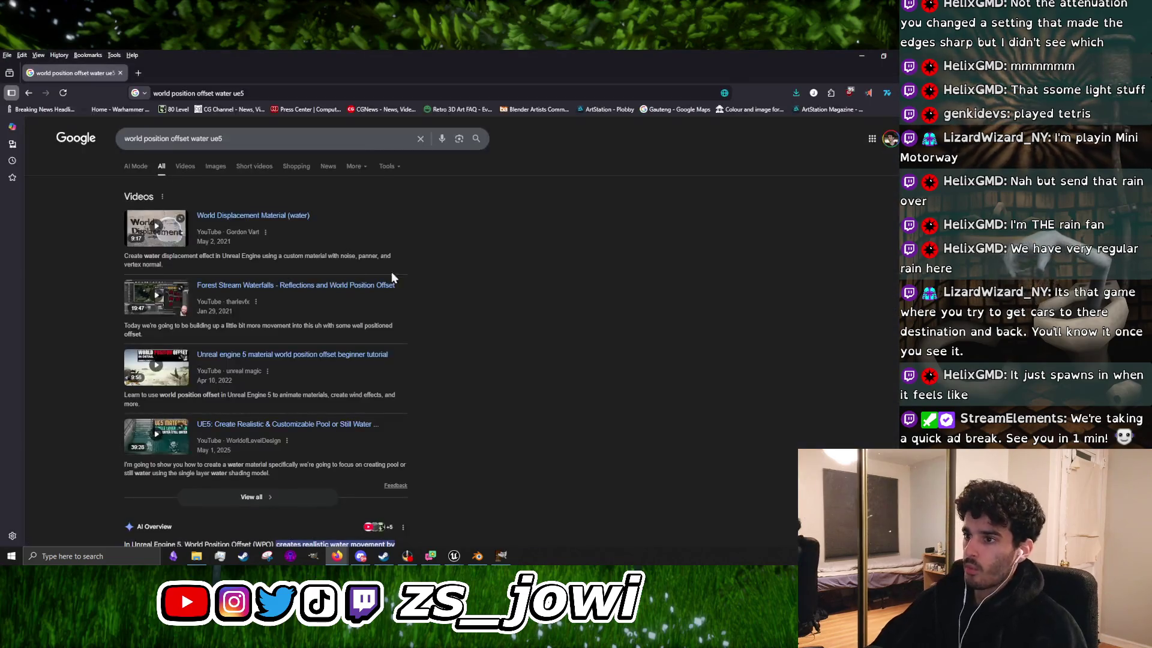
pyautogui.click(307, 327)
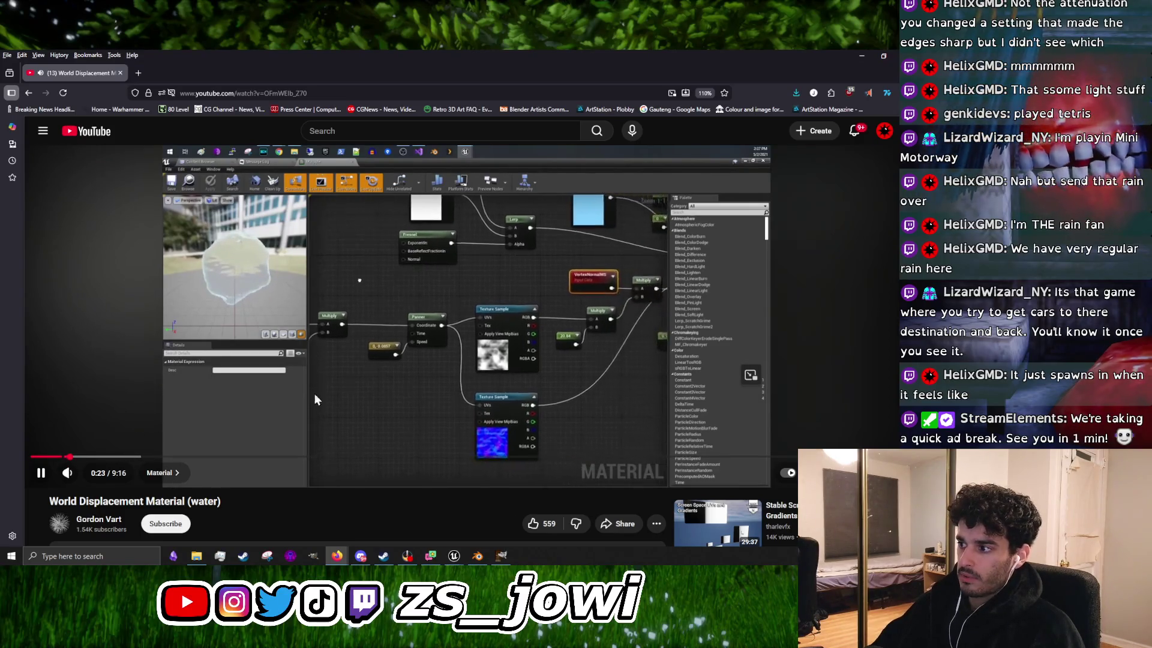
# Step: Skim through the tutorial's early minutes, pausing at 3:25
pyautogui.click(442, 395)
pyautogui.click(577, 321)
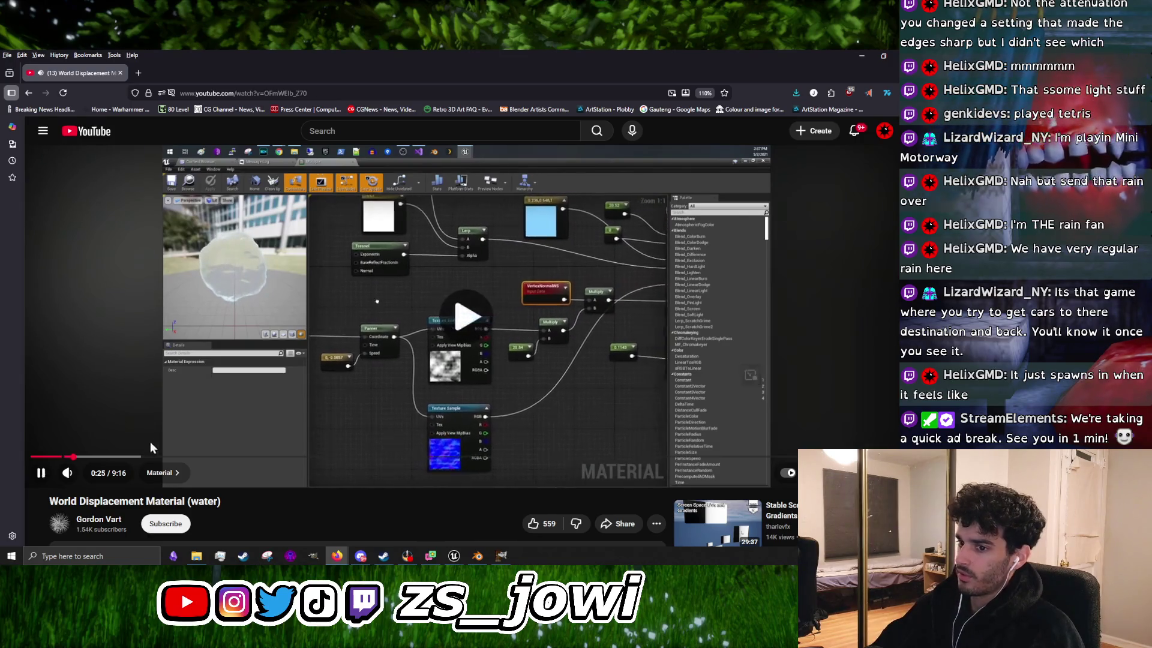
pyautogui.click(95, 457)
pyautogui.moveTo(135, 459); pyautogui.dragTo(242, 460)
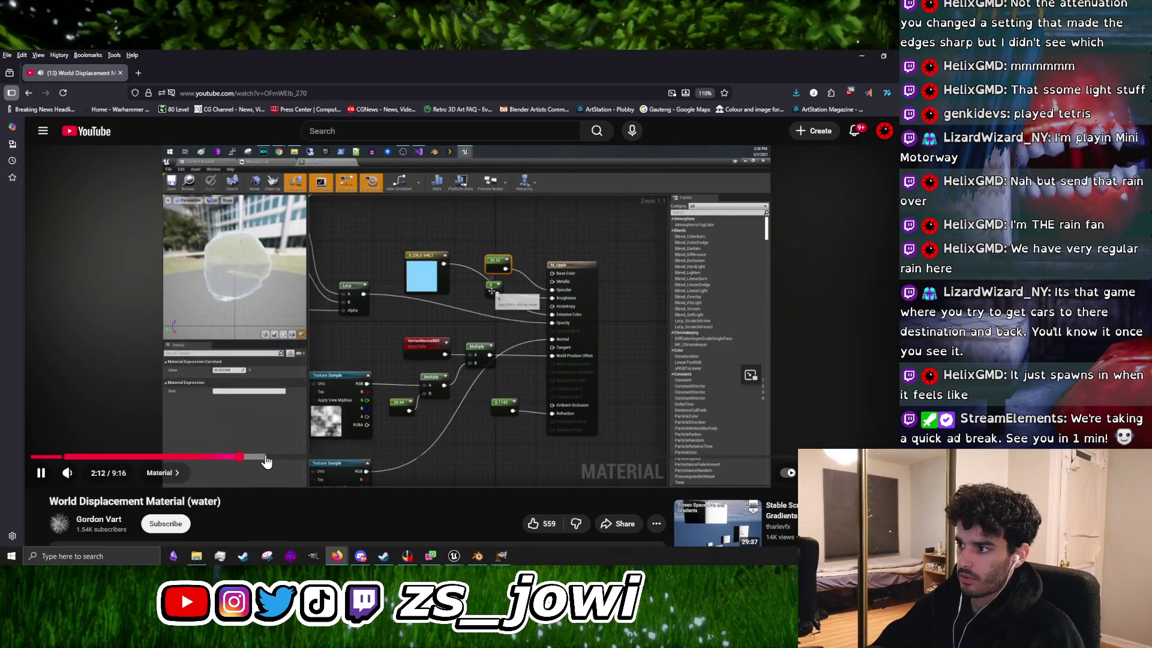
pyautogui.click(507, 314)
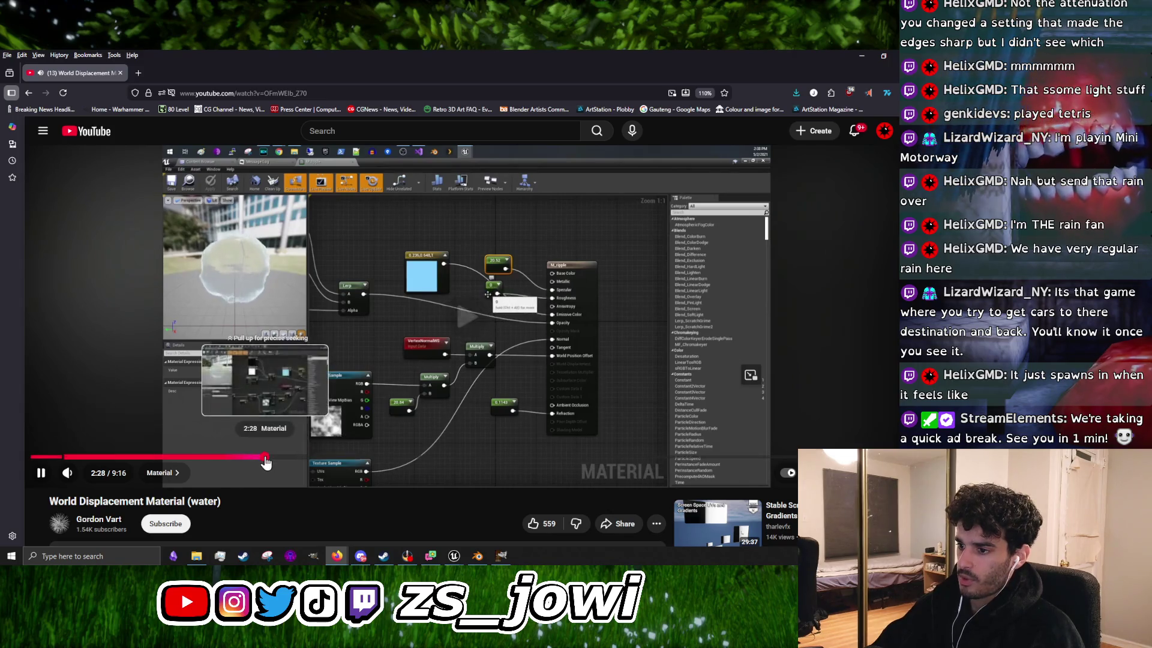
pyautogui.click(267, 459)
pyautogui.click(304, 459)
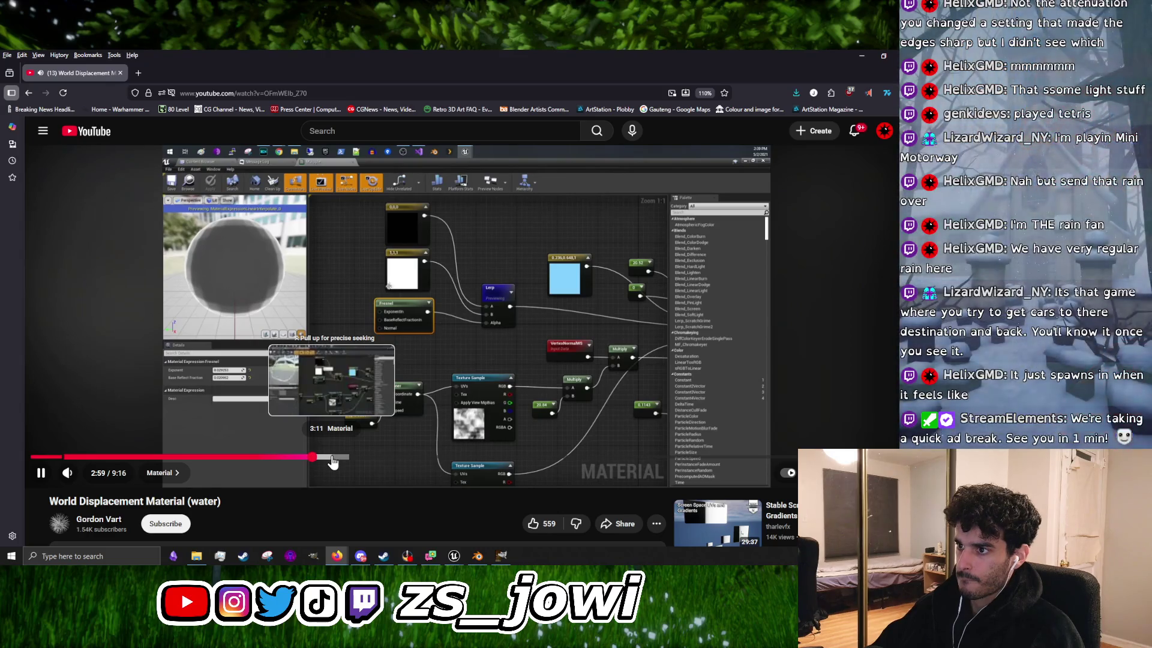
pyautogui.click(333, 461)
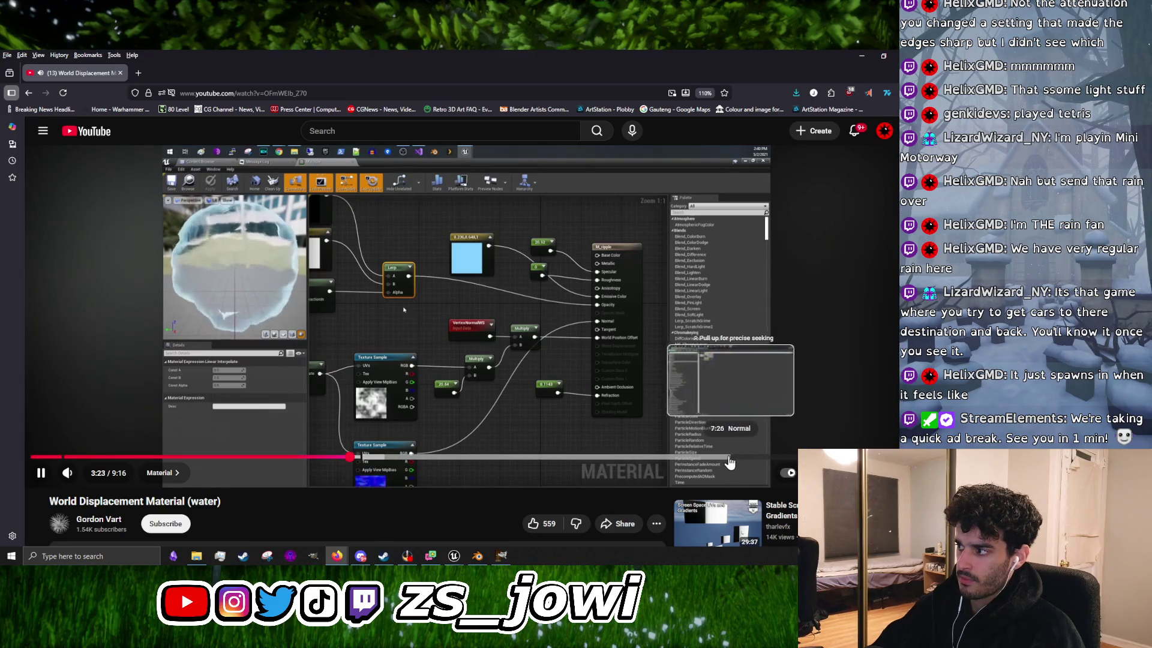
pyautogui.press('space')
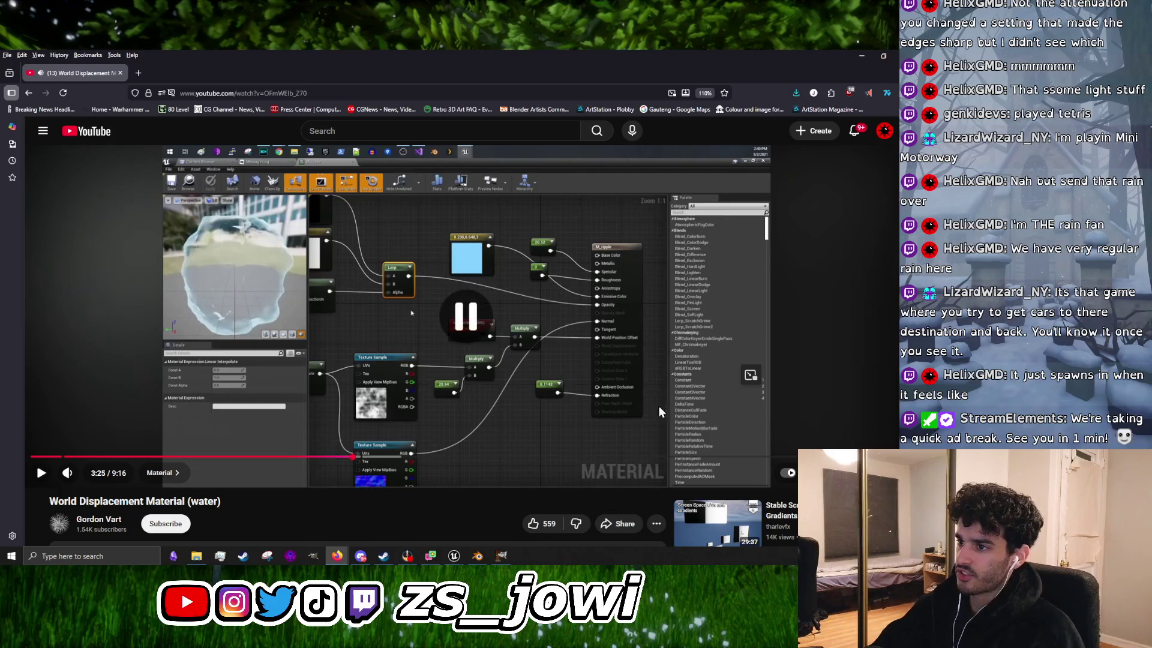
# Step: Jump ahead to the material node graph section and pause at 8:21
pyautogui.moveTo(682, 463); pyautogui.dragTo(703, 462)
pyautogui.click(543, 360)
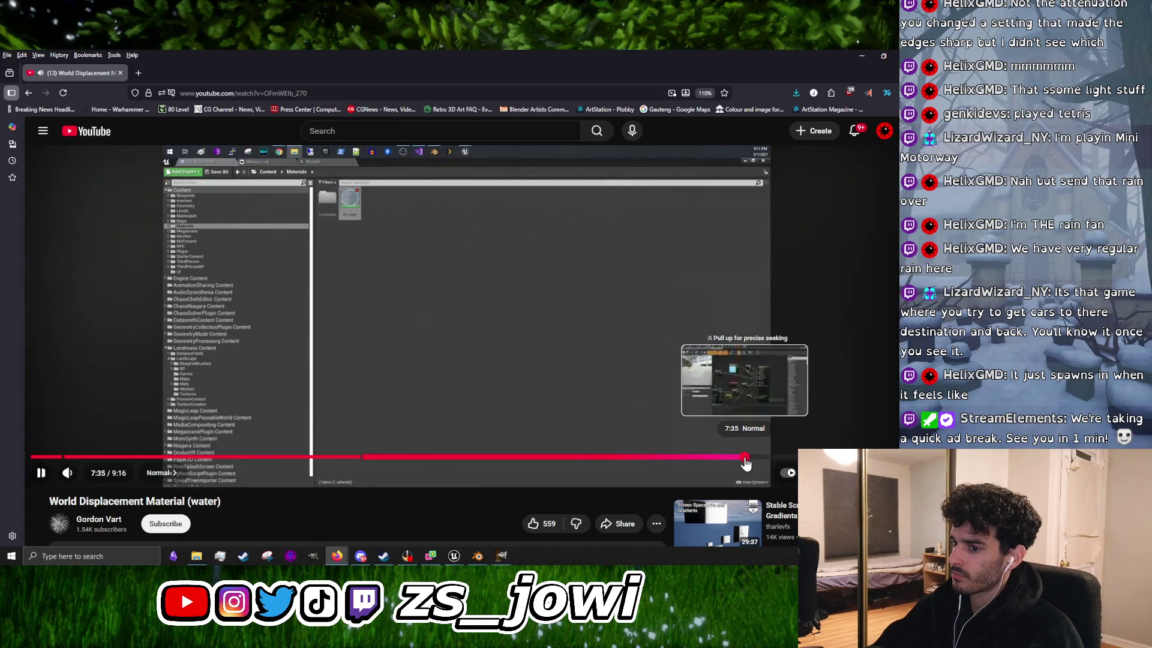
pyautogui.click(745, 460)
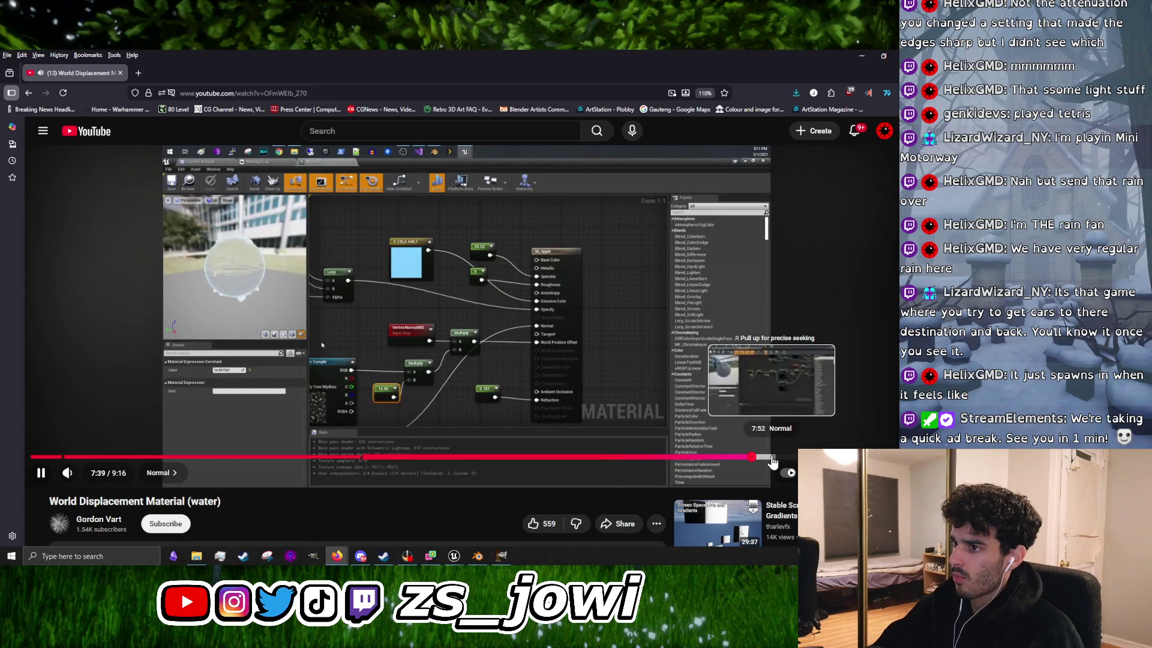
pyautogui.click(794, 457)
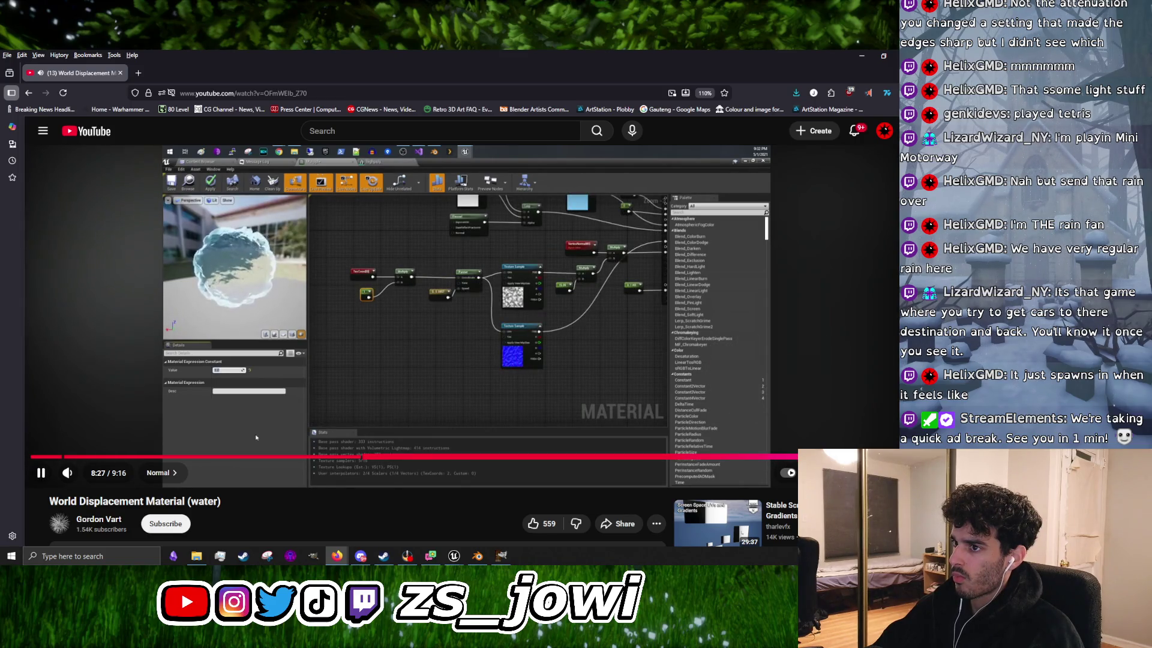
pyautogui.click(806, 458)
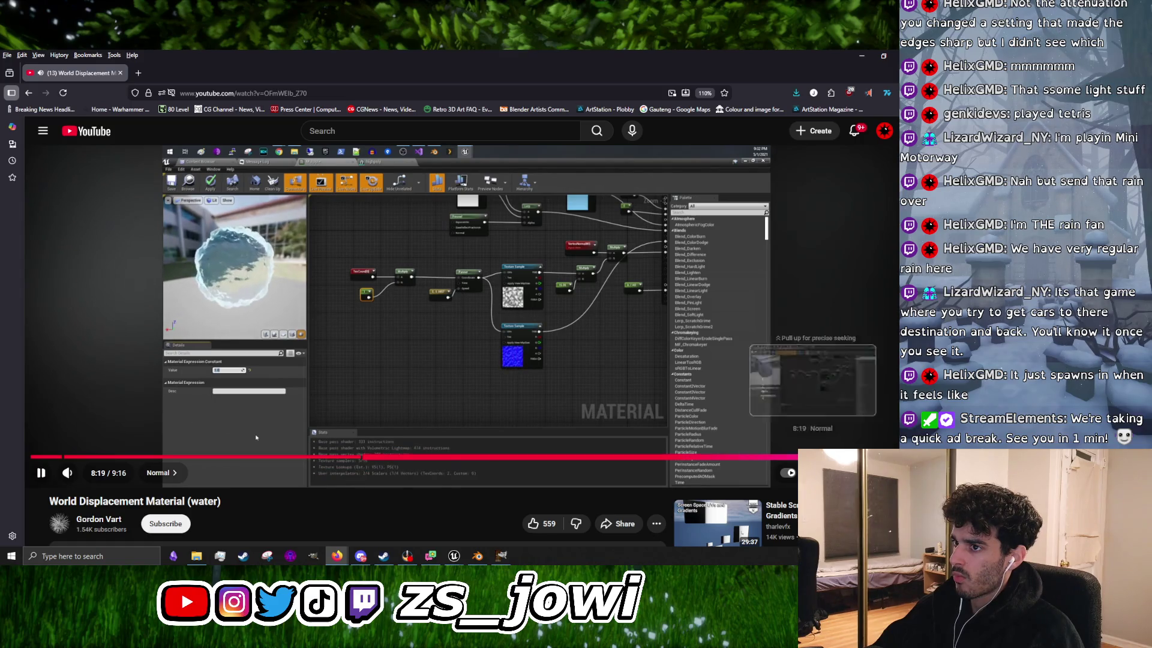
pyautogui.press('Left')
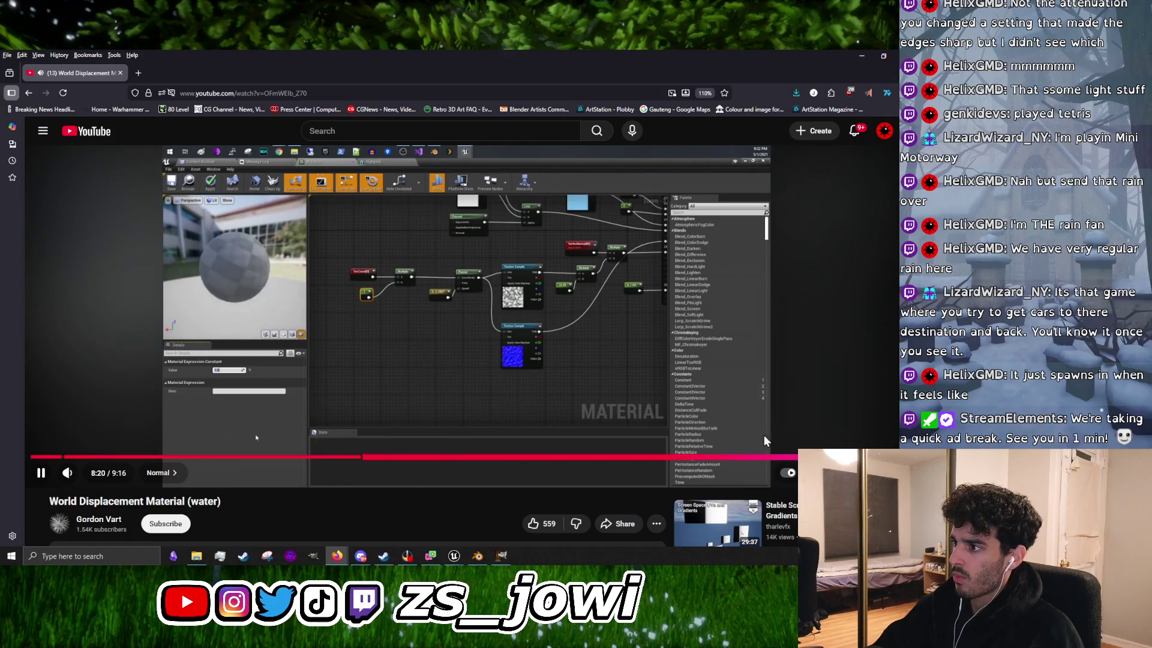
pyautogui.click(600, 258)
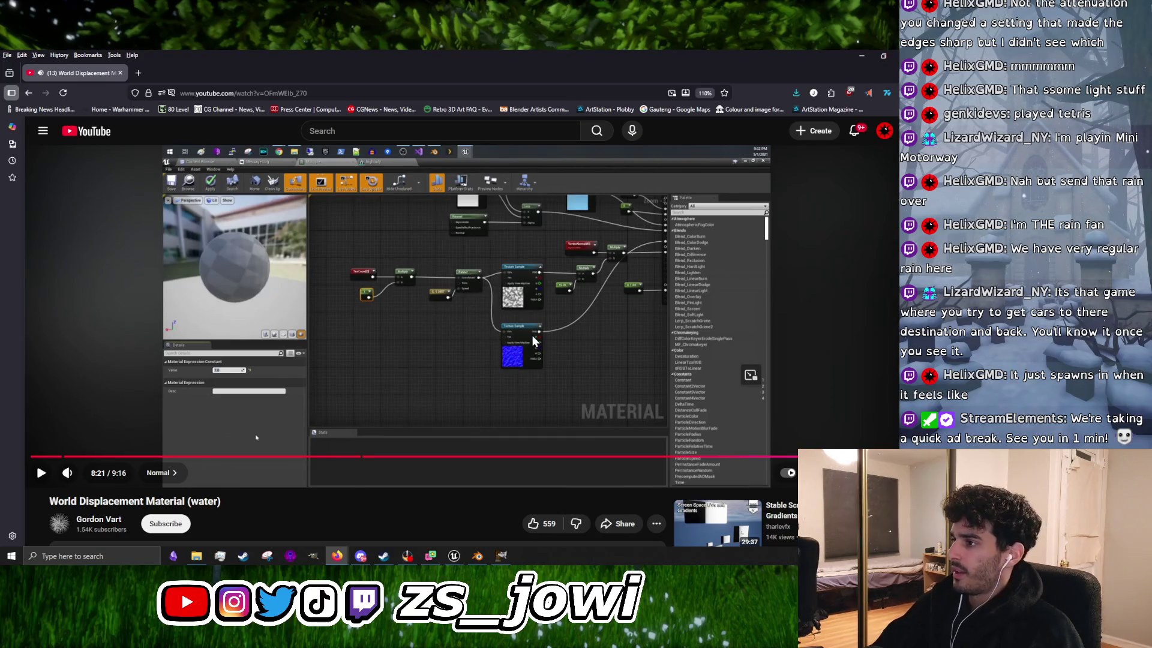
pyautogui.scroll(-10, 532, 310)
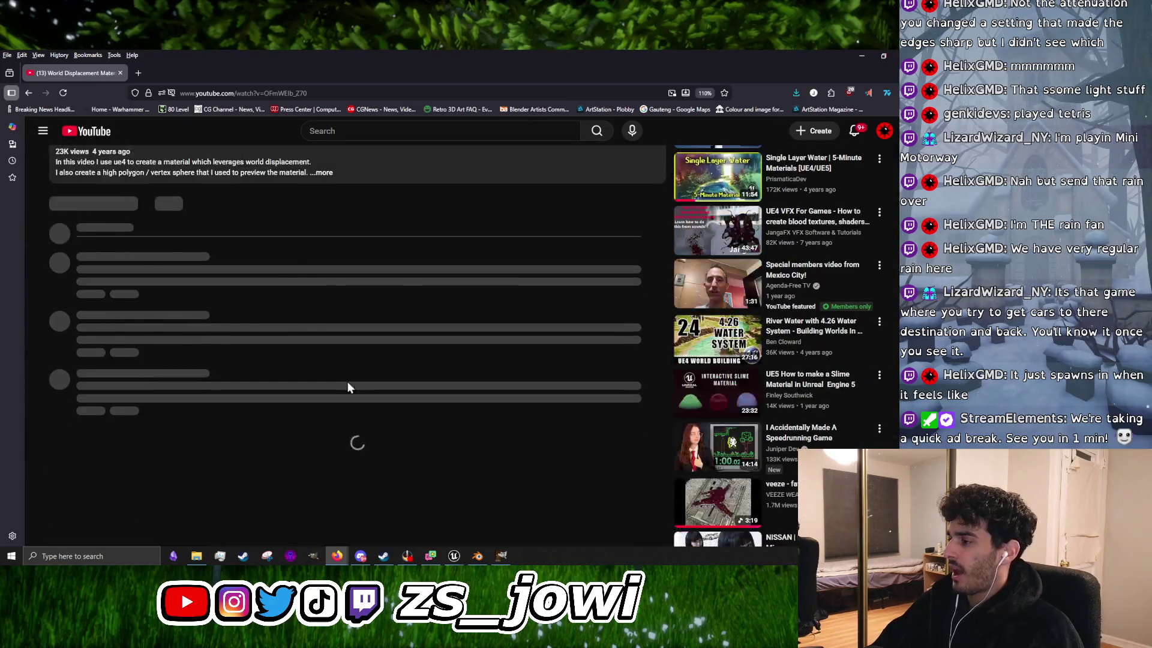
pyautogui.scroll(10, 484, 438)
pyautogui.scroll(-3, 278, 402)
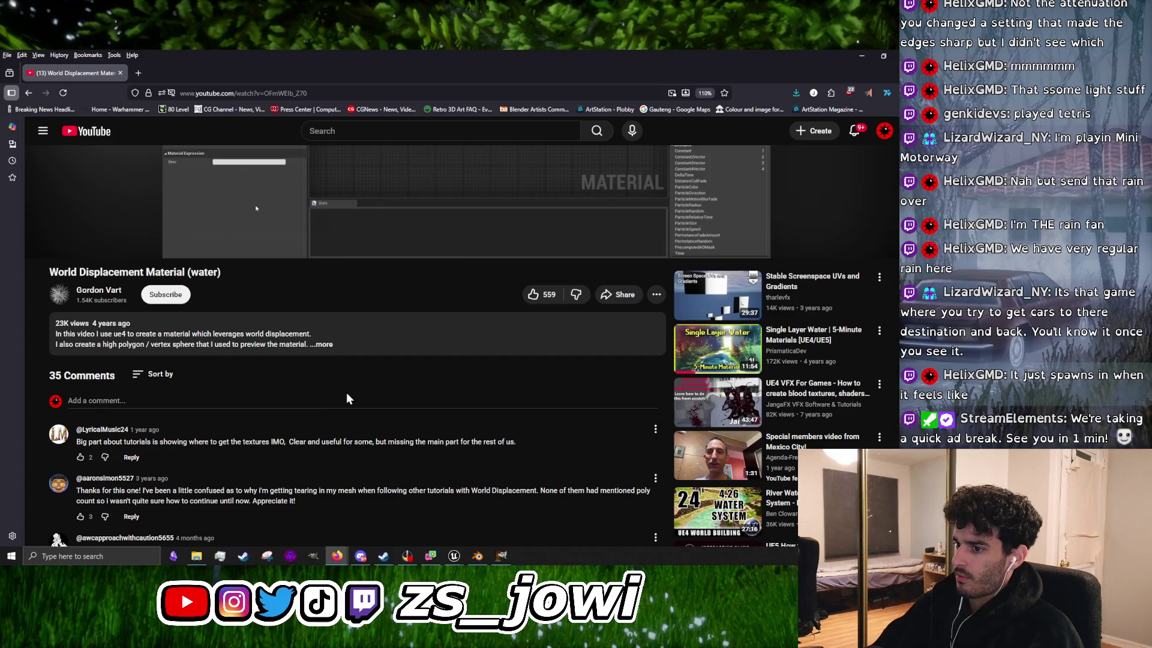
pyautogui.scroll(-3, 348, 397)
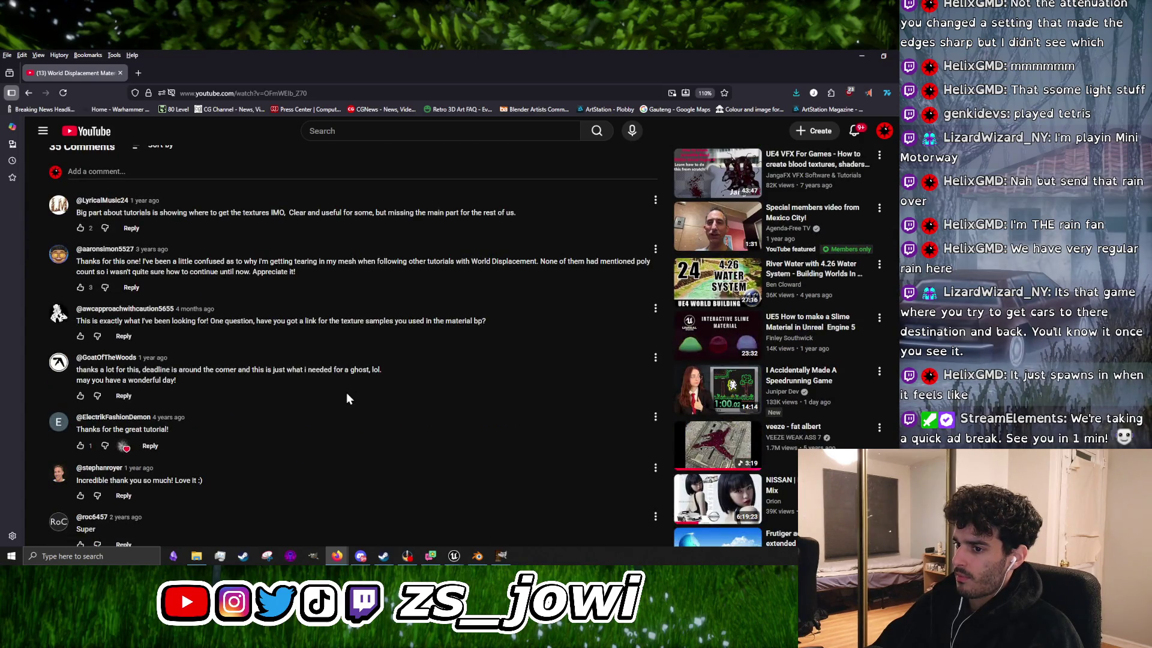
pyautogui.scroll(-3, 348, 398)
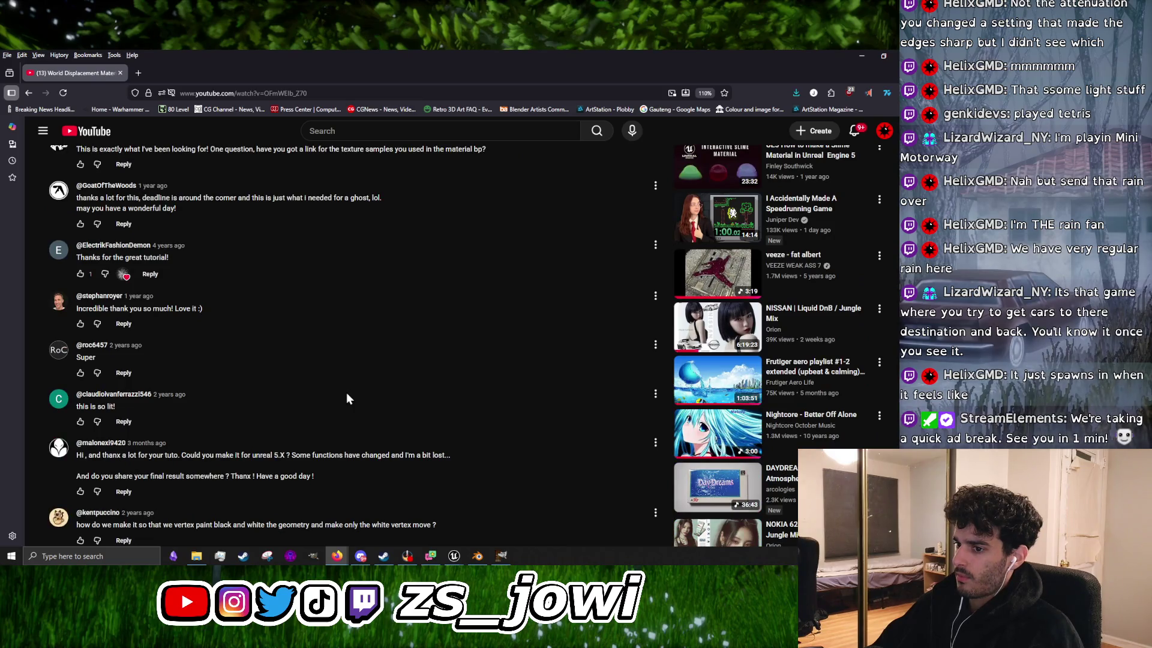
pyautogui.scroll(15, 346, 398)
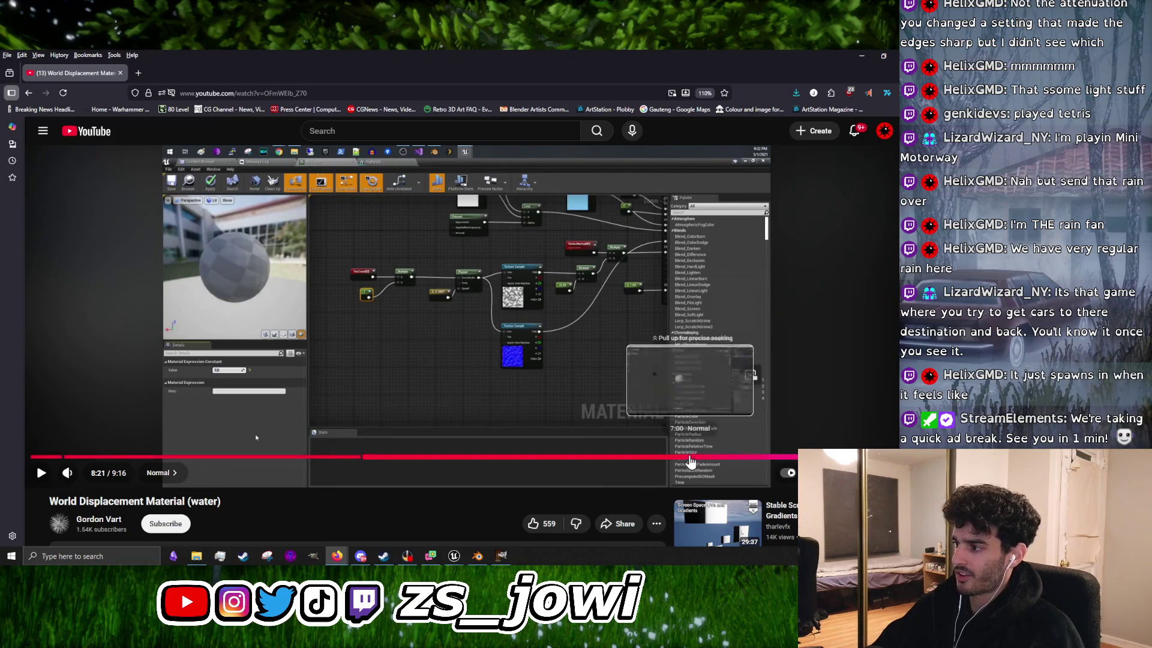
# Step: Jump to the material graph around 7:27 and resume playback
pyautogui.click(691, 460)
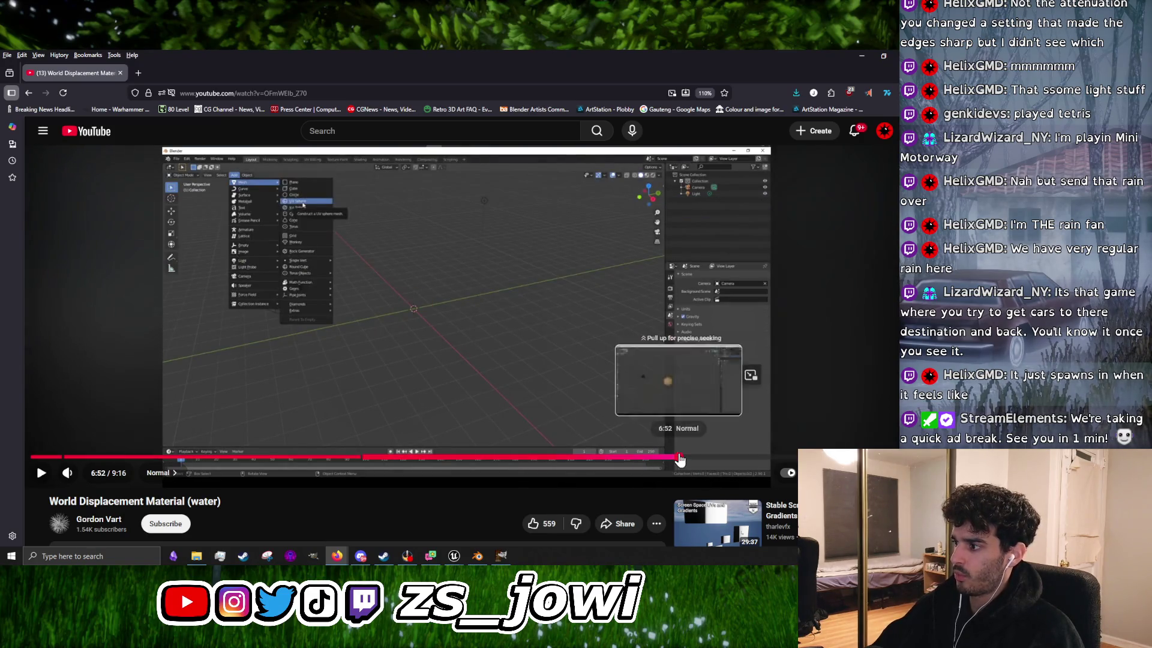
pyautogui.click(732, 458)
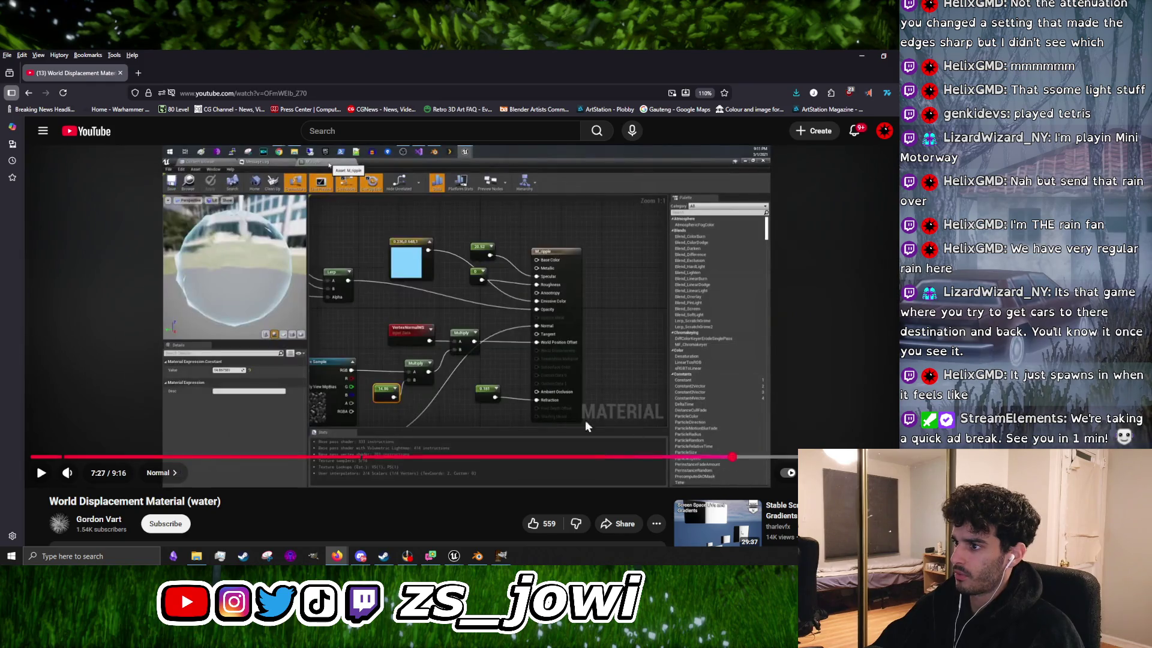
pyautogui.click(541, 352)
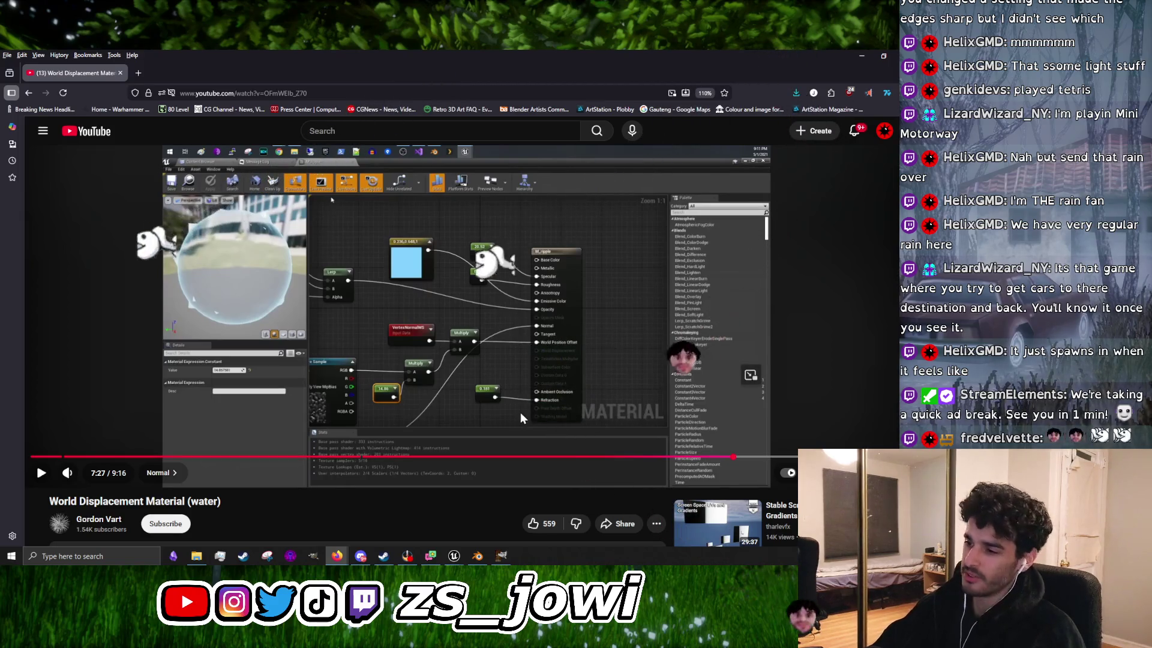
# Step: Rewind to the 3:03–3:53 panner and texture sample section, stopping at 3:54
pyautogui.click(318, 457)
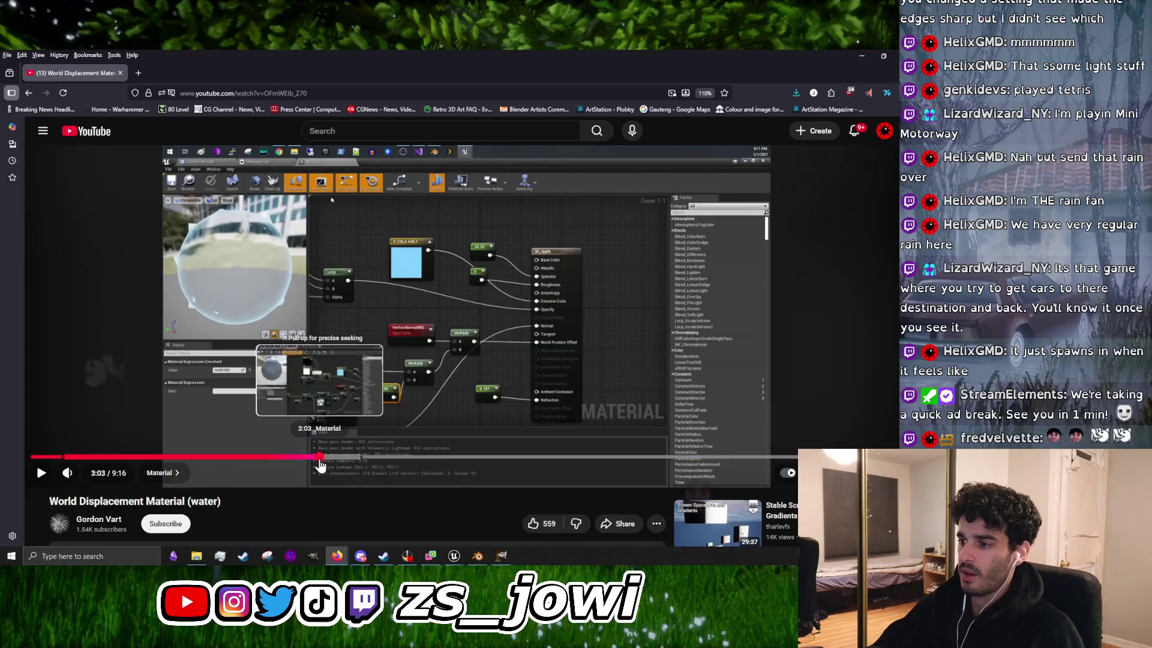
pyautogui.click(363, 457)
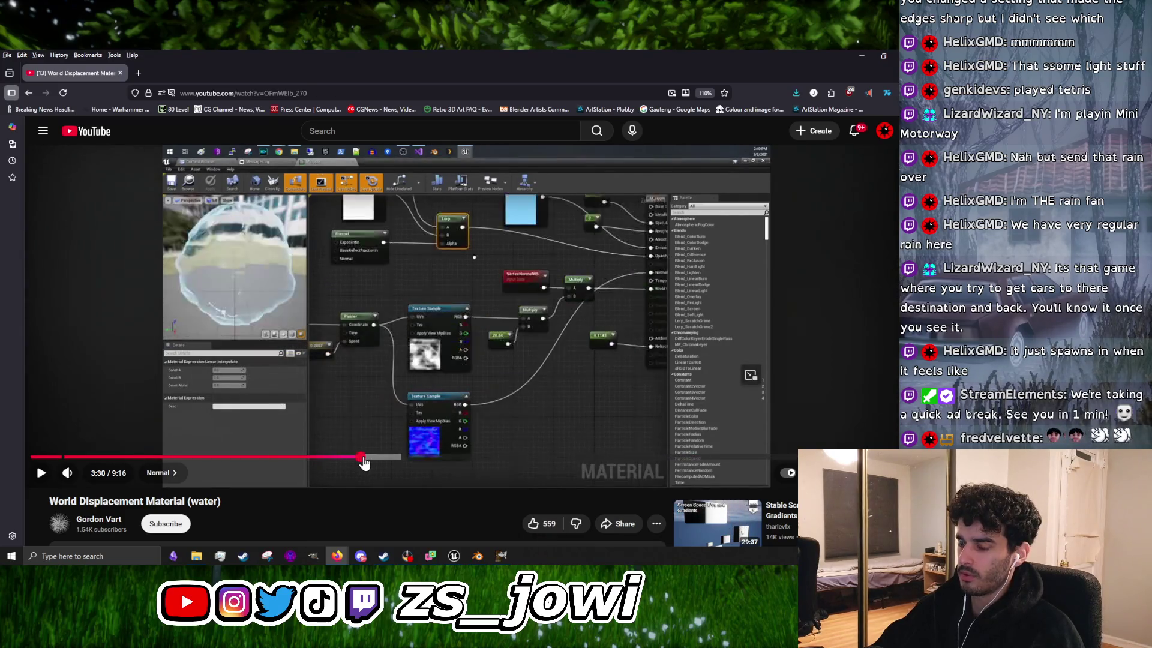
pyautogui.click(444, 395)
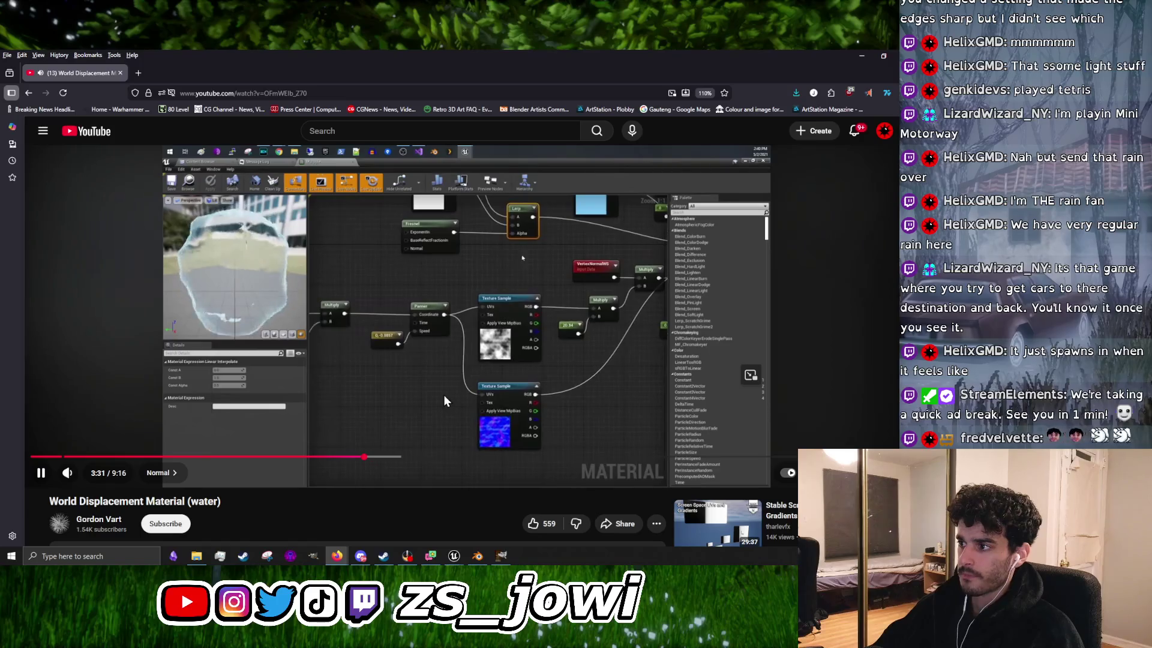
pyautogui.click(456, 355)
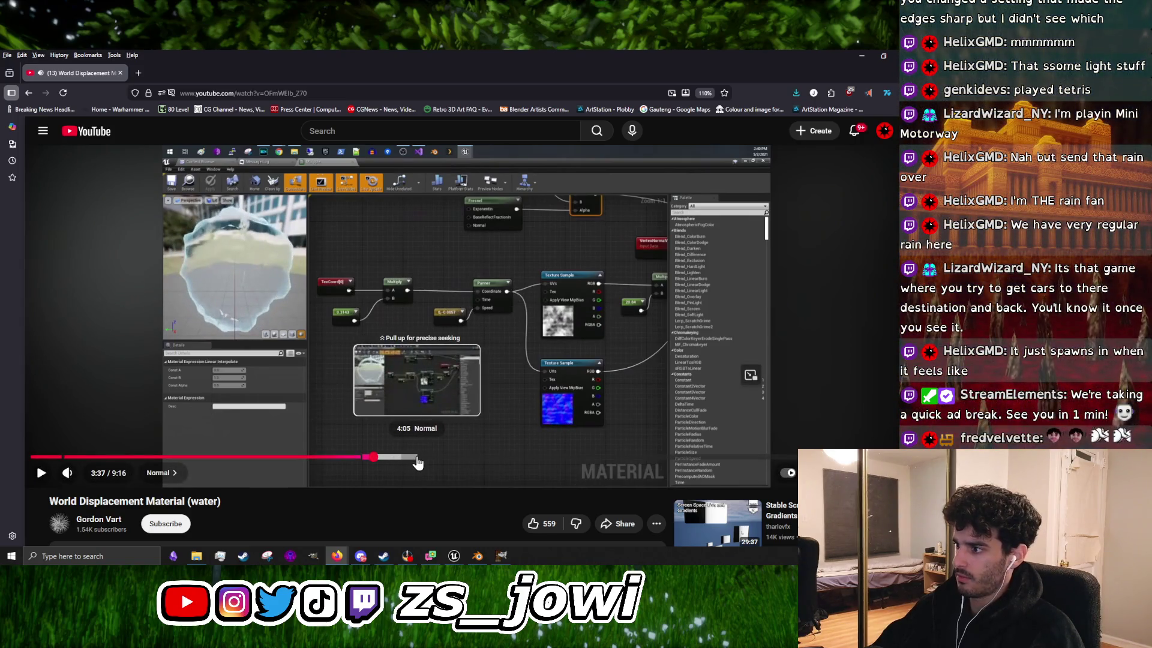
pyautogui.press('space')
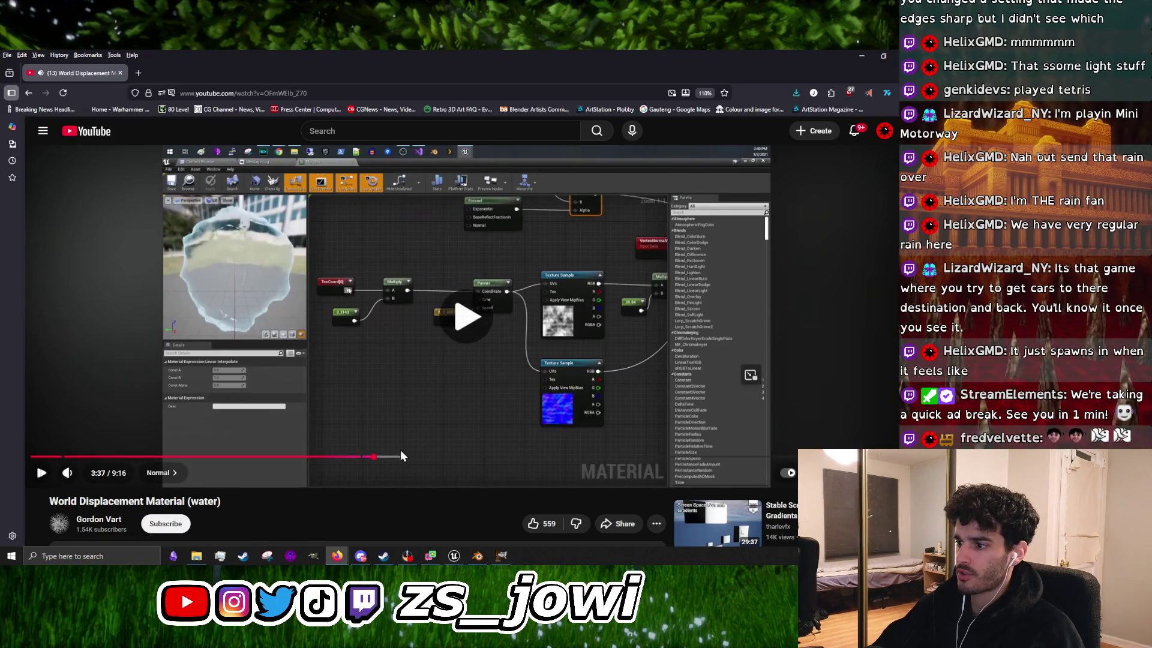
pyautogui.click(400, 457)
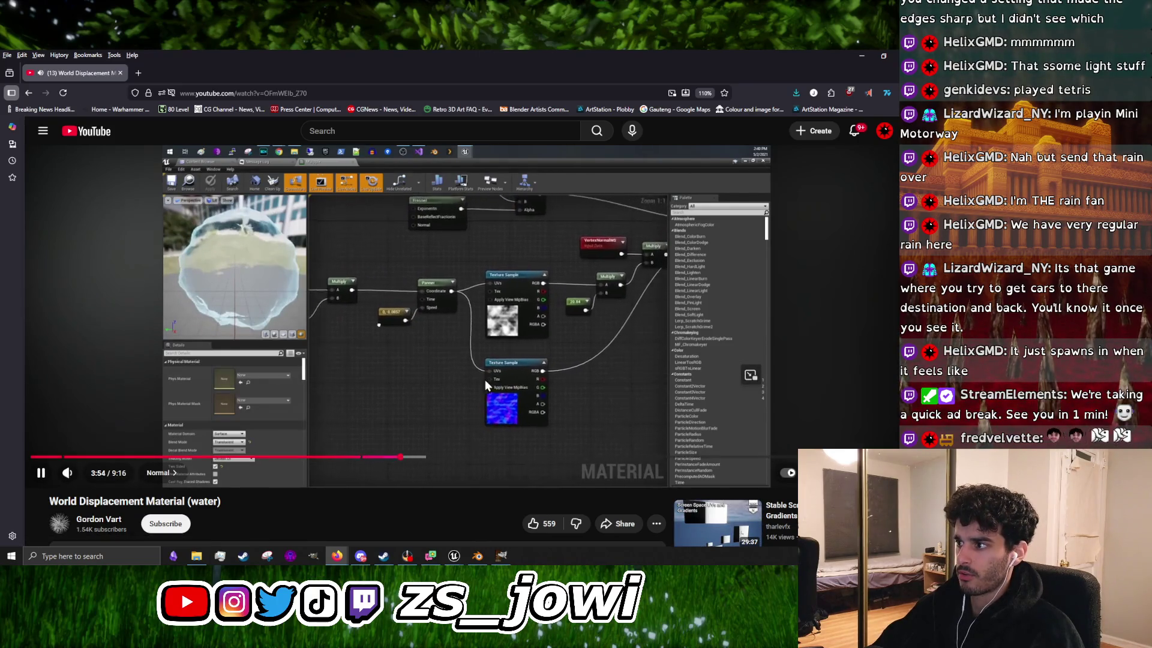
pyautogui.click(329, 360)
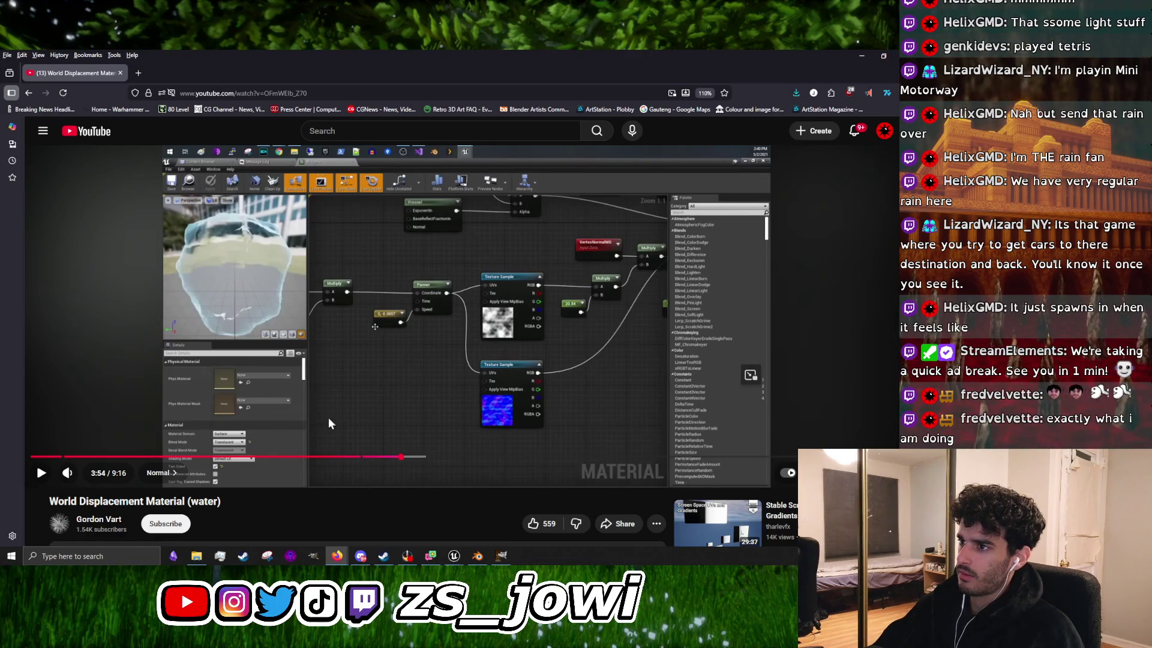
# Step: Set the Google results aside and minimize Blender to reveal the Unreal pool level
pyautogui.click(30, 94)
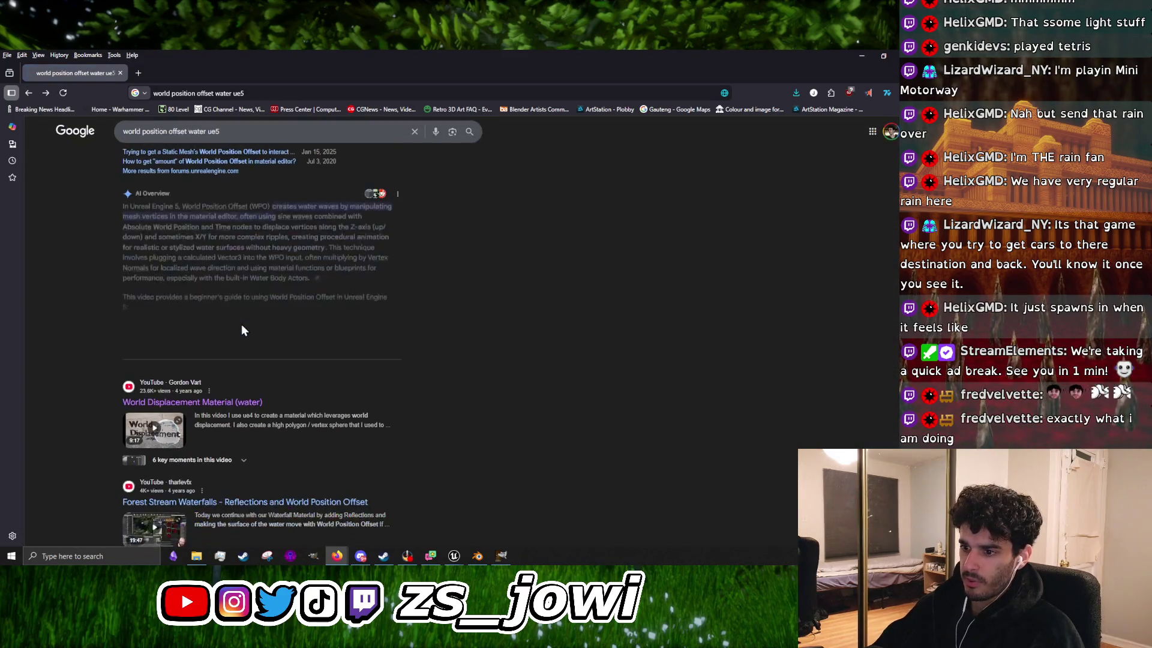
pyautogui.scroll(-3, 241, 326)
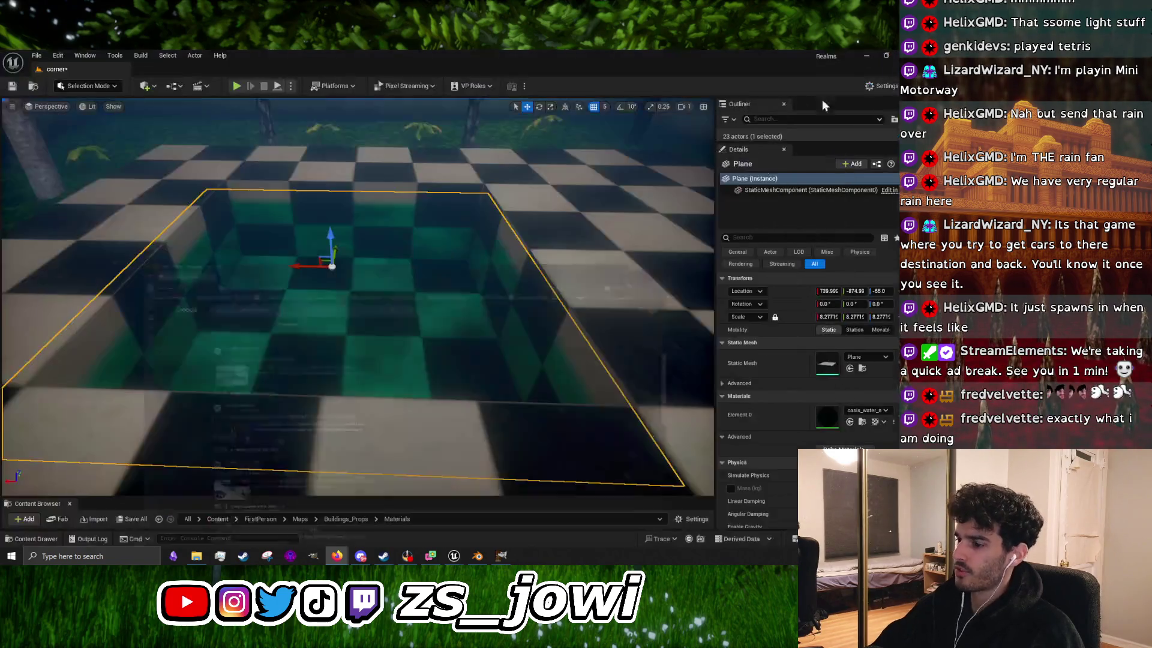
pyautogui.click(454, 557)
pyautogui.click(476, 556)
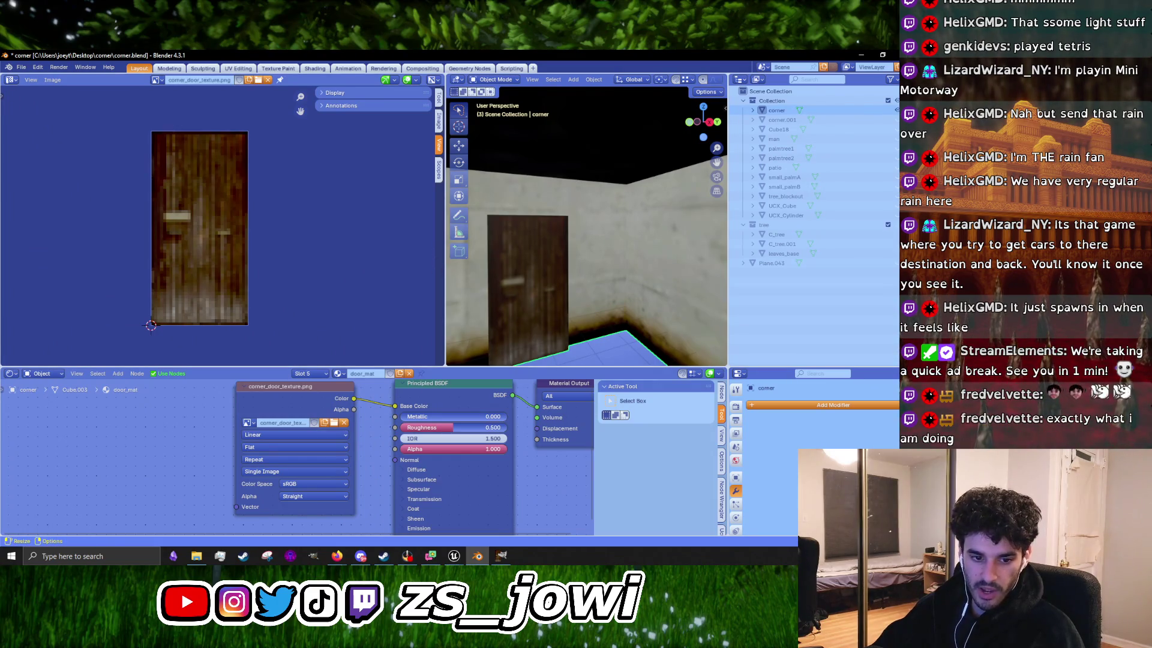
pyautogui.click(864, 55)
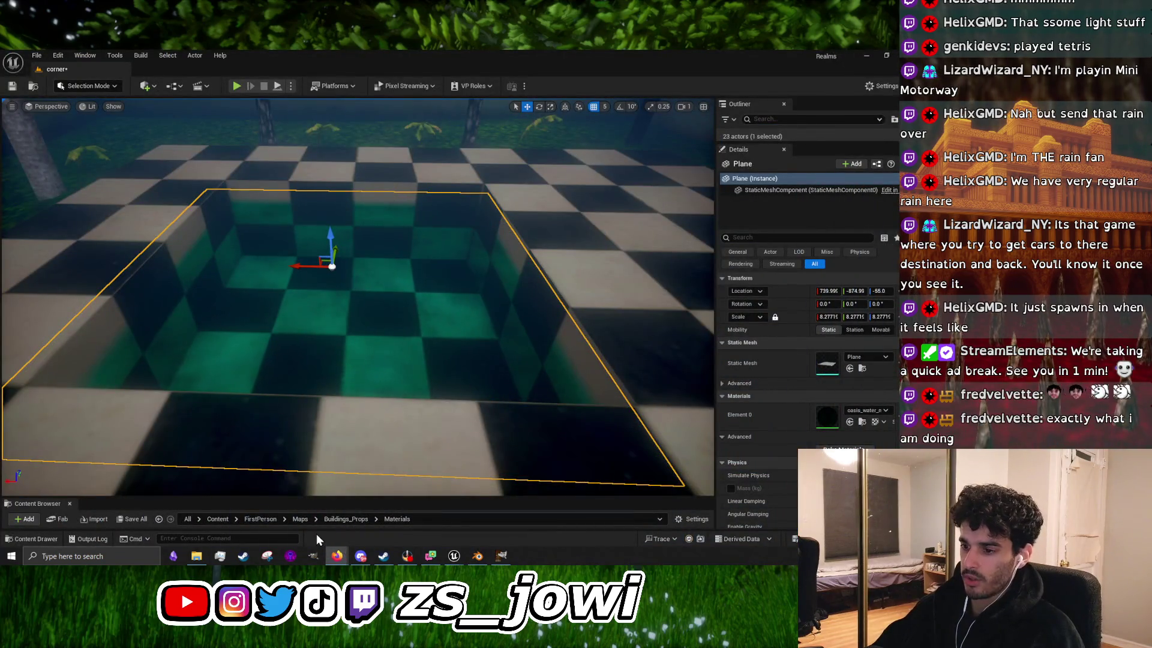
# Step: Browse the Desktop and textures folders, select the pool patio, then bring Blender's door model forward
pyautogui.click(196, 556)
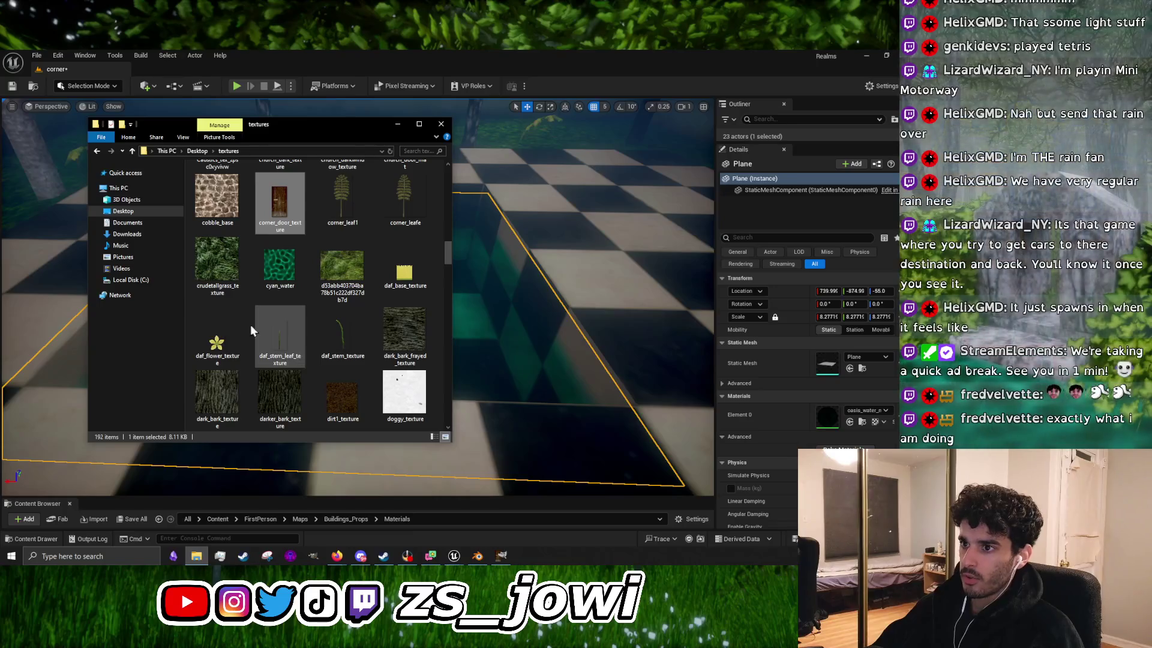
pyautogui.click(139, 213)
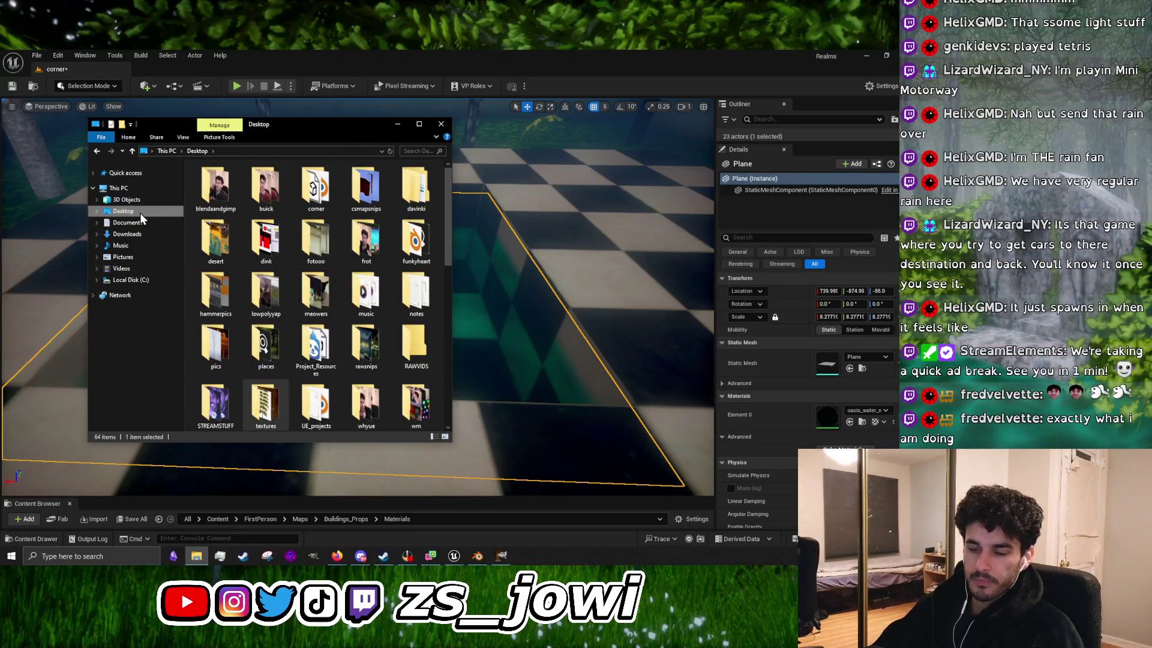
pyautogui.doubleClick(266, 388)
pyautogui.hotkey('alt', 'Left')
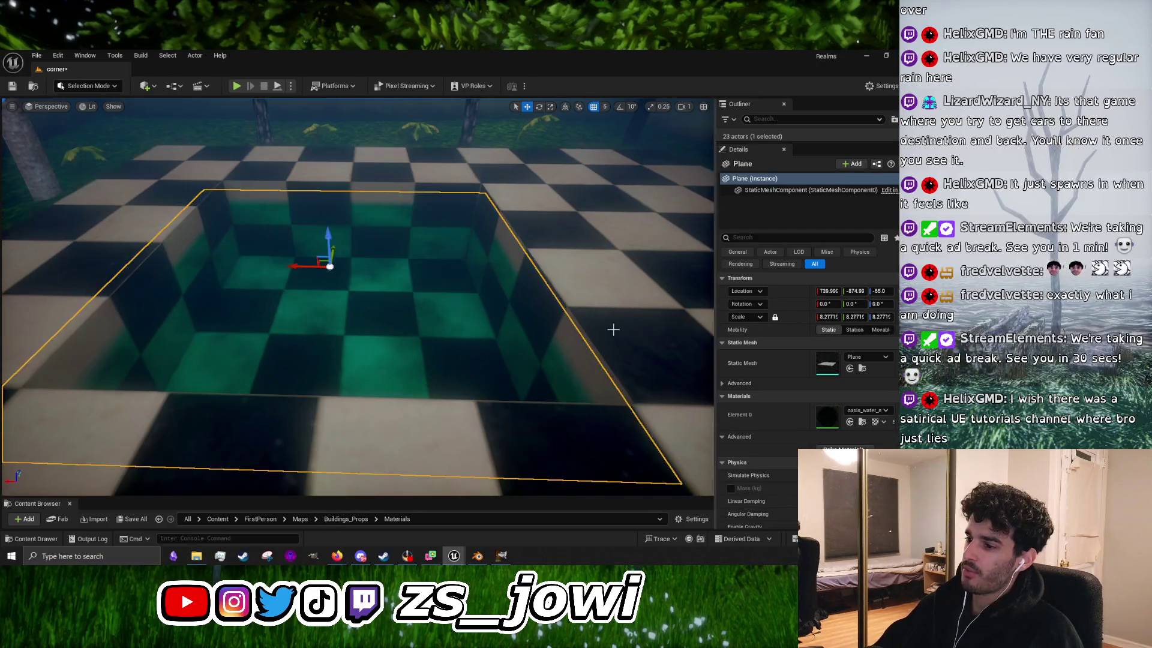
pyautogui.click(613, 330)
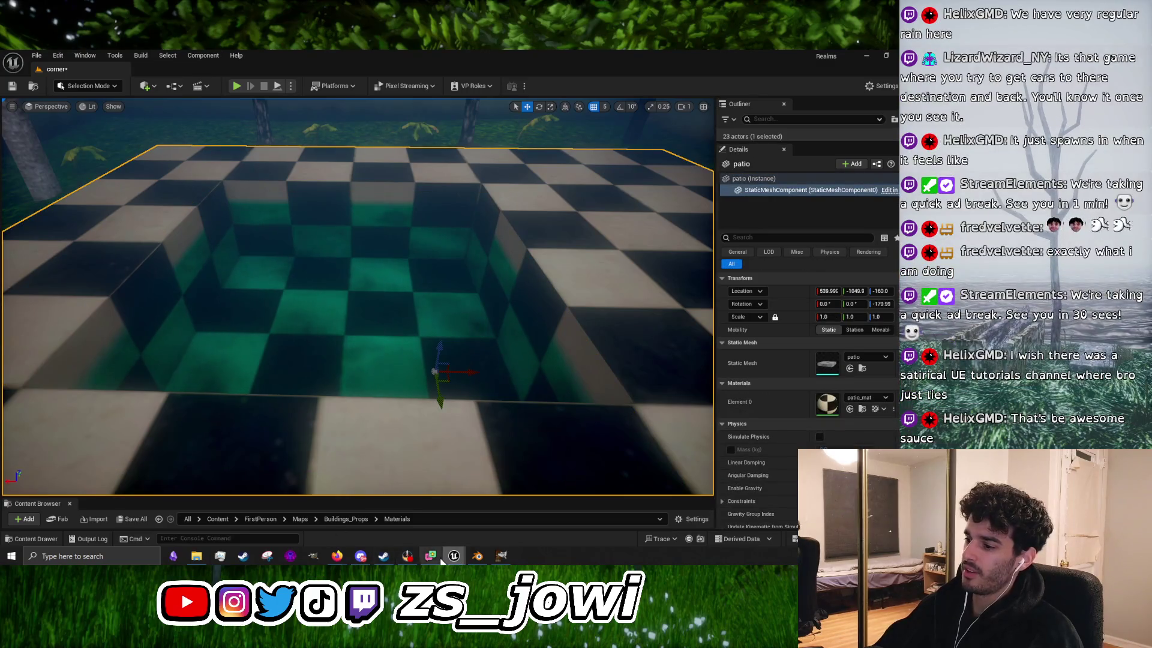
pyautogui.click(478, 556)
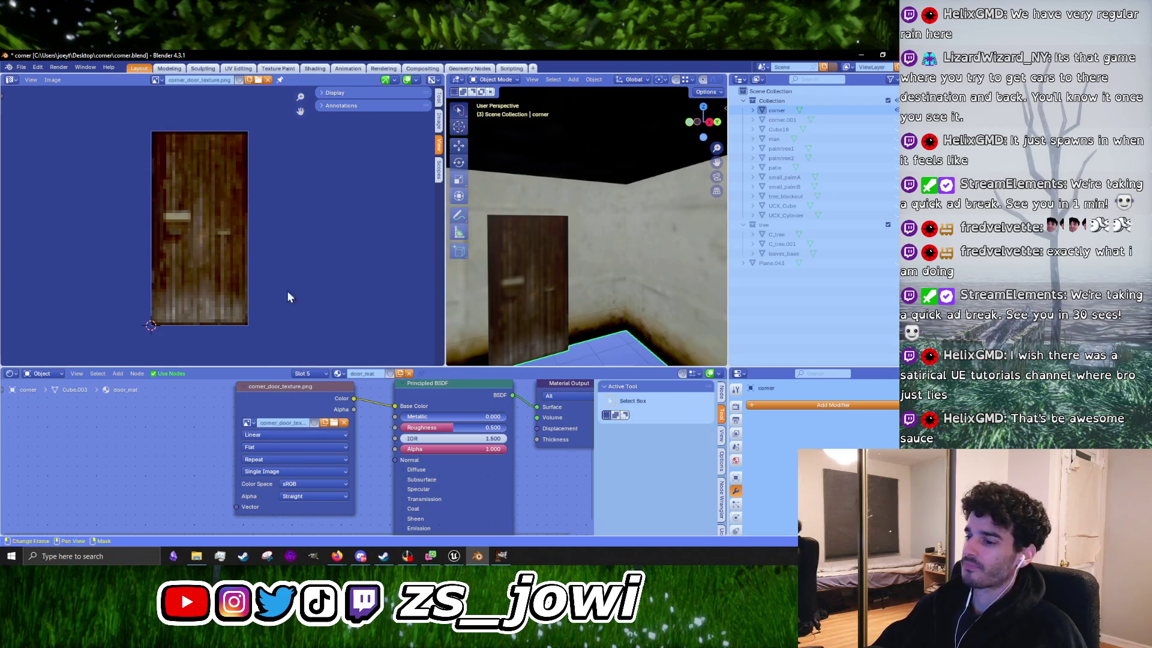
pyautogui.click(196, 555)
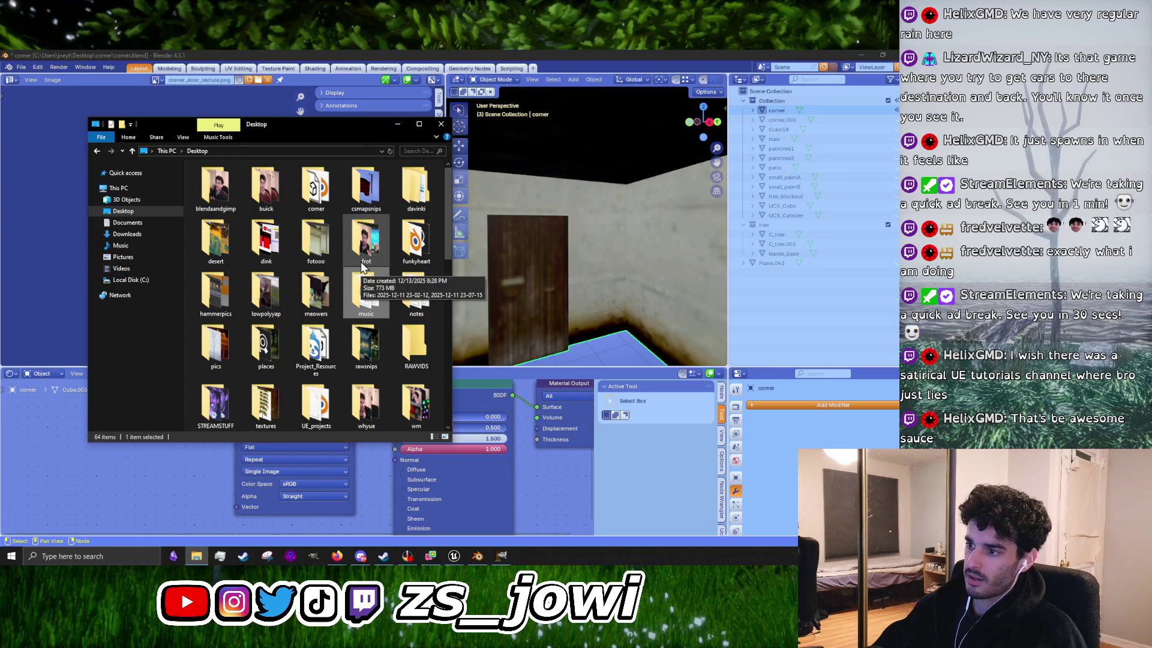
pyautogui.doubleClick(316, 405)
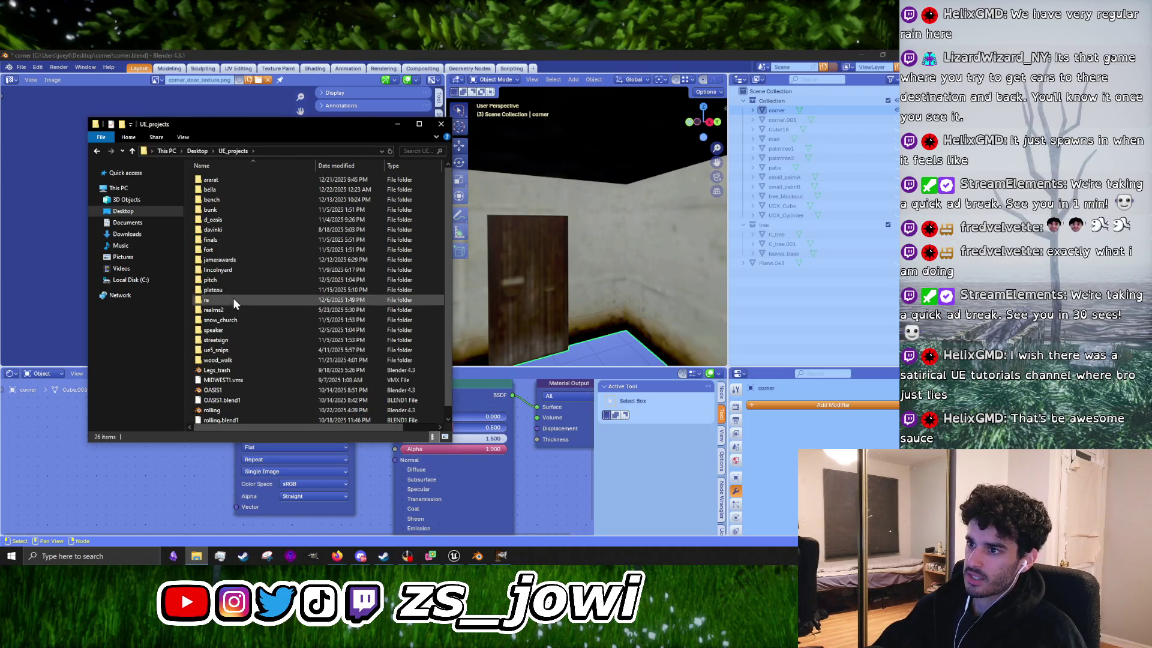
pyautogui.click(136, 151)
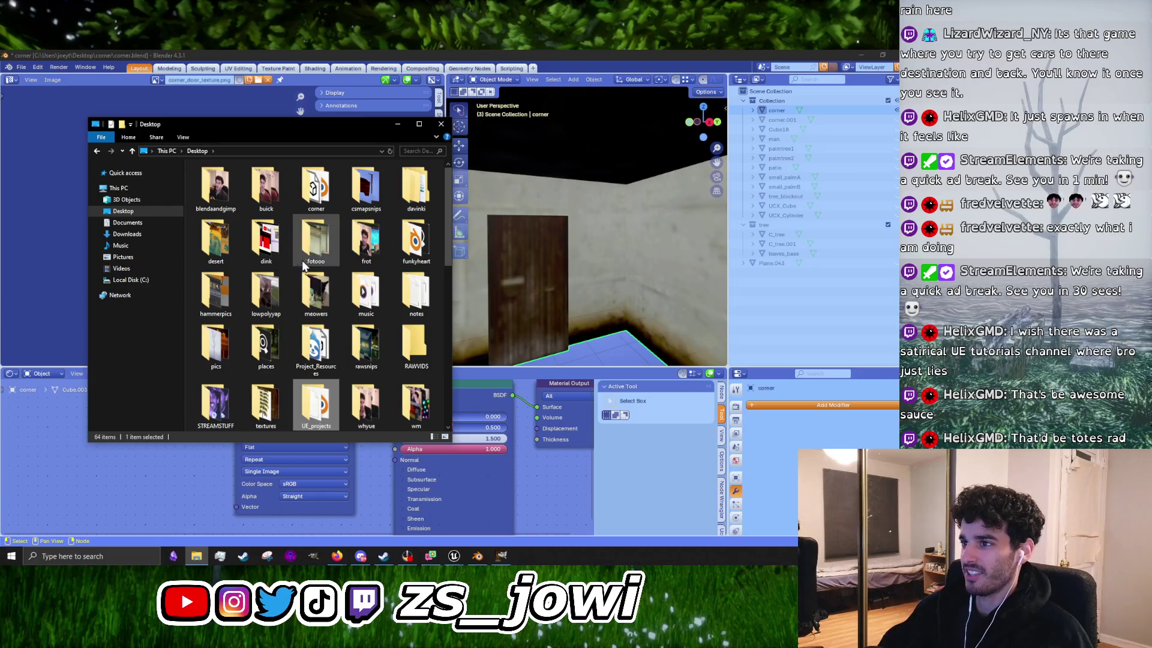
pyautogui.scroll(-3, 267, 378)
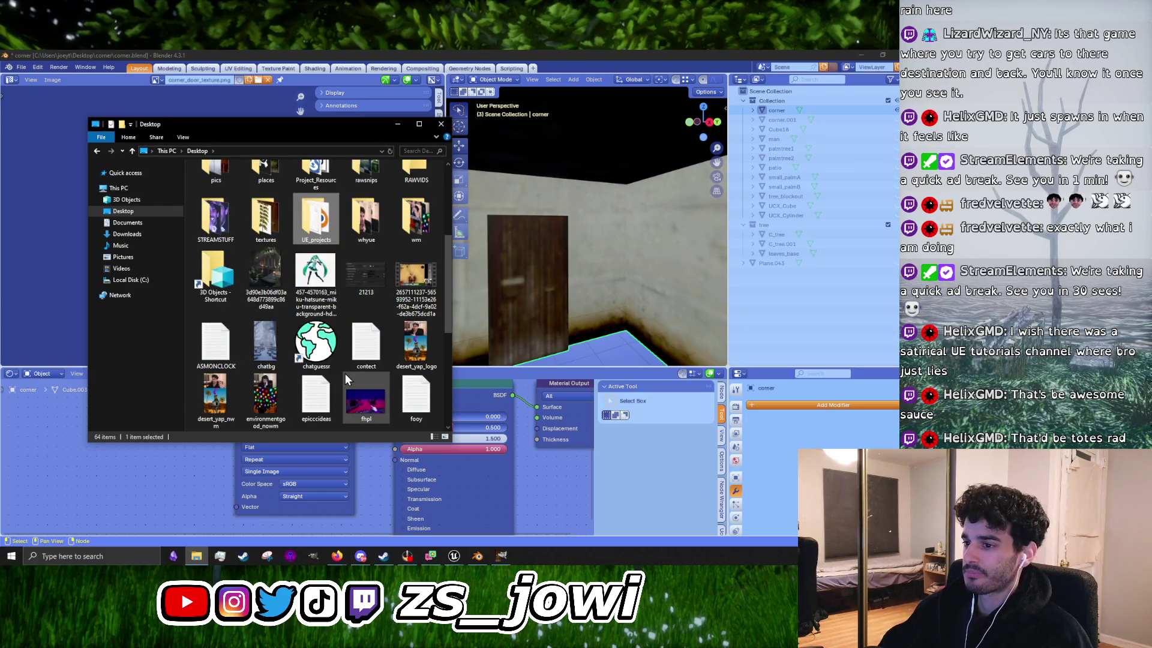
pyautogui.scroll(3, 277, 339)
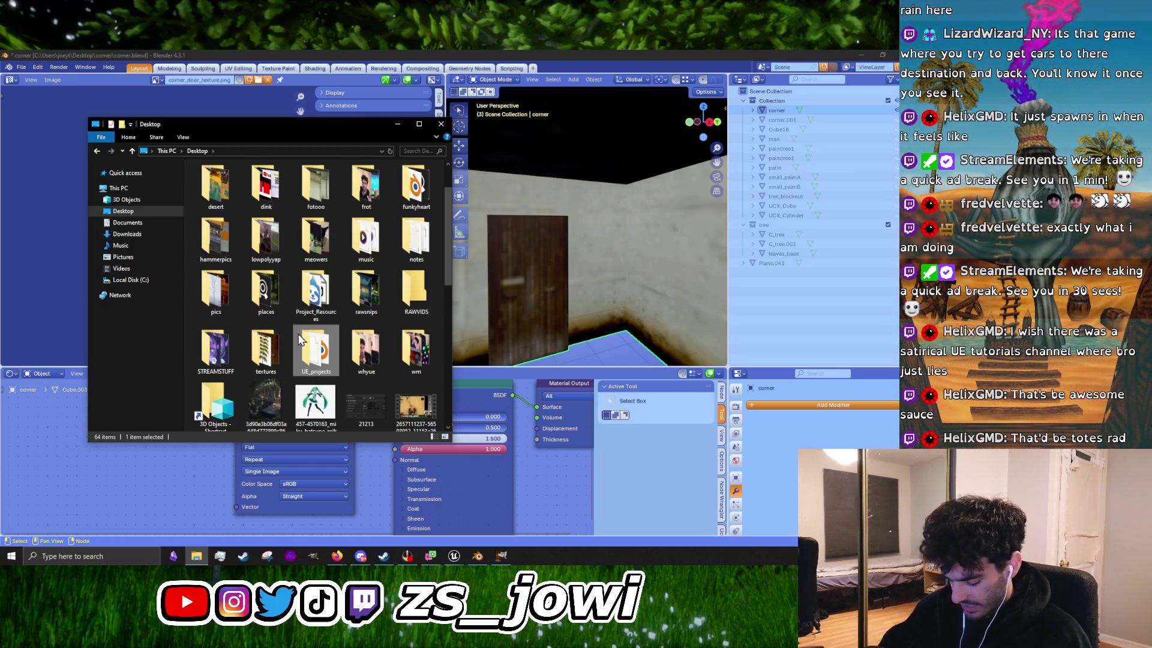
pyautogui.doubleClick(303, 356)
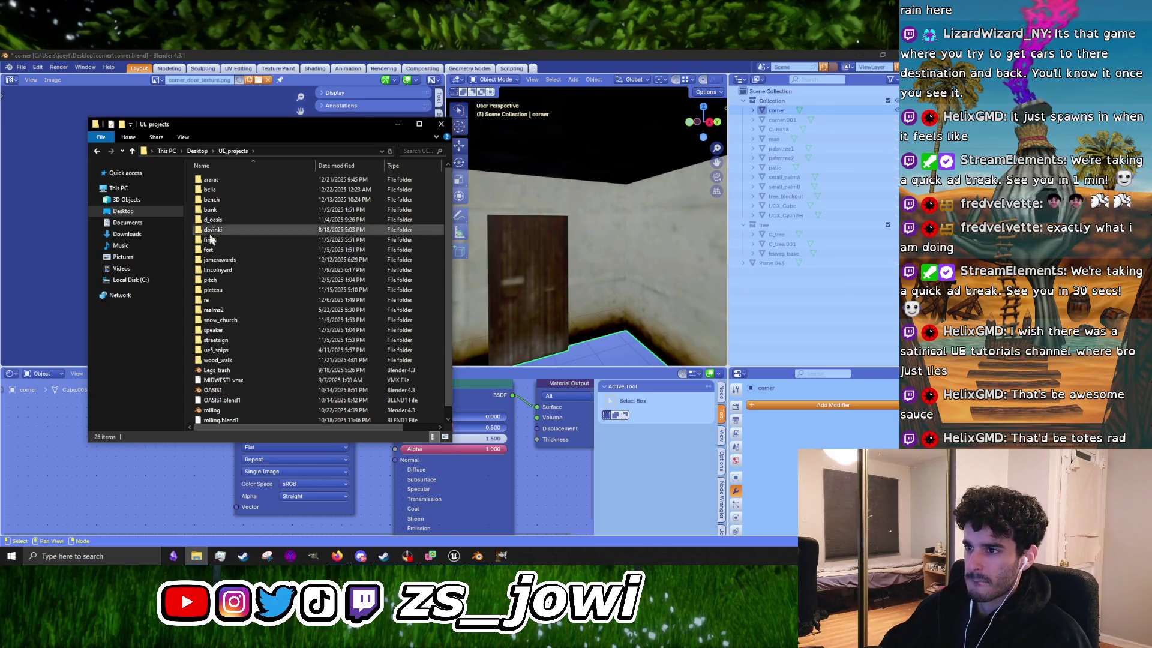
pyautogui.click(132, 151)
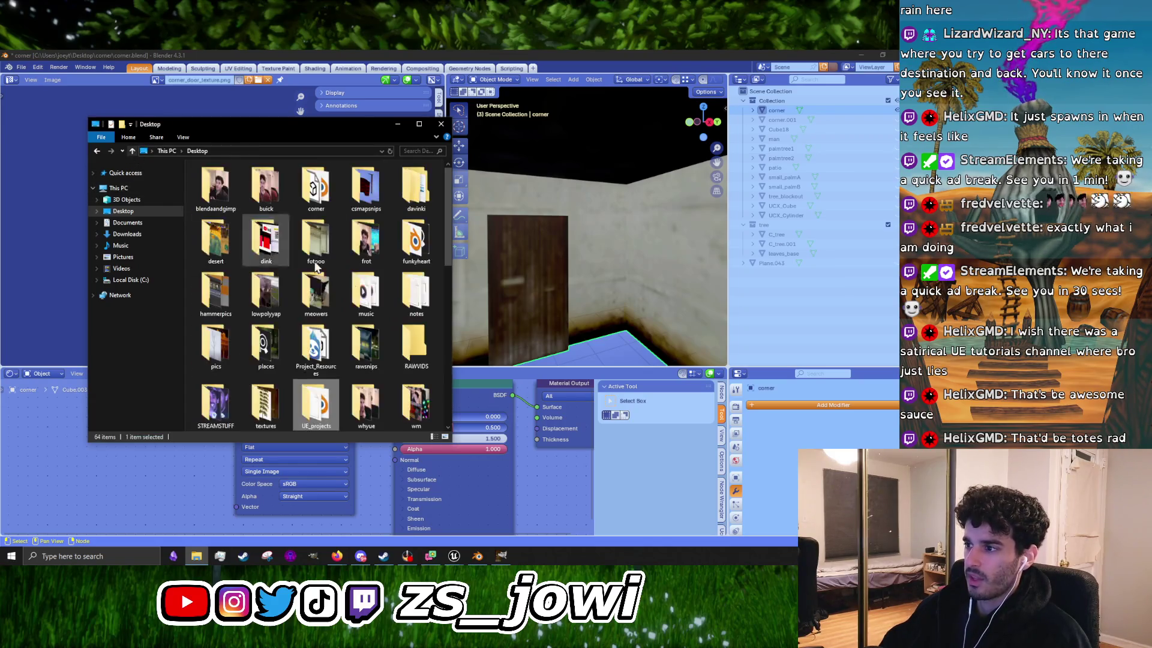
pyautogui.doubleClick(316, 347)
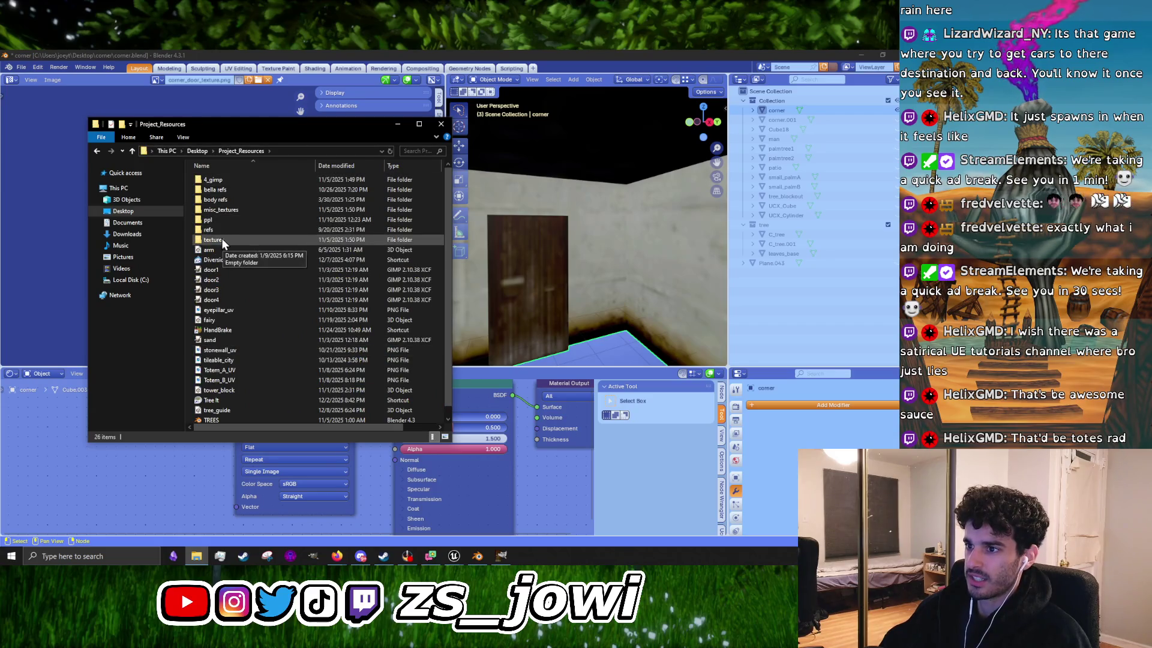
pyautogui.click(135, 154)
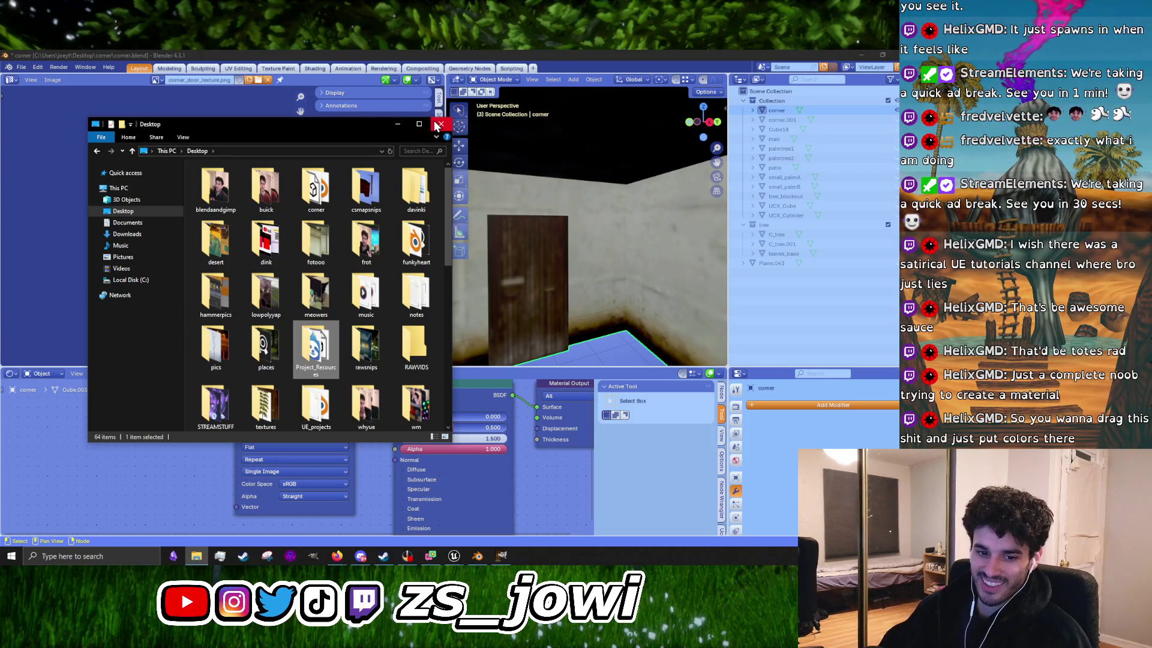
# Step: Close the file browser and rearrange Blender's node editor and 3D view areas
pyautogui.click(437, 129)
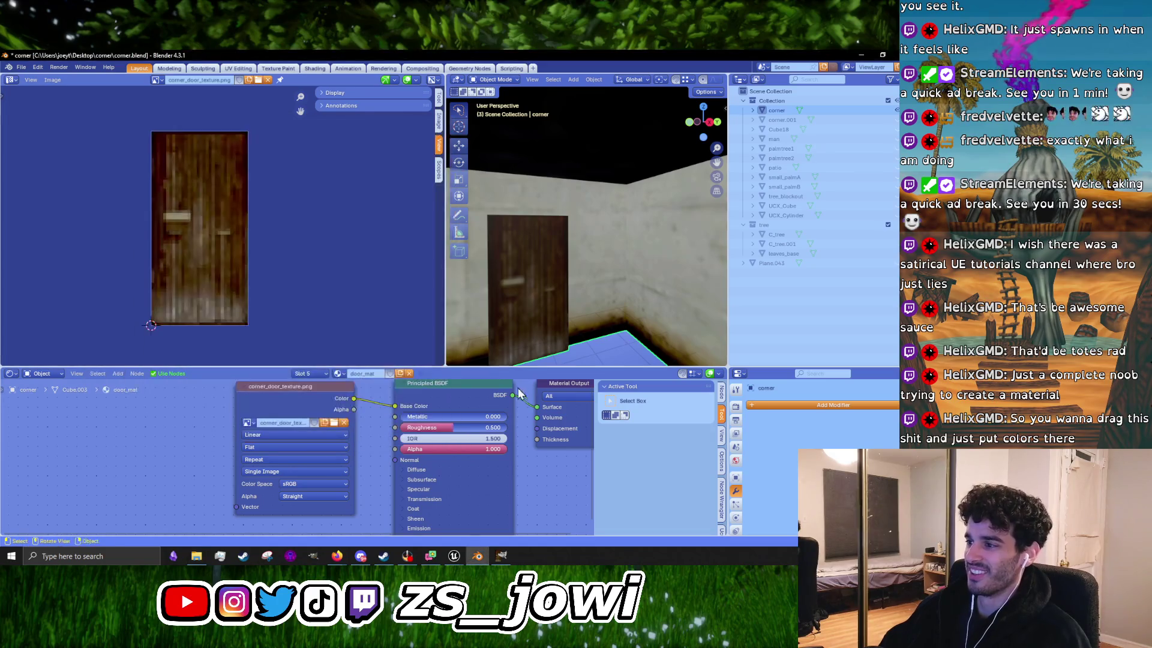
pyautogui.moveTo(499, 370); pyautogui.dragTo(491, 488)
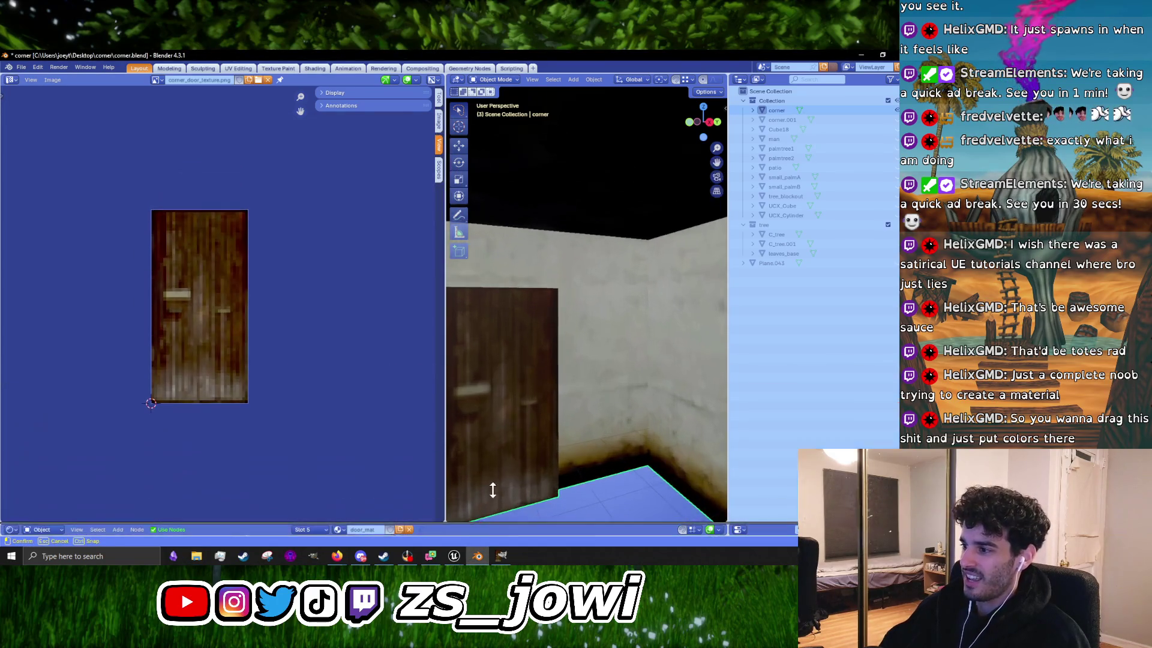
pyautogui.moveTo(442, 385); pyautogui.dragTo(179, 349)
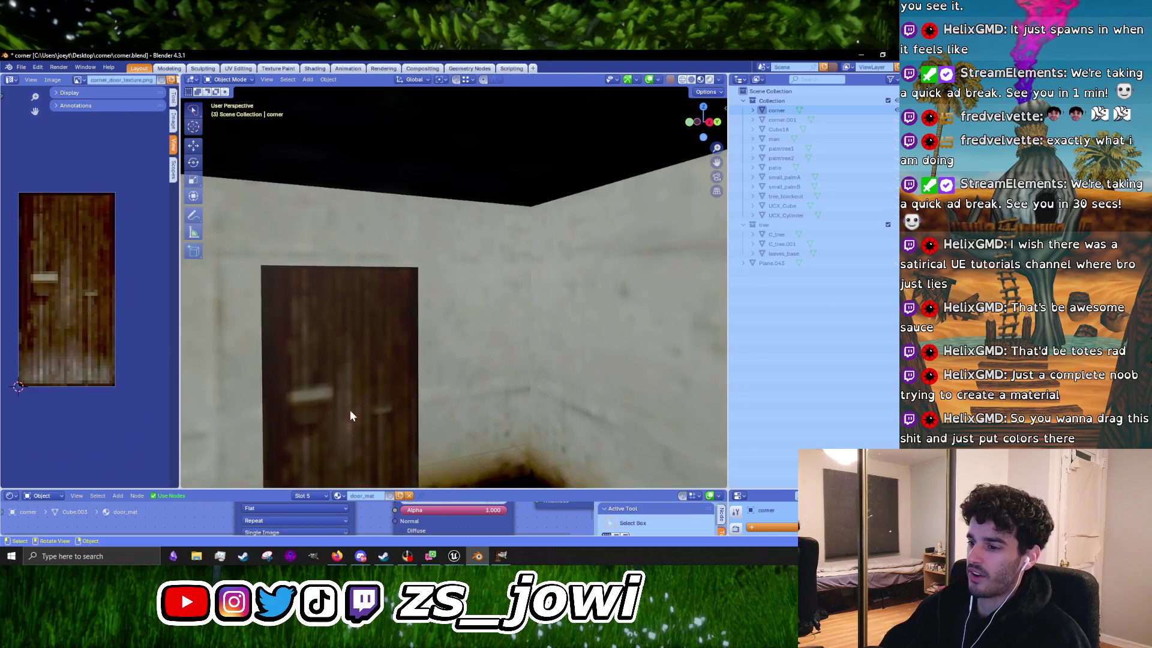
pyautogui.moveTo(261, 490); pyautogui.dragTo(269, 378)
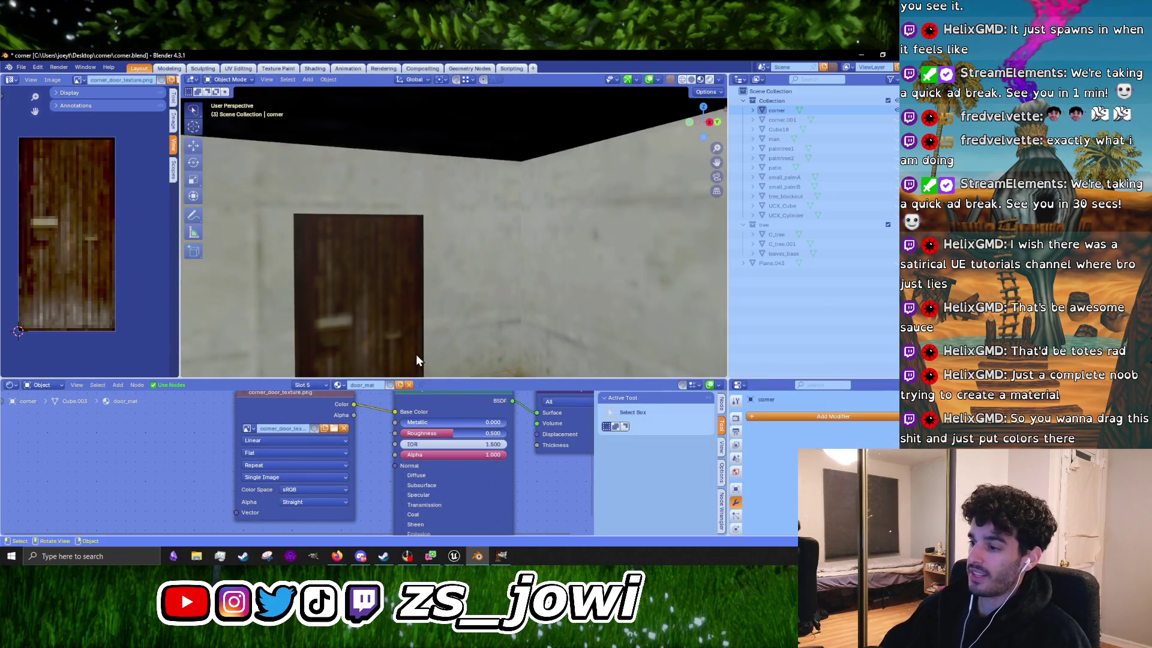
pyautogui.scroll(-5, 383, 268)
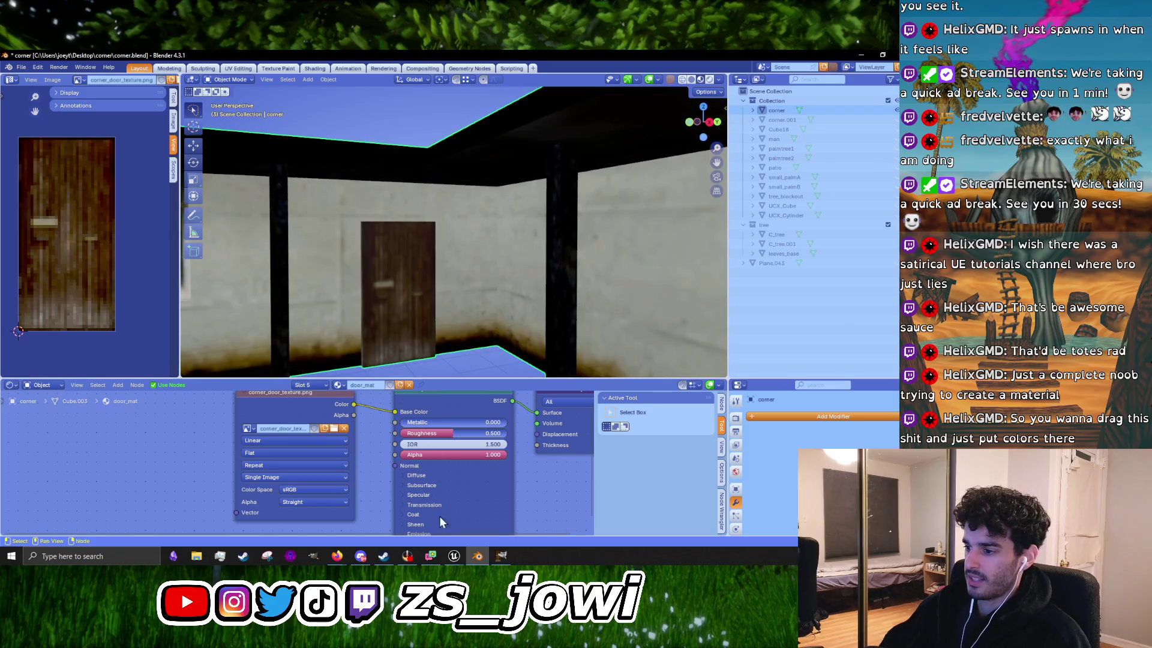
pyautogui.moveTo(455, 555)
pyautogui.click(440, 520)
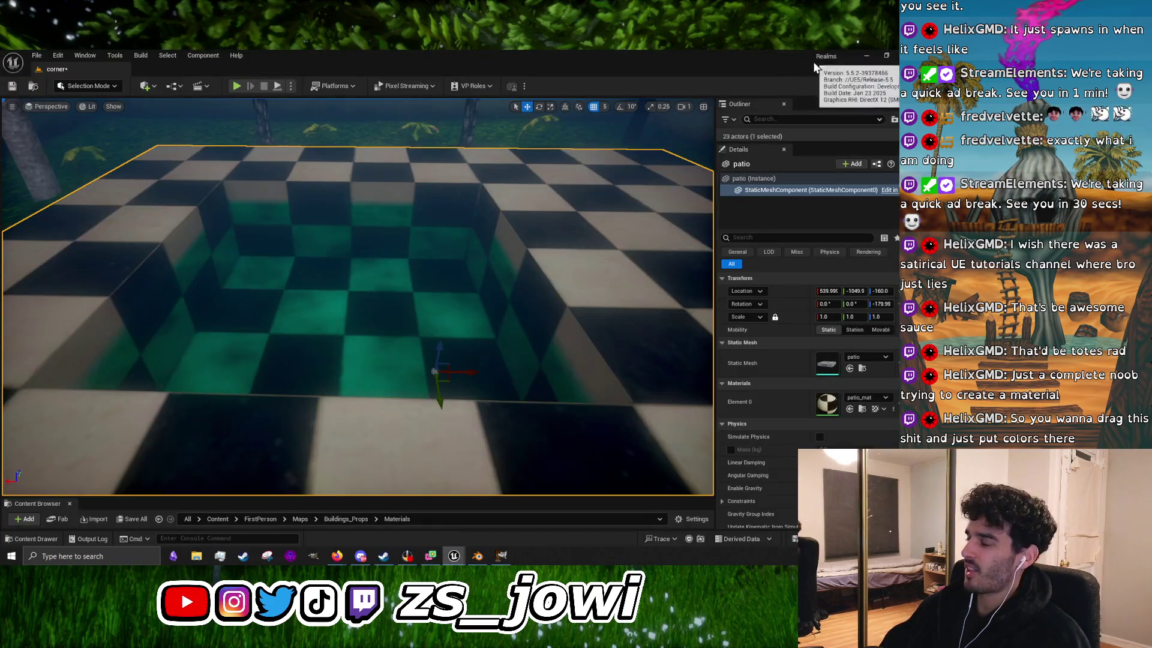
pyautogui.click(866, 55)
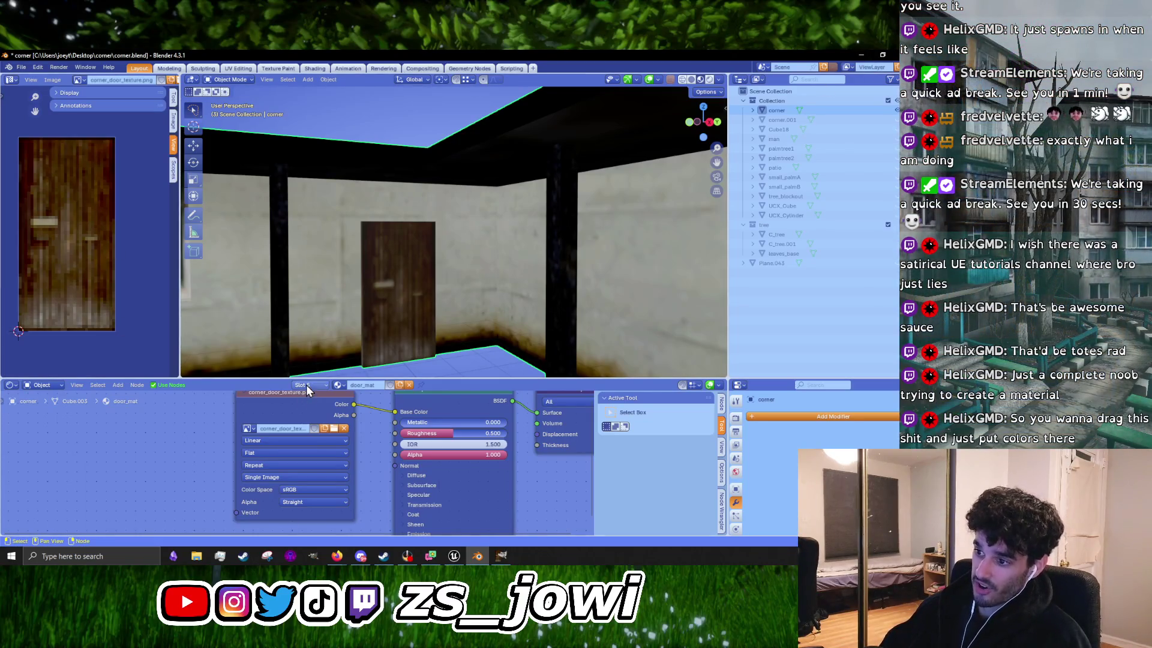
# Step: Make the room's 3D view taller and the texture preview wider, then return to Unreal
pyautogui.moveTo(288, 379); pyautogui.dragTo(284, 445)
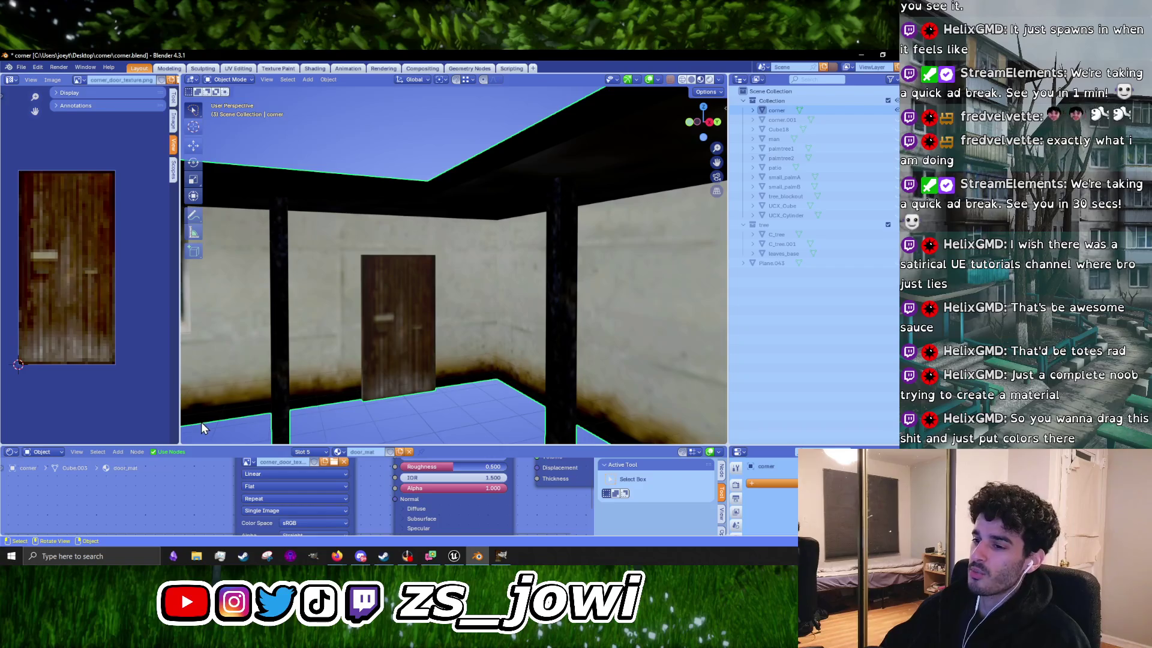
pyautogui.moveTo(180, 431)
pyautogui.mouseDown()
pyautogui.moveTo(257, 427)
pyautogui.moveTo(224, 429)
pyautogui.mouseUp()
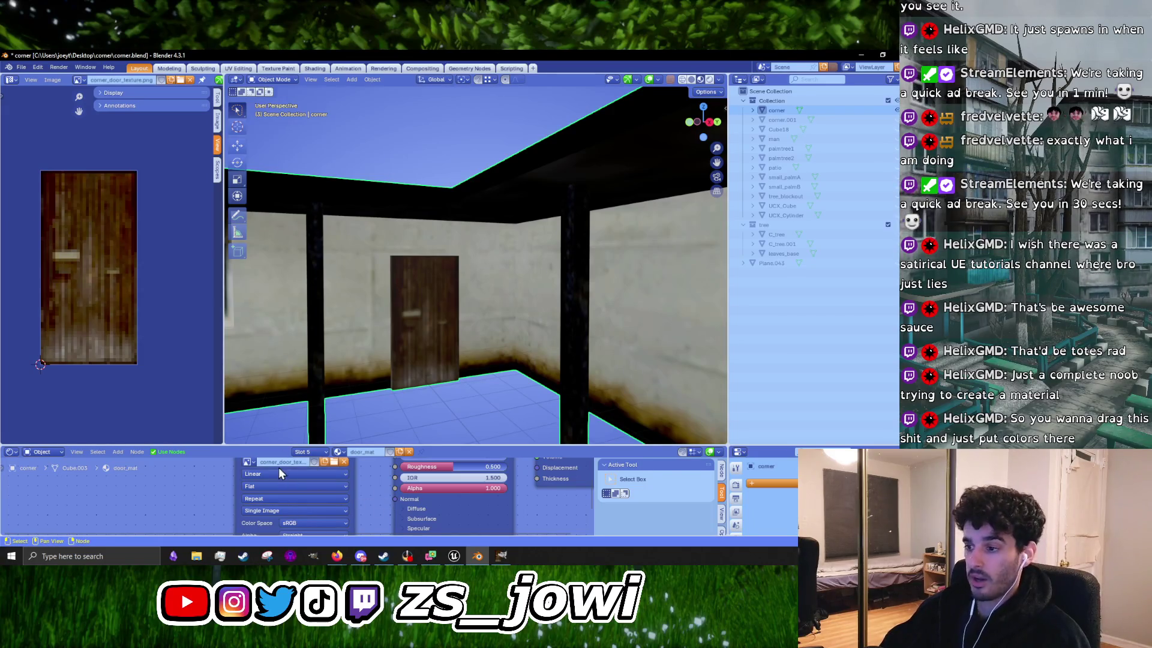
pyautogui.moveTo(285, 448); pyautogui.dragTo(303, 401)
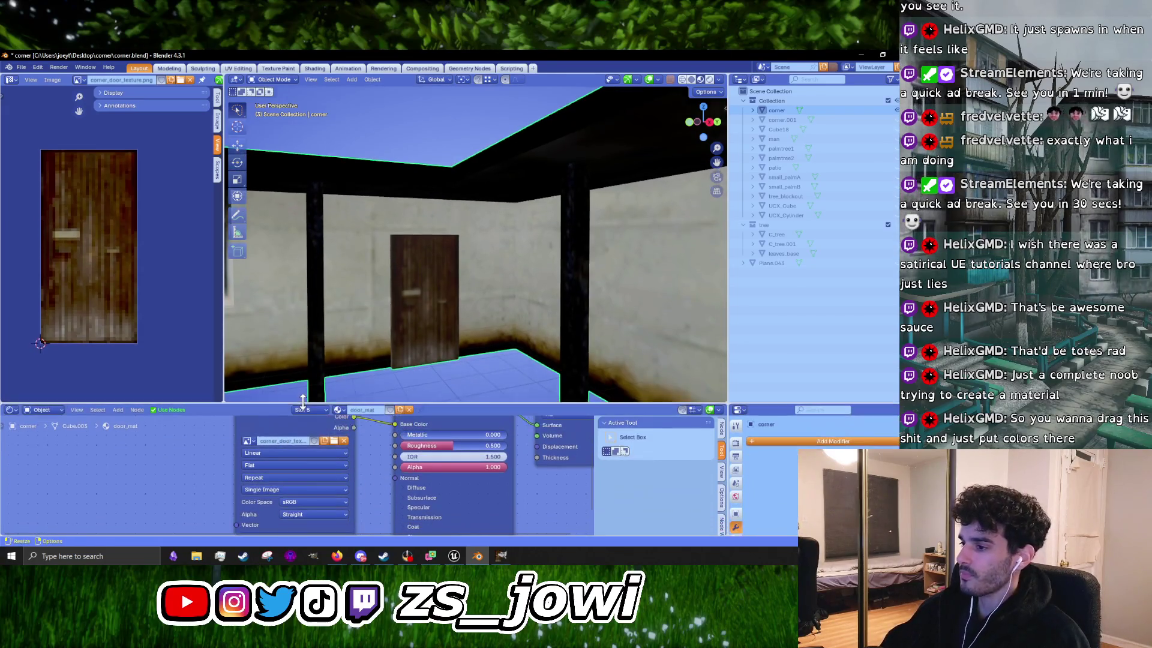
pyautogui.scroll(-3, 365, 463)
pyautogui.scroll(2, 333, 445)
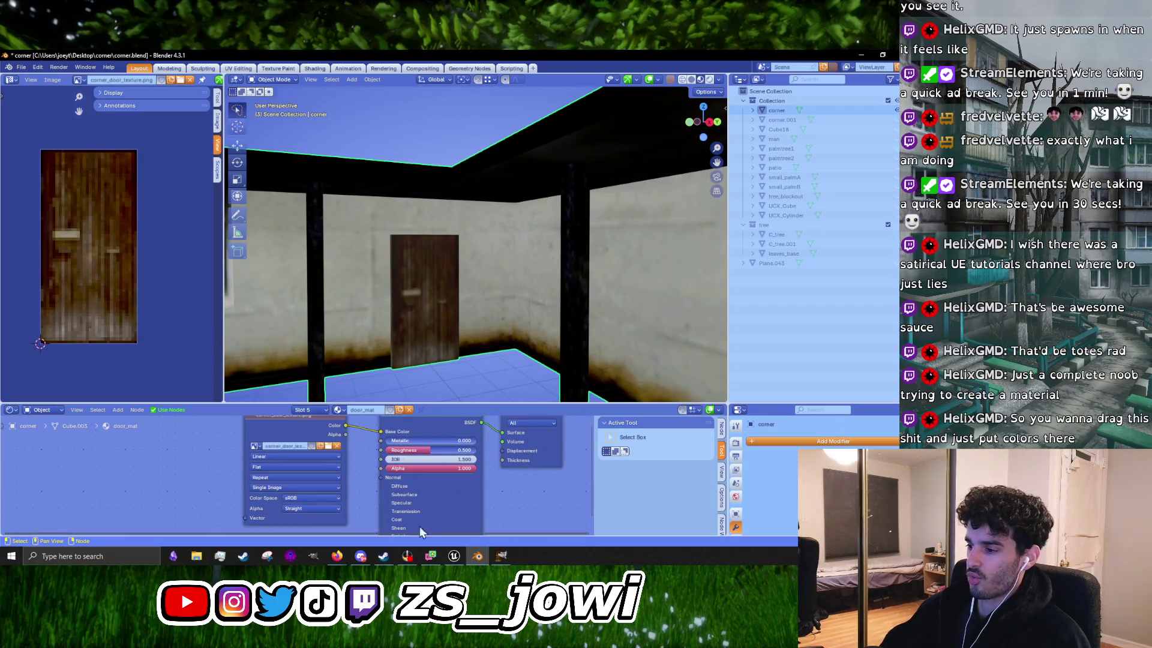
pyautogui.click(454, 555)
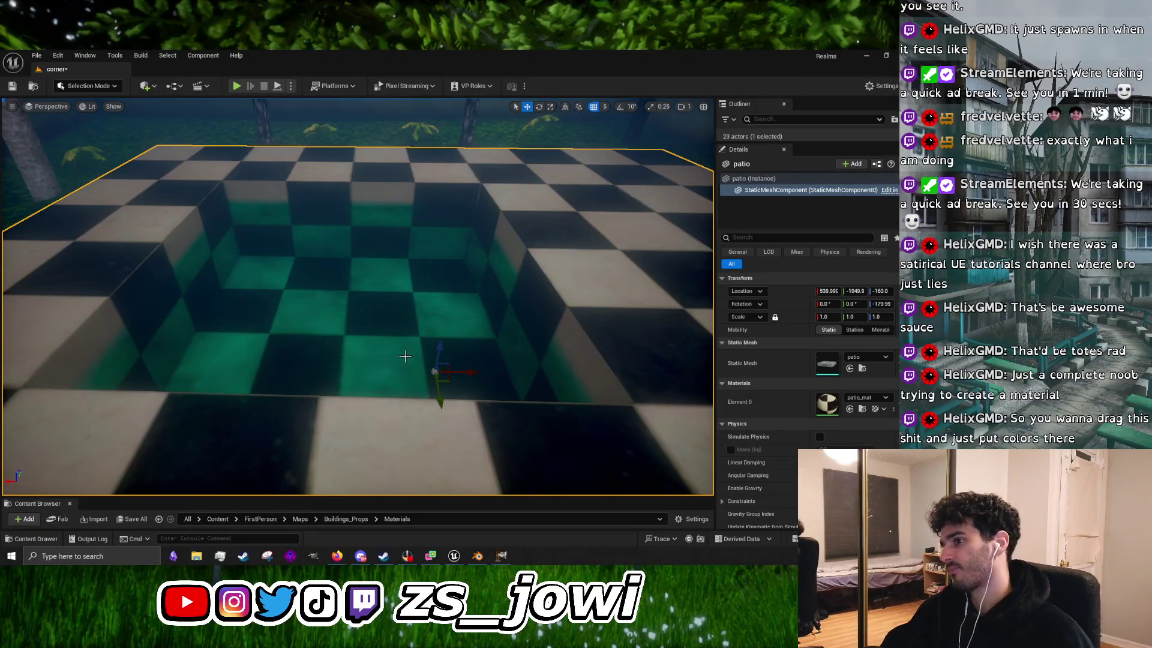
pyautogui.moveTo(405, 356)
pyautogui.mouseDown()
pyautogui.moveTo(405, 303)
pyautogui.moveTo(424, 342)
pyautogui.mouseUp()
pyautogui.click(395, 373)
pyautogui.scroll(3, 521, 358)
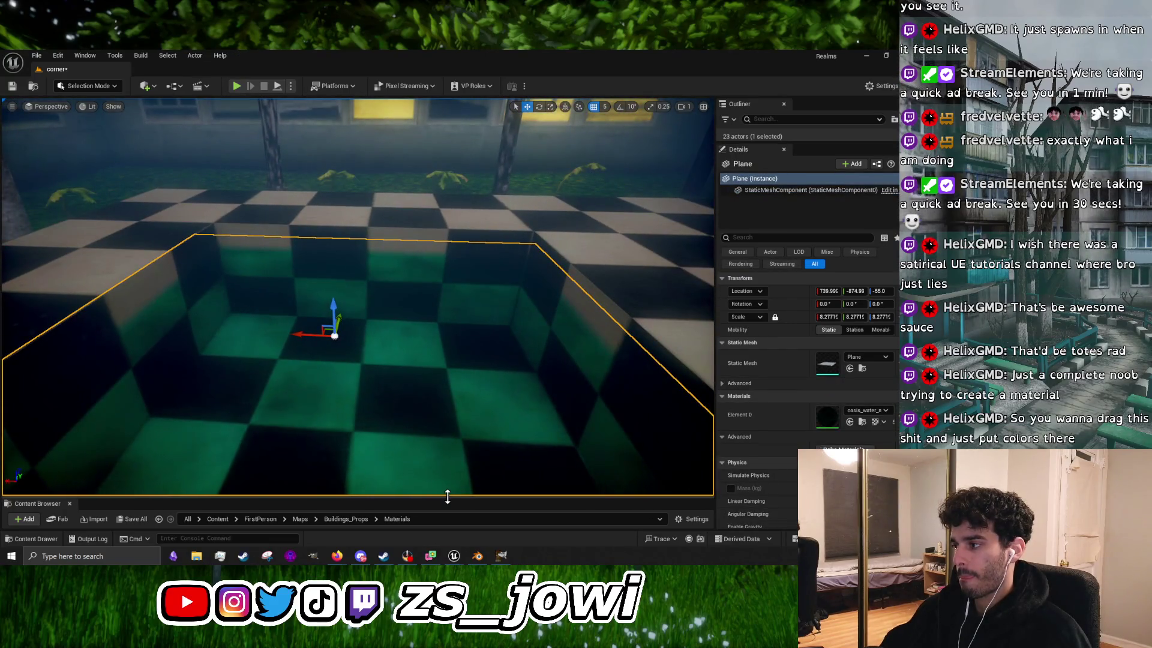
pyautogui.moveTo(405, 336)
pyautogui.mouseDown()
pyautogui.moveTo(420, 228)
pyautogui.moveTo(432, 234)
pyautogui.moveTo(423, 276)
pyautogui.moveTo(420, 240)
pyautogui.moveTo(420, 252)
pyautogui.mouseUp()
# Step: Select the grass landscape and enter Landscape sculpting mode with Shift+2
pyautogui.click(152, 141)
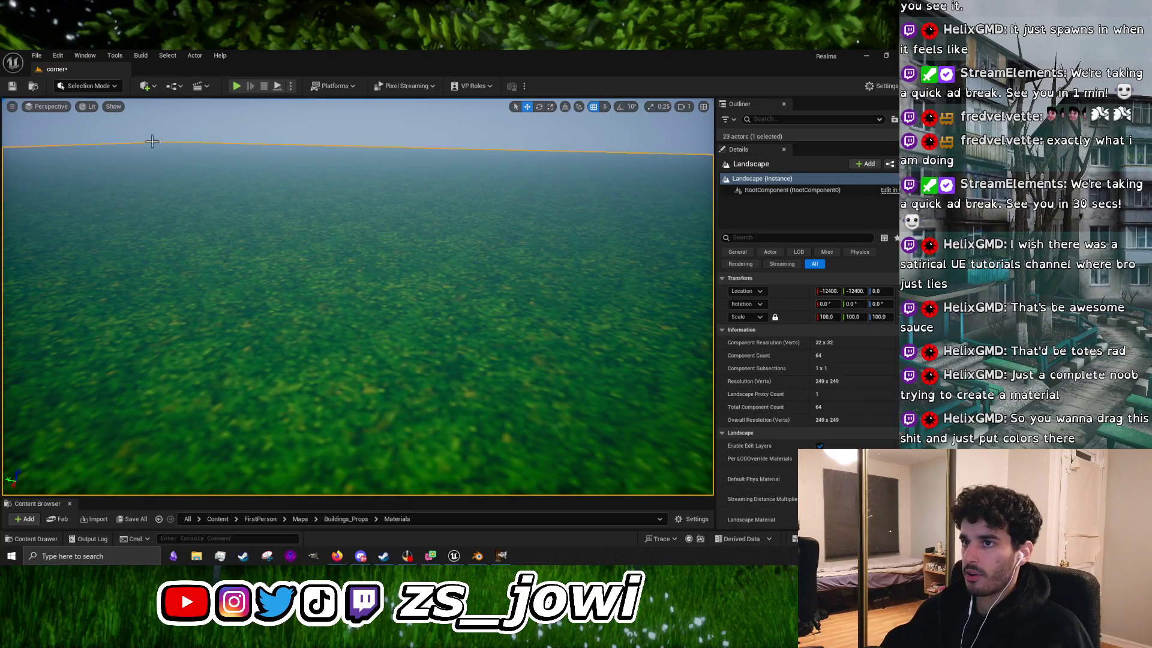
pyautogui.click(123, 86)
pyautogui.click(128, 126)
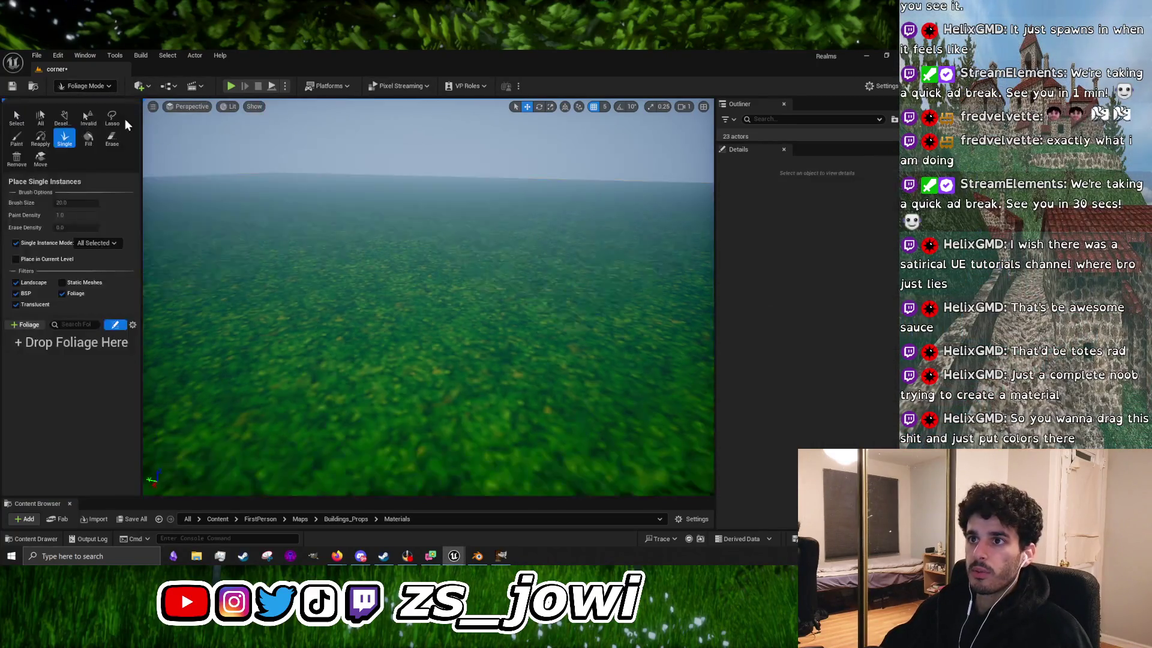
pyautogui.click(109, 88)
pyautogui.click(400, 395)
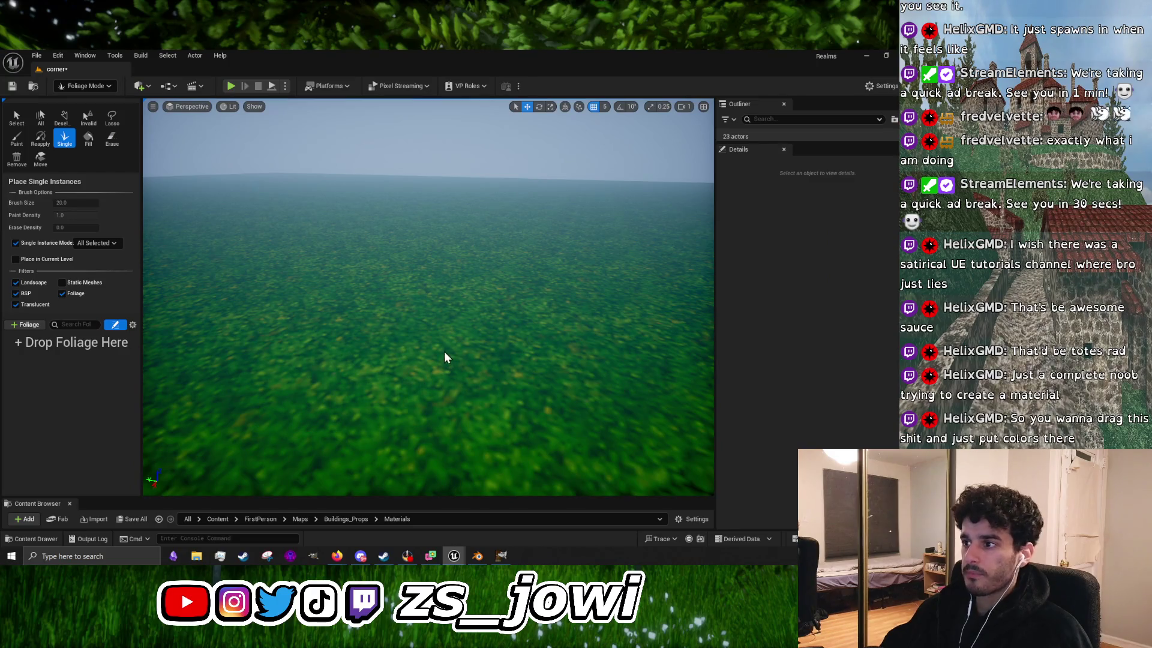
pyautogui.hotkey('shift', '2')
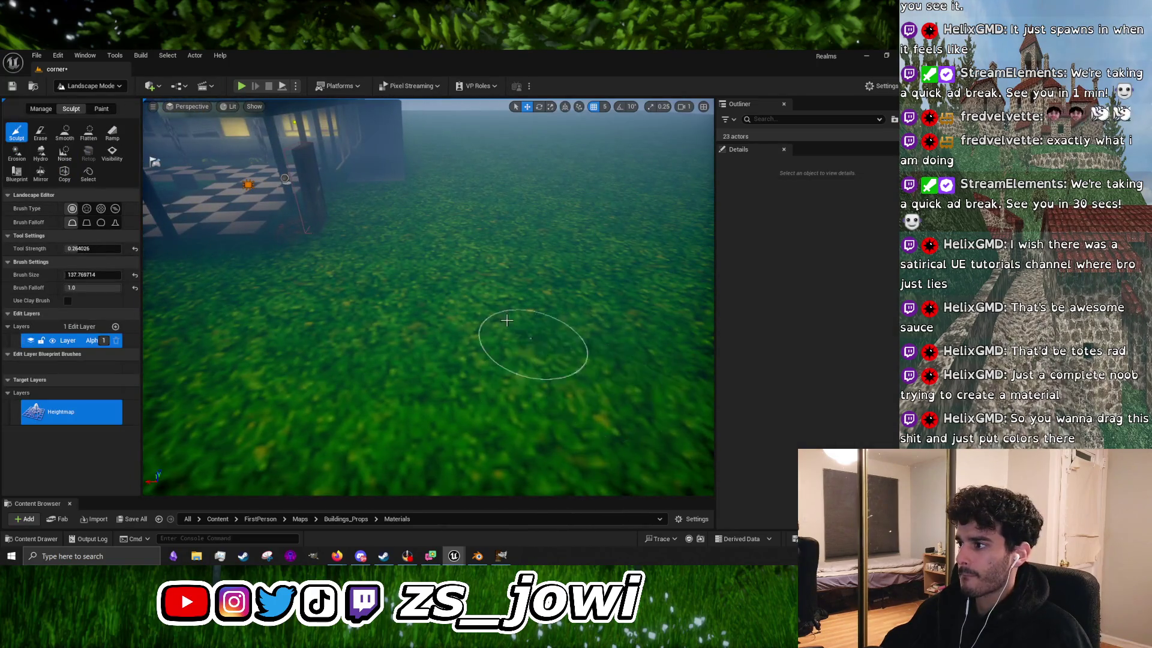
# Step: Enlarge the landscape brush to about 403, then switch back to Selection Mode
pyautogui.moveTo(507, 321); pyautogui.dragTo(437, 342)
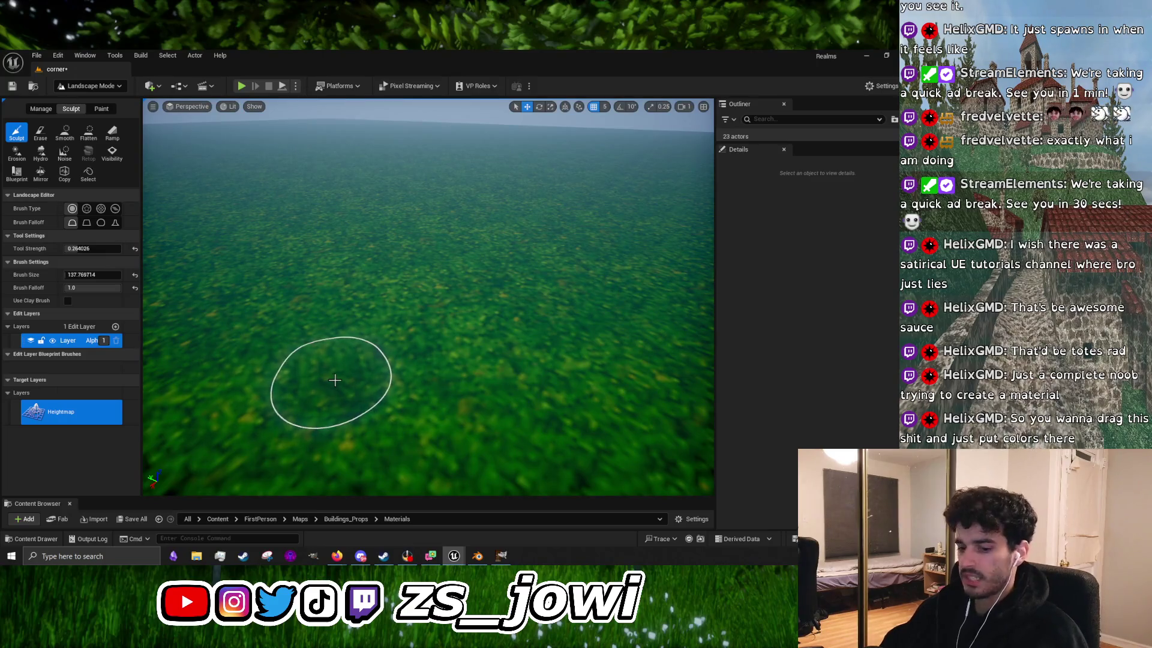
pyautogui.press(']')
pyautogui.press(']')
pyautogui.press(']')
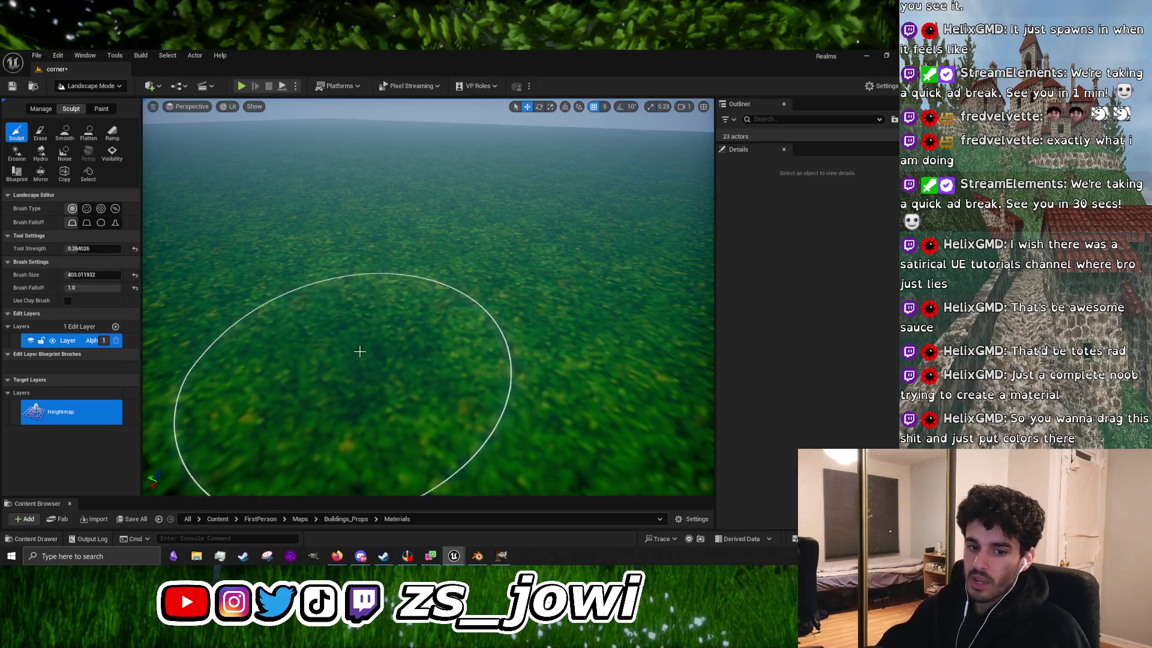
pyautogui.moveTo(360, 351)
pyautogui.mouseDown()
pyautogui.moveTo(300, 300)
pyautogui.moveTo(412, 340)
pyautogui.moveTo(406, 386)
pyautogui.moveTo(385, 386)
pyautogui.moveTo(334, 293)
pyautogui.moveTo(470, 313)
pyautogui.moveTo(527, 288)
pyautogui.moveTo(482, 318)
pyautogui.moveTo(443, 324)
pyautogui.moveTo(360, 313)
pyautogui.moveTo(319, 290)
pyautogui.moveTo(319, 264)
pyautogui.mouseUp()
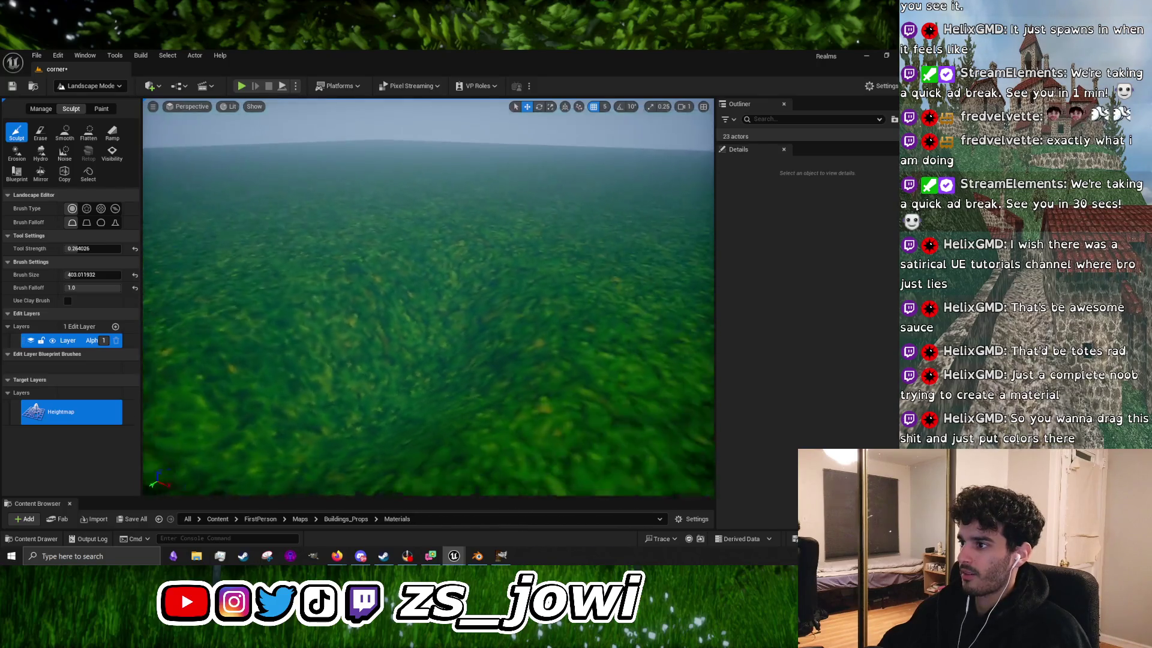
pyautogui.moveTo(321, 363)
pyautogui.mouseDown()
pyautogui.moveTo(272, 342)
pyautogui.moveTo(489, 430)
pyautogui.mouseUp()
pyautogui.moveTo(278, 360); pyautogui.dragTo(334, 306)
pyautogui.moveTo(436, 320)
pyautogui.mouseDown()
pyautogui.moveTo(408, 306)
pyautogui.moveTo(371, 327)
pyautogui.moveTo(239, 231)
pyautogui.mouseUp()
pyautogui.click(90, 86)
pyautogui.click(84, 105)
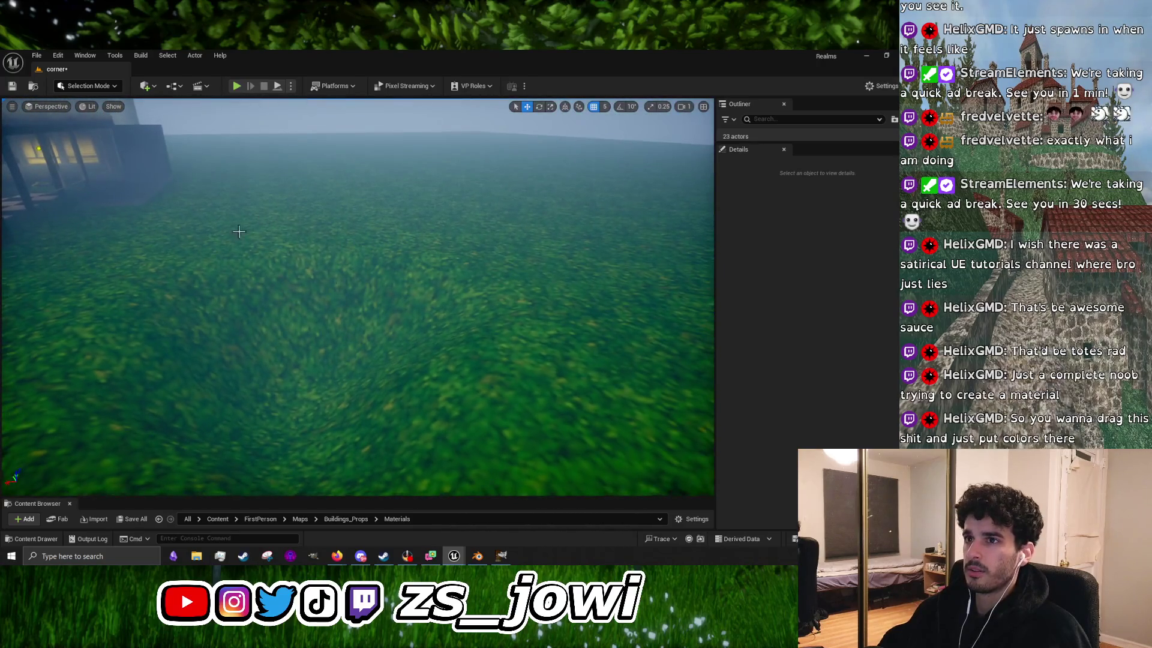
# Step: Drag a Plane from Quick Add > Shapes onto the grass
pyautogui.click(114, 87)
pyautogui.click(153, 85)
pyautogui.moveTo(197, 198)
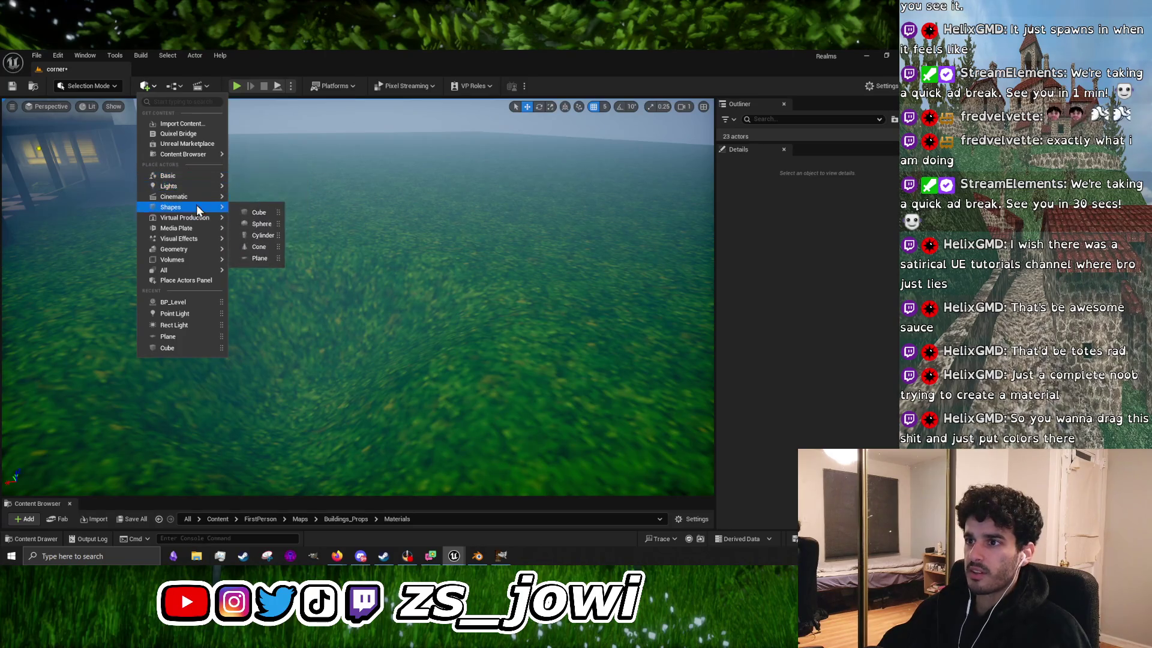
pyautogui.moveTo(258, 258)
pyautogui.mouseDown()
pyautogui.moveTo(305, 403)
pyautogui.moveTo(329, 183)
pyautogui.moveTo(317, 309)
pyautogui.moveTo(288, 278)
pyautogui.moveTo(292, 264)
pyautogui.moveTo(376, 309)
pyautogui.moveTo(386, 264)
pyautogui.moveTo(394, 286)
pyautogui.moveTo(348, 292)
pyautogui.moveTo(411, 316)
pyautogui.moveTo(453, 288)
pyautogui.moveTo(474, 322)
pyautogui.moveTo(475, 310)
pyautogui.moveTo(445, 309)
pyautogui.moveTo(455, 313)
pyautogui.mouseUp()
# Step: Scale the plane up to about 14.115 and lower it to Z -125
pyautogui.press('r')
pyautogui.press('w')
pyautogui.press('r')
pyautogui.press('w')
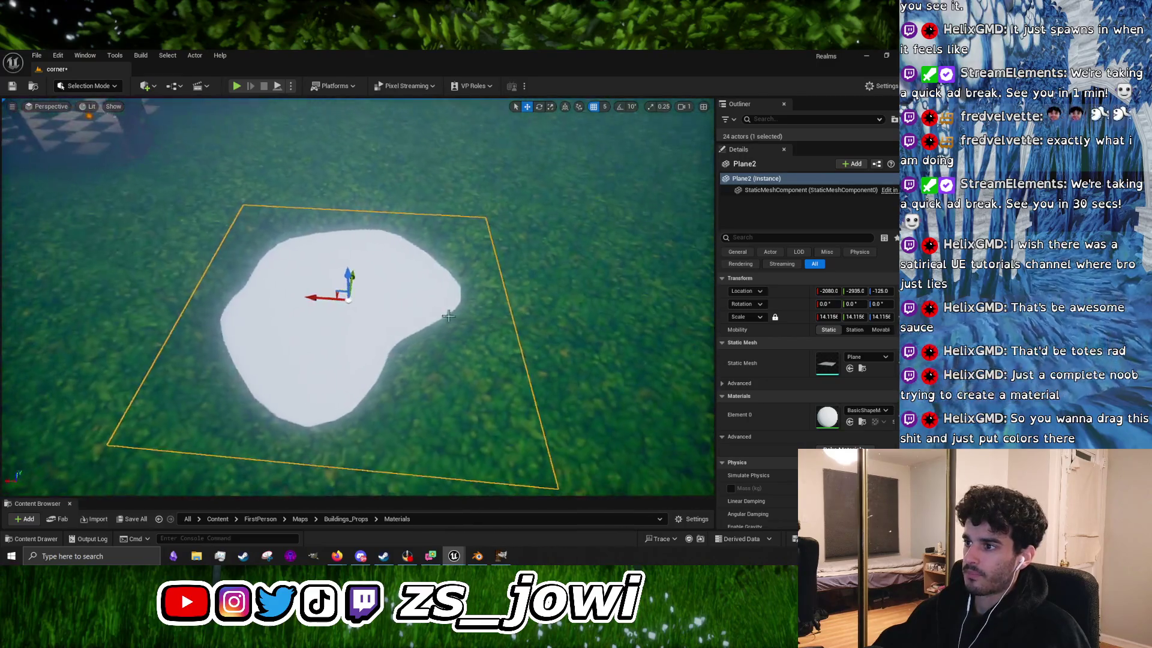
# Step: Move Plane2 to X -2010 and rescale it to about 13.17
pyautogui.moveTo(350, 299); pyautogui.dragTo(336, 307)
pyautogui.press('r')
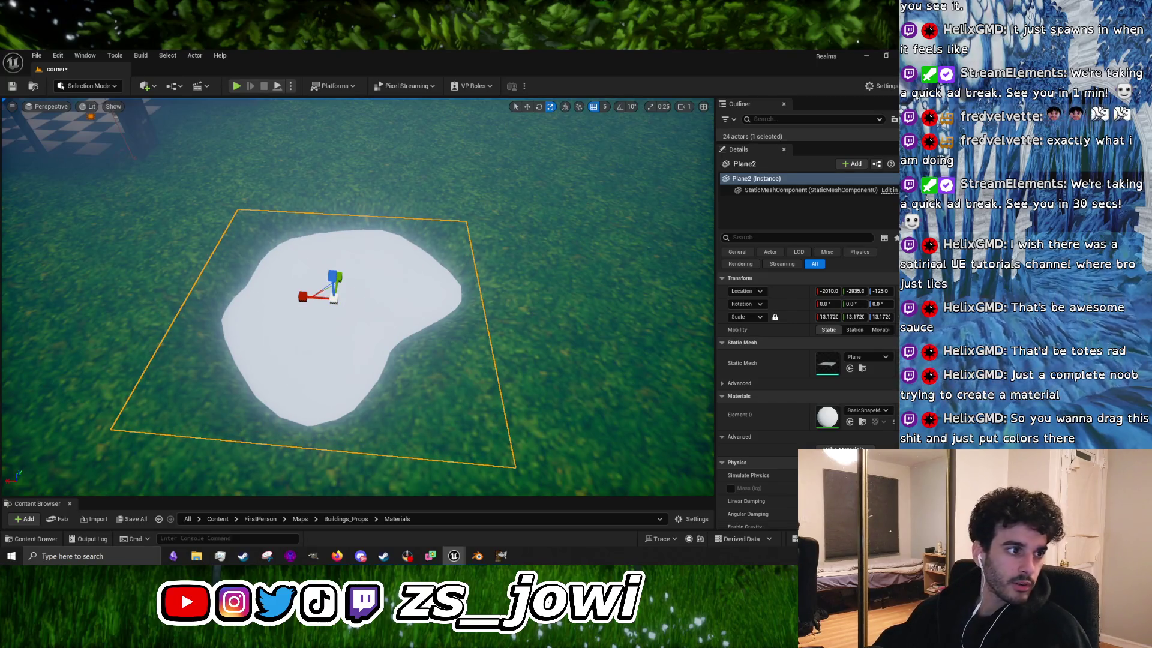
pyautogui.hotkey('alt', 'Tab')
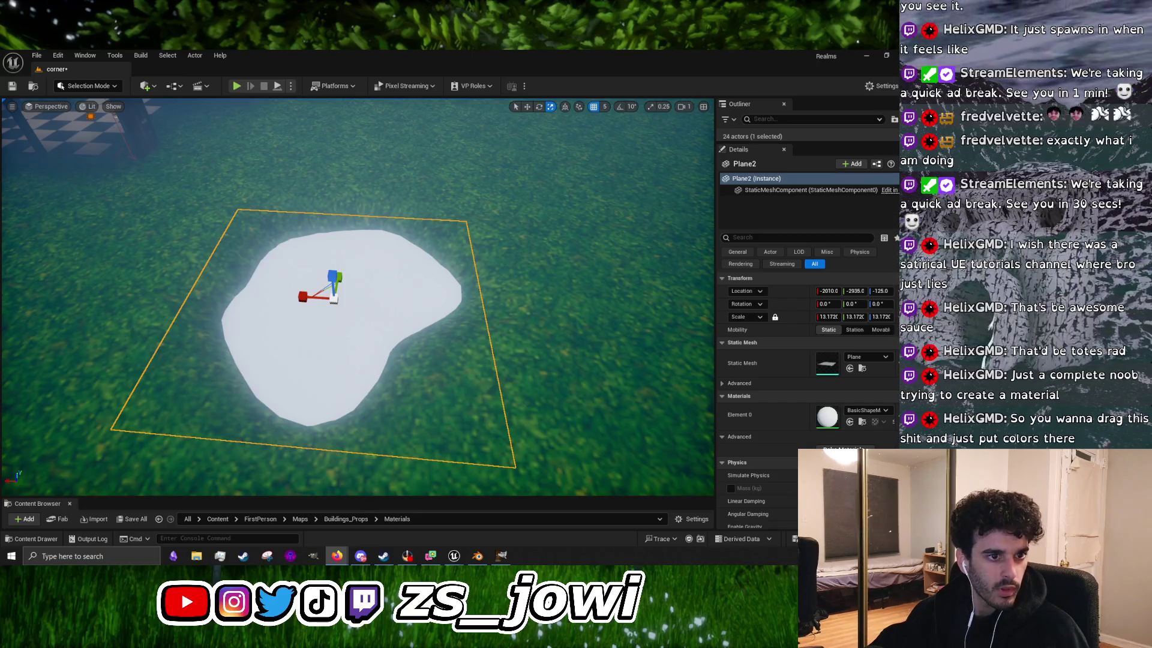
# Step: Scroll the Twitch Video Producer list and open the November 13 past broadcast
pyautogui.hotkey('alt', 'Tab')
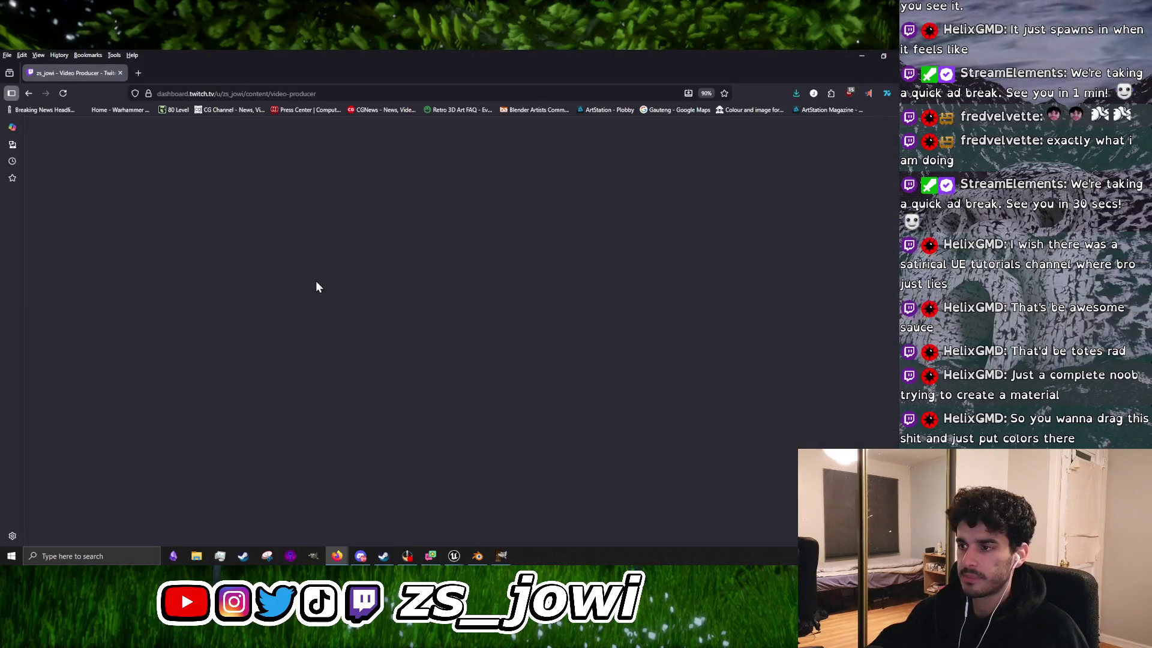
pyautogui.scroll(-6, 353, 294)
pyautogui.scroll(-15, 355, 300)
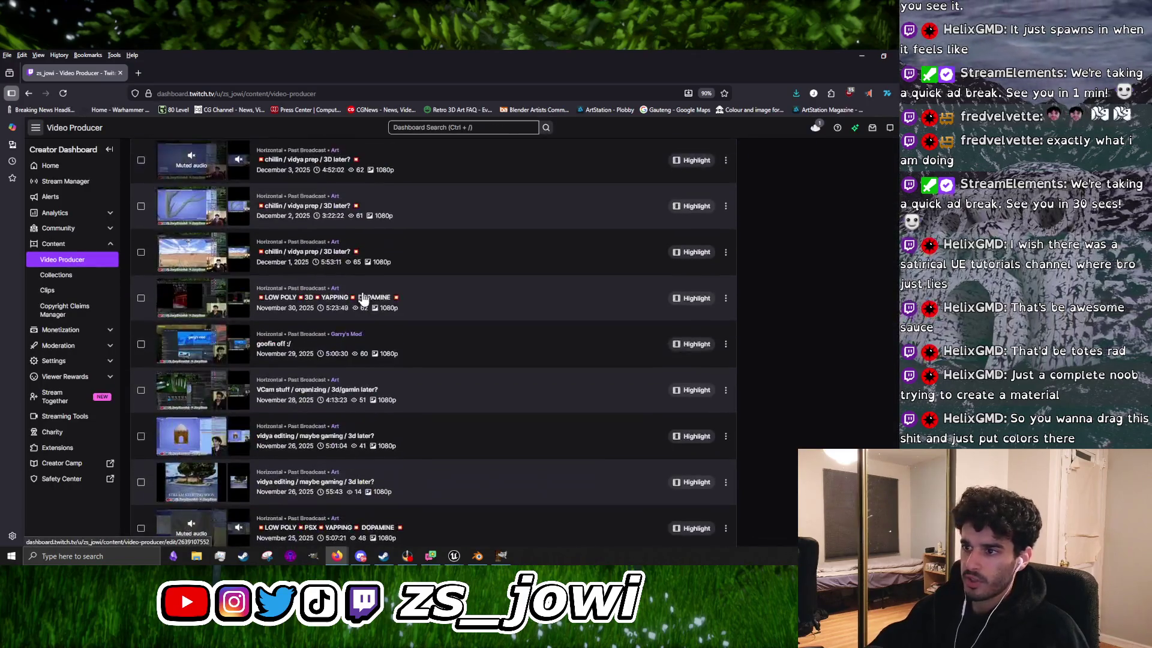
pyautogui.scroll(2, 274, 312)
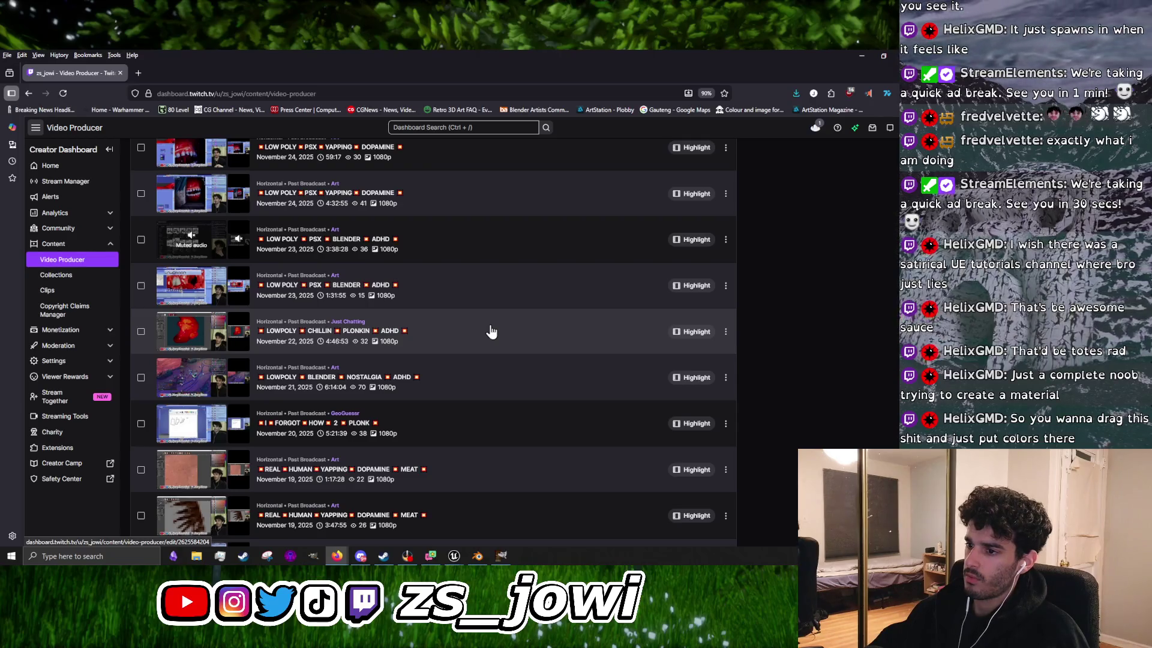
pyautogui.scroll(-10, 491, 331)
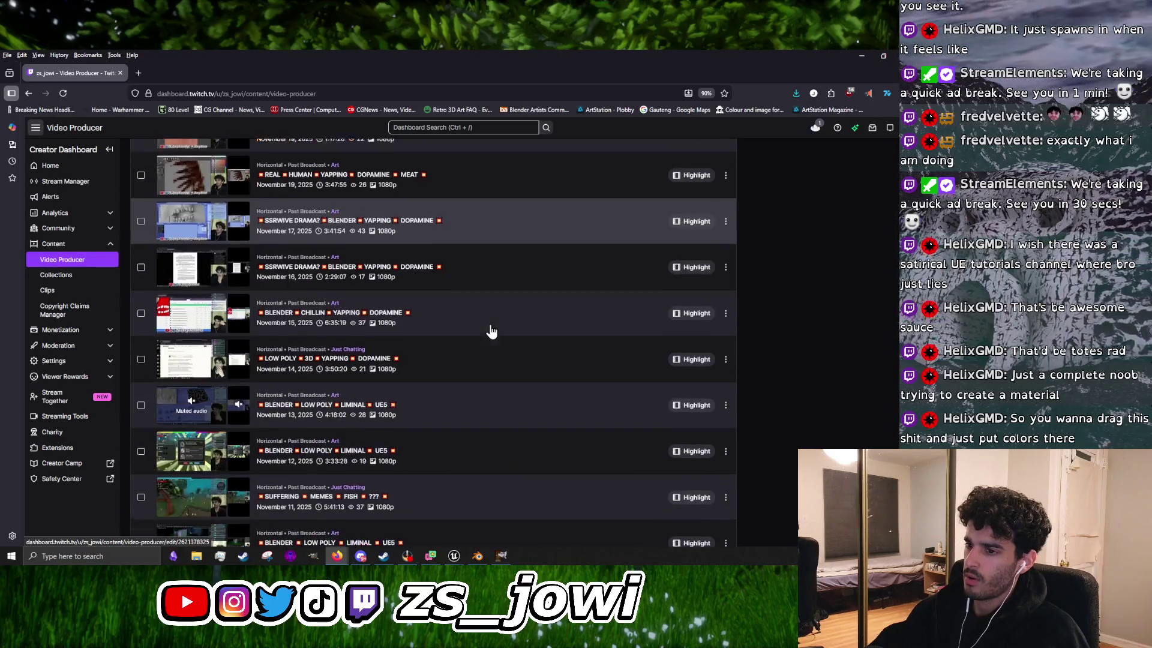
pyautogui.scroll(-4, 491, 332)
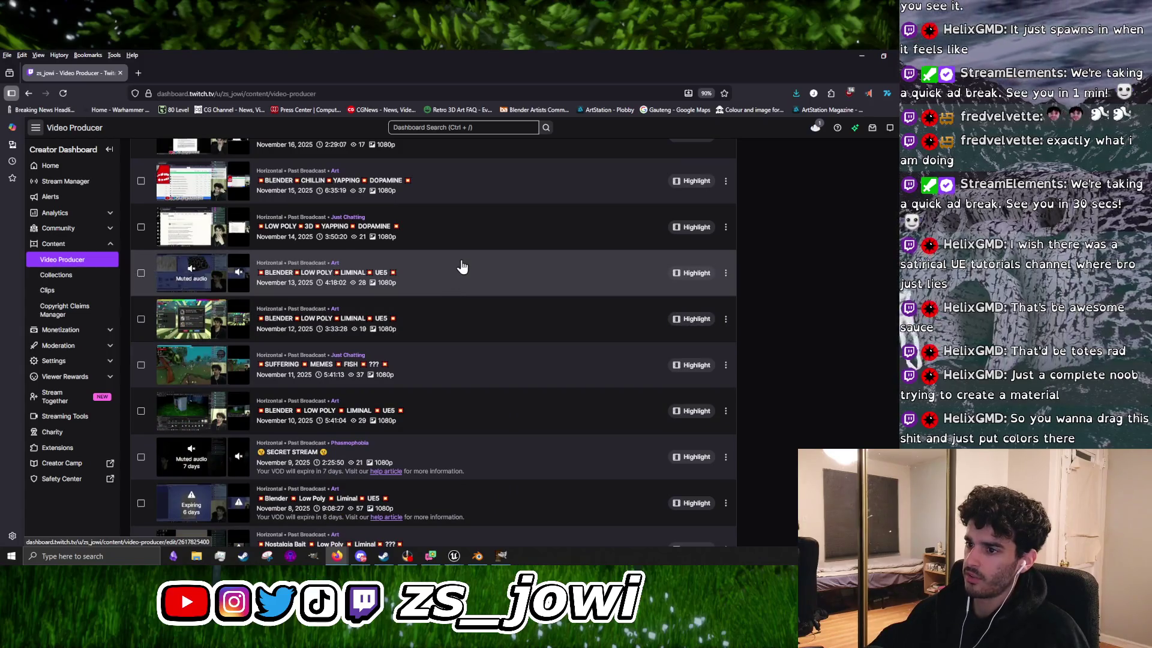
pyautogui.click(462, 264)
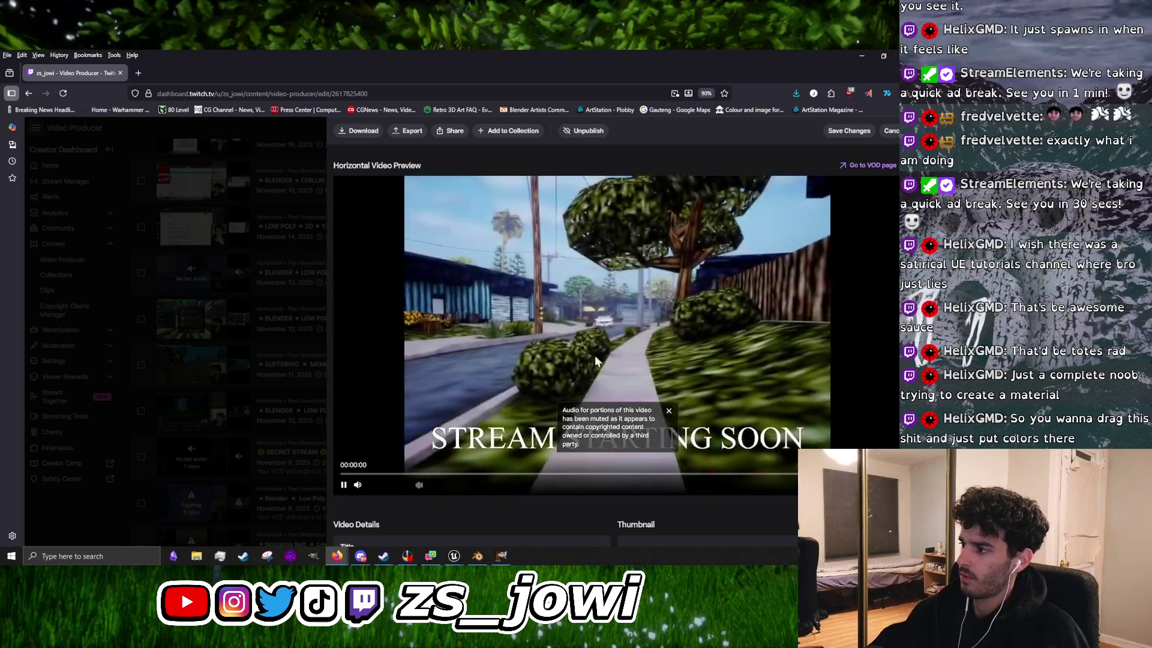
# Step: Skip the replay ahead from about 37 minutes to around 1:30:20, dismissing the copyrighted-audio notice
pyautogui.click(412, 474)
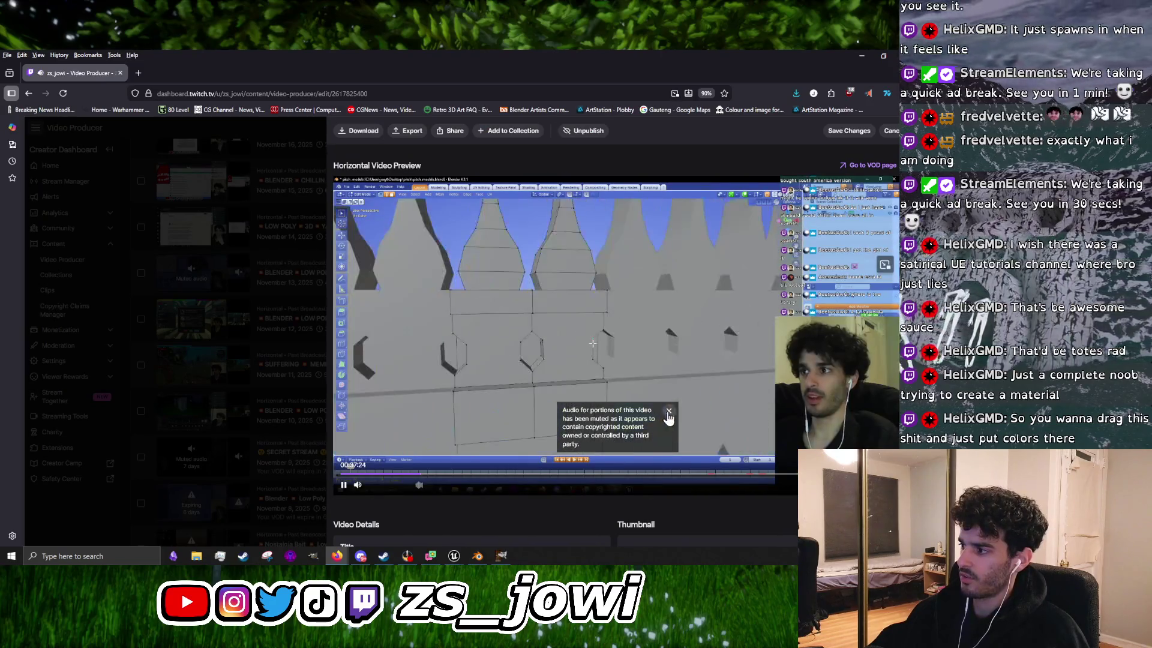
pyautogui.click(668, 411)
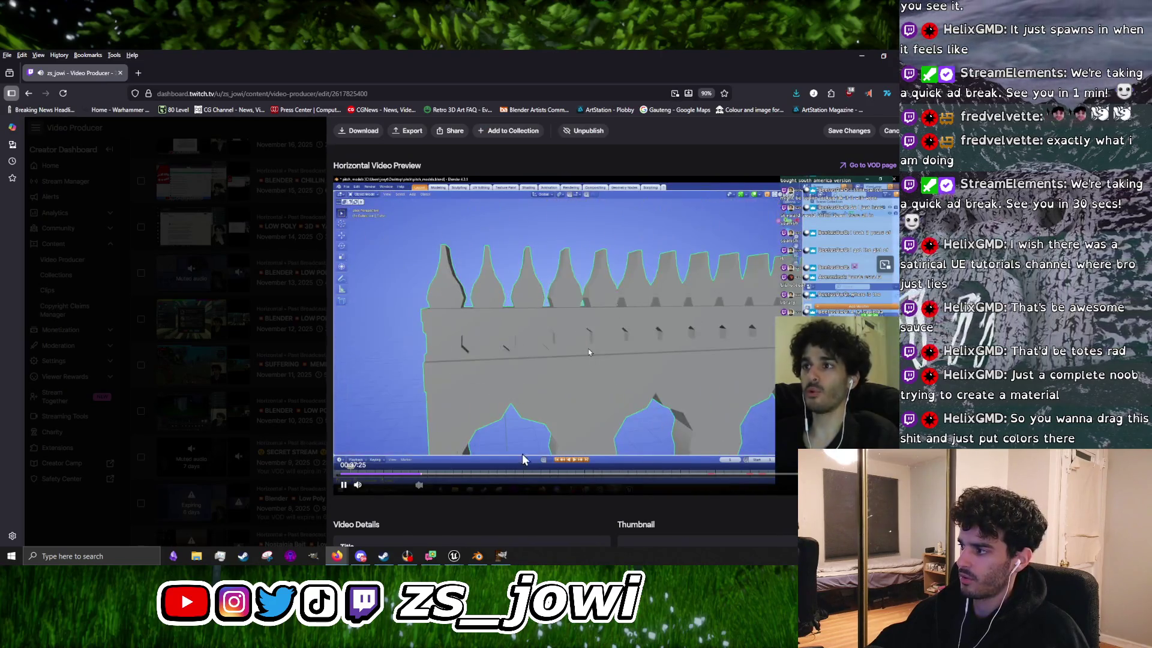
pyautogui.click(462, 474)
pyautogui.click(478, 475)
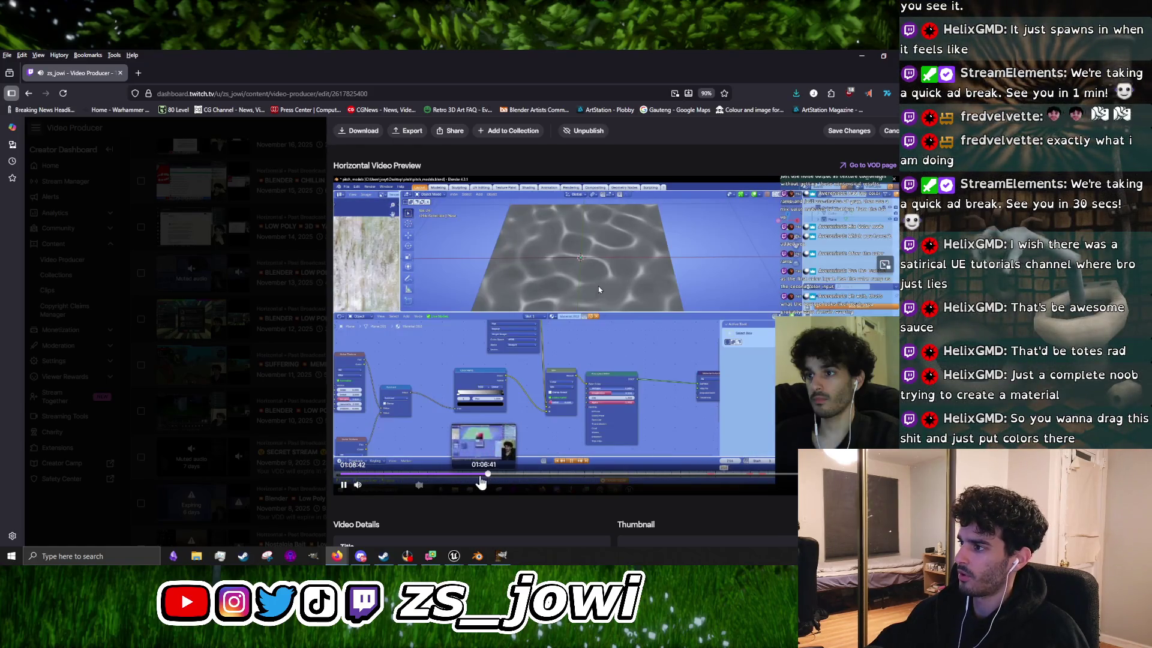
pyautogui.click(467, 475)
pyautogui.click(483, 474)
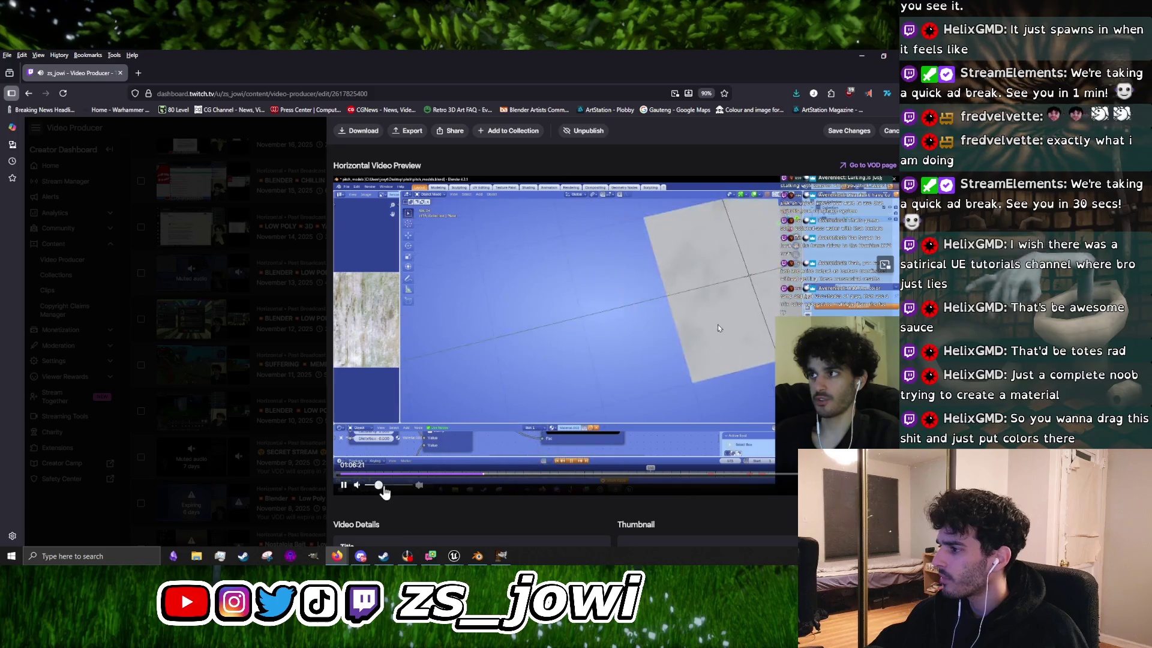
pyautogui.click(501, 475)
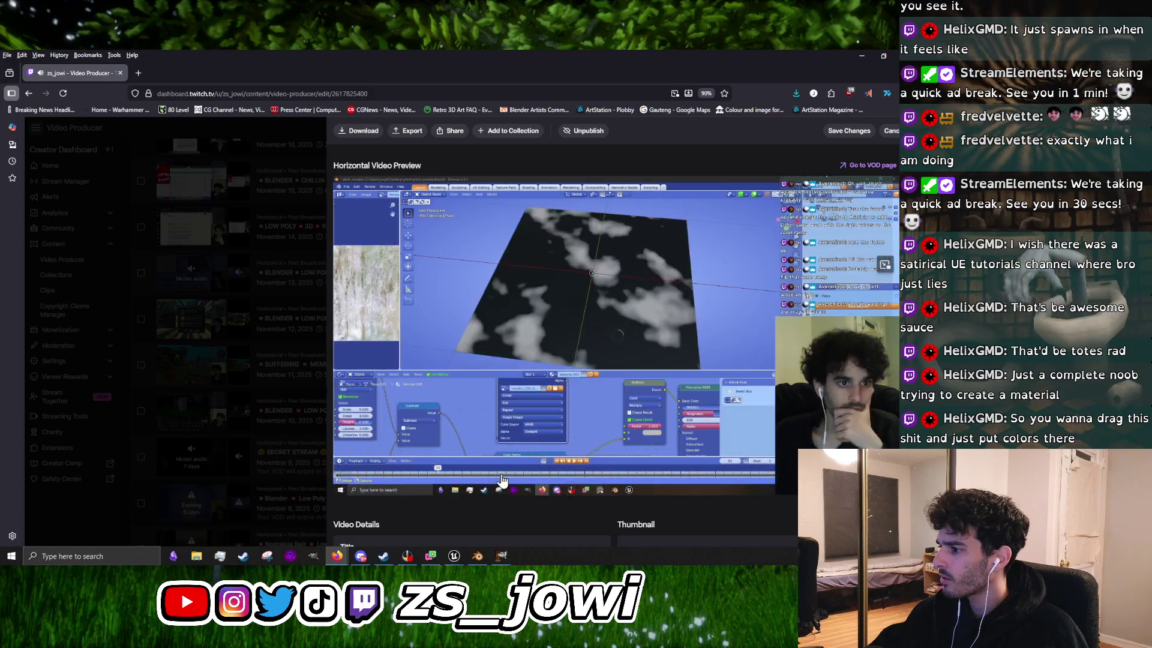
pyautogui.click(511, 474)
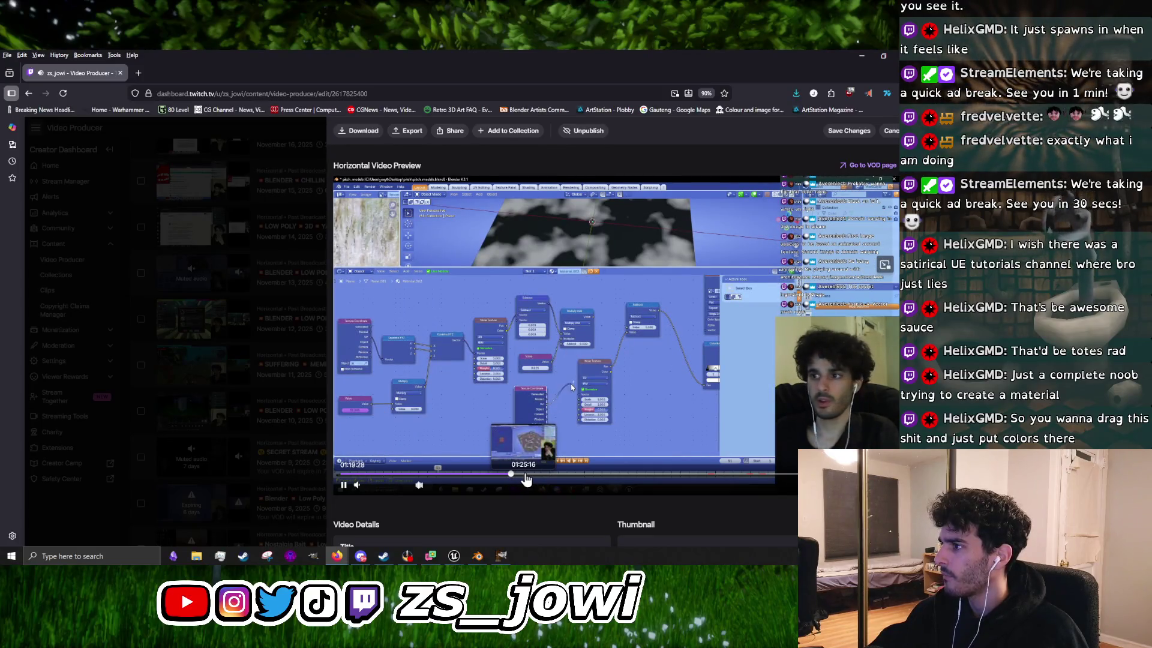
pyautogui.click(534, 475)
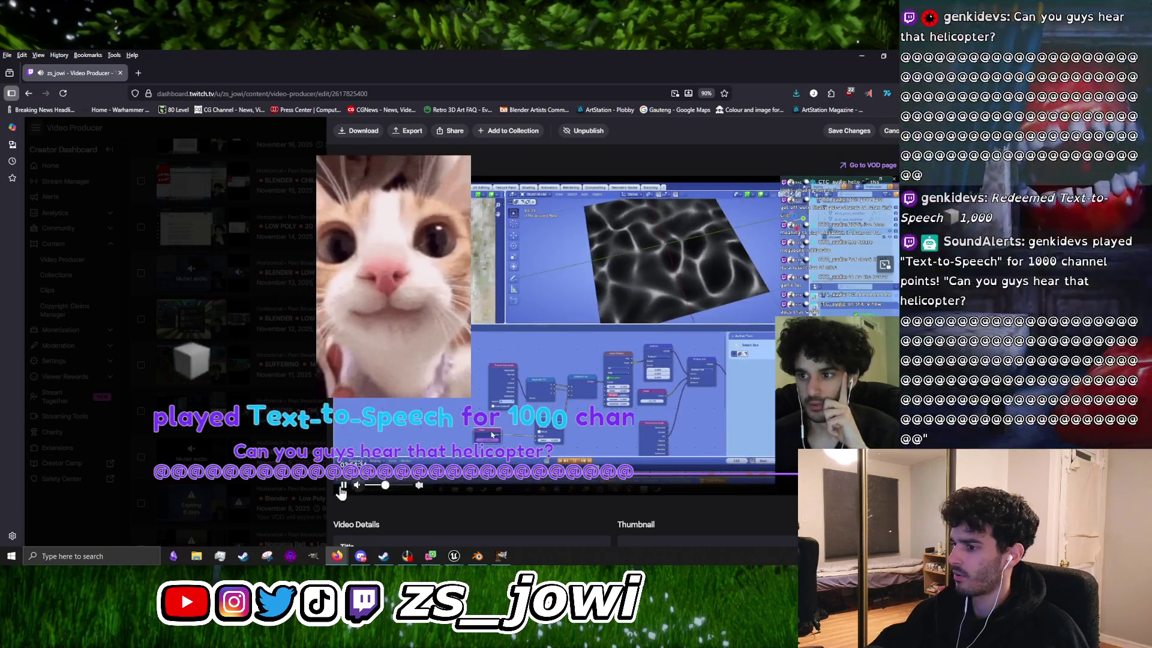
# Step: Pause and resume the broadcast preview a few times, scrolling the page briefly
pyautogui.click(343, 485)
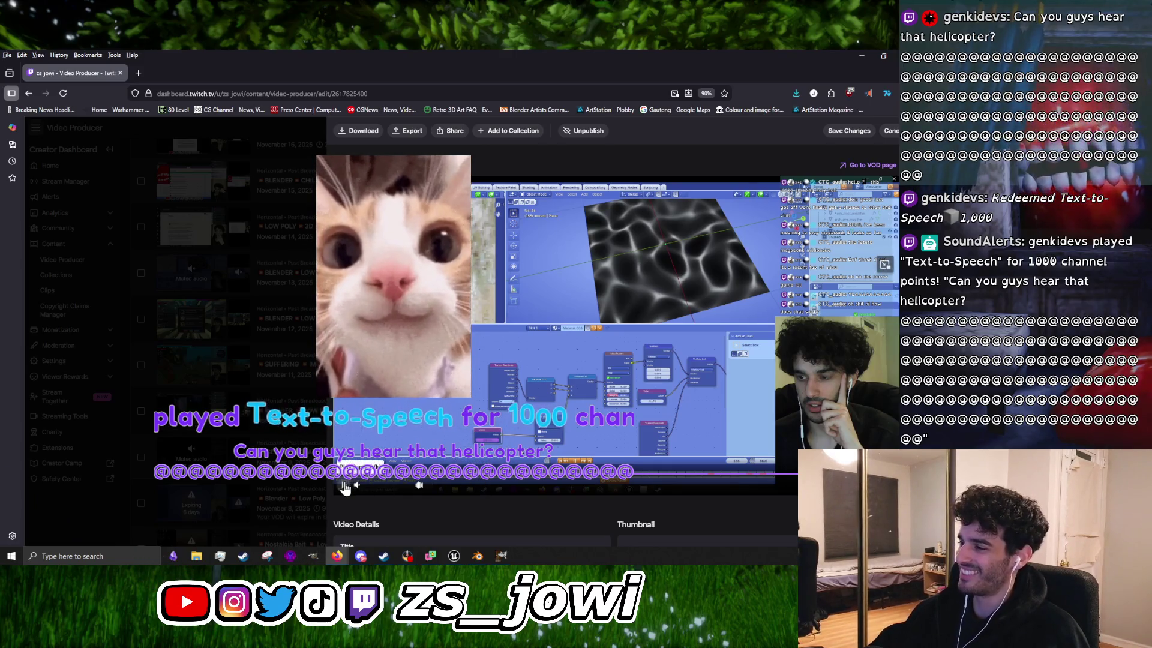
pyautogui.click(343, 484)
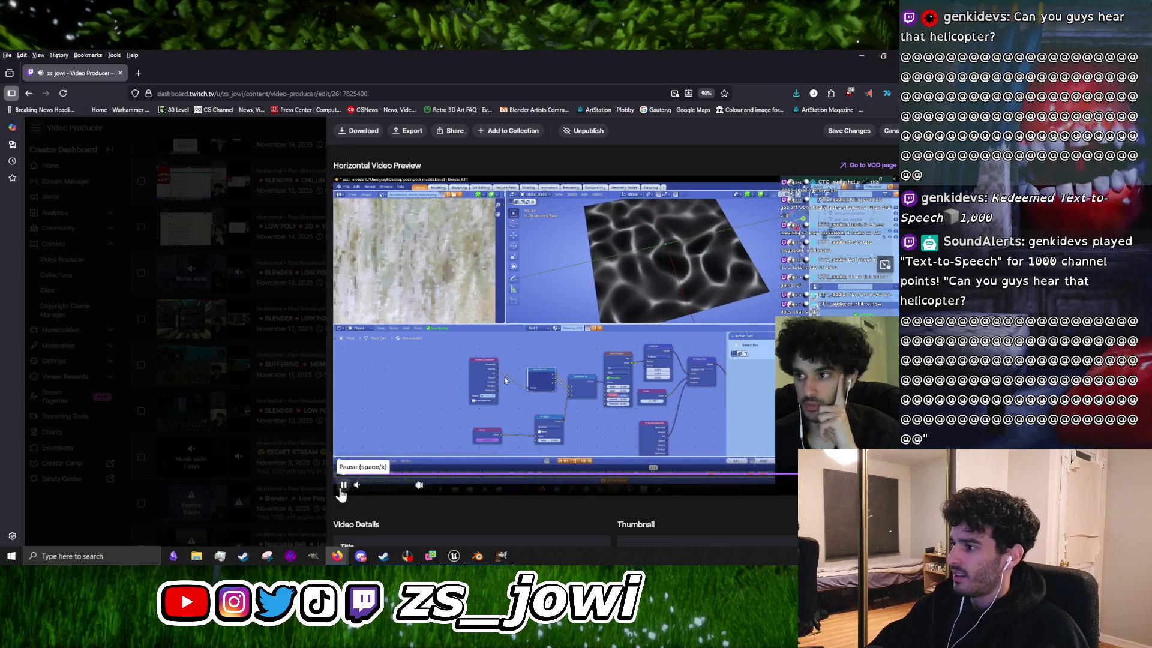
pyautogui.click(342, 487)
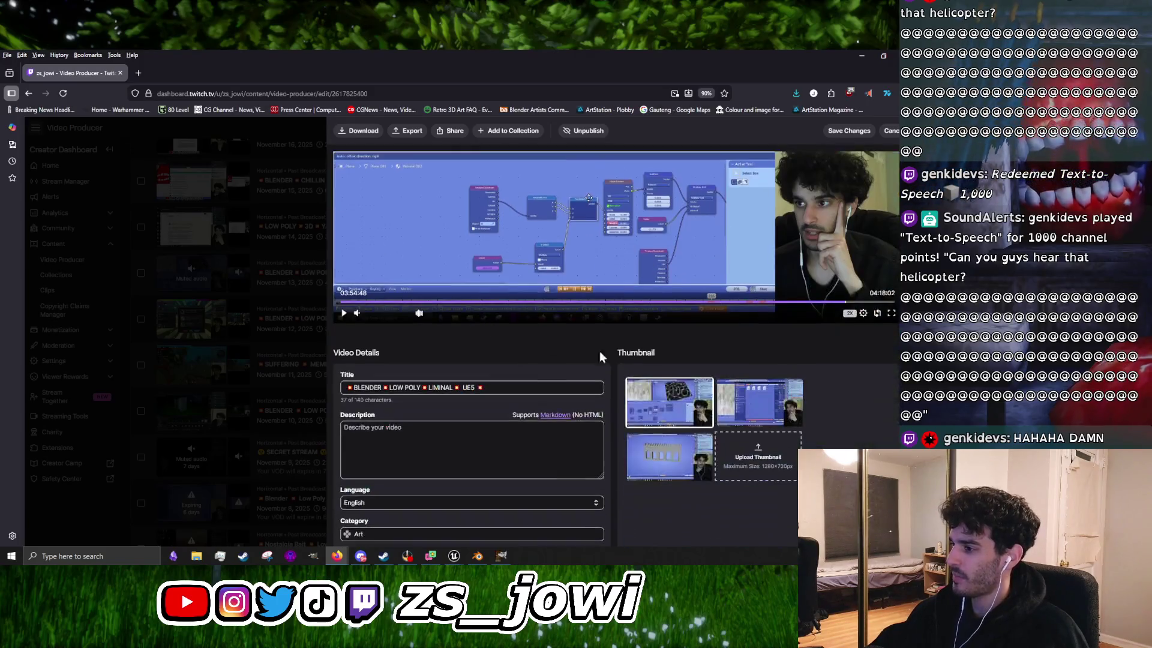
pyautogui.scroll(-3, 694, 386)
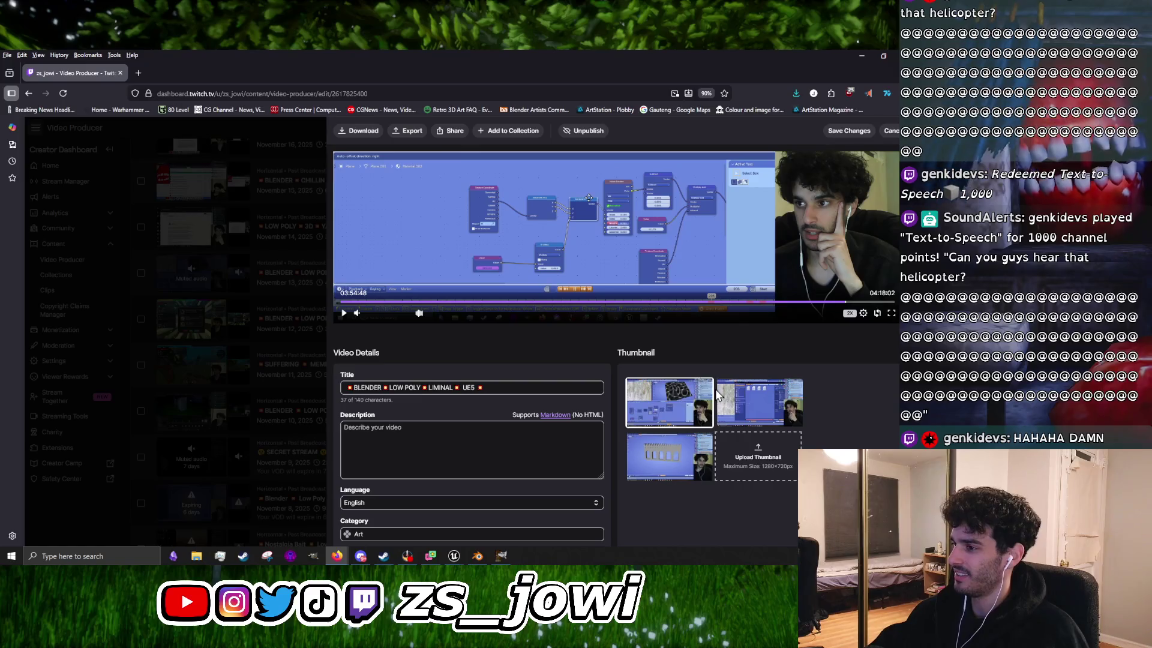
pyautogui.scroll(2, 714, 394)
pyautogui.scroll(1, 699, 399)
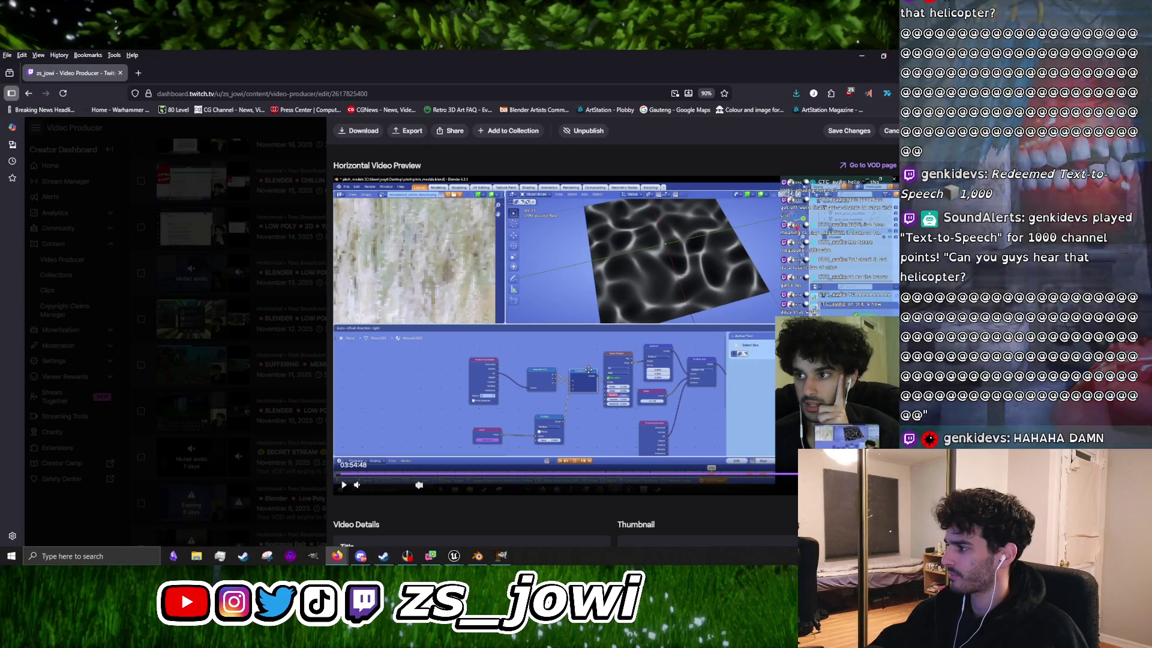
pyautogui.click(343, 487)
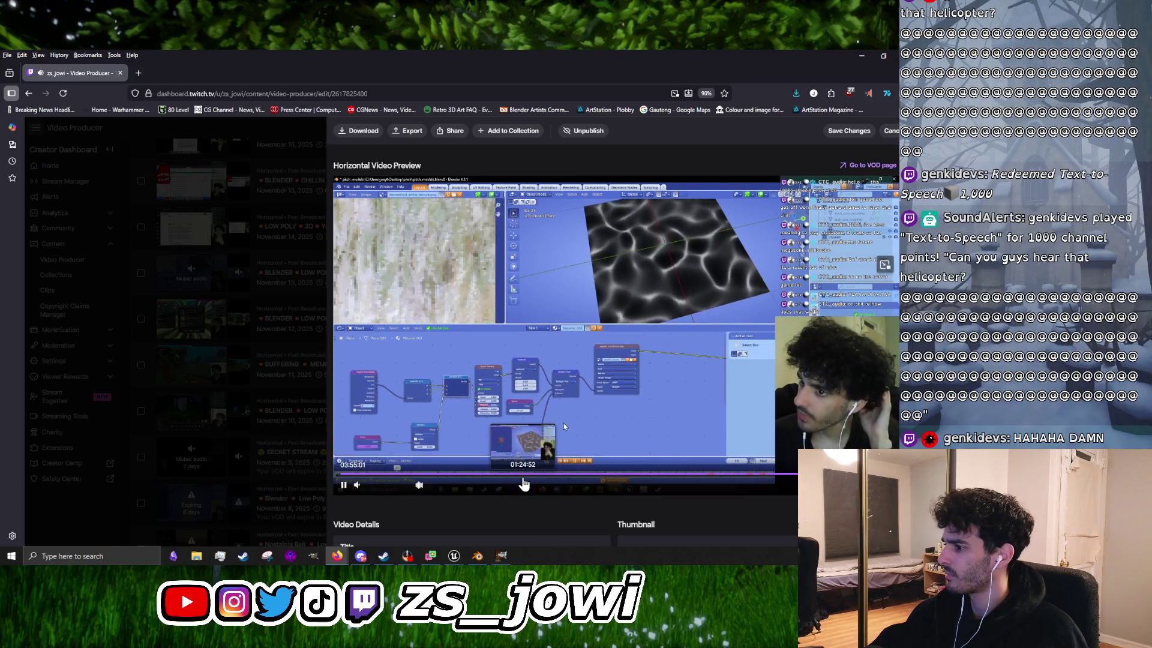
# Step: Scrub the replay back to about 1:19:39, pause at 1:20:06, then settle near 01:20:14
pyautogui.click(523, 477)
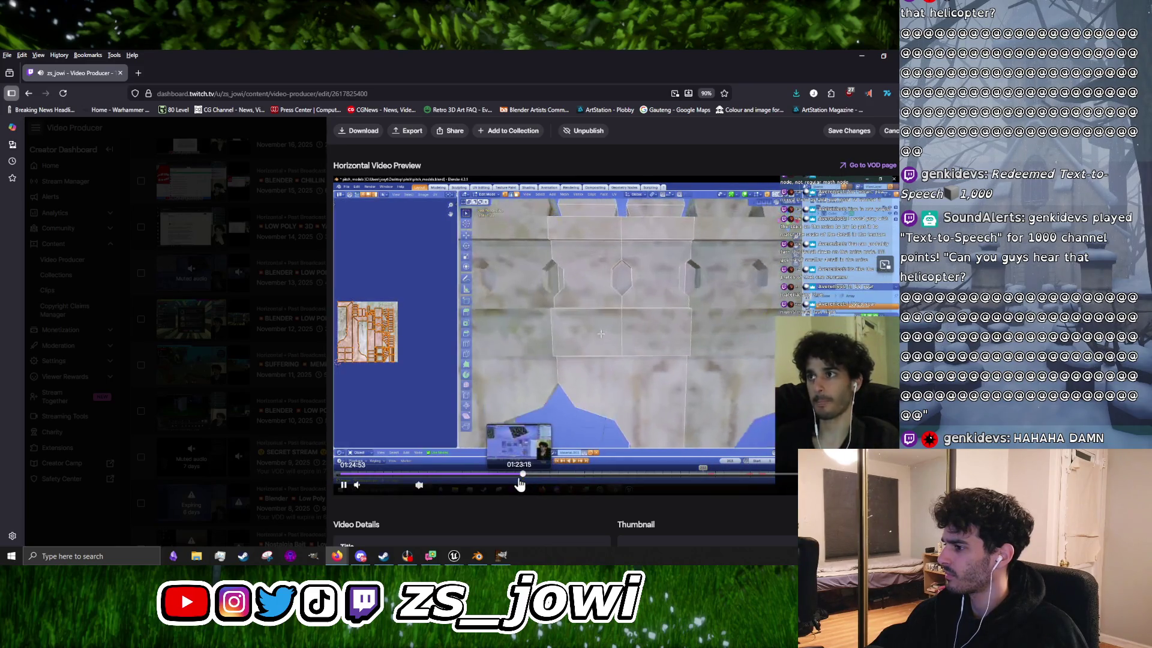
pyautogui.moveTo(520, 484); pyautogui.dragTo(517, 485)
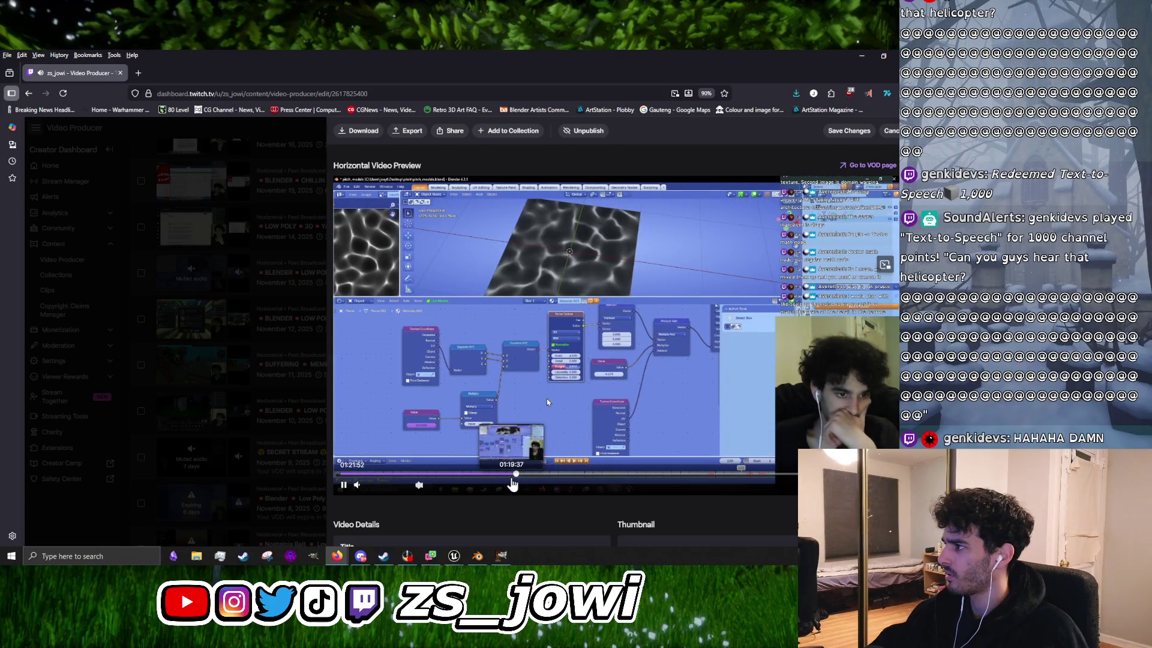
pyautogui.click(512, 484)
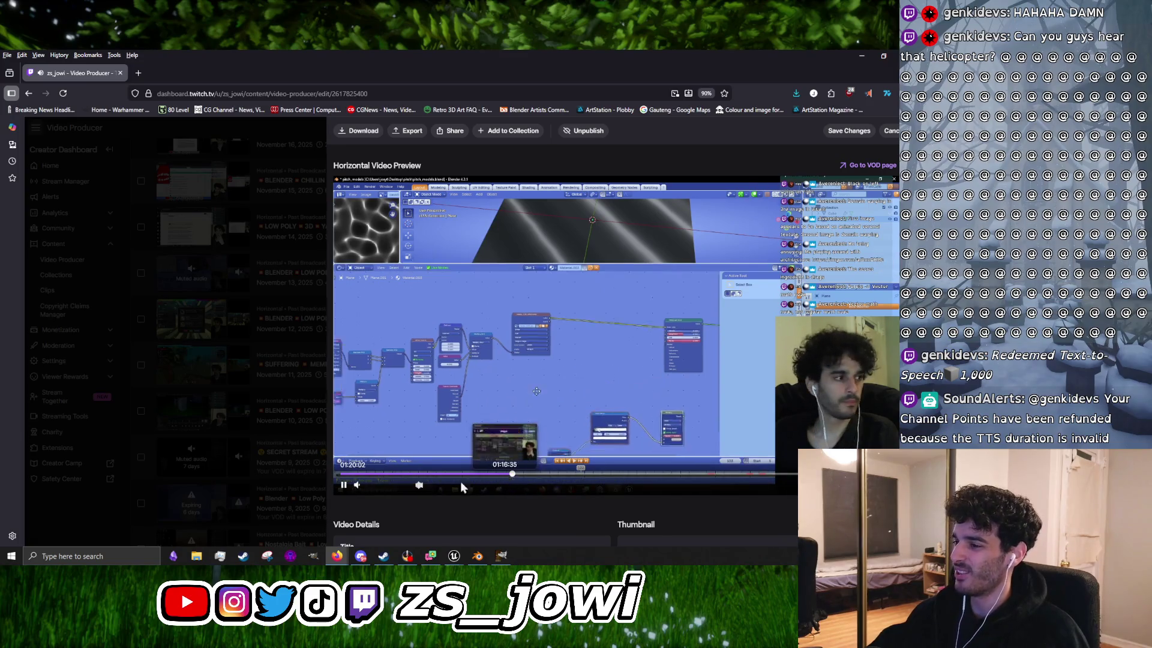
pyautogui.click(343, 485)
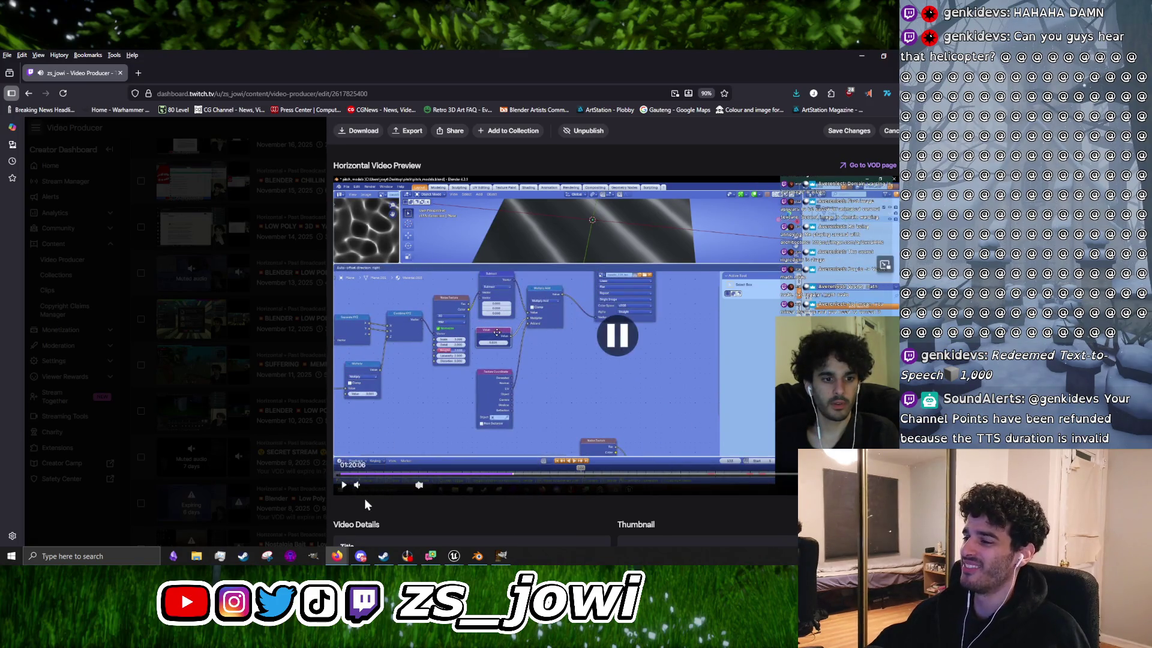
pyautogui.click(505, 474)
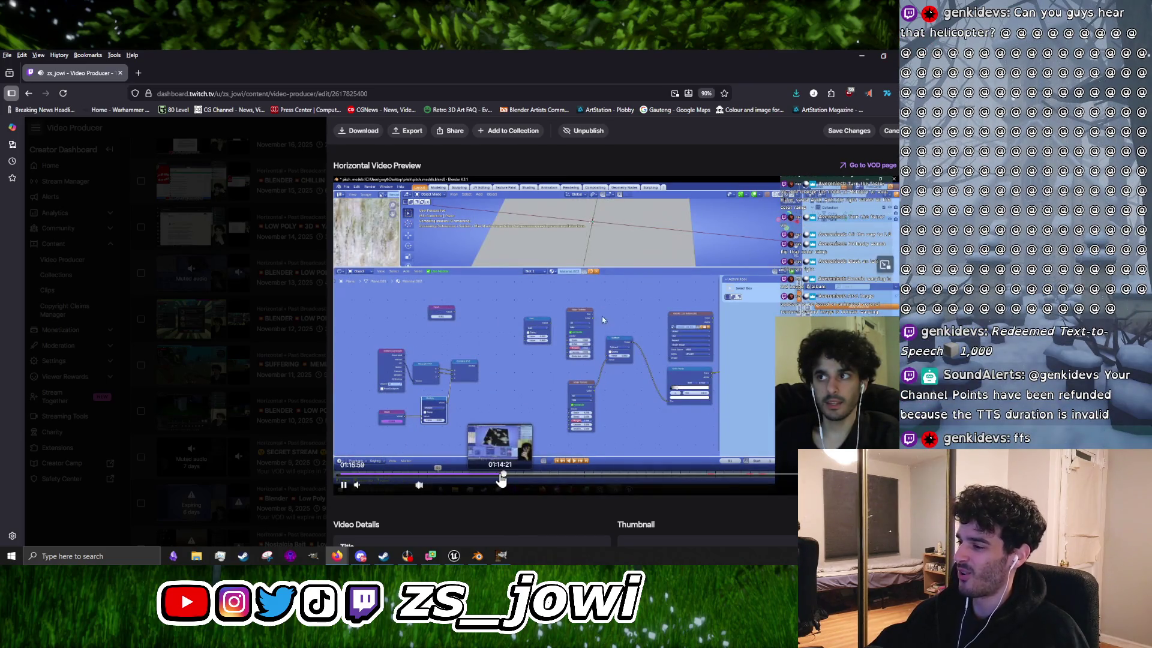
pyautogui.click(509, 475)
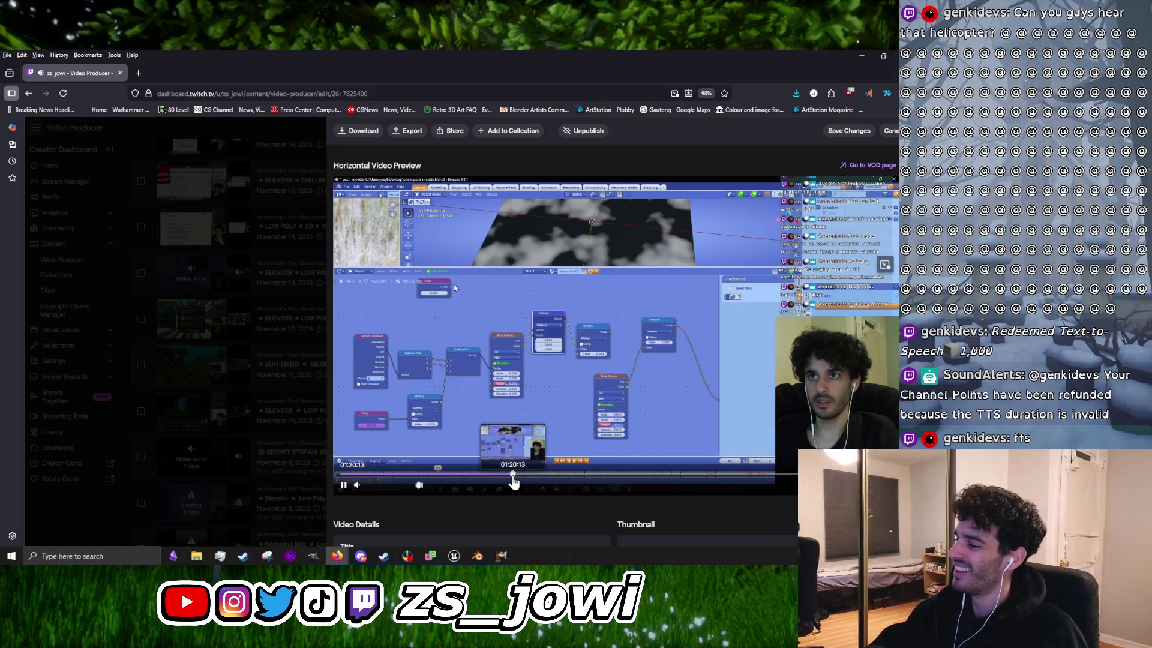
pyautogui.click(513, 474)
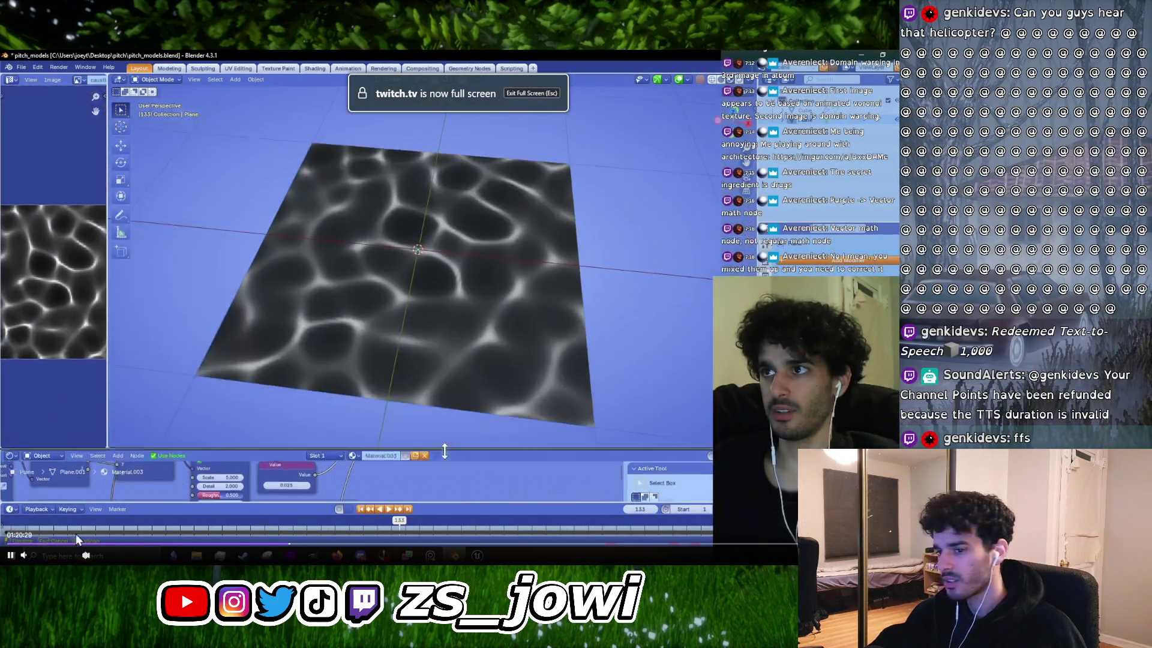
# Step: Pause the full-screen replay on the wavy noise plane at about 1:20:31
pyautogui.click(428, 361)
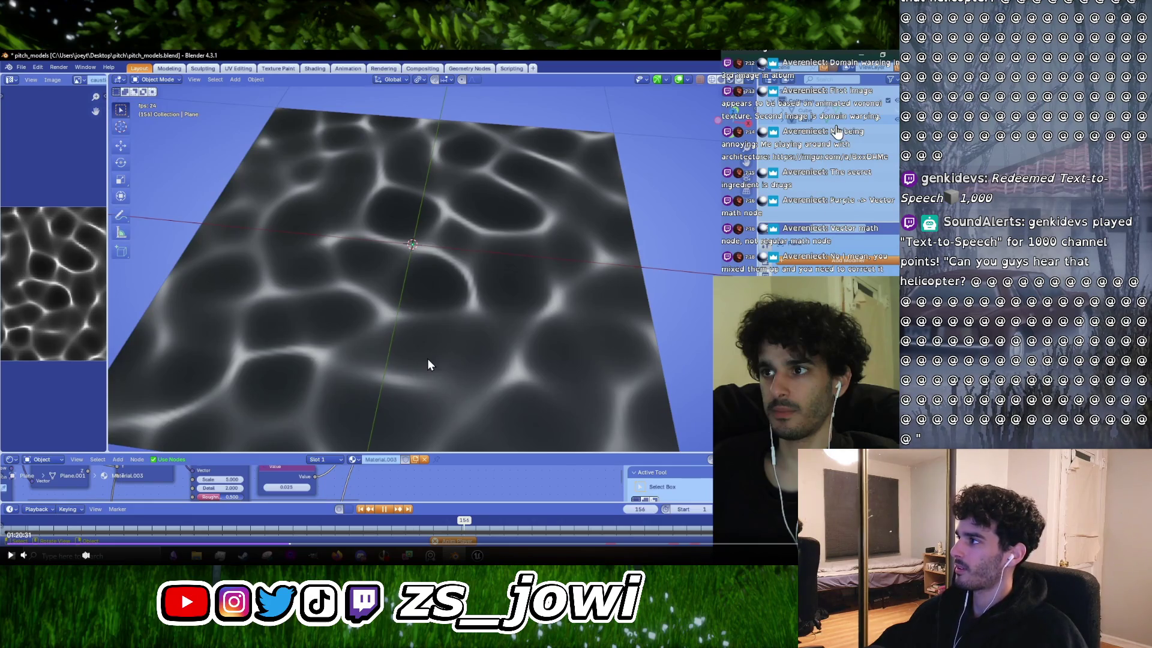
# Step: Leave full screen and search 'domain warping ue5 material' in a new Firefox tab
pyautogui.press('Escape')
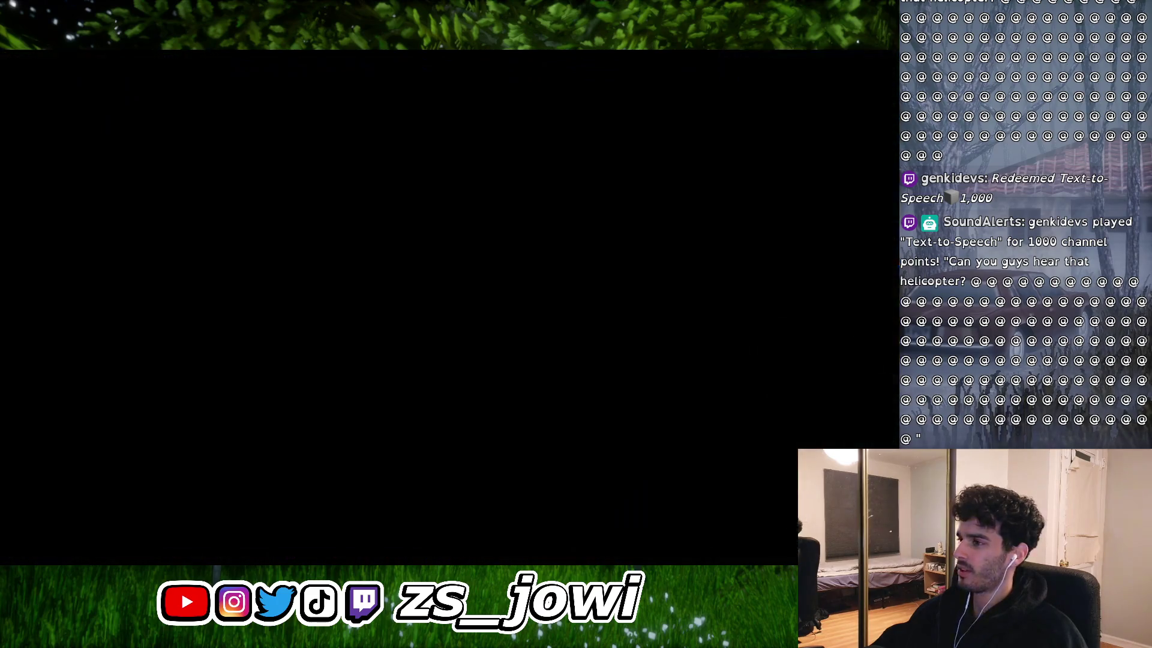
pyautogui.click(136, 73)
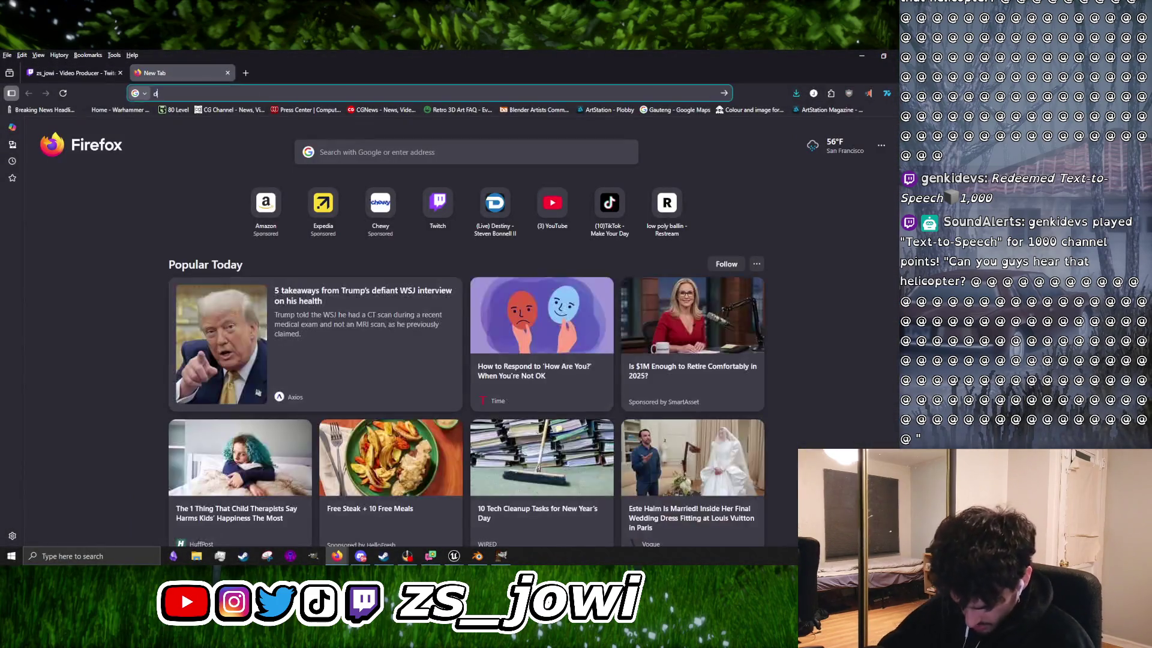
pyautogui.write('domain warping ')
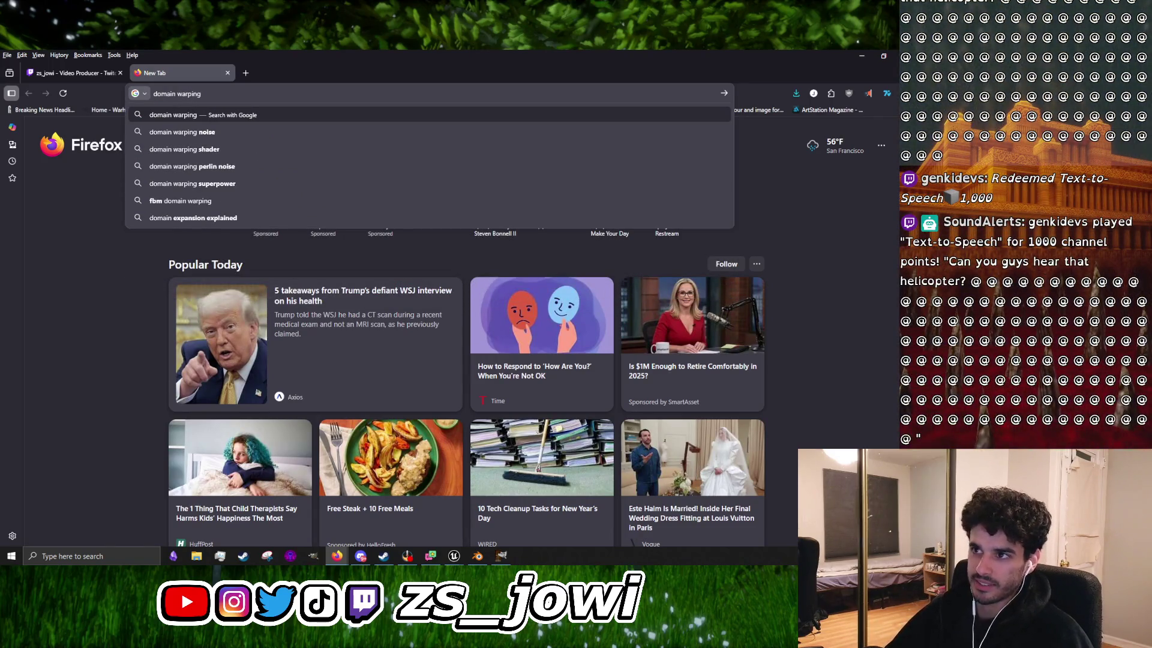
pyautogui.write('ue5 material')
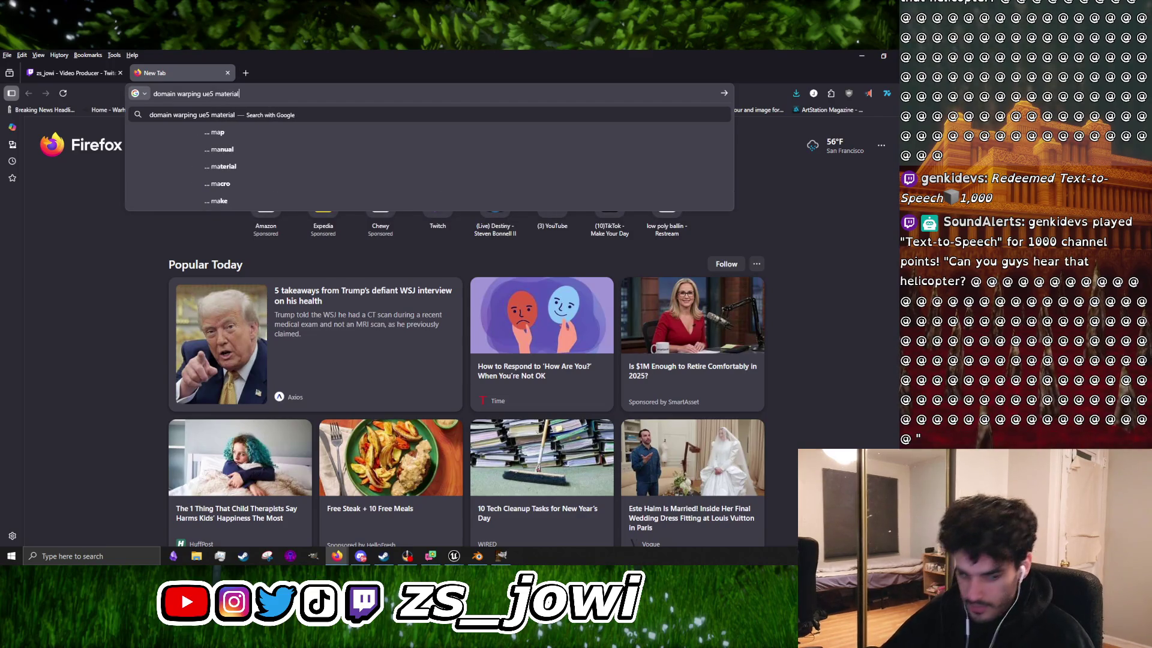
pyautogui.press('Return')
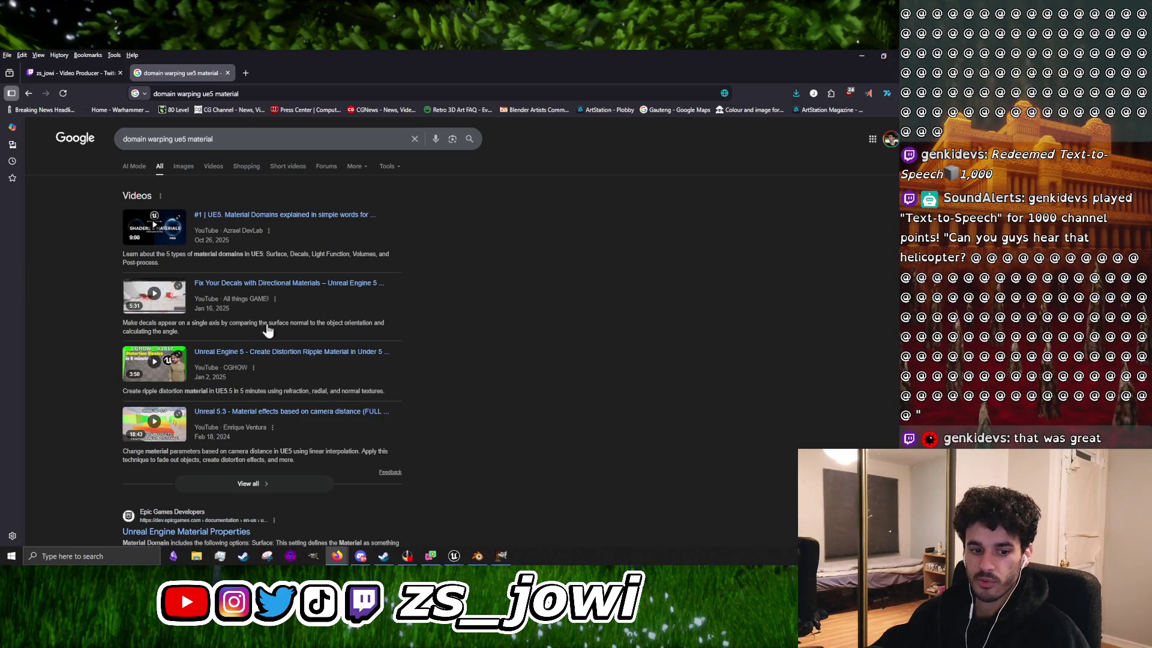
# Step: Skim Epic's Material Properties documentation, then return to the search results
pyautogui.scroll(-3, 299, 359)
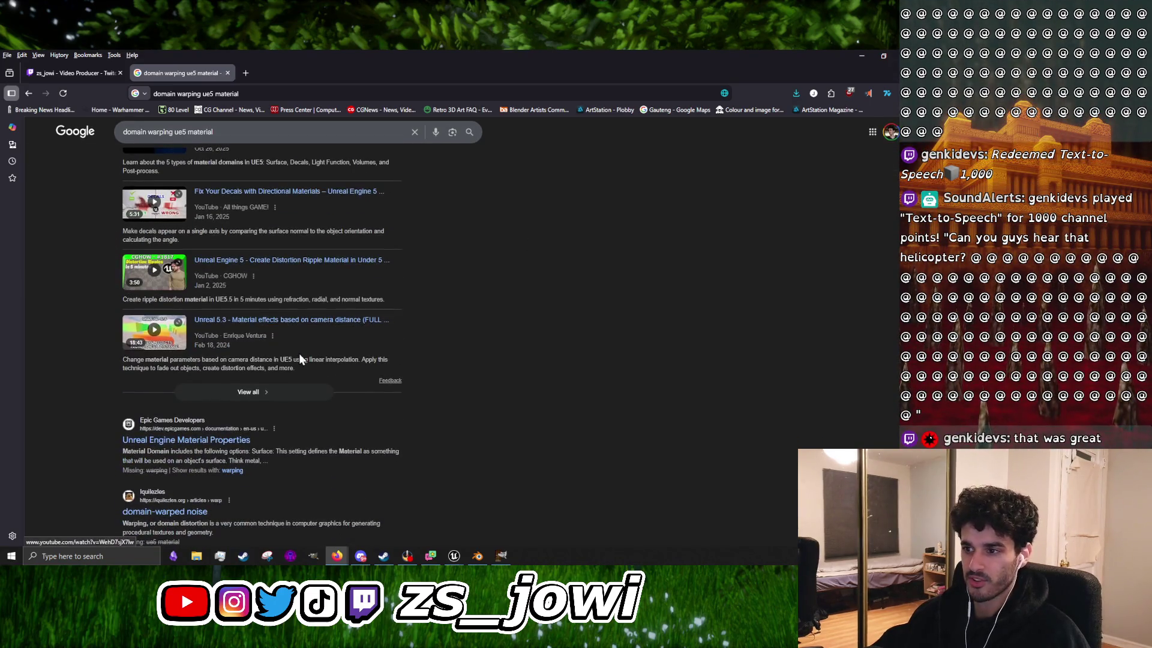
pyautogui.click(180, 441)
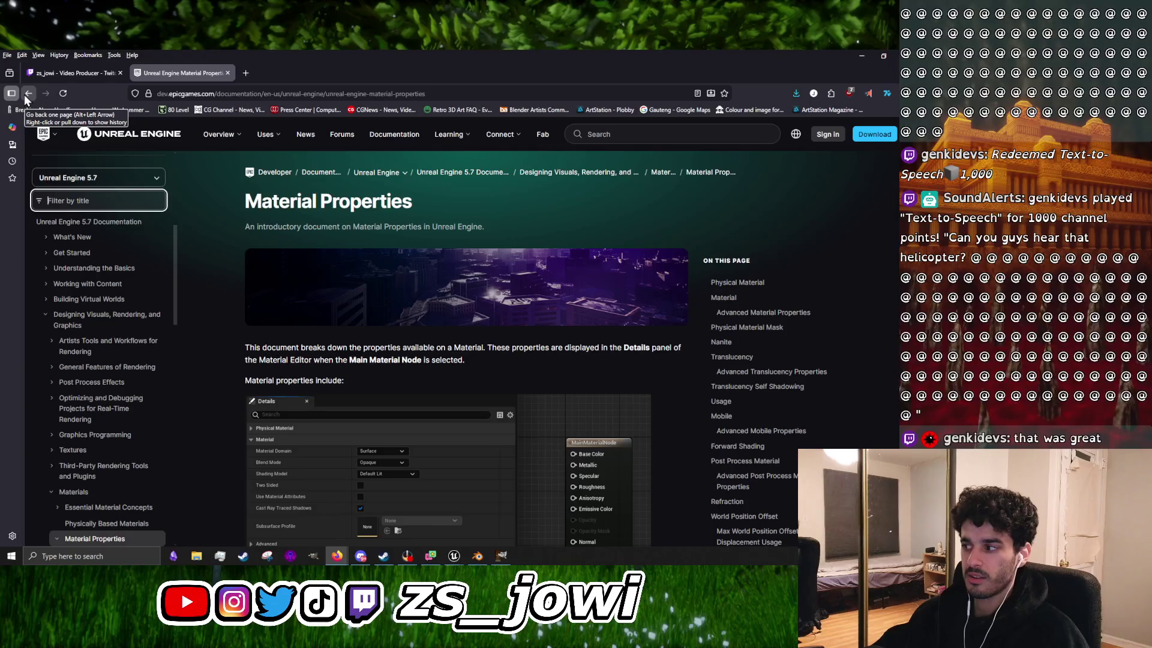
pyautogui.scroll(-6, 412, 383)
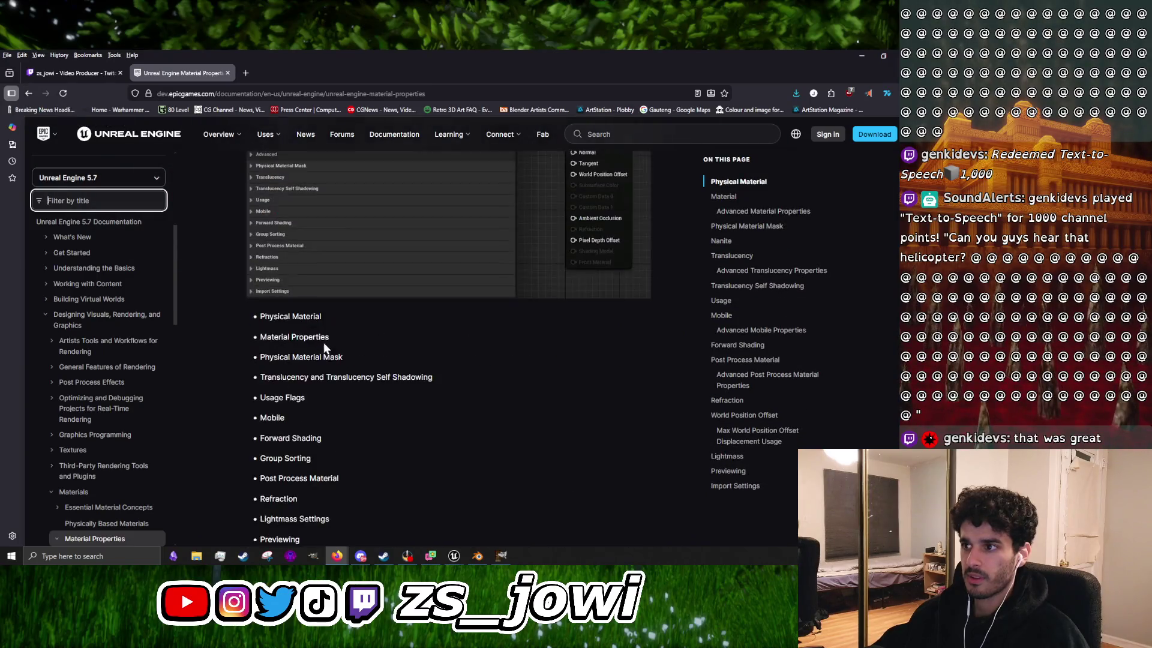
pyautogui.scroll(-8, 282, 437)
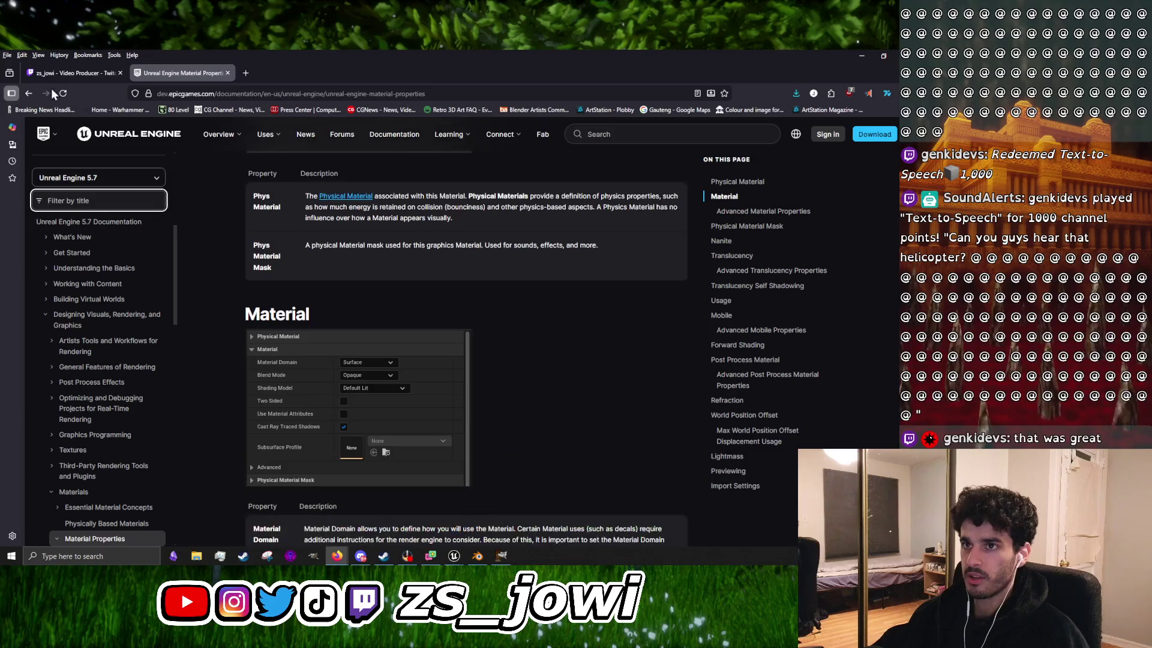
pyautogui.click(28, 93)
# Step: Preview the Material Domain forum, Observable domain warping and Substrate decal images, then scroll further
pyautogui.click(185, 170)
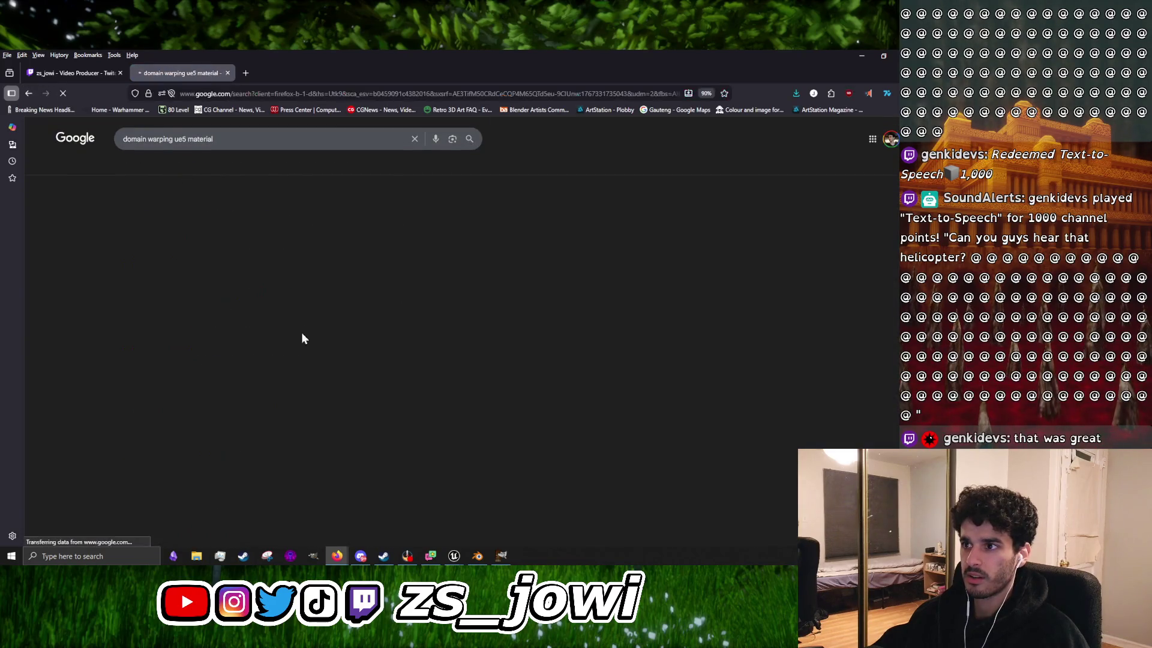
pyautogui.click(252, 243)
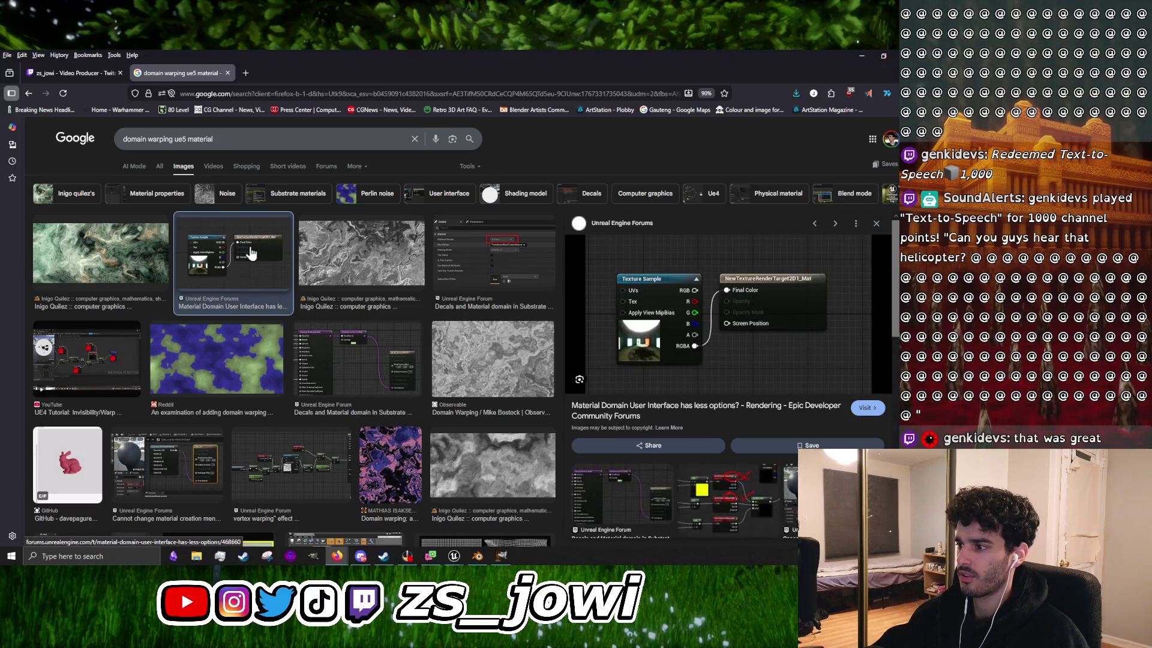
pyautogui.click(494, 369)
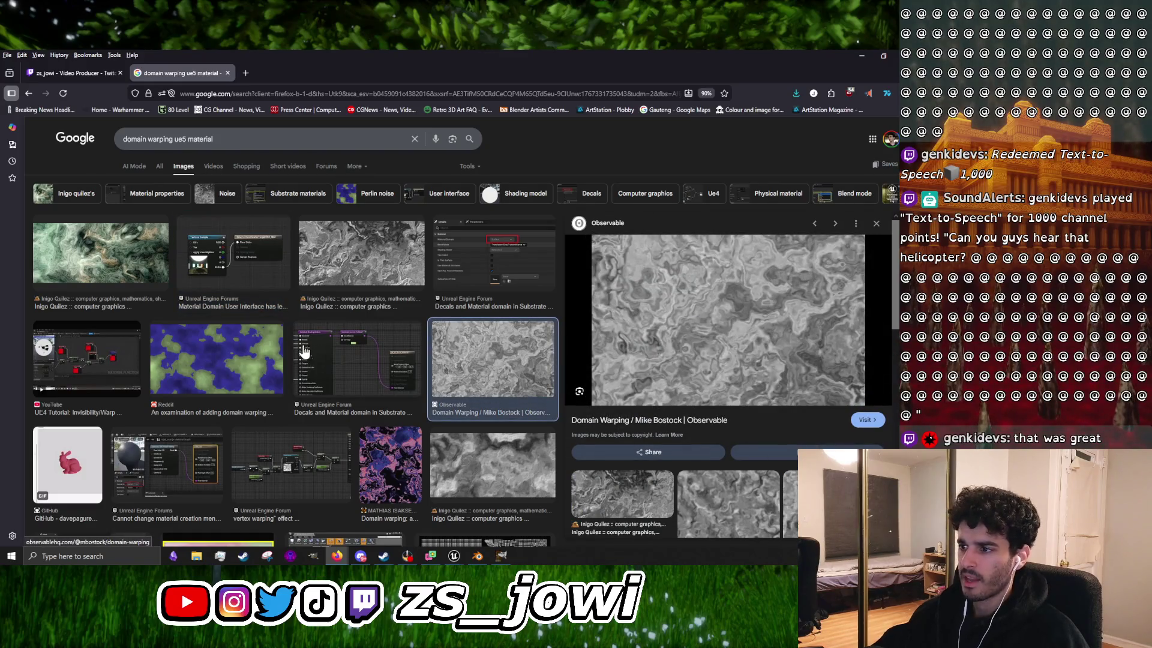
pyautogui.click(329, 366)
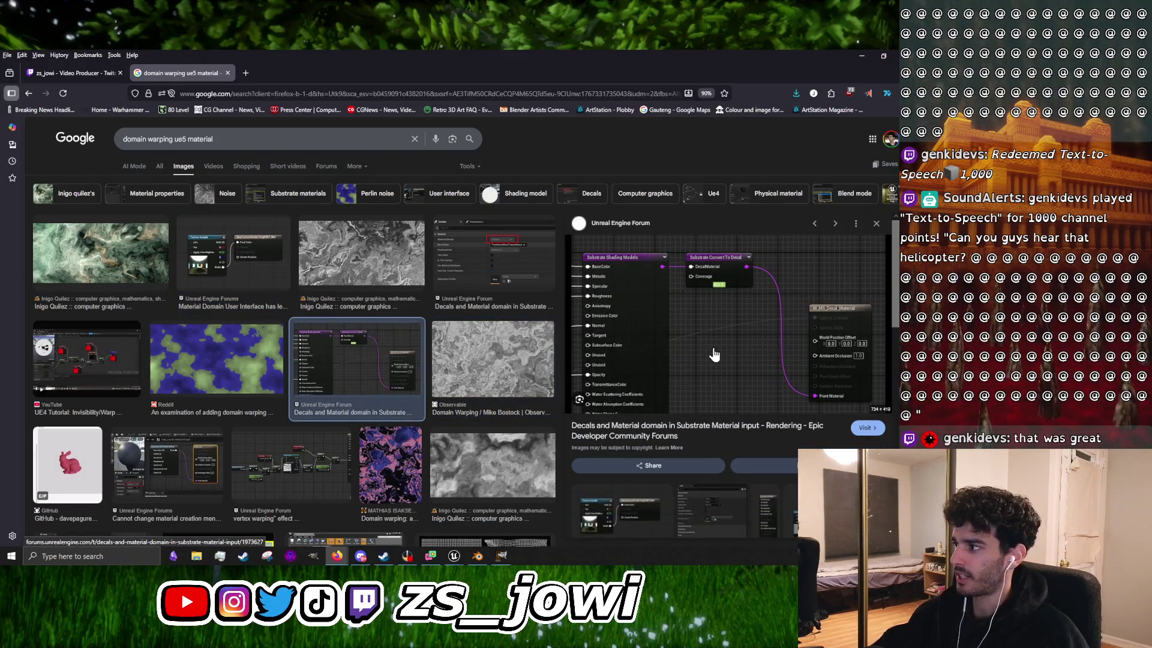
pyautogui.scroll(-5, 336, 287)
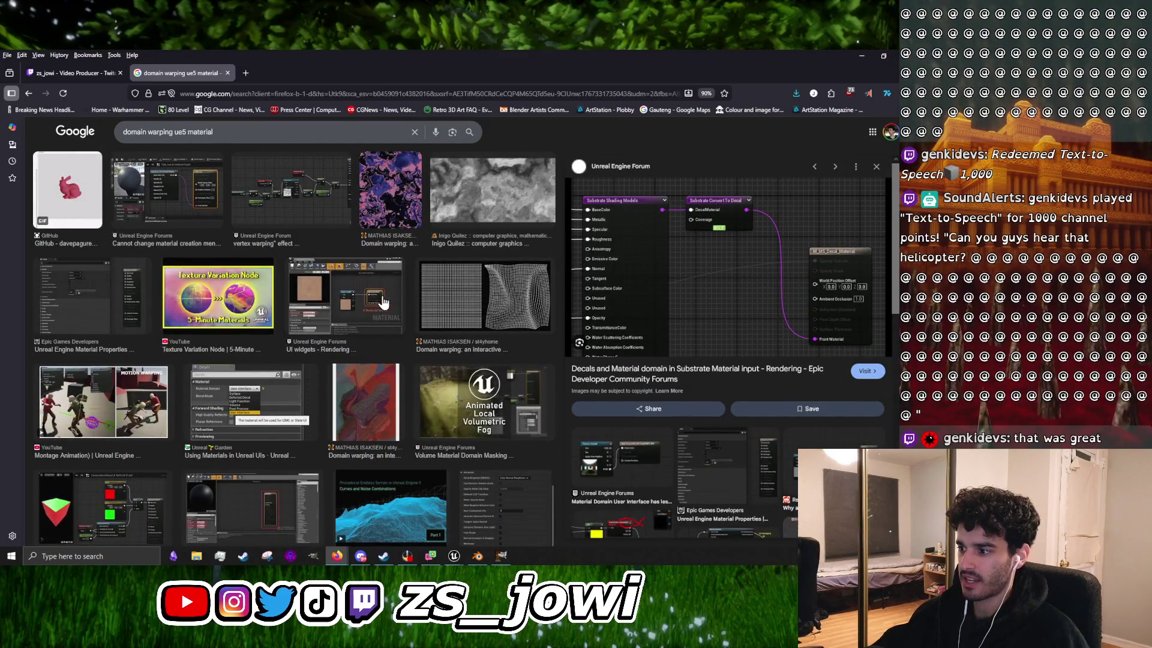
# Step: Watch the Twitch replay's noise-texture node setup, pausing at 01:21:09 and finally 01:21:30
pyautogui.click(80, 72)
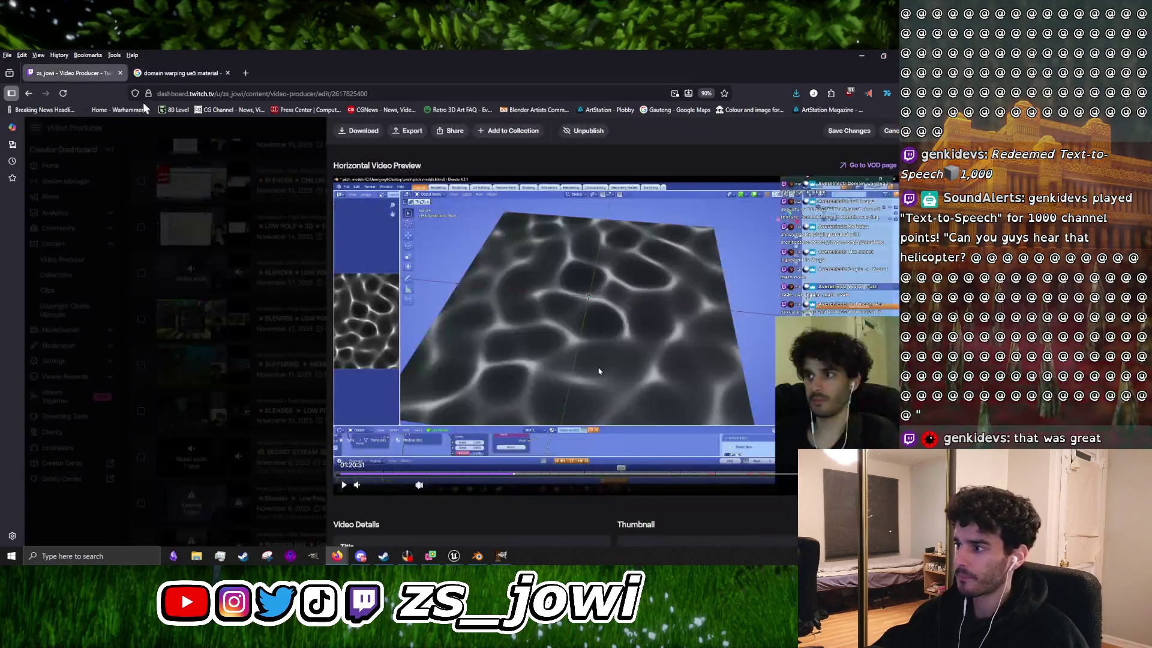
pyautogui.click(339, 488)
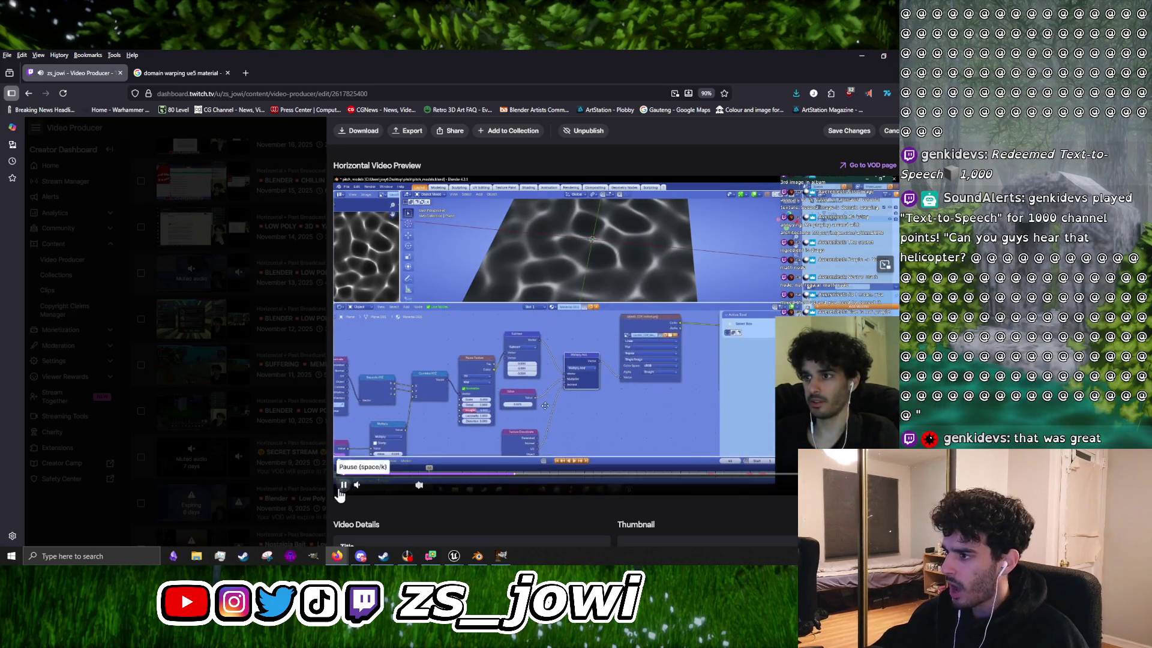
pyautogui.click(344, 484)
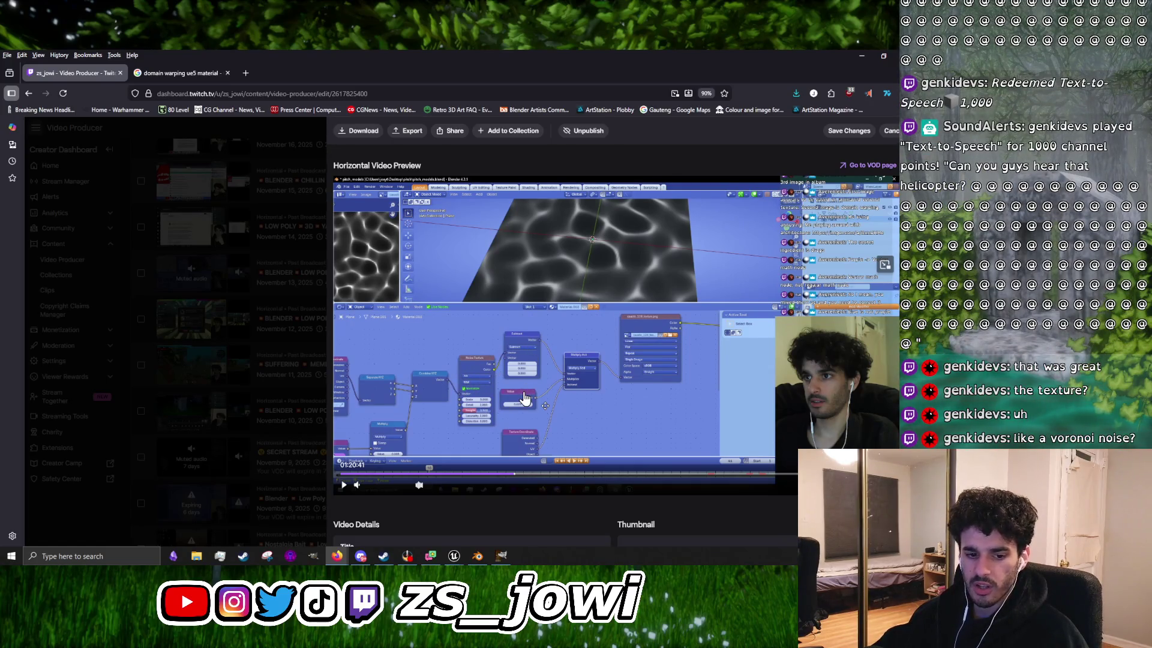
pyautogui.click(605, 302)
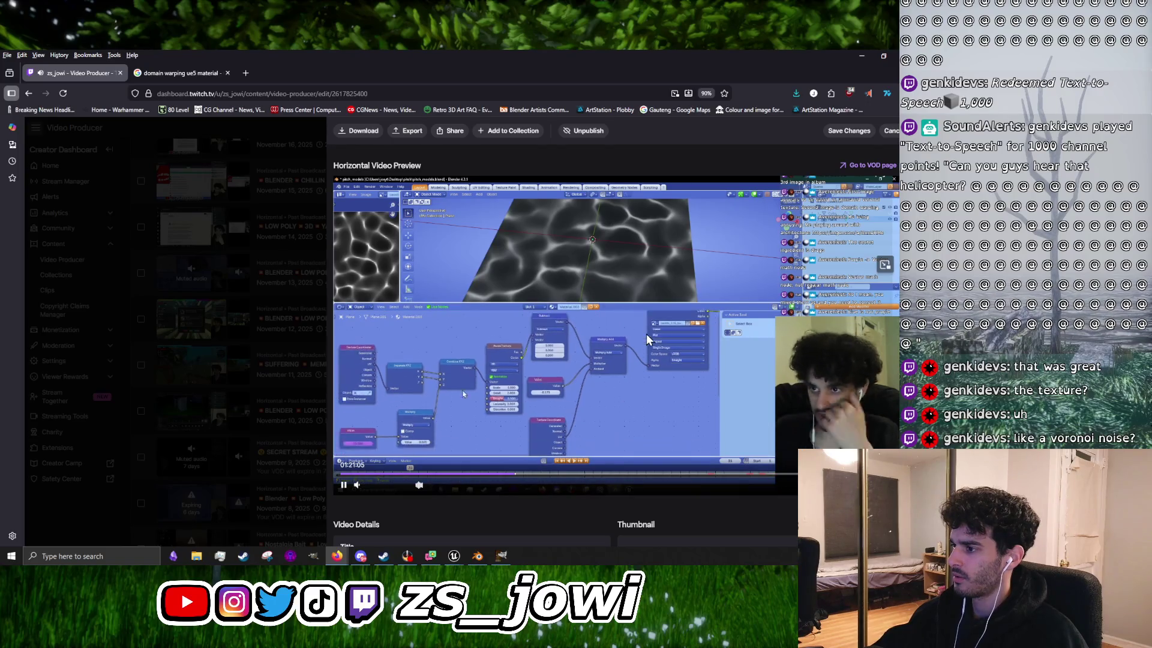
pyautogui.click(345, 485)
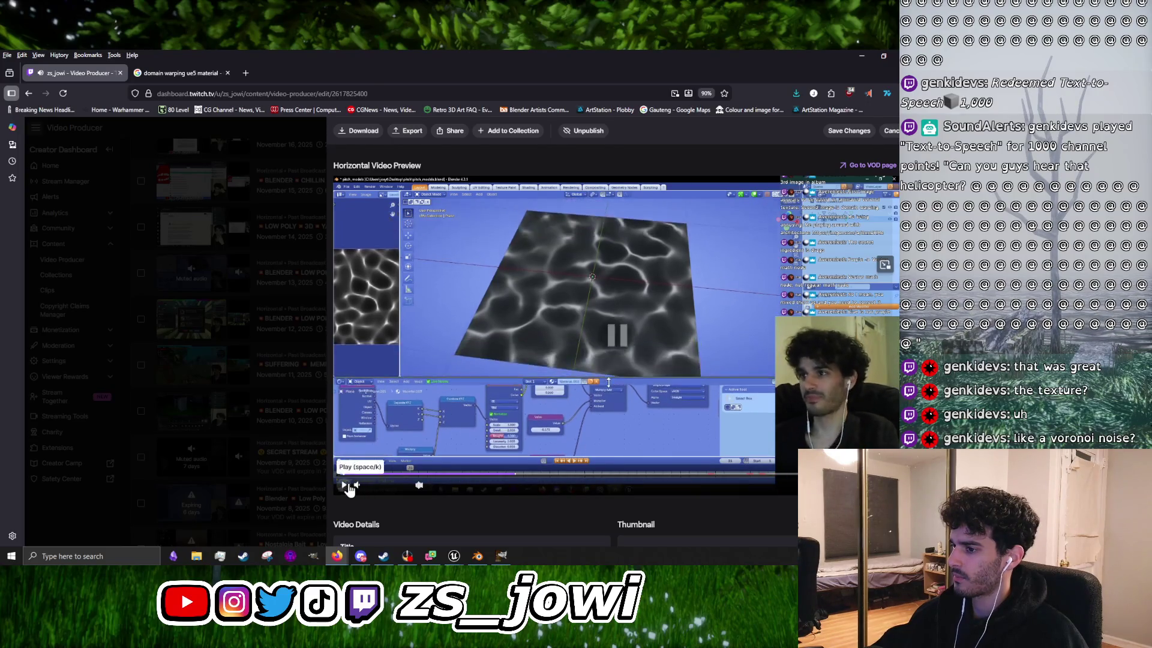
pyautogui.click(346, 483)
pyautogui.click(346, 483)
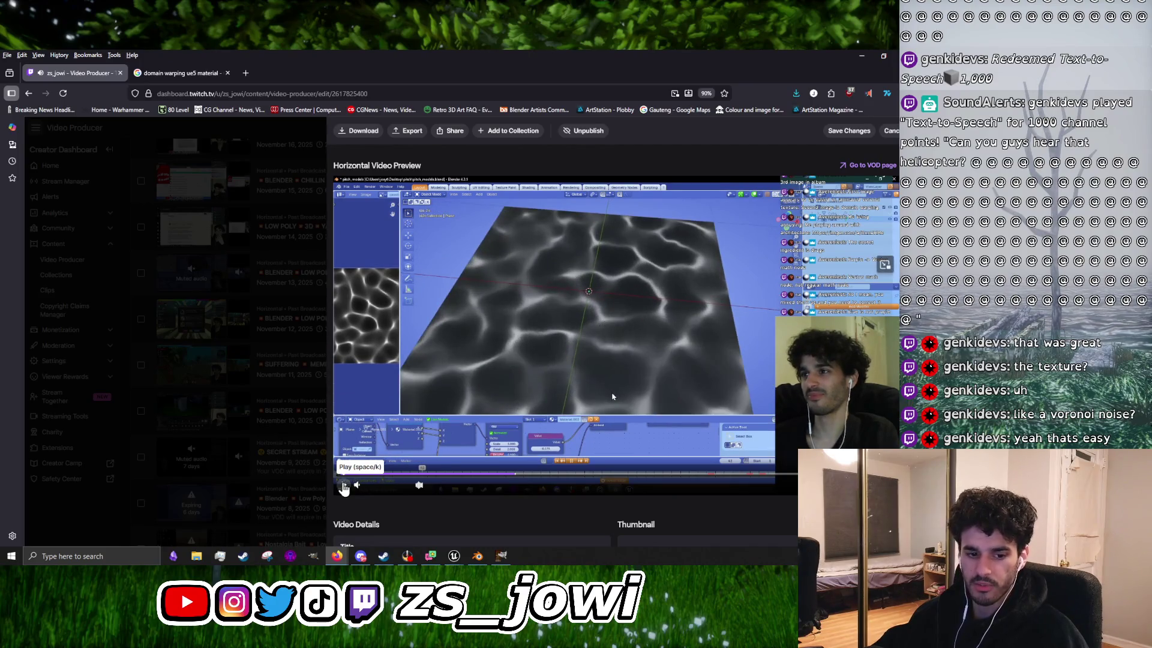
pyautogui.click(344, 485)
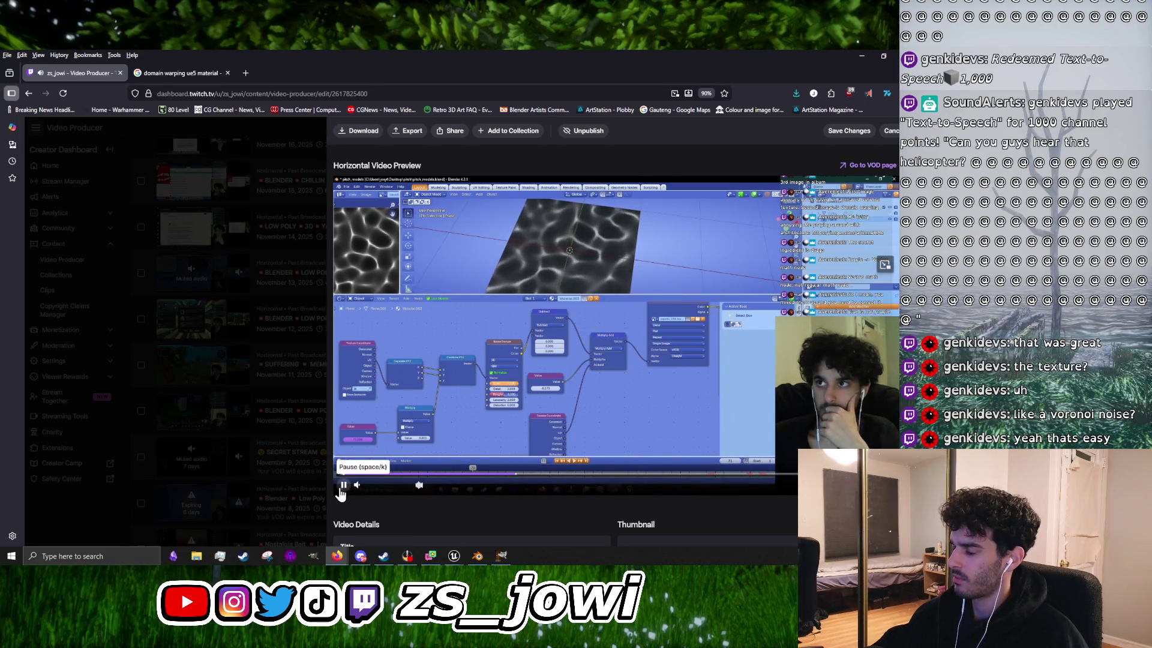
pyautogui.click(342, 486)
# Step: Glance at Video Details, then minimize Firefox to reveal the Unreal Editor level
pyautogui.scroll(-4, 627, 342)
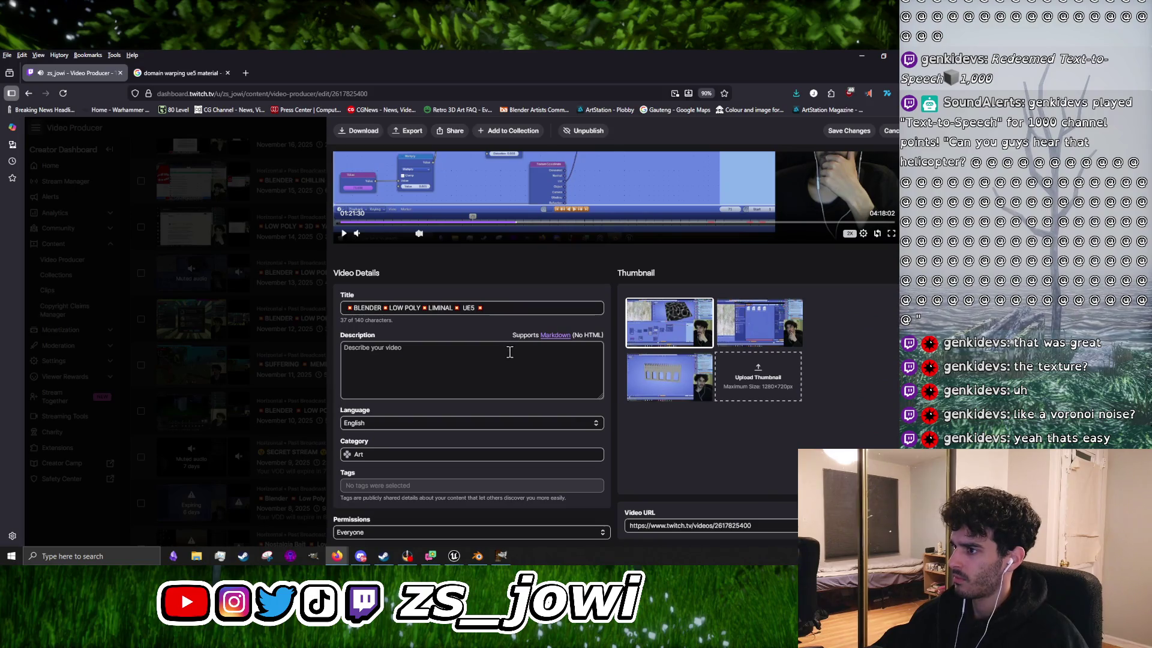
pyautogui.scroll(4, 510, 352)
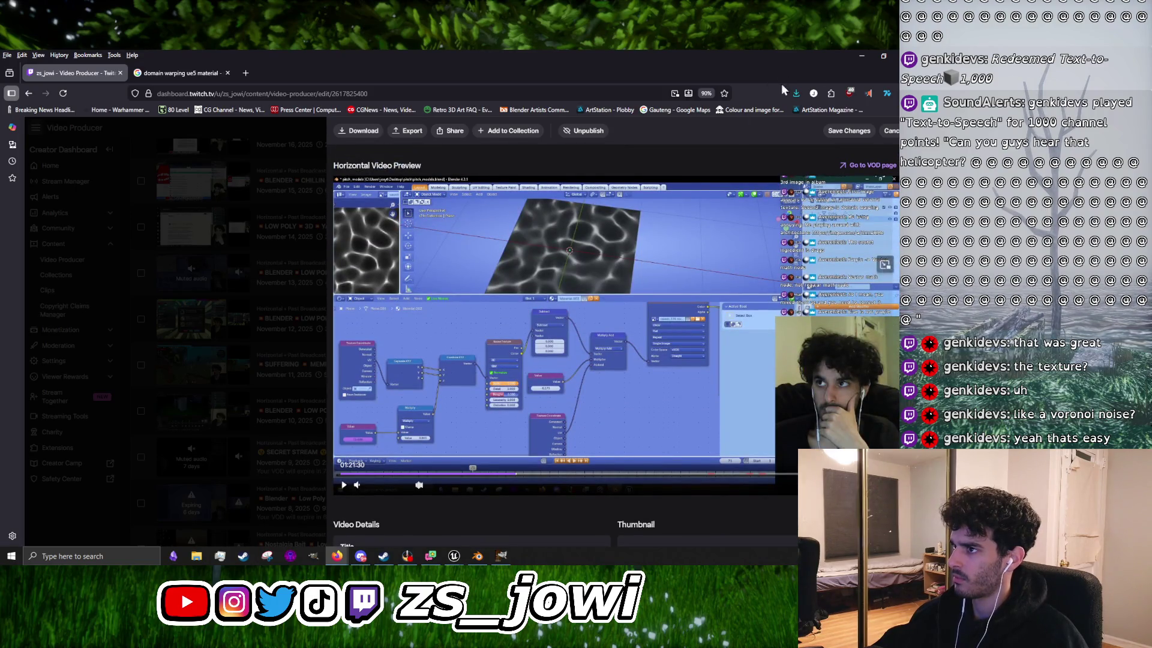
pyautogui.click(860, 57)
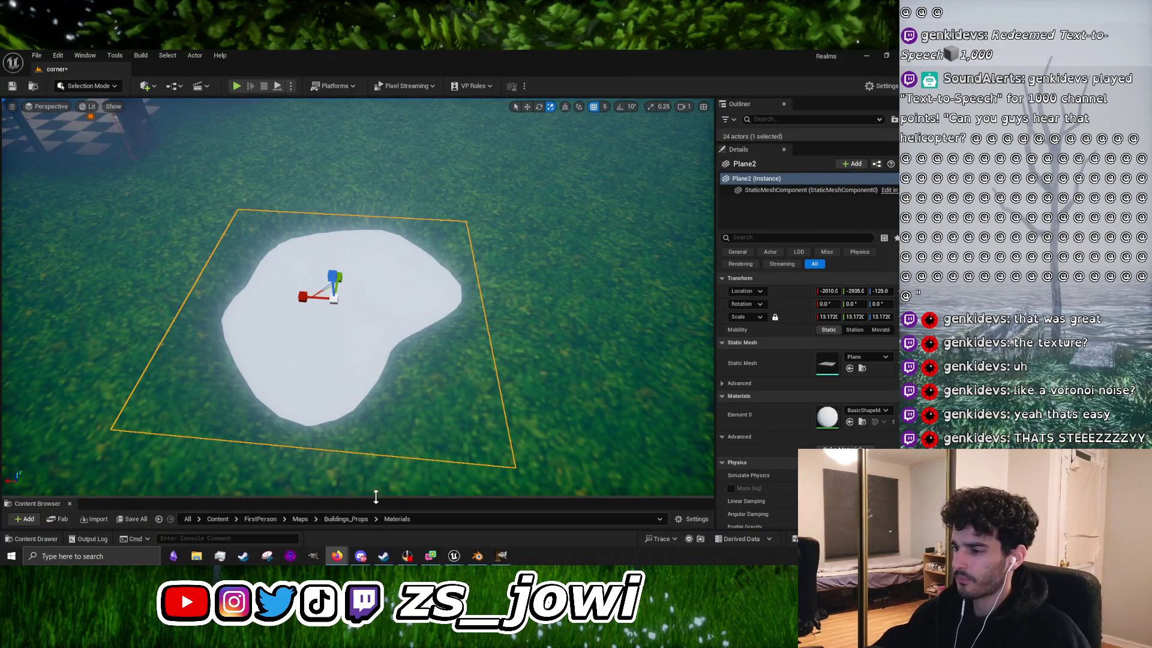
# Step: Browse the Materials, Models and Textures folders, then open Ground_Wall_Materials to show its materials
pyautogui.moveTo(378, 497); pyautogui.dragTo(430, 307)
pyautogui.scroll(-2, 414, 420)
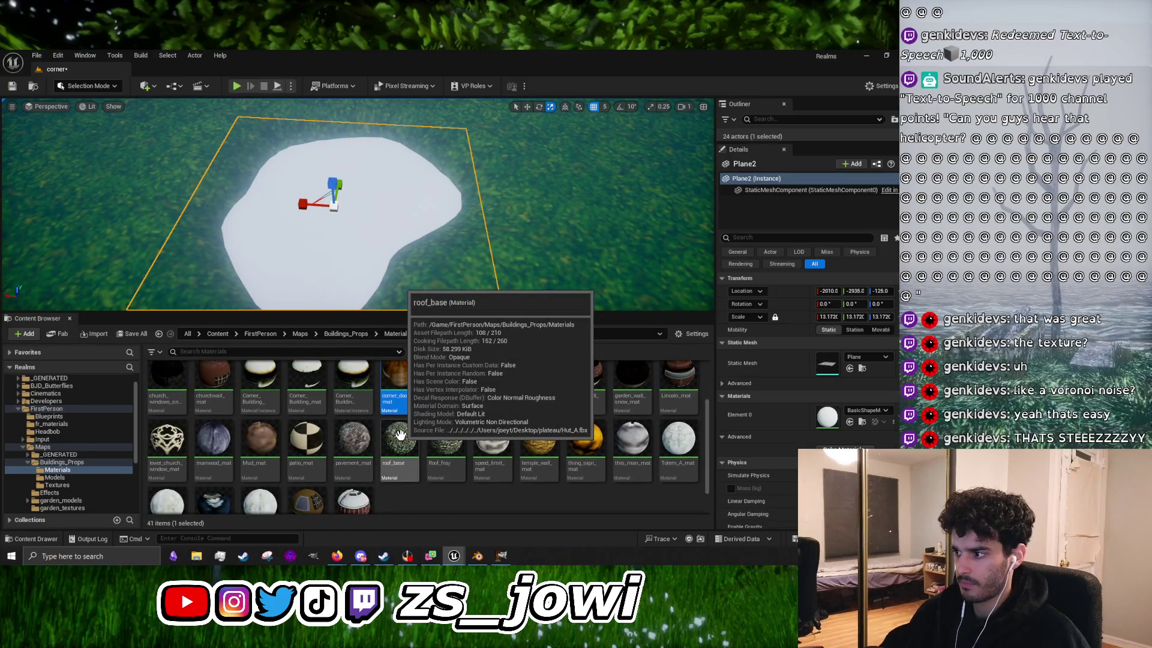
pyautogui.scroll(2, 366, 423)
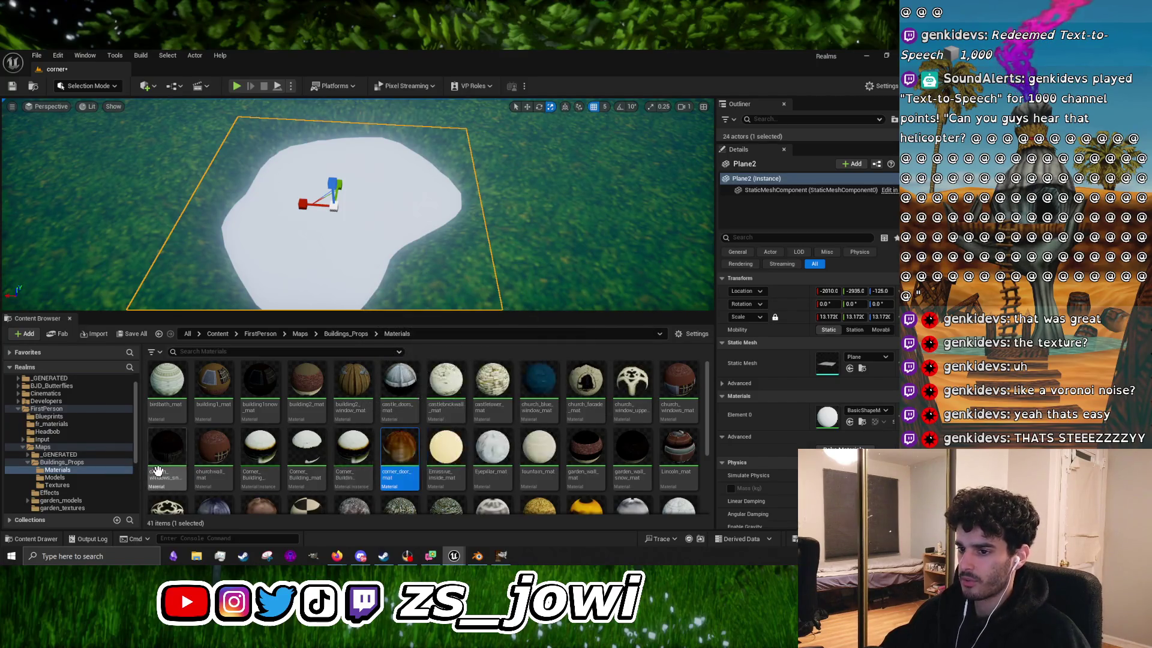
pyautogui.click(104, 472)
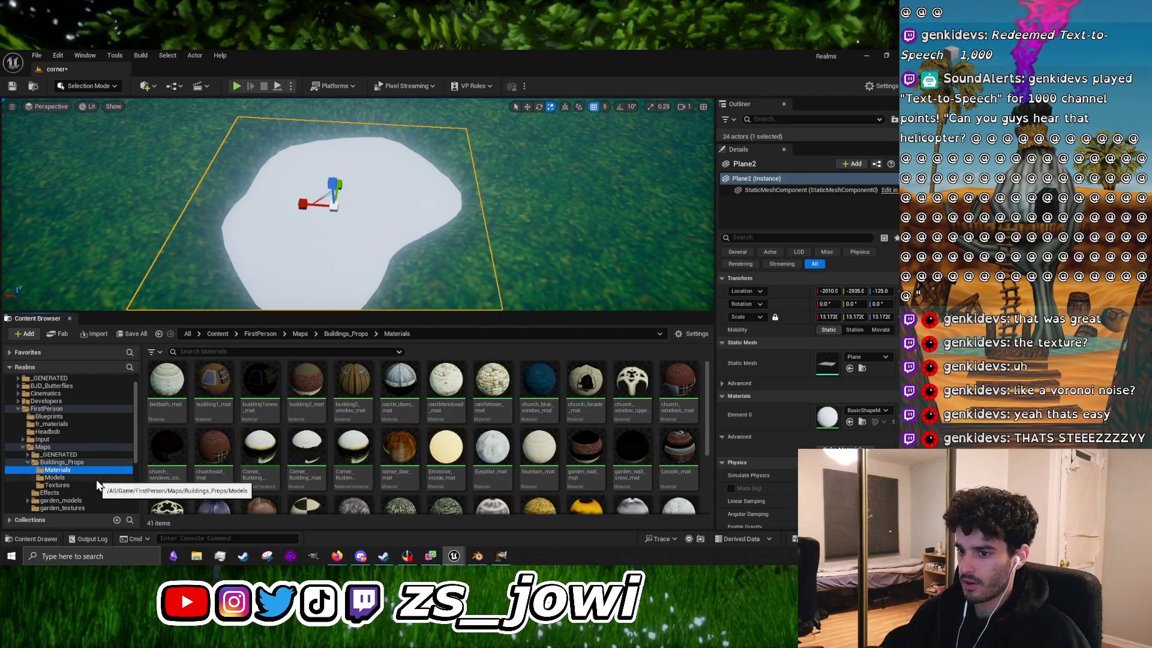
pyautogui.click(96, 478)
pyautogui.click(89, 486)
pyautogui.click(99, 477)
pyautogui.click(103, 471)
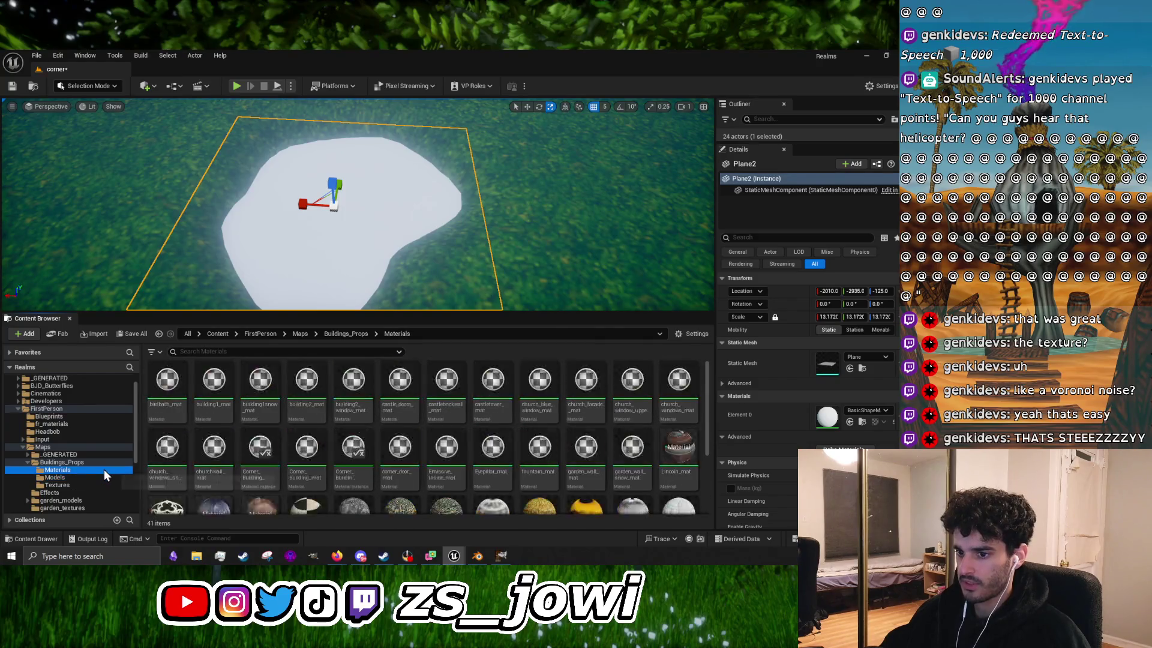
pyautogui.scroll(-3, 114, 439)
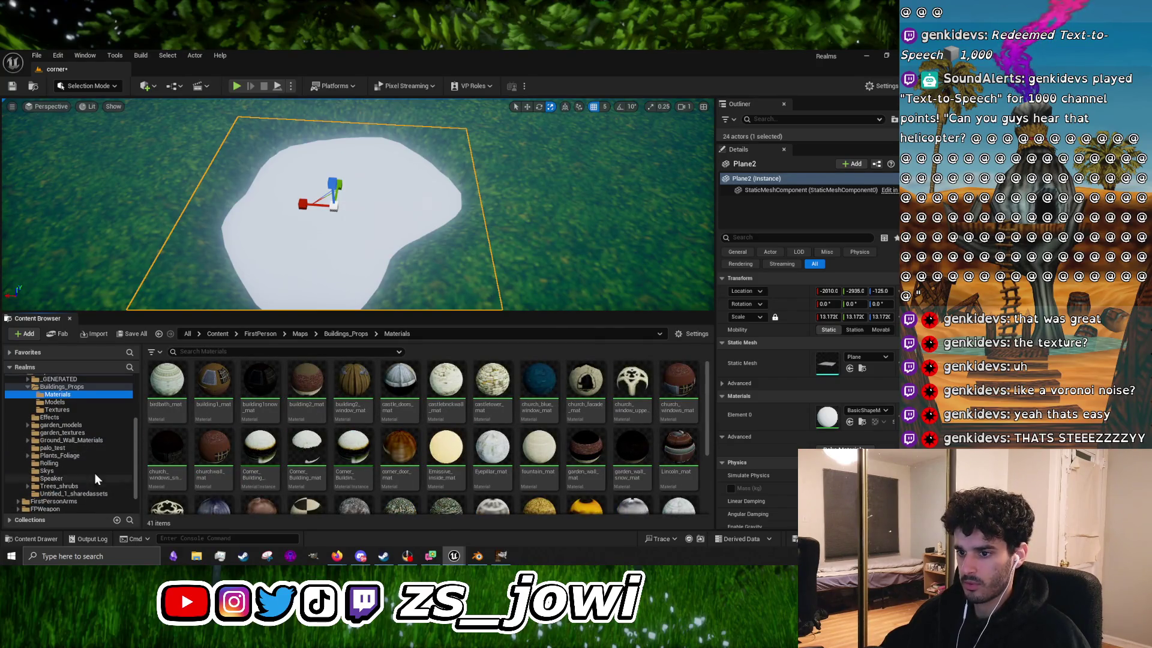
pyautogui.click(100, 439)
pyautogui.doubleClick(180, 393)
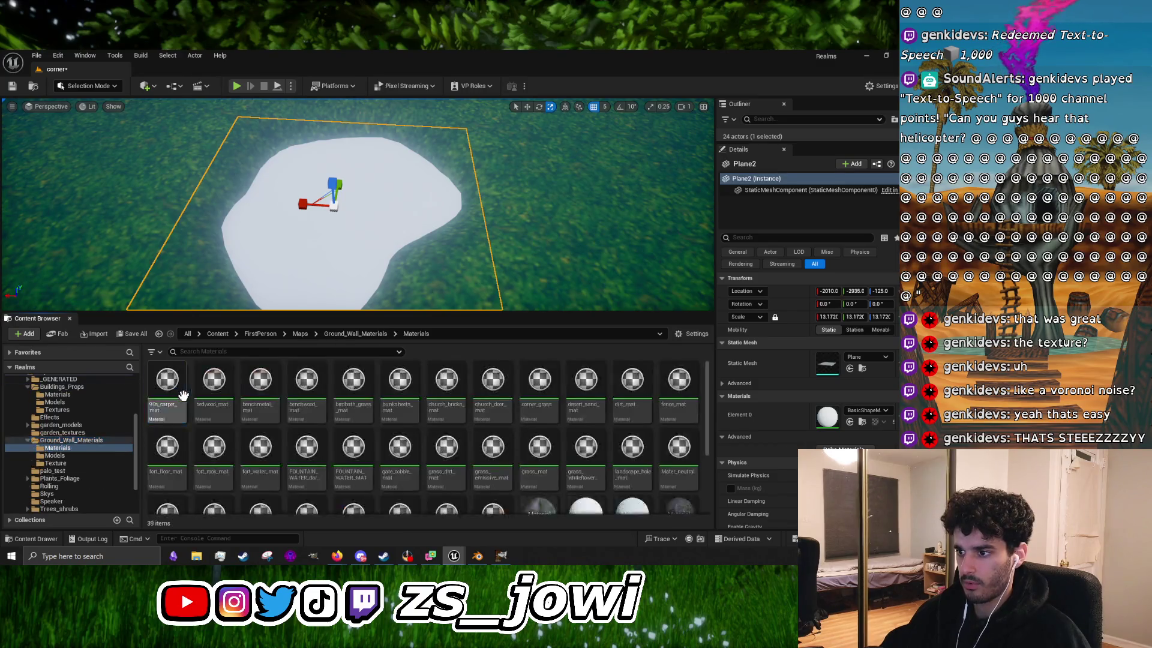
# Step: Drop oasis_water_mat onto the pool plane, then replace it with norval_dam_water
pyautogui.scroll(-1, 439, 428)
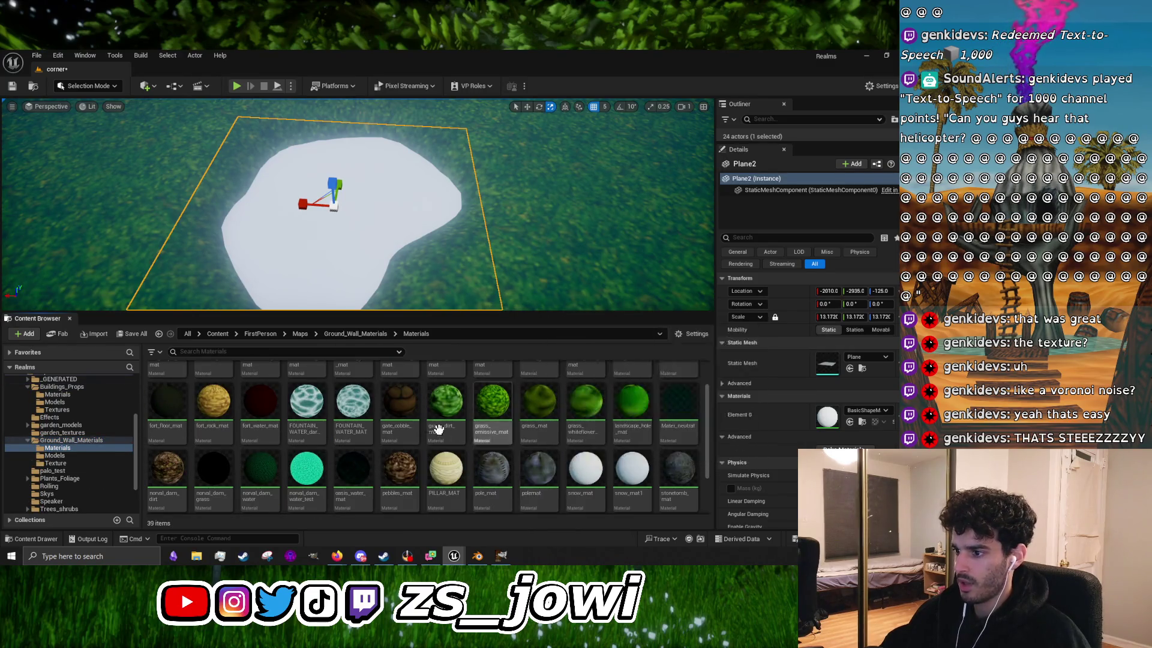
pyautogui.scroll(-1, 438, 428)
pyautogui.moveTo(354, 408)
pyautogui.mouseDown()
pyautogui.moveTo(303, 288)
pyautogui.moveTo(305, 236)
pyautogui.mouseUp()
pyautogui.moveTo(403, 313); pyautogui.dragTo(434, 421)
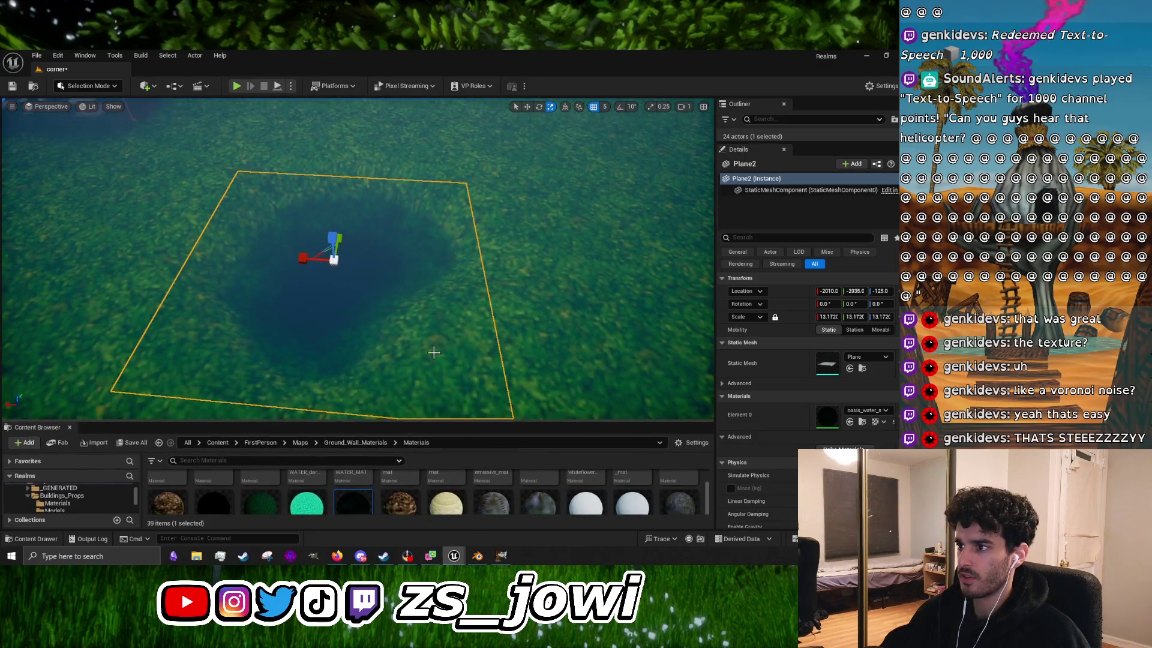
pyautogui.moveTo(434, 353)
pyautogui.mouseDown()
pyautogui.moveTo(414, 339)
pyautogui.moveTo(405, 354)
pyautogui.moveTo(398, 414)
pyautogui.moveTo(402, 324)
pyautogui.moveTo(424, 419)
pyautogui.moveTo(432, 276)
pyautogui.mouseUp()
pyautogui.moveTo(261, 402)
pyautogui.mouseDown()
pyautogui.moveTo(316, 268)
pyautogui.moveTo(354, 211)
pyautogui.mouseUp()
pyautogui.moveTo(402, 287)
pyautogui.mouseDown()
pyautogui.moveTo(395, 513)
pyautogui.moveTo(390, 235)
pyautogui.mouseUp()
pyautogui.moveTo(267, 398)
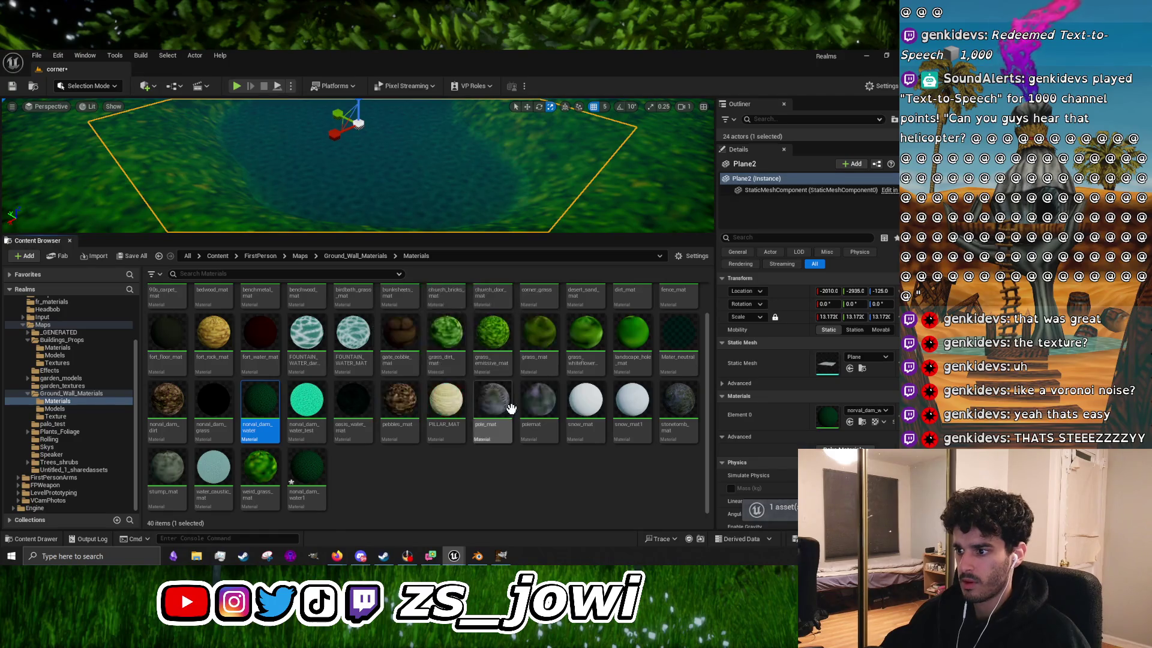
# Step: Rename norval_dam_water1 to Domain_warped, then select the pool plane in the enlarged viewport
pyautogui.click(307, 474)
pyautogui.press('F2')
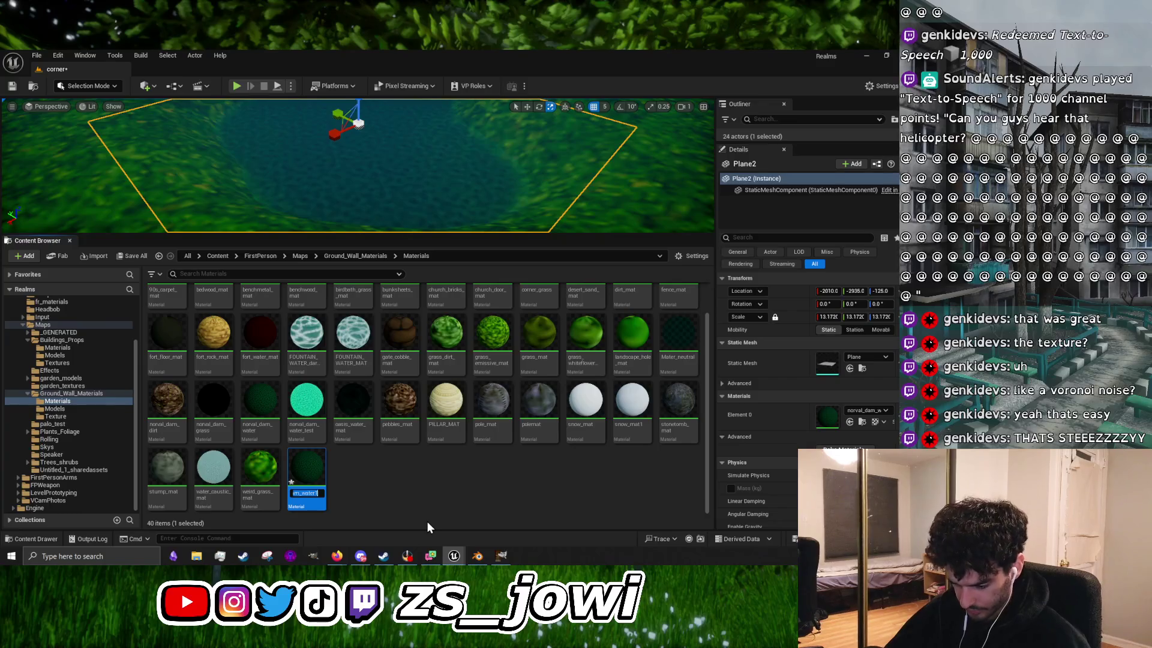
pyautogui.write('Domain')
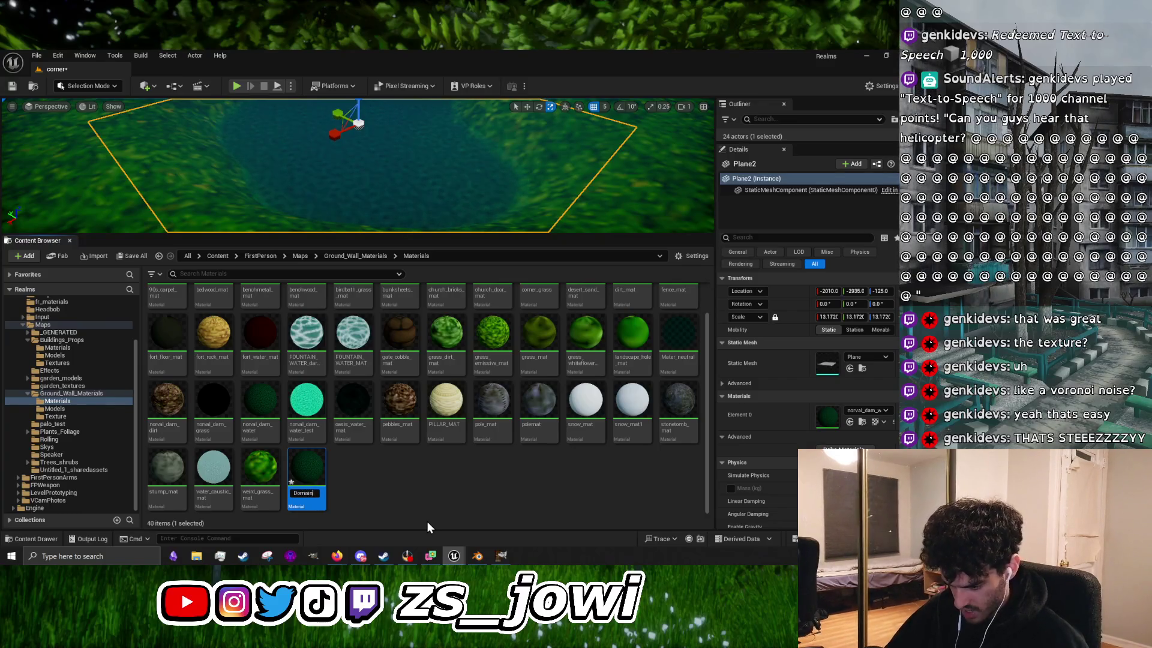
pyautogui.write('_warped')
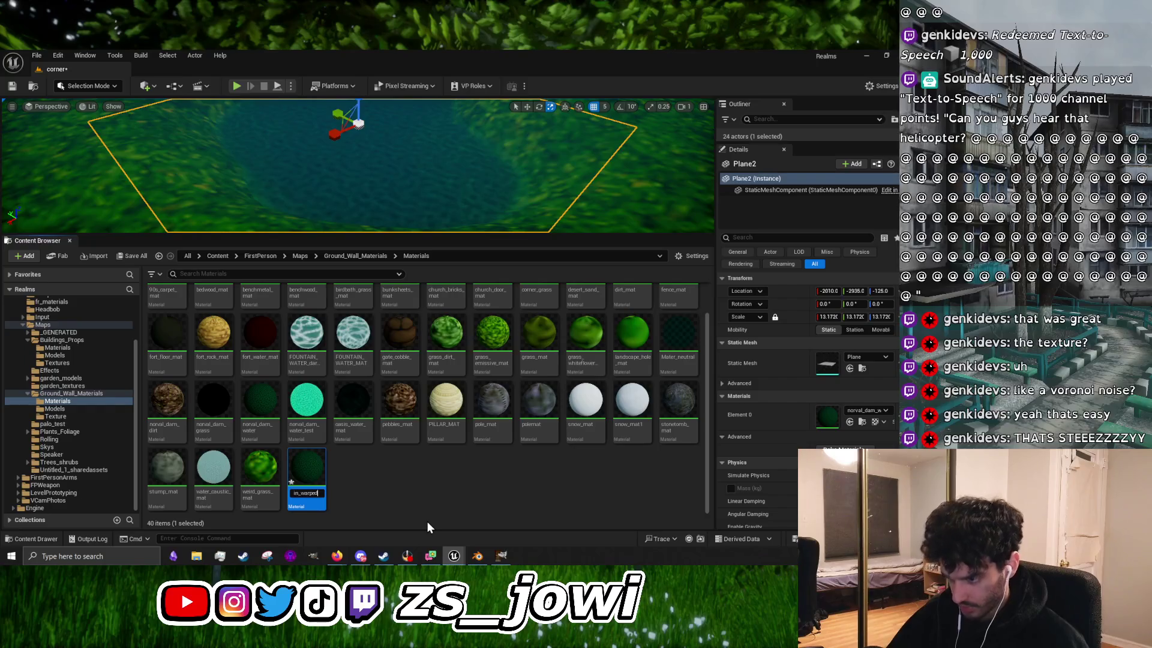
pyautogui.press('Return')
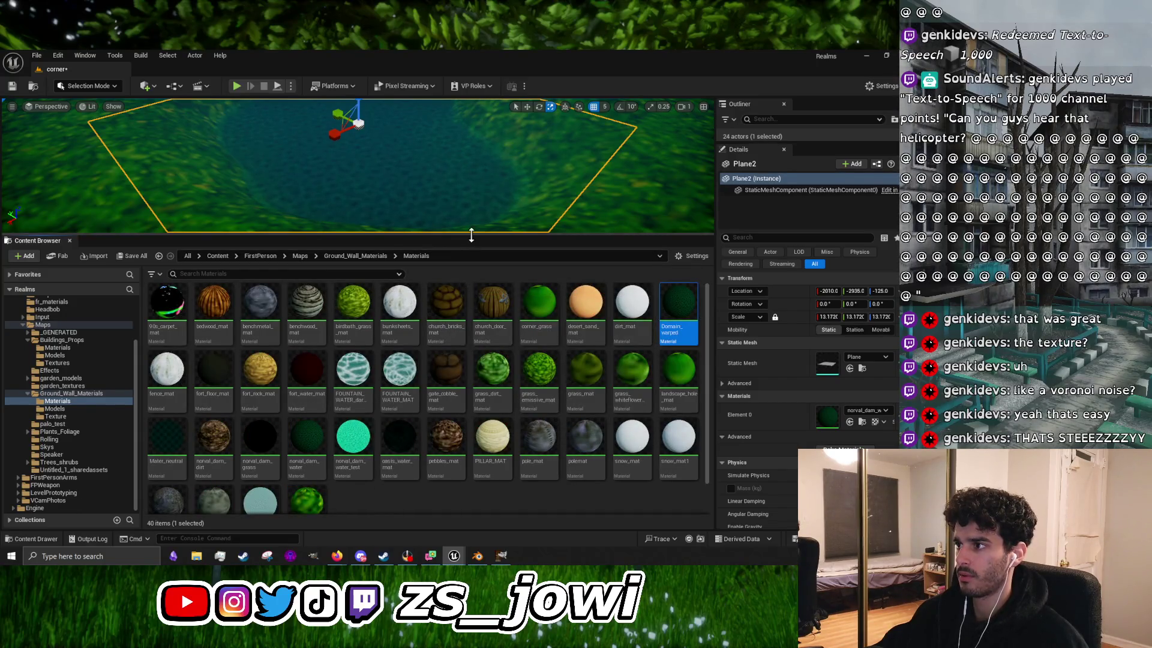
pyautogui.moveTo(470, 234); pyautogui.dragTo(468, 454)
pyautogui.click(387, 260)
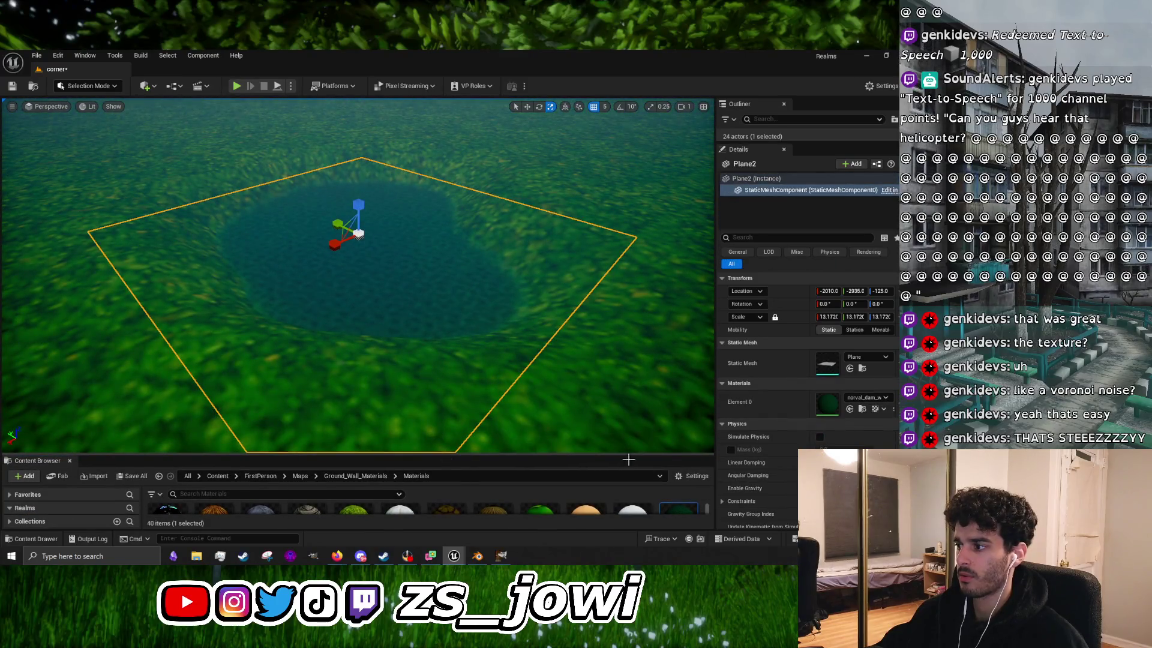
# Step: Open norval_dam_water in the Material Editor, disconnect Base Color and rearrange the Multiply 0.05 and constant nodes
pyautogui.doubleClick(828, 404)
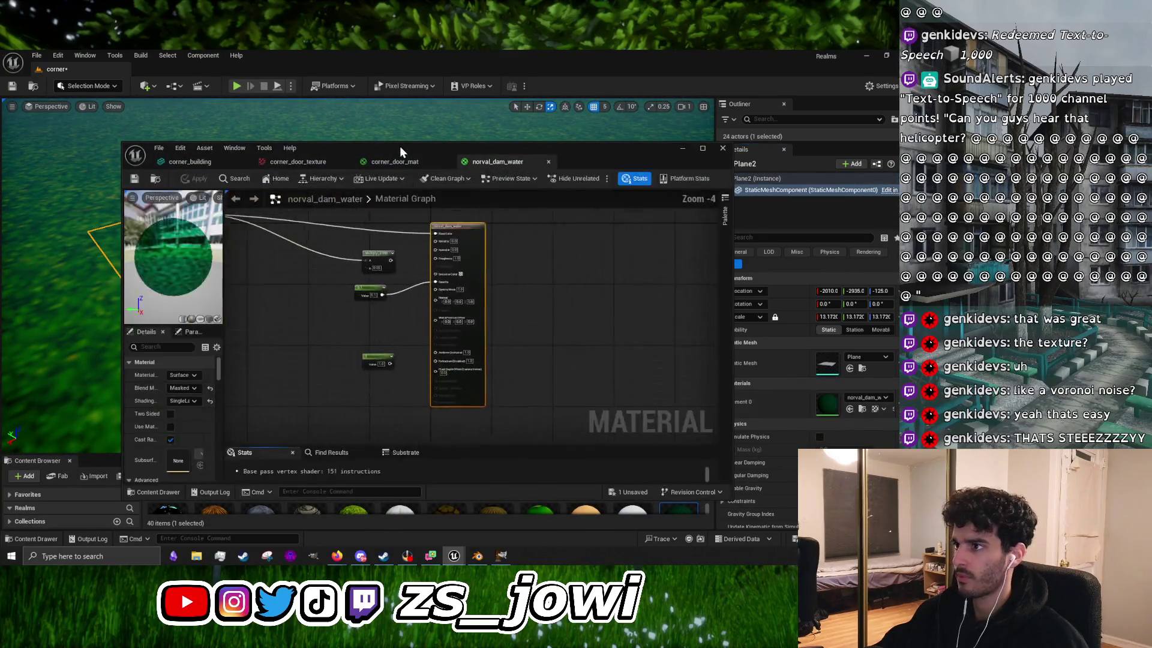
pyautogui.scroll(-2, 347, 337)
pyautogui.scroll(3, 448, 362)
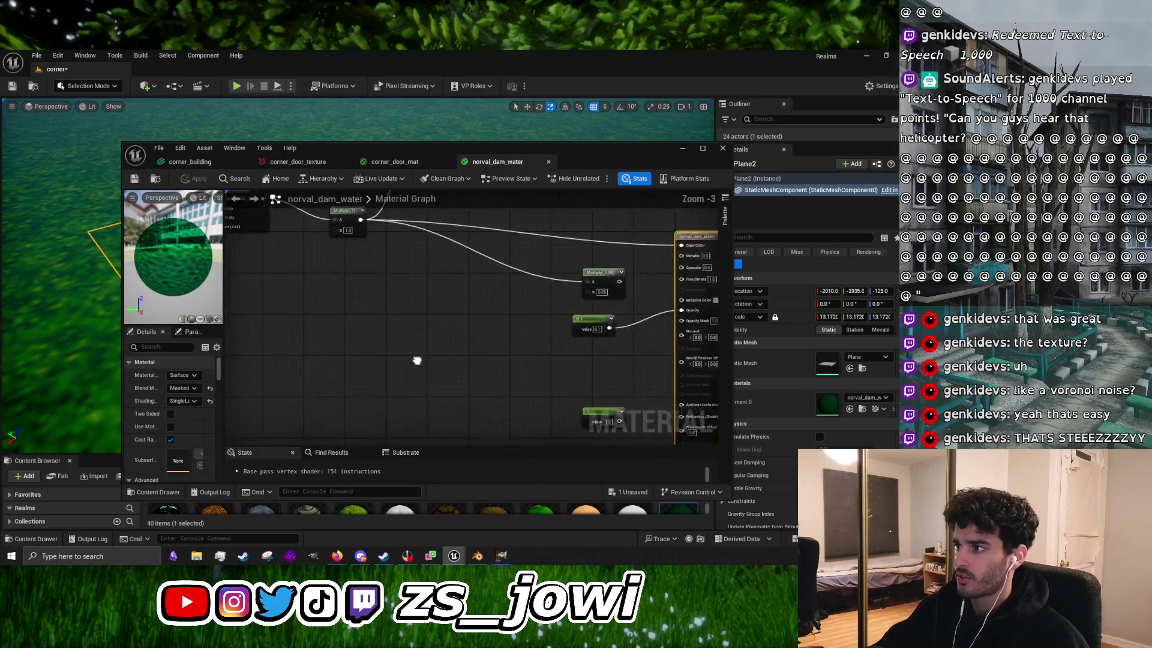
pyautogui.moveTo(417, 360)
pyautogui.mouseDown()
pyautogui.moveTo(505, 320)
pyautogui.moveTo(433, 344)
pyautogui.mouseUp()
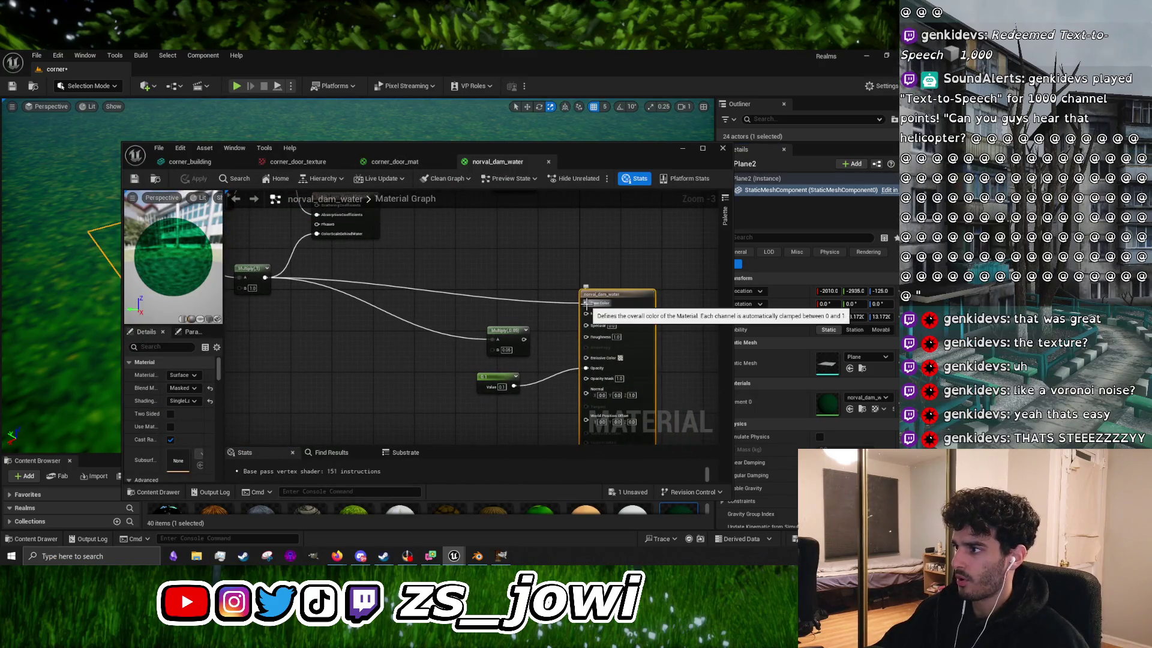
pyautogui.moveTo(587, 305); pyautogui.dragTo(541, 271)
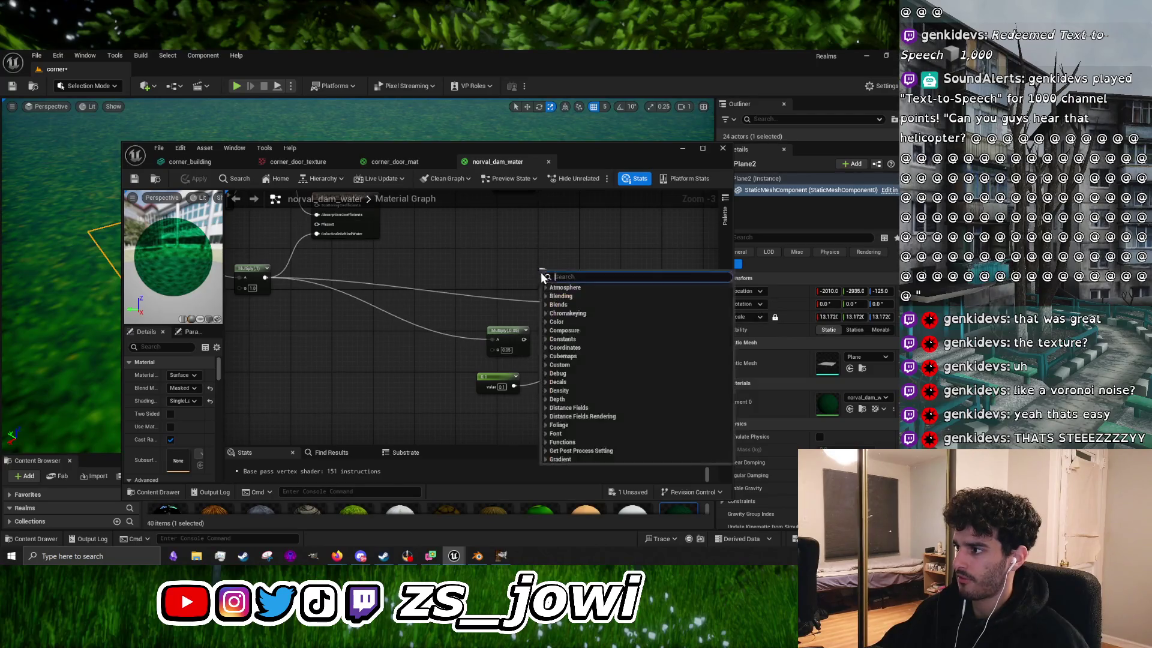
pyautogui.click(520, 285)
pyautogui.keyDown('alt'); pyautogui.click(587, 303); pyautogui.keyUp('alt')
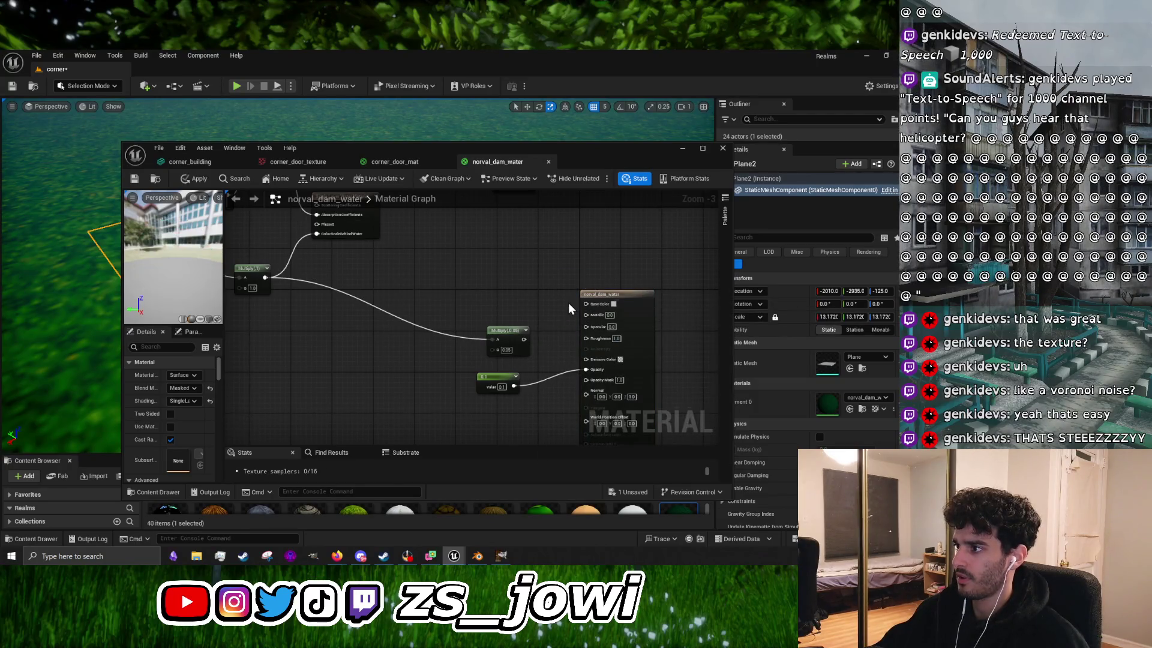
pyautogui.moveTo(501, 335); pyautogui.dragTo(400, 295)
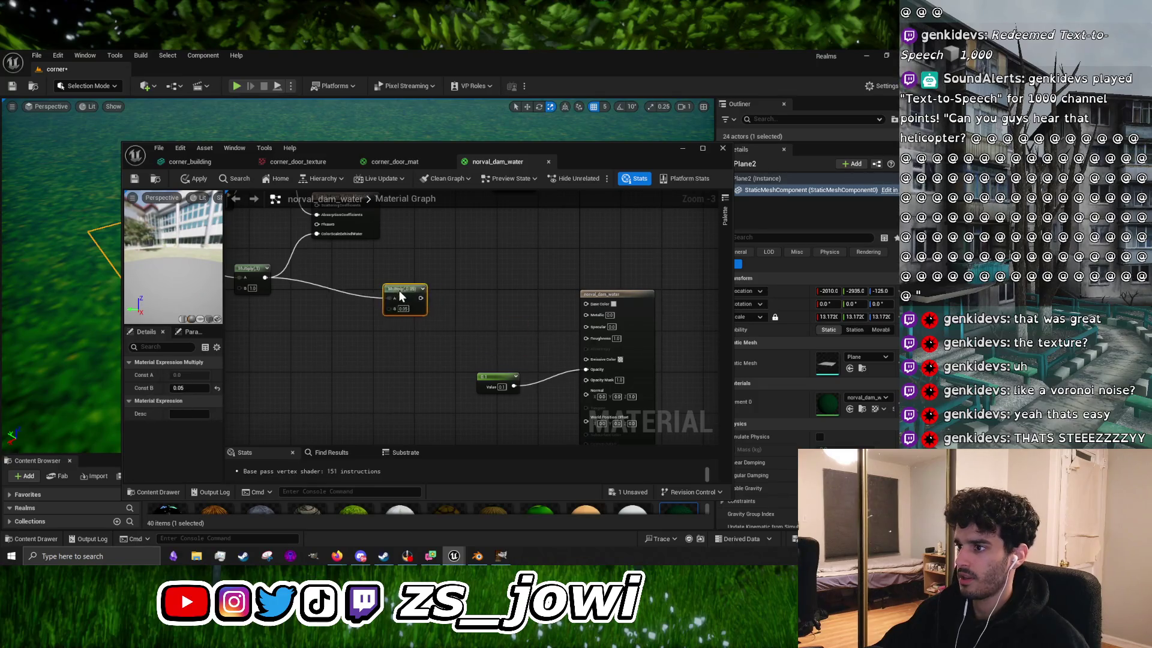
pyautogui.moveTo(545, 408)
pyautogui.mouseDown()
pyautogui.moveTo(532, 337)
pyautogui.moveTo(477, 298)
pyautogui.mouseUp()
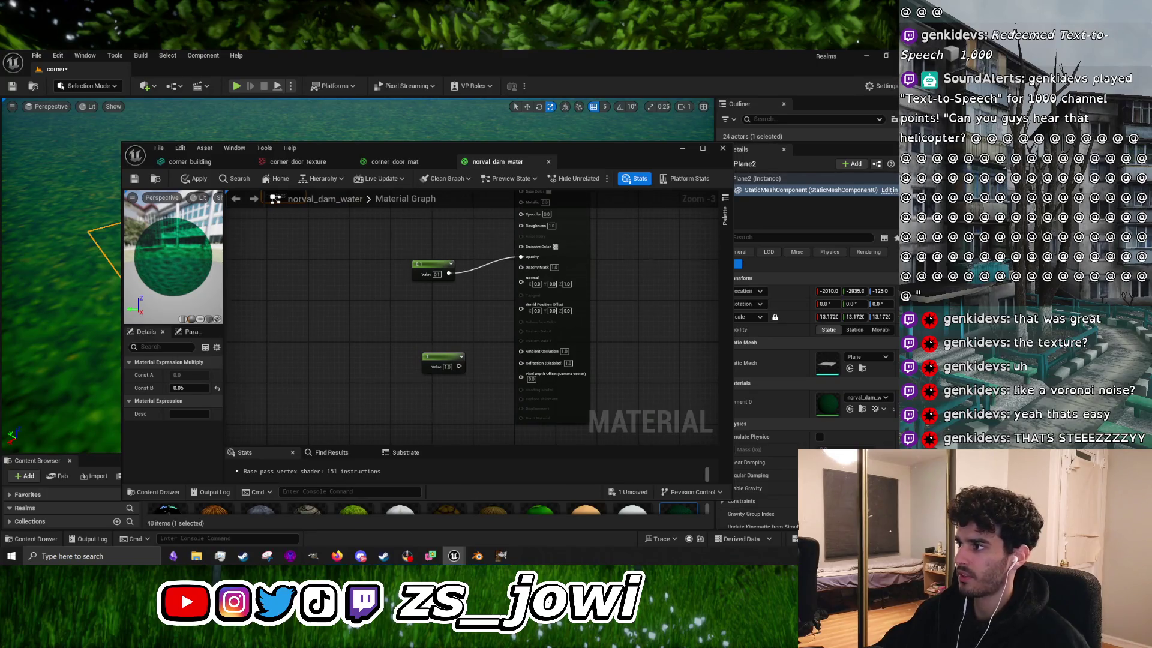
pyautogui.moveTo(556, 178); pyautogui.dragTo(548, 288)
# Step: Set the output node's Shading Model to Unlit and Blend Mode to Opaque
pyautogui.click(552, 298)
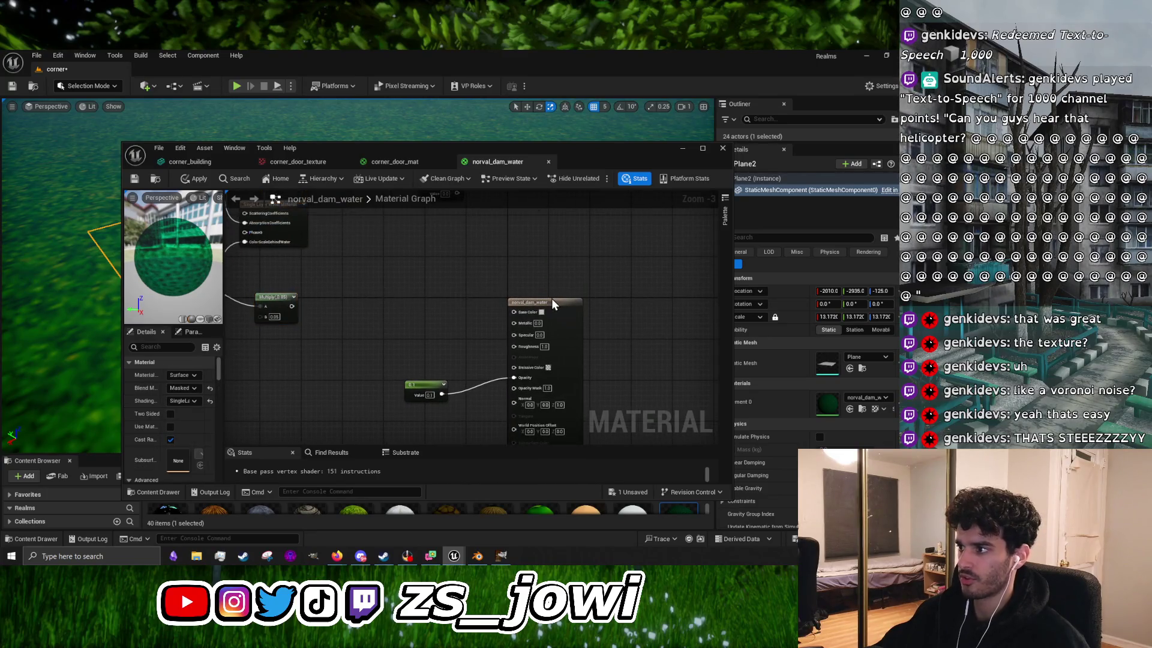
pyautogui.click(183, 401)
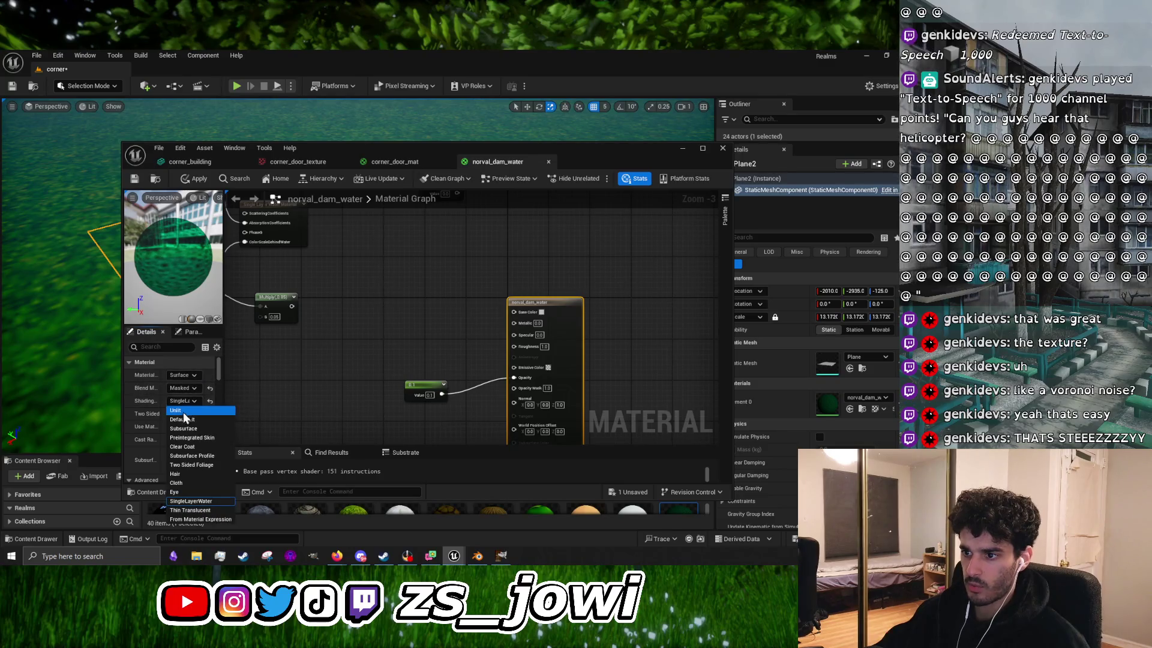
pyautogui.click(183, 411)
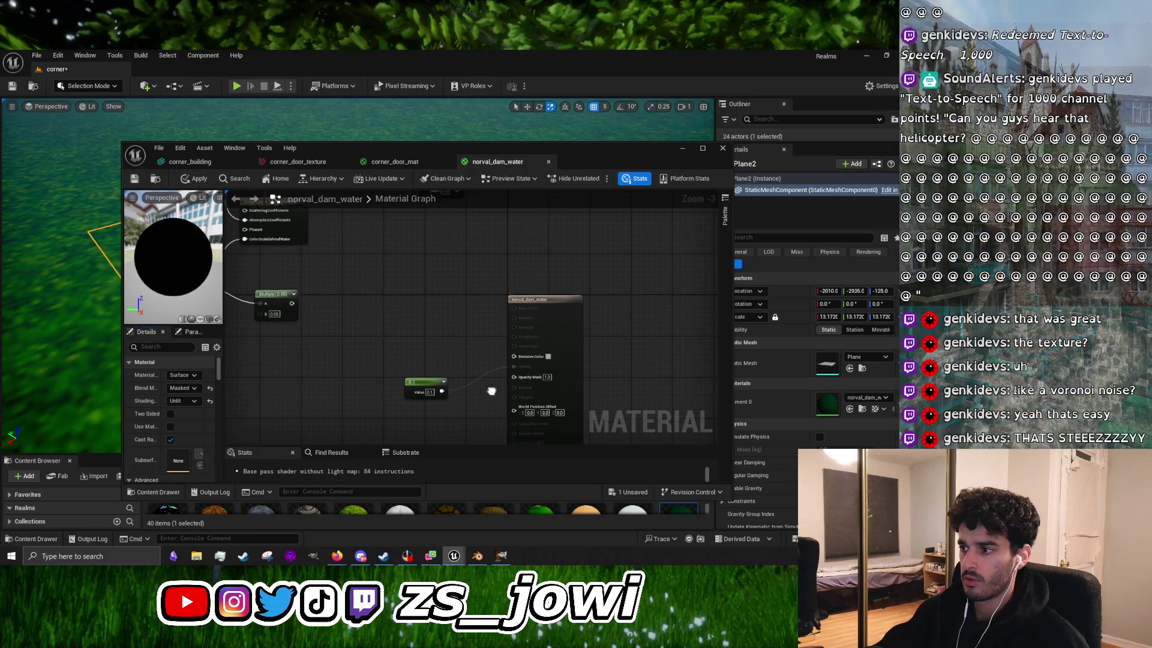
pyautogui.moveTo(490, 387); pyautogui.dragTo(502, 308)
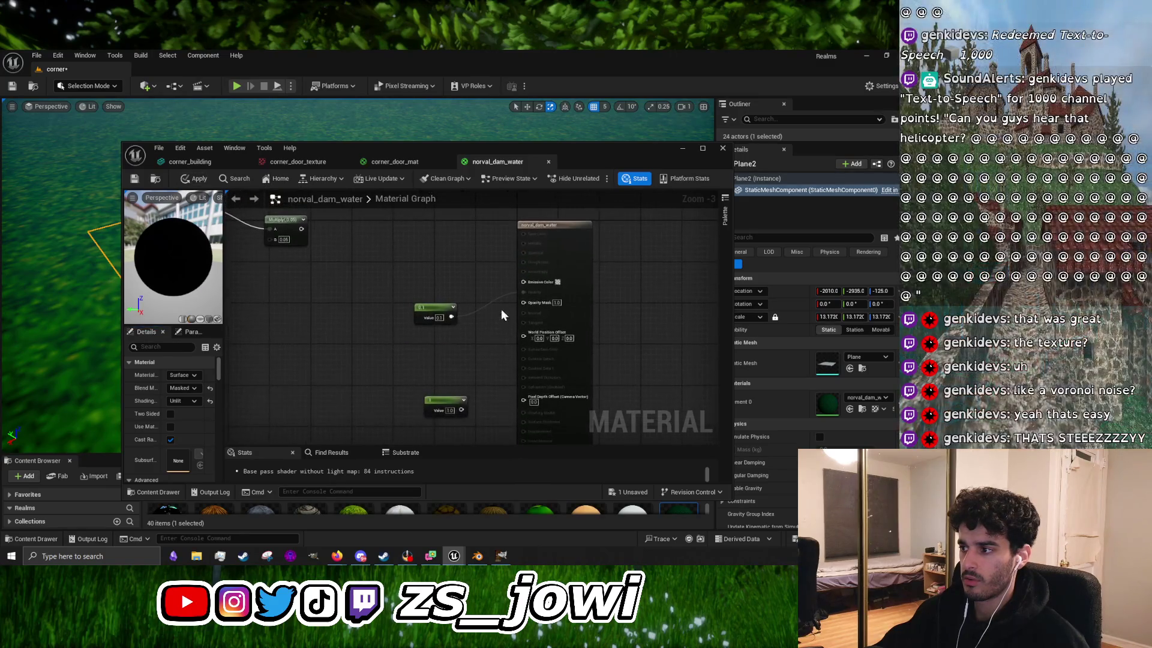
pyautogui.click(188, 389)
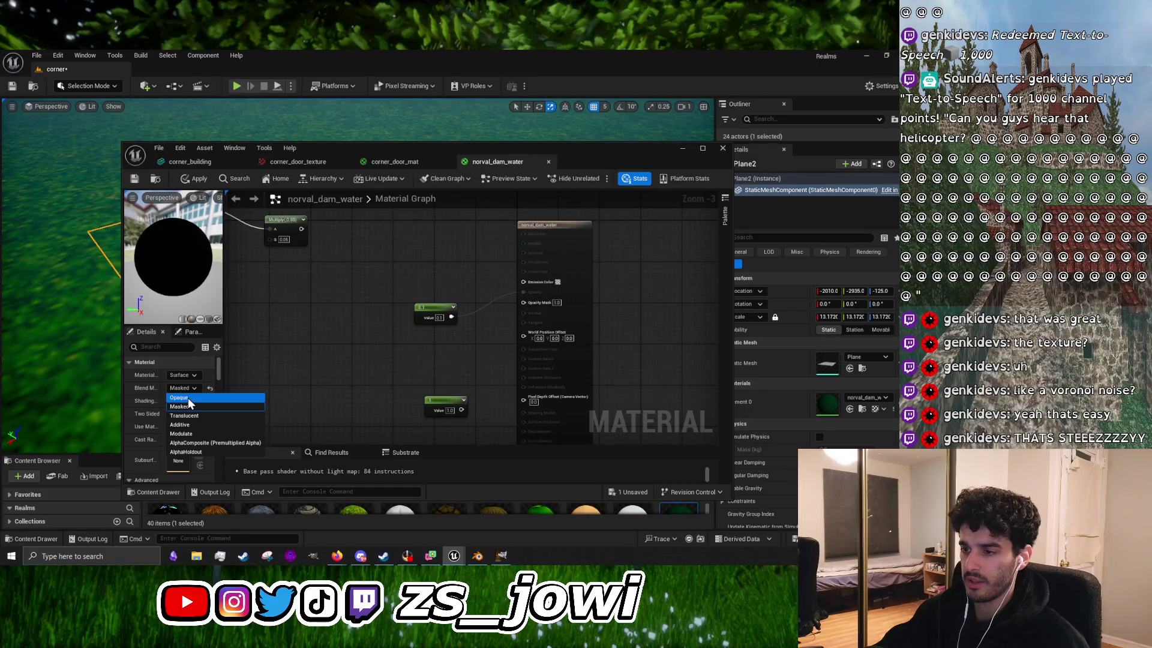
pyautogui.click(188, 398)
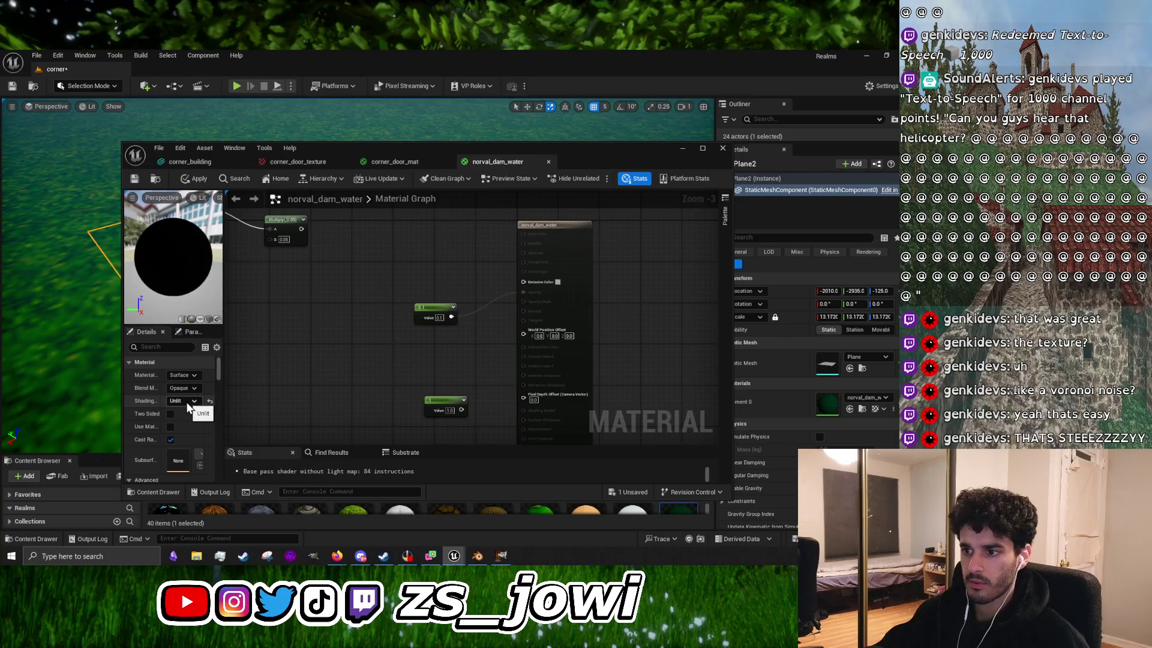
pyautogui.moveTo(327, 388); pyautogui.dragTo(468, 373)
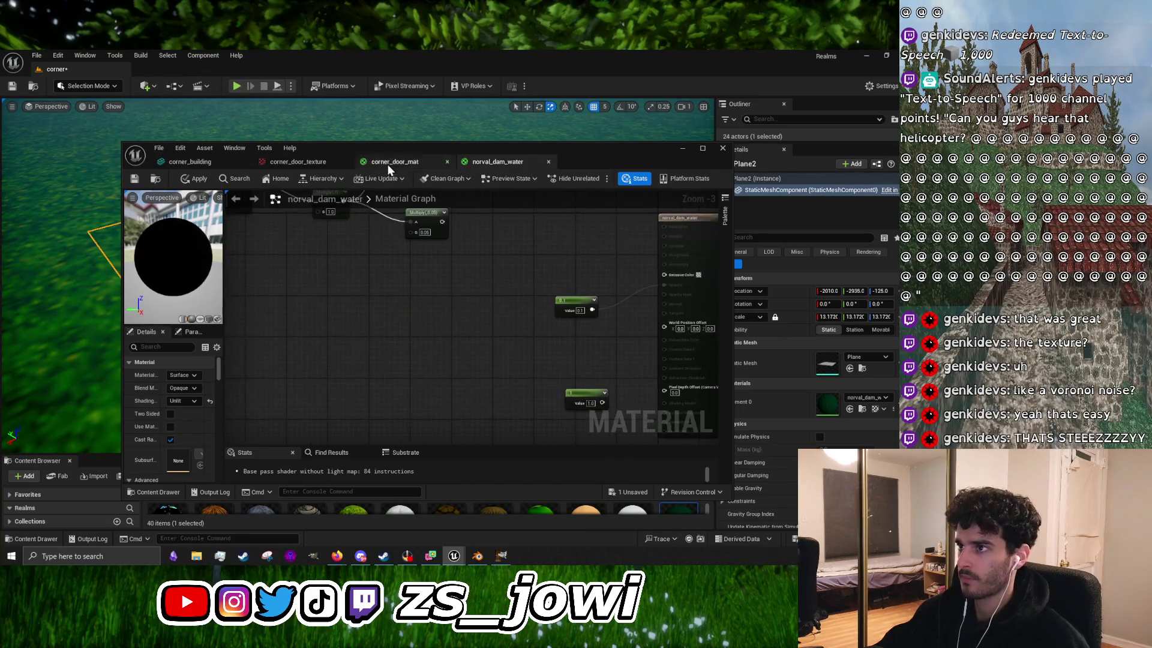
# Step: Switch the shading model to Default Lit, then apply and save the material
pyautogui.moveTo(383, 150)
pyautogui.mouseDown()
pyautogui.moveTo(516, 420)
pyautogui.moveTo(492, 185)
pyautogui.moveTo(513, 139)
pyautogui.moveTo(439, 125)
pyautogui.mouseUp()
pyautogui.moveTo(490, 306); pyautogui.dragTo(334, 301)
pyautogui.click(246, 376)
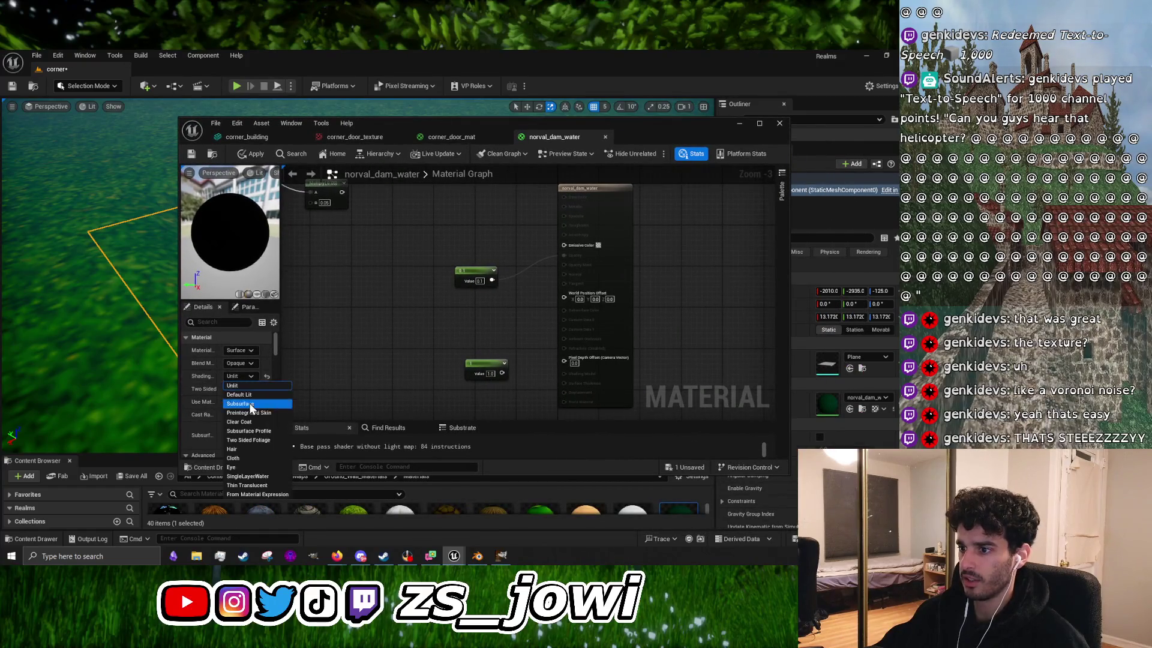
pyautogui.click(254, 394)
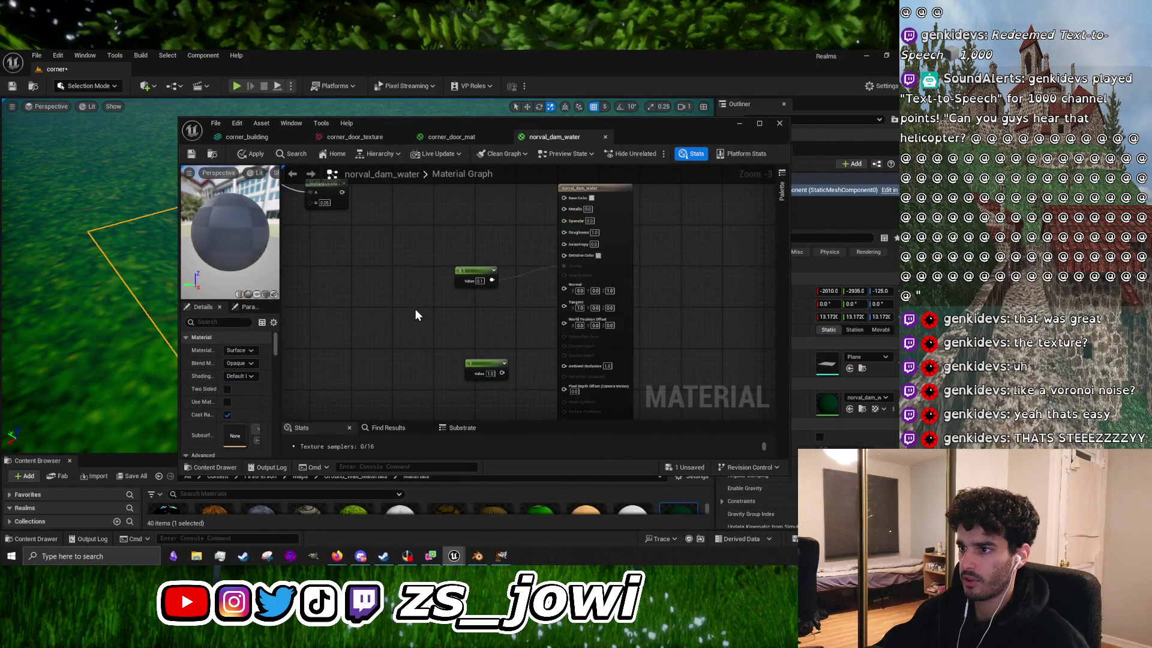
pyautogui.click(256, 157)
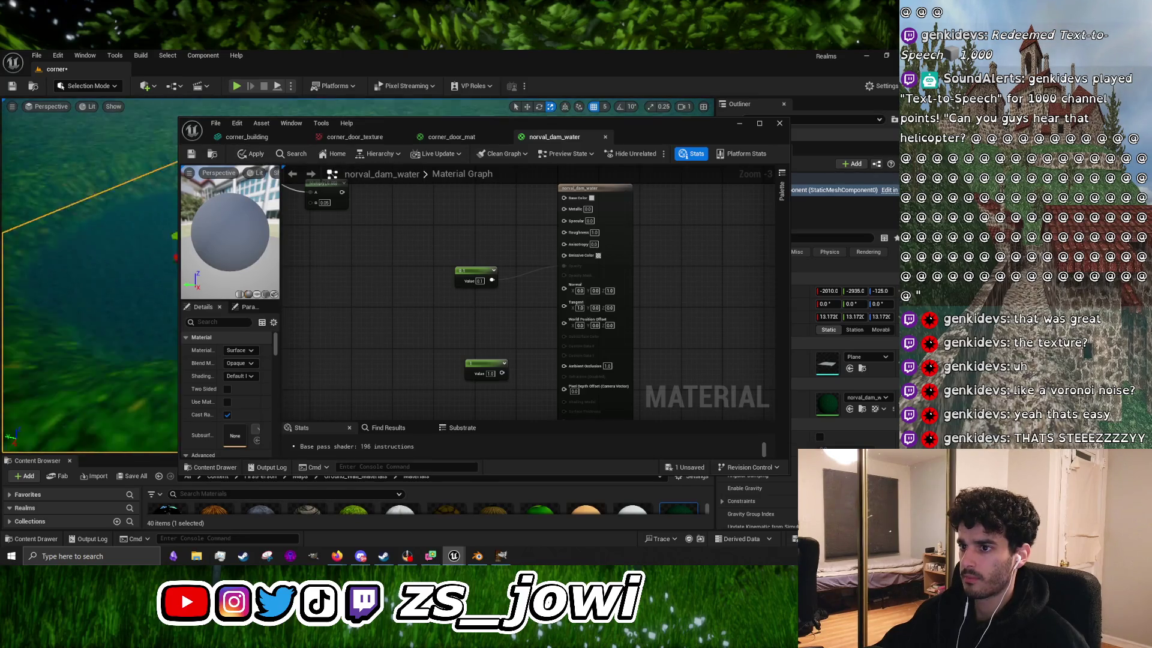
pyautogui.hotkey('ctrl', 's')
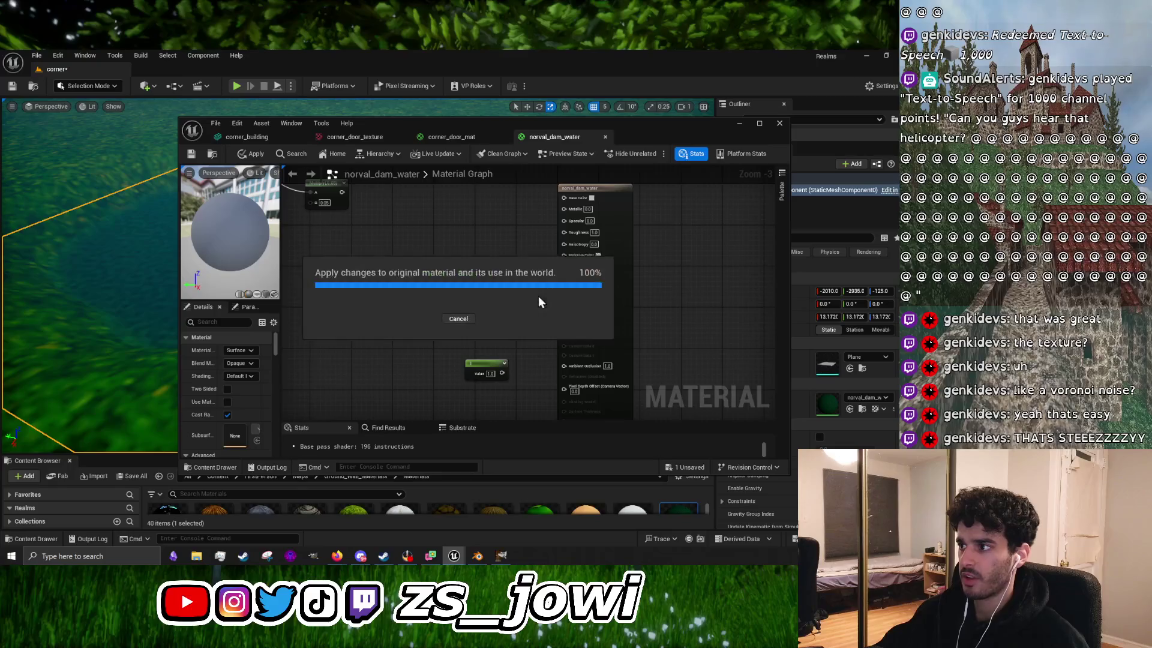
# Step: Undo and redo the recent changes, then place the Multiply node beside the output node
pyautogui.hotkey('ctrl', 'z')
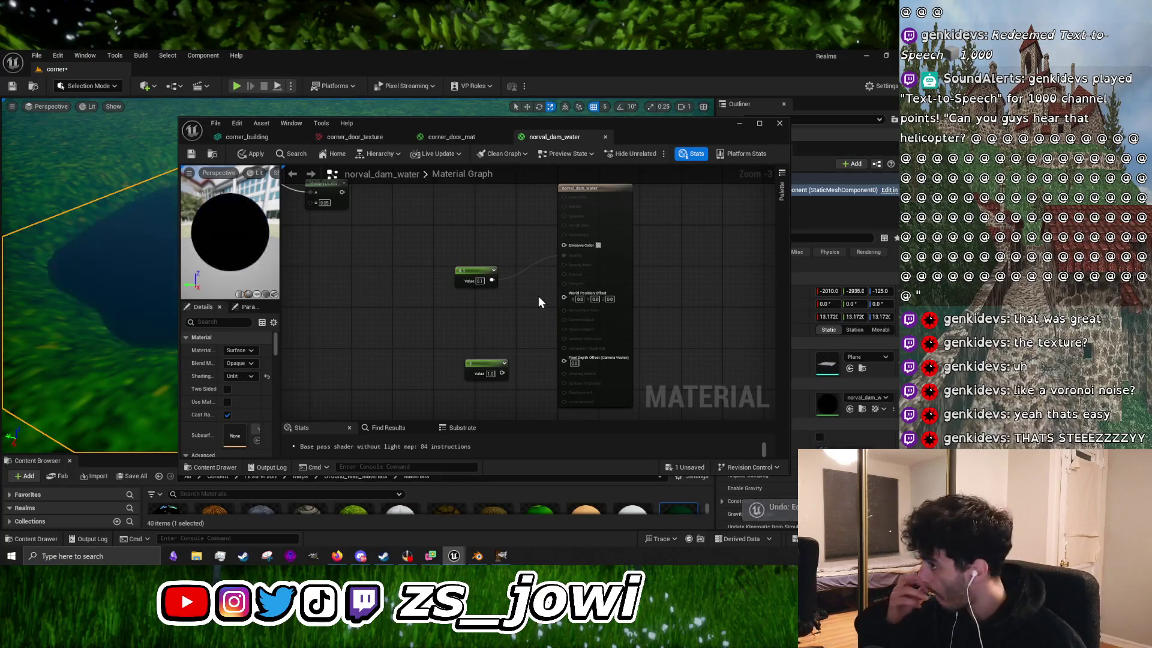
pyautogui.hotkey('ctrl', 'y')
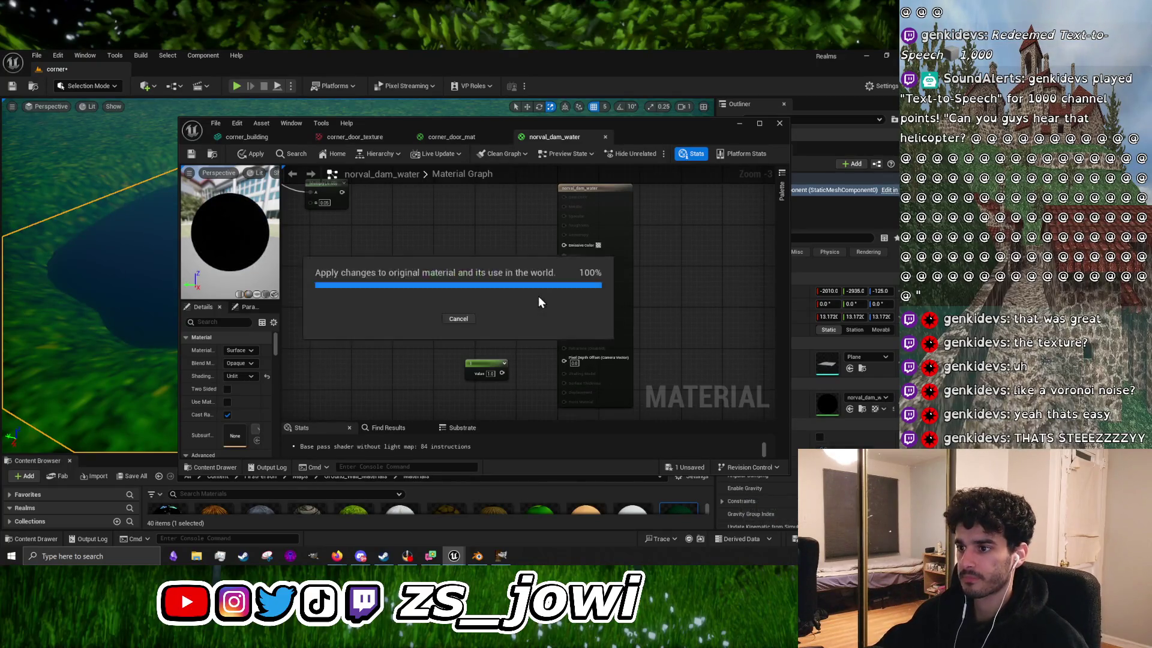
pyautogui.click(235, 376)
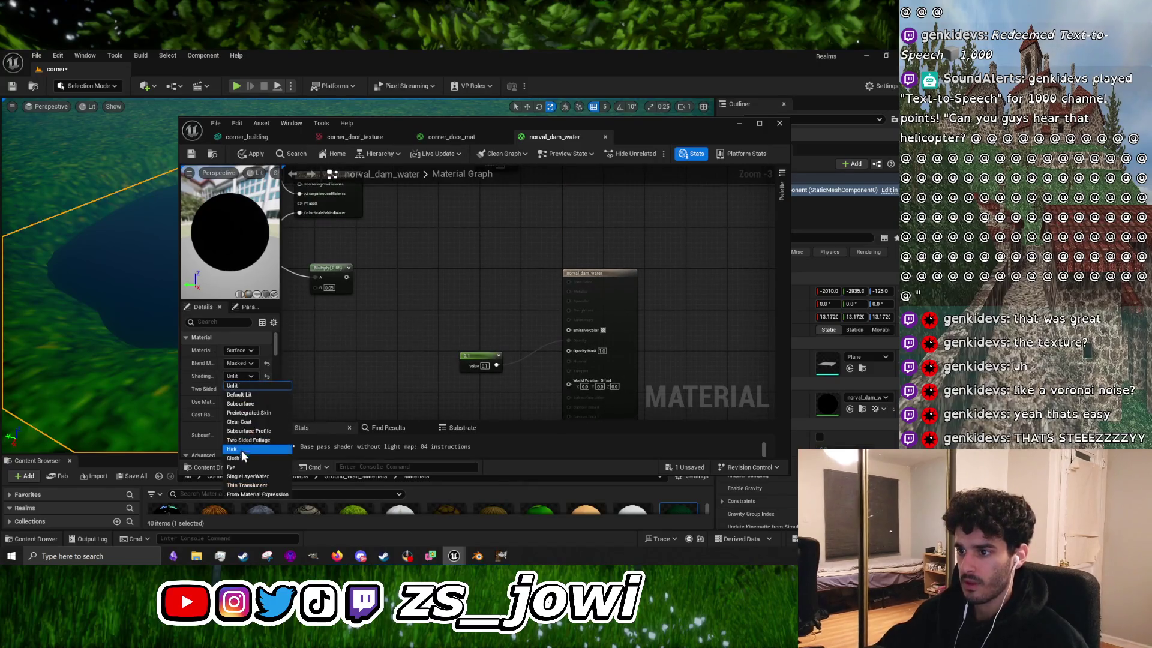
pyautogui.click(261, 487)
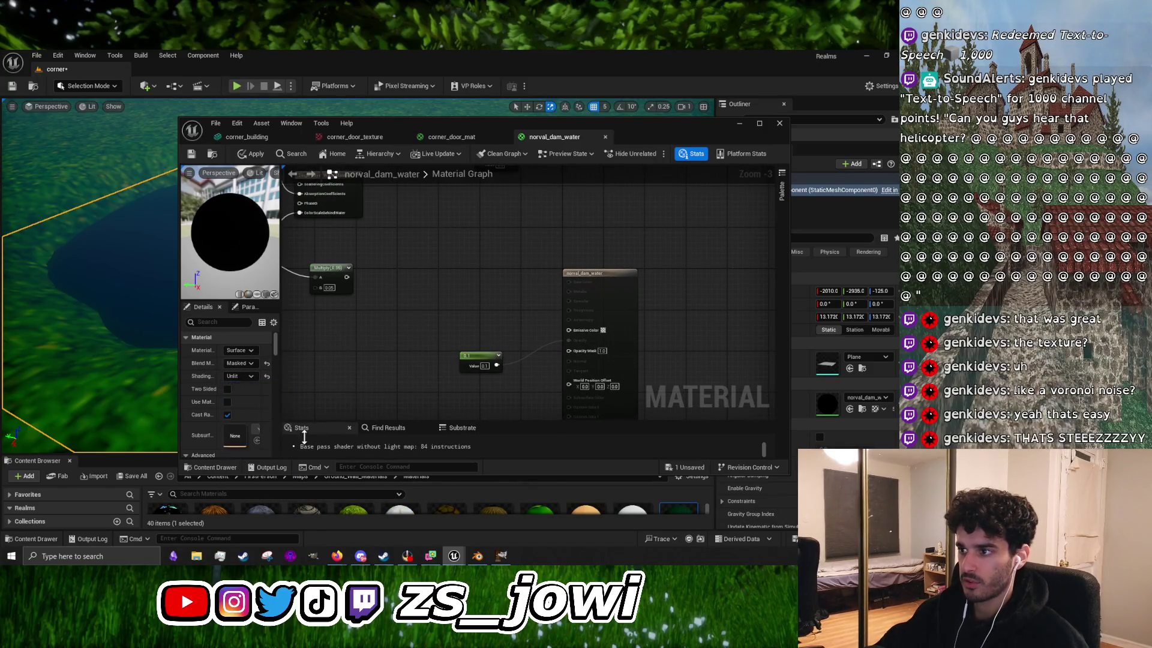
pyautogui.moveTo(354, 282)
pyautogui.mouseDown()
pyautogui.moveTo(581, 289)
pyautogui.moveTo(456, 287)
pyautogui.moveTo(570, 283)
pyautogui.mouseUp()
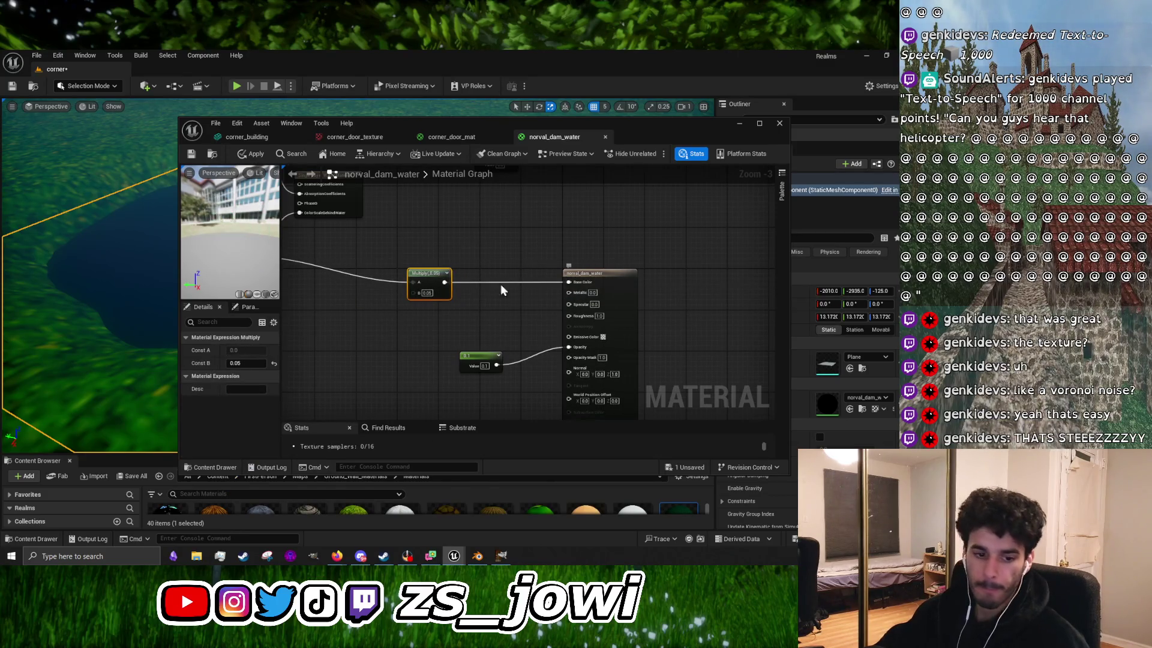
# Step: Wire the constant Value node into Base Color in place of the Multiply and apply it
pyautogui.click(257, 154)
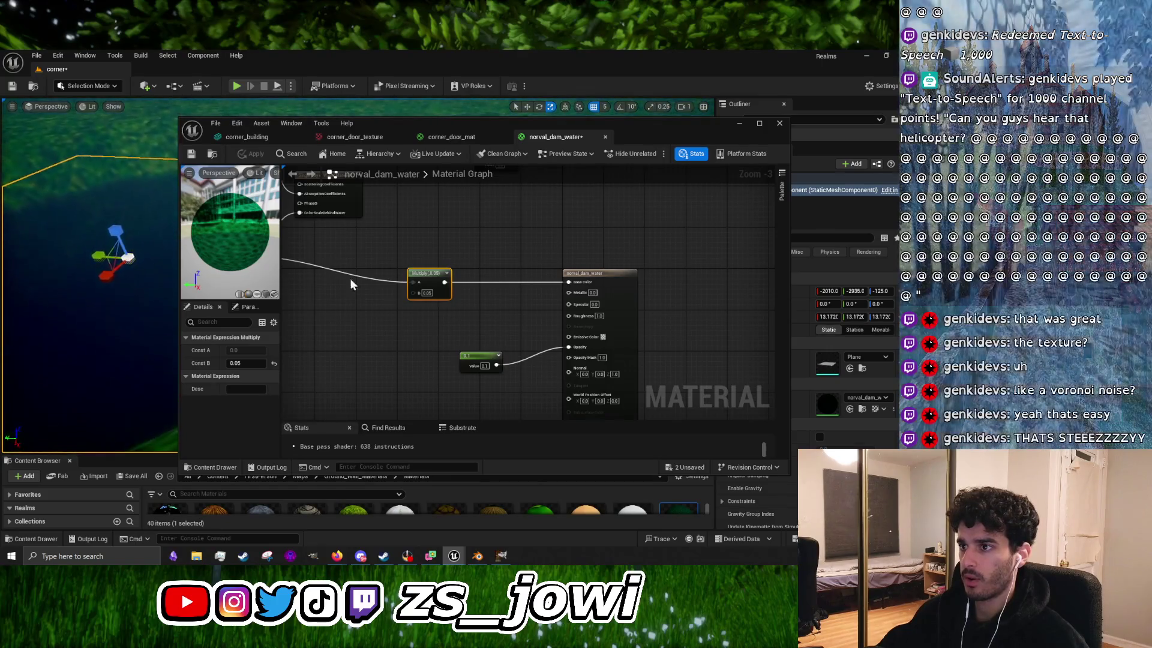
pyautogui.moveTo(377, 125)
pyautogui.mouseDown()
pyautogui.moveTo(683, 163)
pyautogui.moveTo(630, 157)
pyautogui.mouseUp()
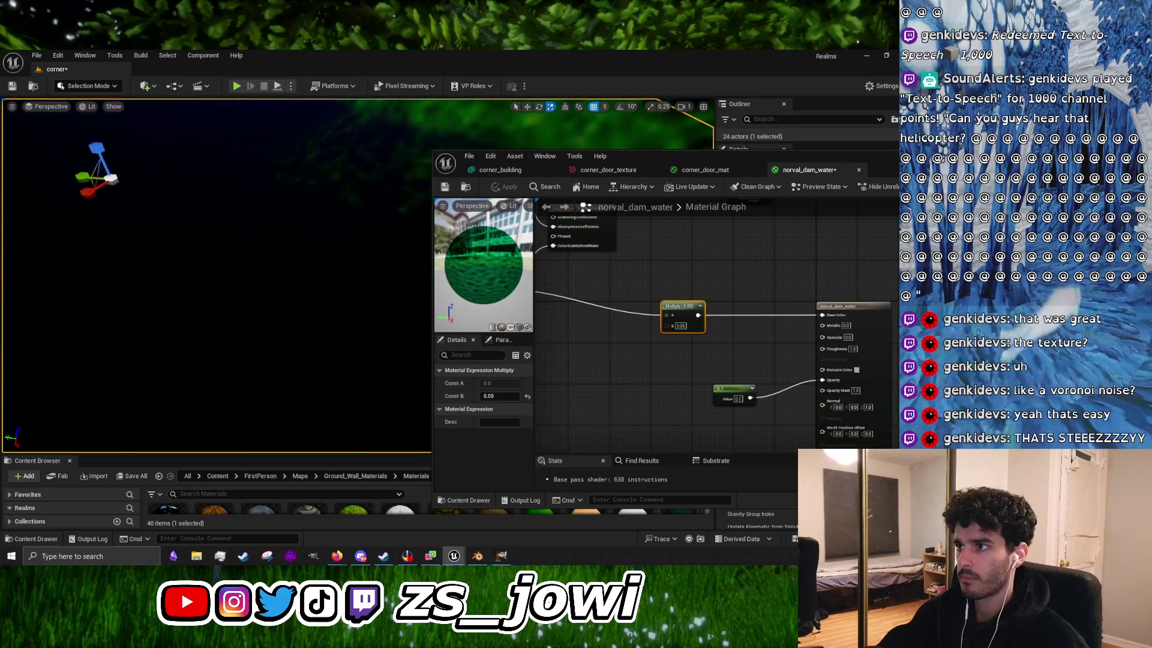
pyautogui.scroll(-5, 704, 310)
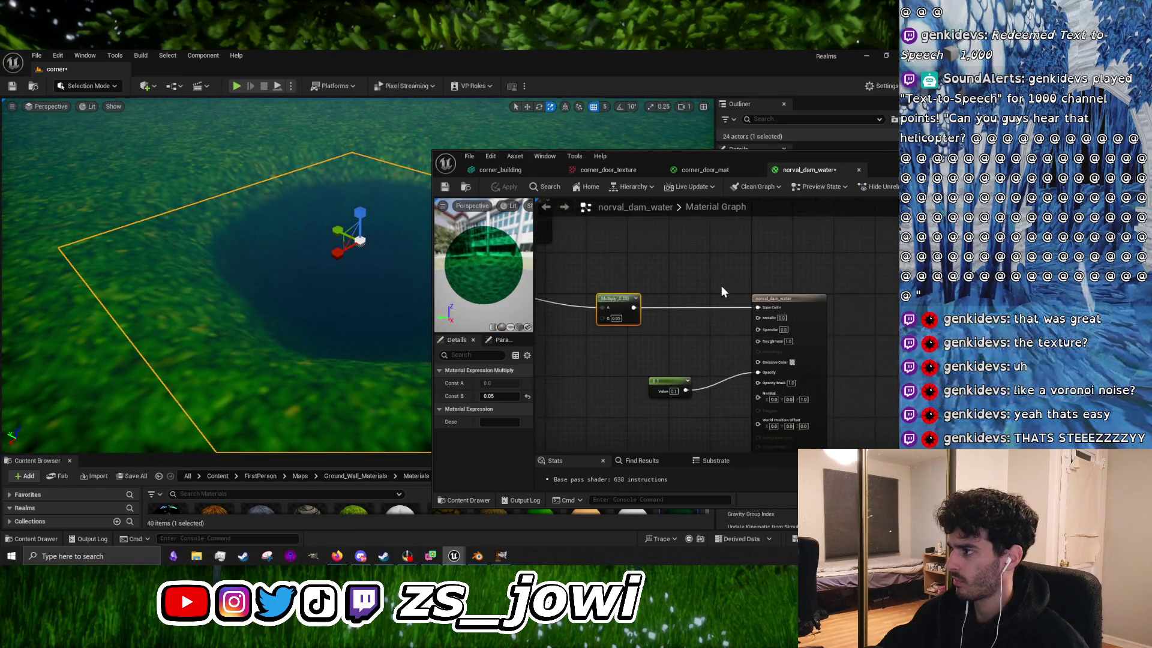
pyautogui.scroll(5, 704, 310)
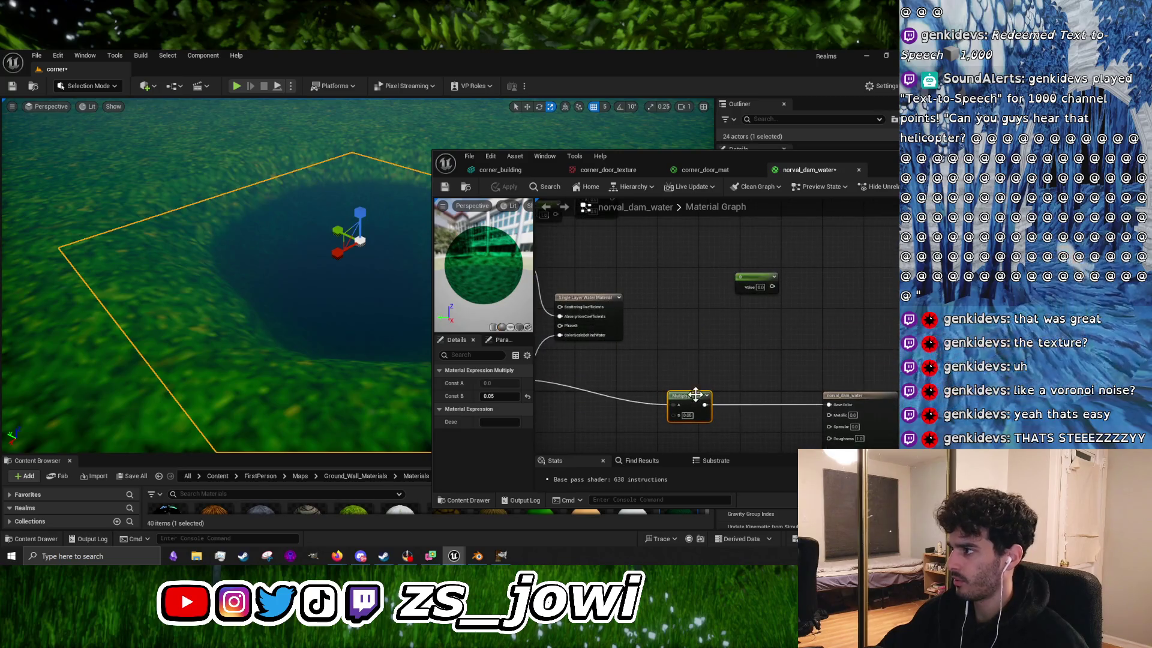
pyautogui.moveTo(695, 394); pyautogui.dragTo(631, 396)
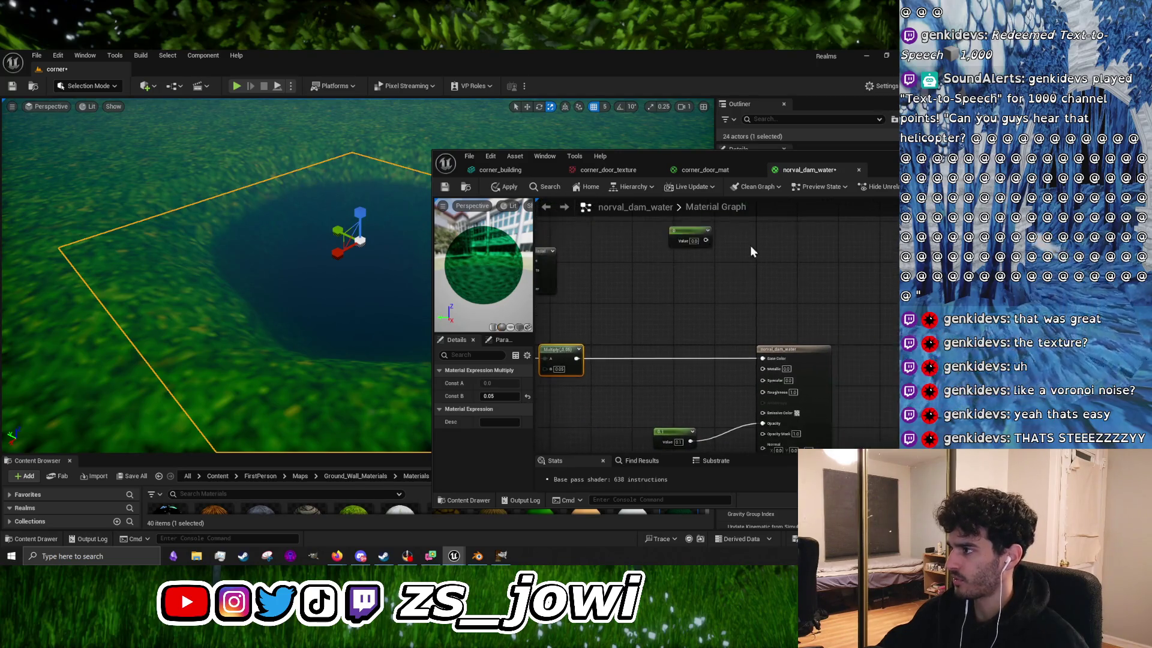
pyautogui.moveTo(707, 240); pyautogui.dragTo(762, 359)
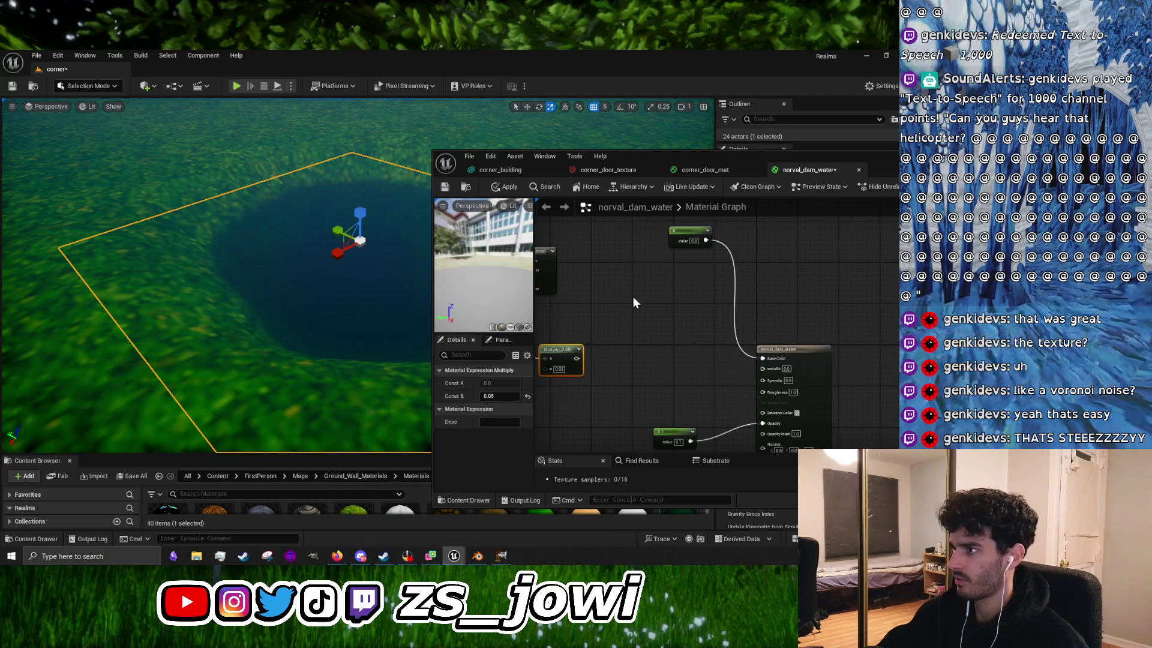
pyautogui.click(518, 189)
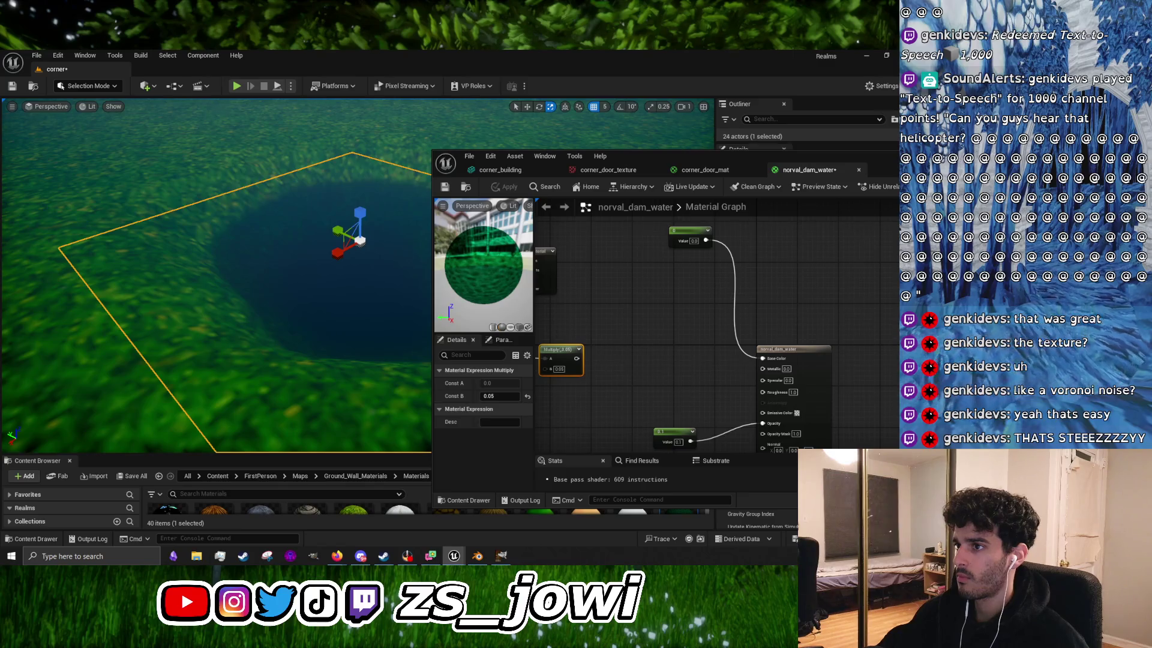
# Step: Undo the Value-to-Base Color wiring and Multiply node edits, back past the shading change to Unlit
pyautogui.scroll(3, 216, 276)
pyautogui.scroll(-4, 216, 276)
pyautogui.scroll(5, 216, 276)
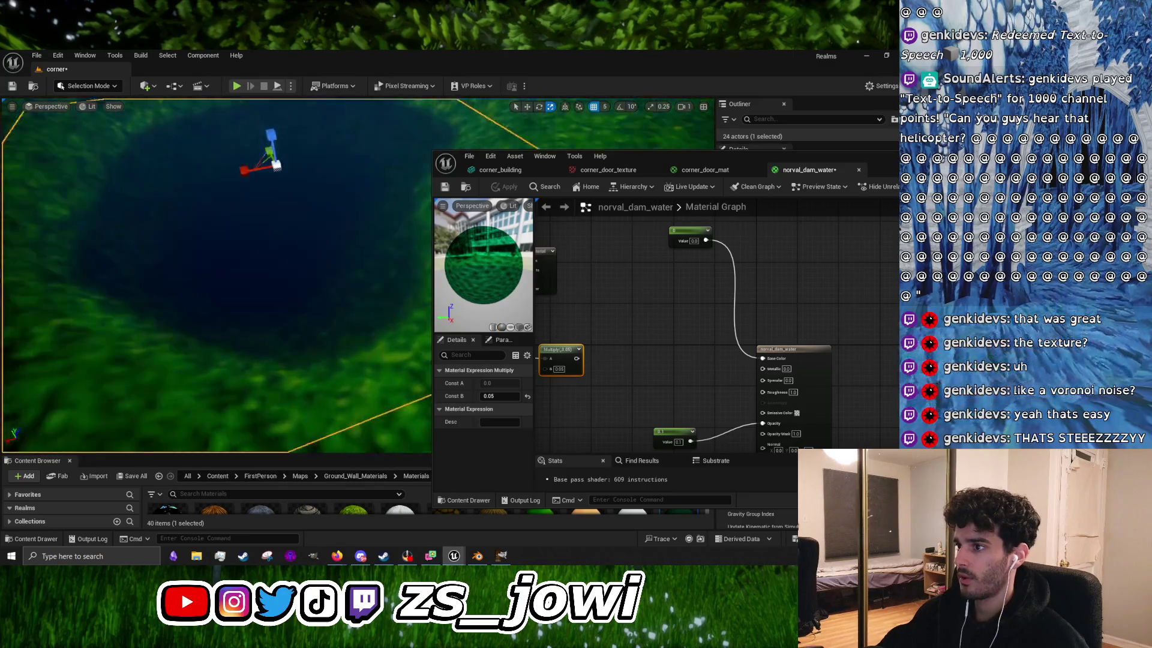
pyautogui.scroll(2, 395, 253)
pyautogui.hotkey('ctrl', 'z')
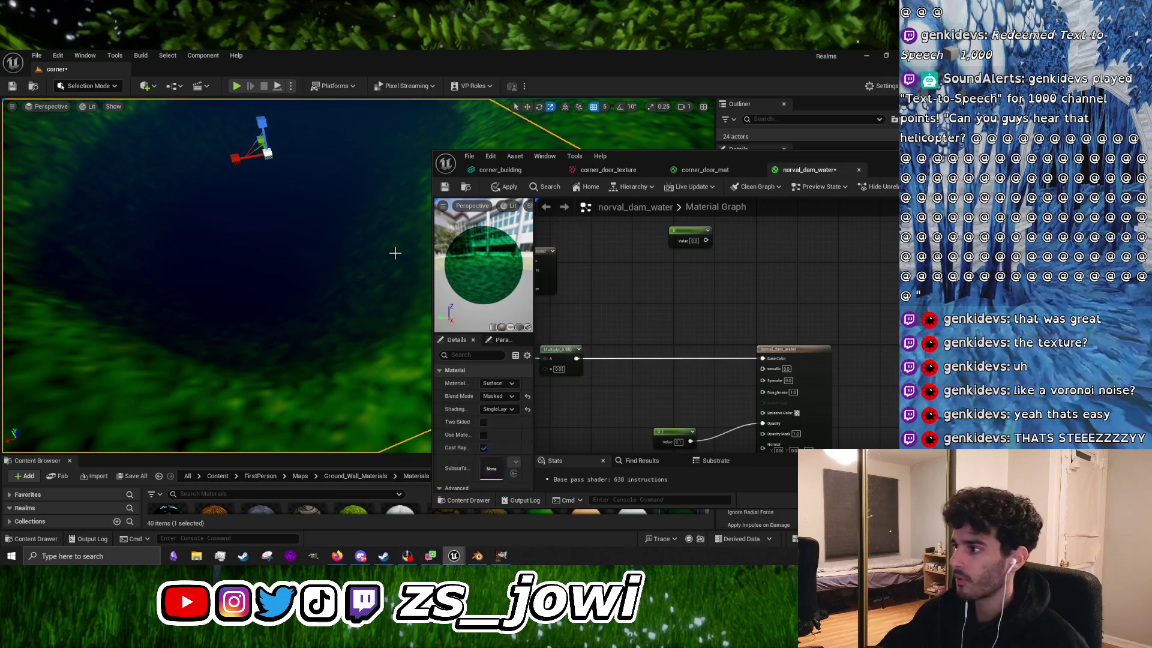
pyautogui.hotkey('ctrl', 'z')
pyautogui.hotkey('ctrl', 's')
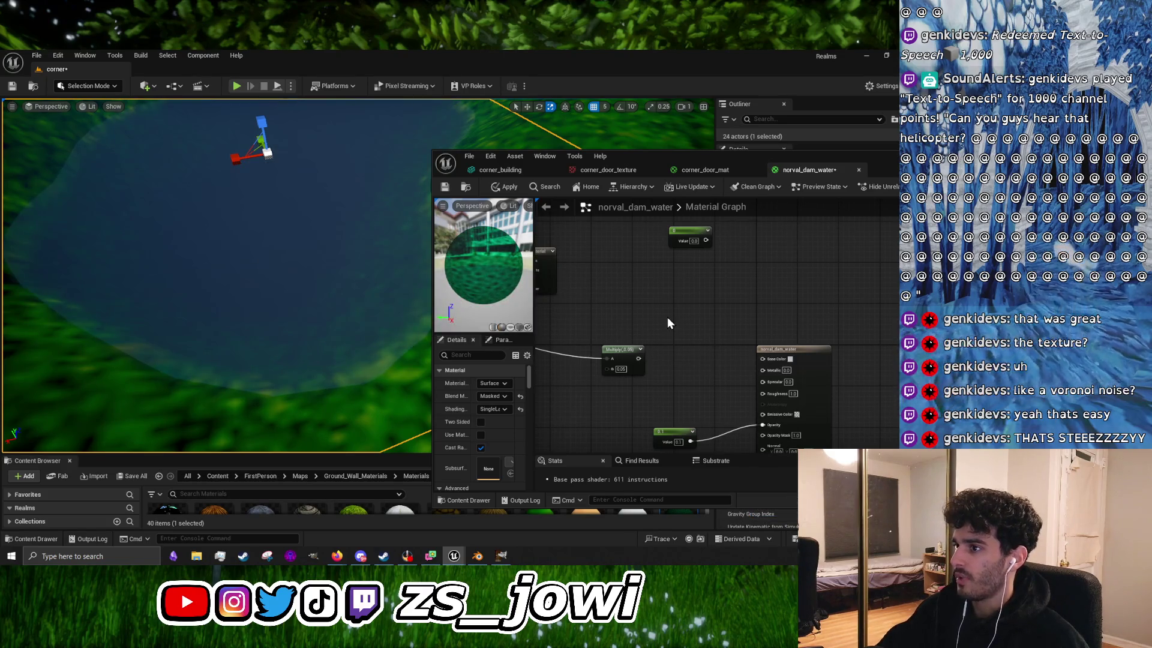
pyautogui.hotkey('ctrl', 'z')
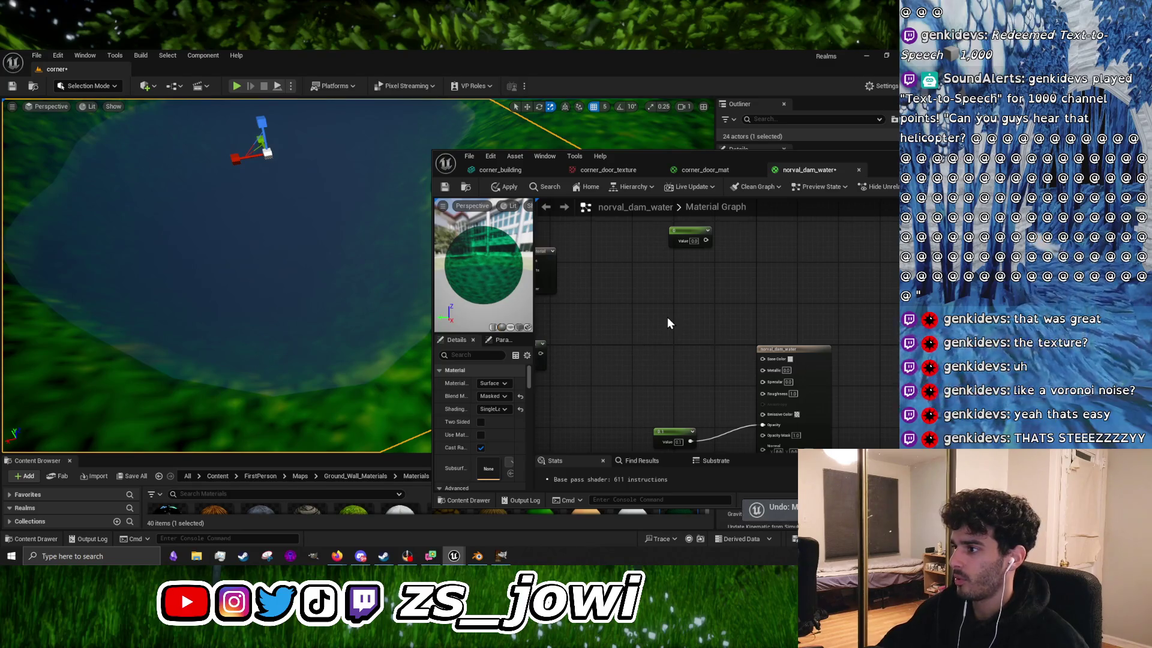
pyautogui.hotkey('ctrl', 'z')
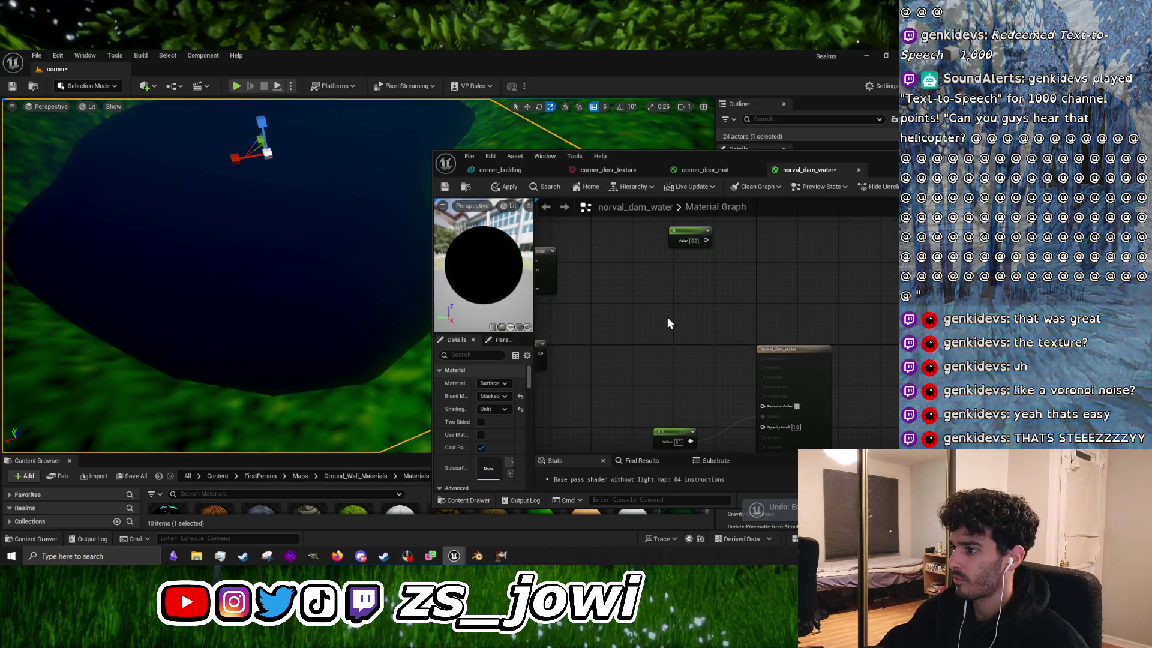
# Step: Restore Single Layer Water shading and the Multiply 0.05 node, shift it left, and tilt the view toward the water
pyautogui.hotkey('ctrl', 'y')
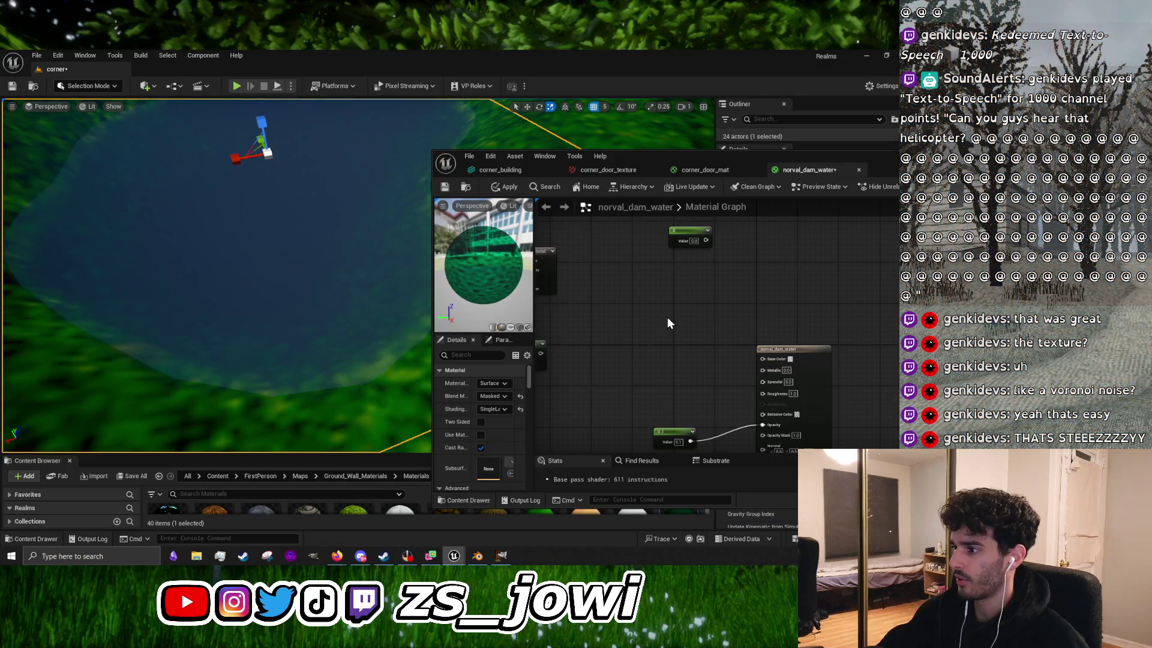
pyautogui.hotkey('ctrl', 'z')
pyautogui.hotkey('ctrl', 'z')
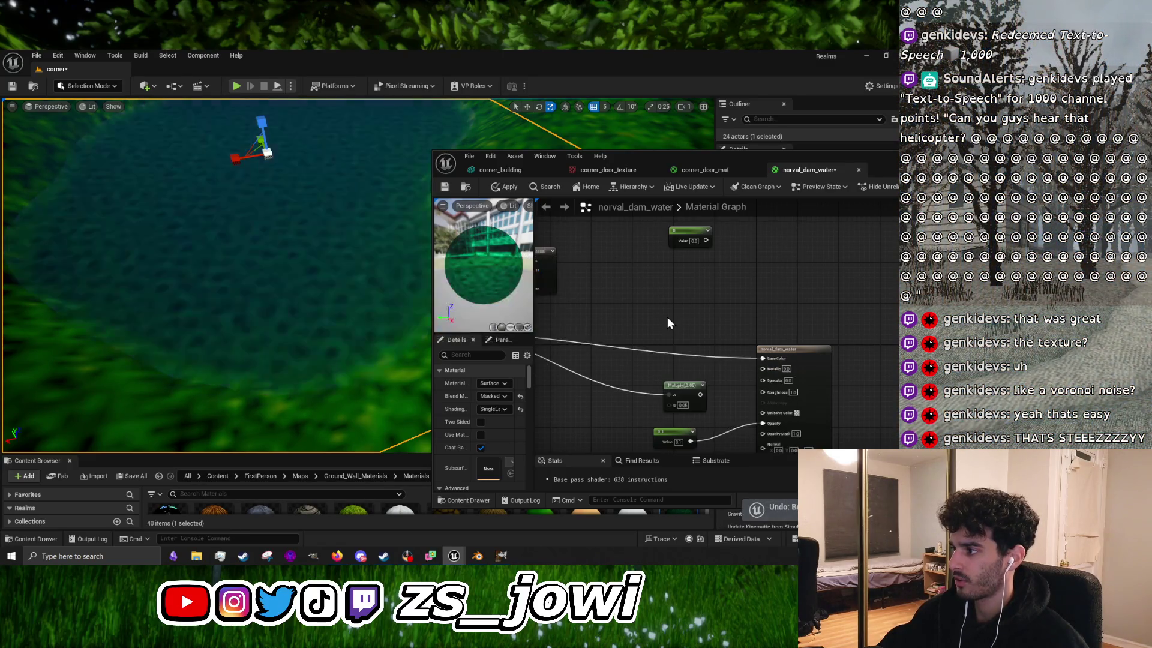
pyautogui.scroll(-3, 661, 318)
pyautogui.scroll(4, 656, 321)
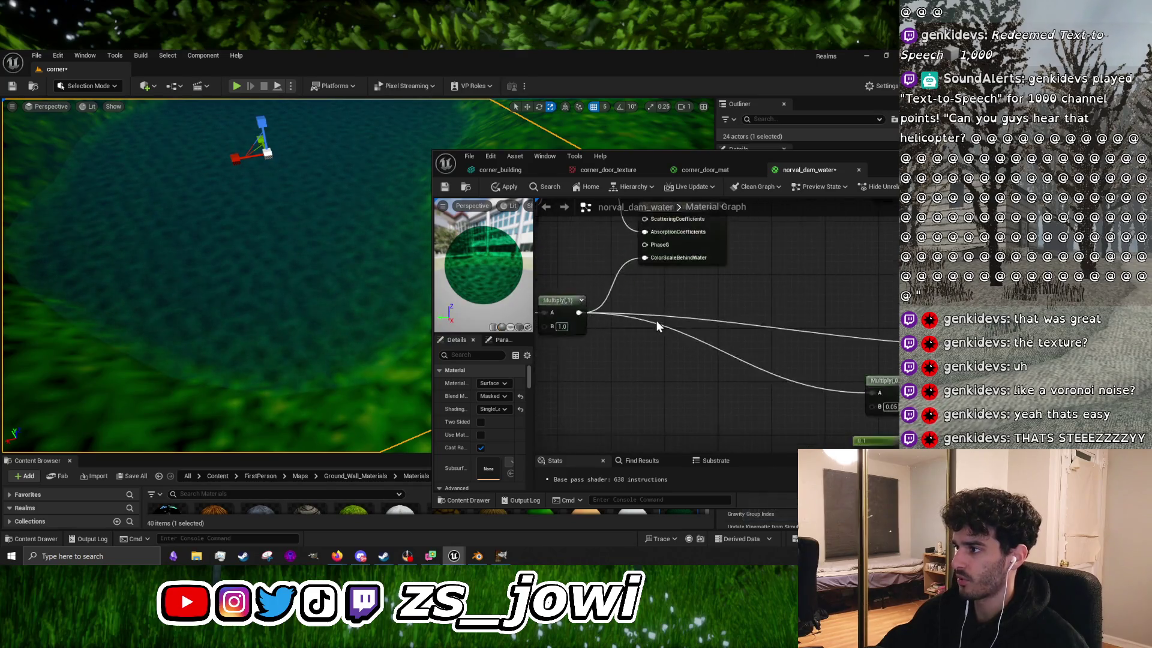
pyautogui.moveTo(776, 360)
pyautogui.mouseDown()
pyautogui.moveTo(724, 360)
pyautogui.moveTo(550, 459)
pyautogui.moveTo(643, 356)
pyautogui.moveTo(631, 318)
pyautogui.mouseUp()
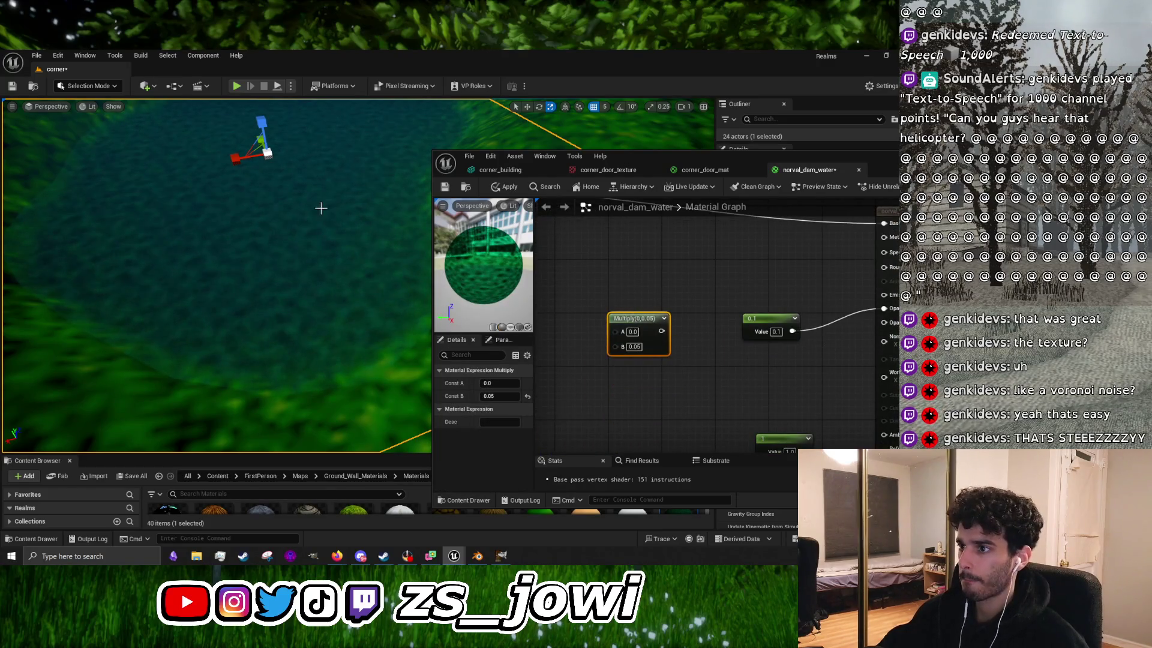
pyautogui.moveTo(321, 209)
pyautogui.mouseDown()
pyautogui.moveTo(324, 198)
pyautogui.moveTo(360, 213)
pyautogui.moveTo(368, 195)
pyautogui.moveTo(397, 191)
pyautogui.moveTo(322, 207)
pyautogui.mouseUp()
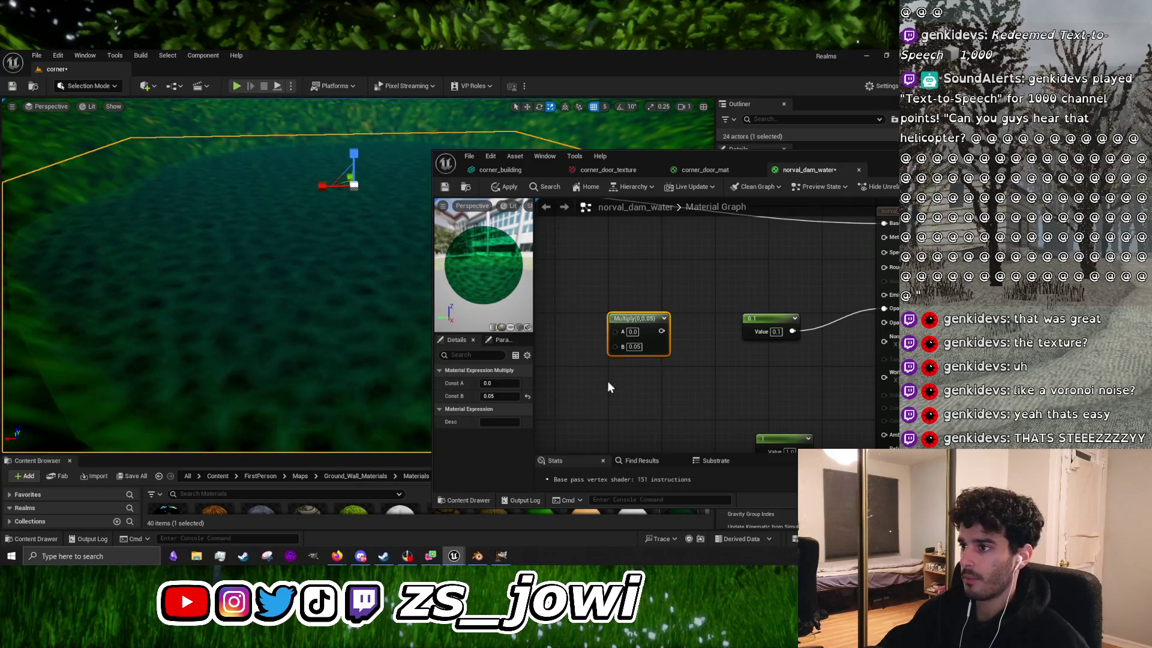
# Step: Widen the material editor and pan the graph to show the Time, speed and TexCoord nodes
pyautogui.scroll(-5, 584, 355)
pyautogui.scroll(5, 646, 365)
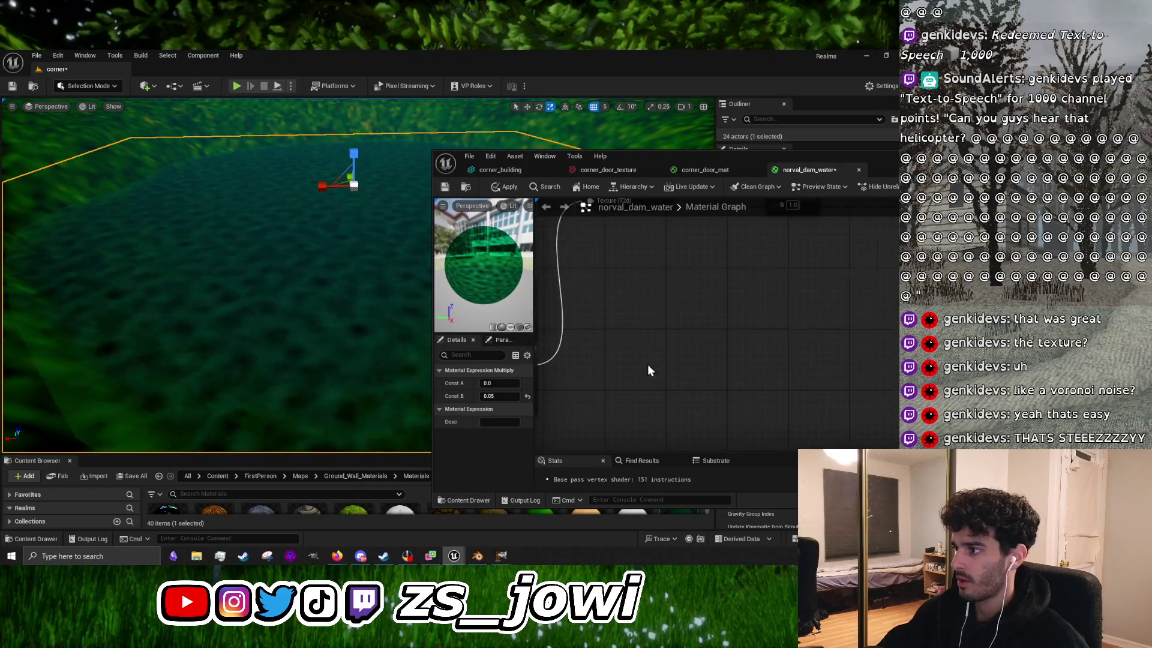
pyautogui.moveTo(796, 400)
pyautogui.mouseDown()
pyautogui.moveTo(587, 319)
pyautogui.moveTo(638, 340)
pyautogui.mouseUp()
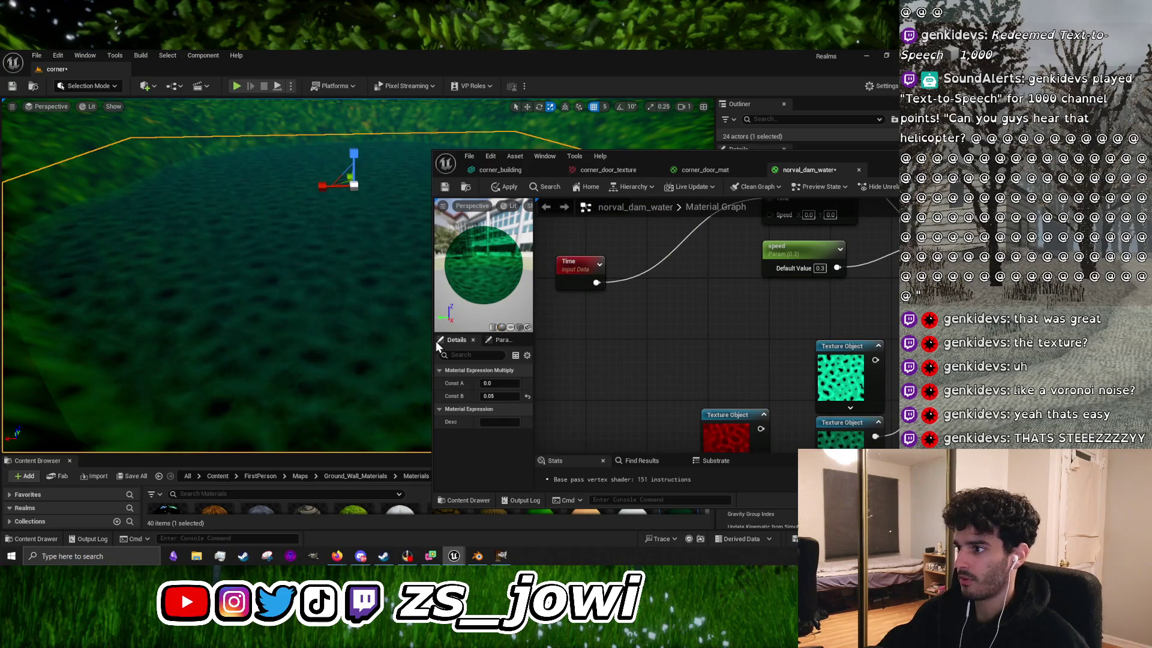
pyautogui.moveTo(431, 340); pyautogui.dragTo(358, 339)
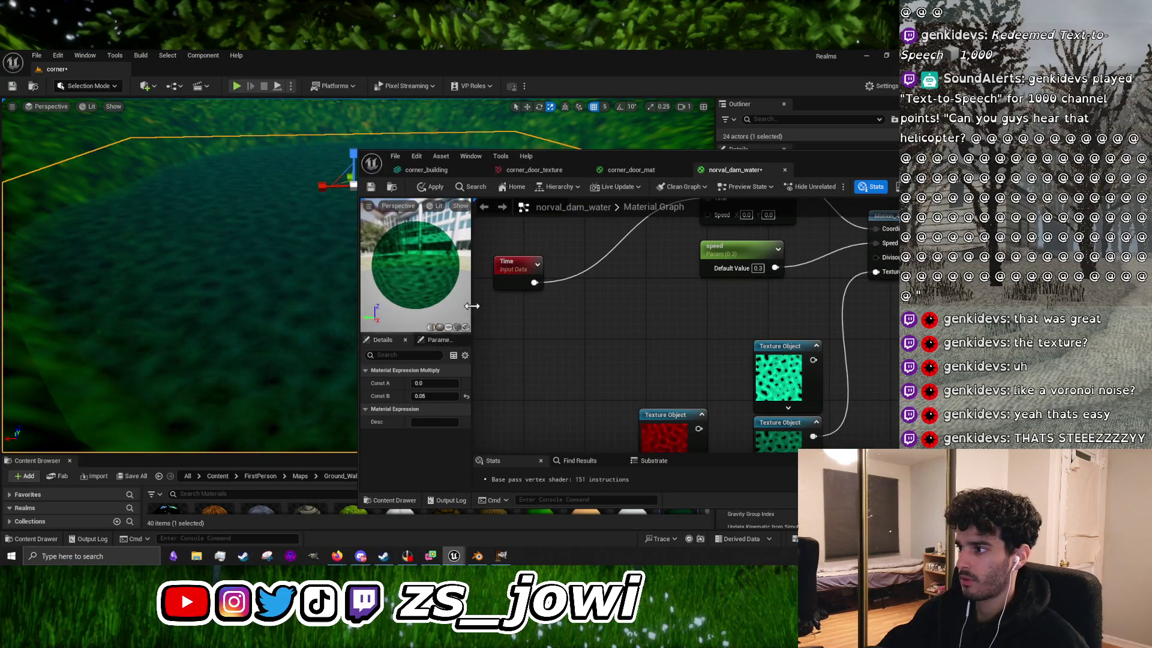
pyautogui.moveTo(462, 307)
pyautogui.mouseDown()
pyautogui.moveTo(419, 307)
pyautogui.moveTo(592, 382)
pyautogui.mouseUp()
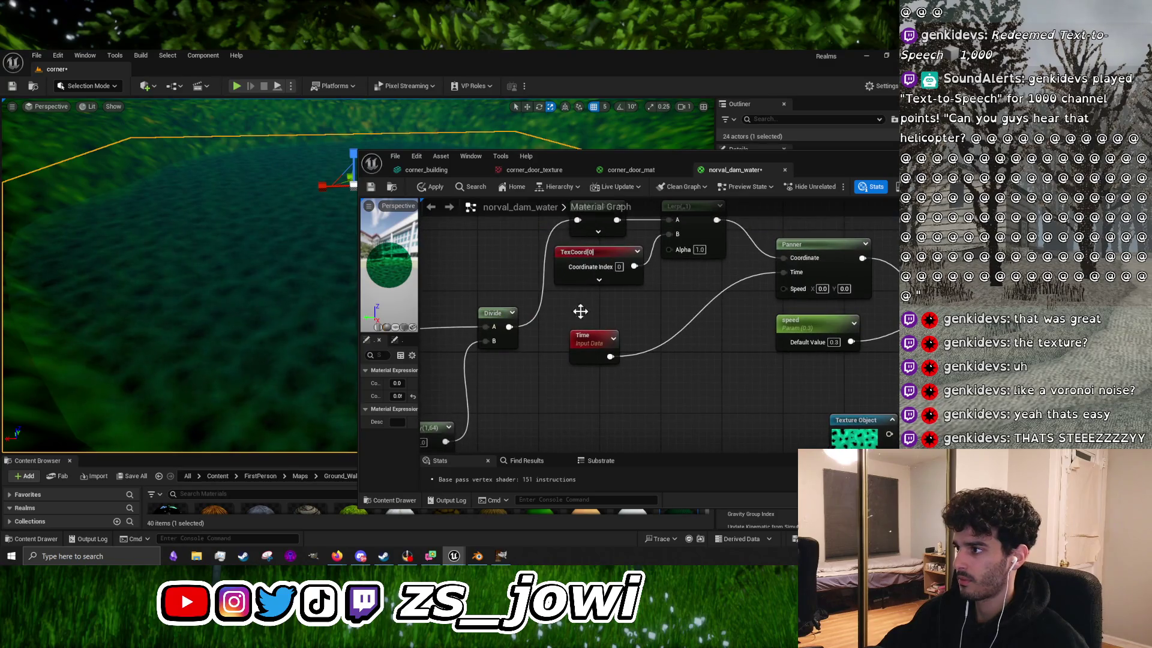
# Step: Set the TexCoord UTiling and VTiling to 7.0, apply the material, and look over the pool
pyautogui.click(594, 258)
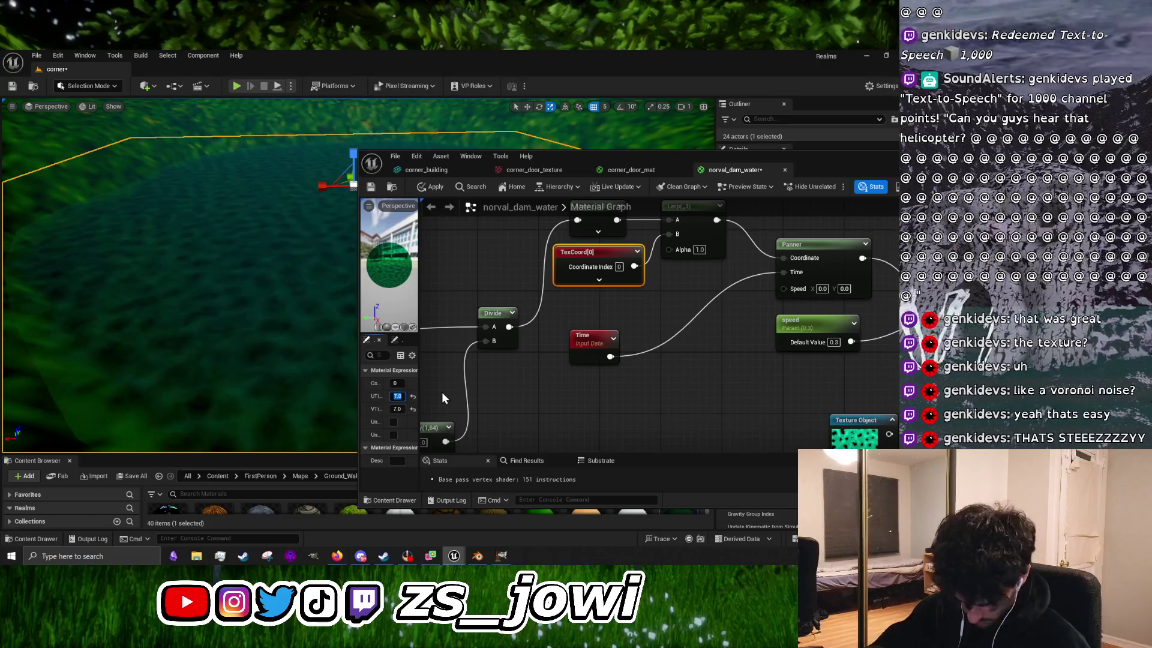
pyautogui.click(498, 388)
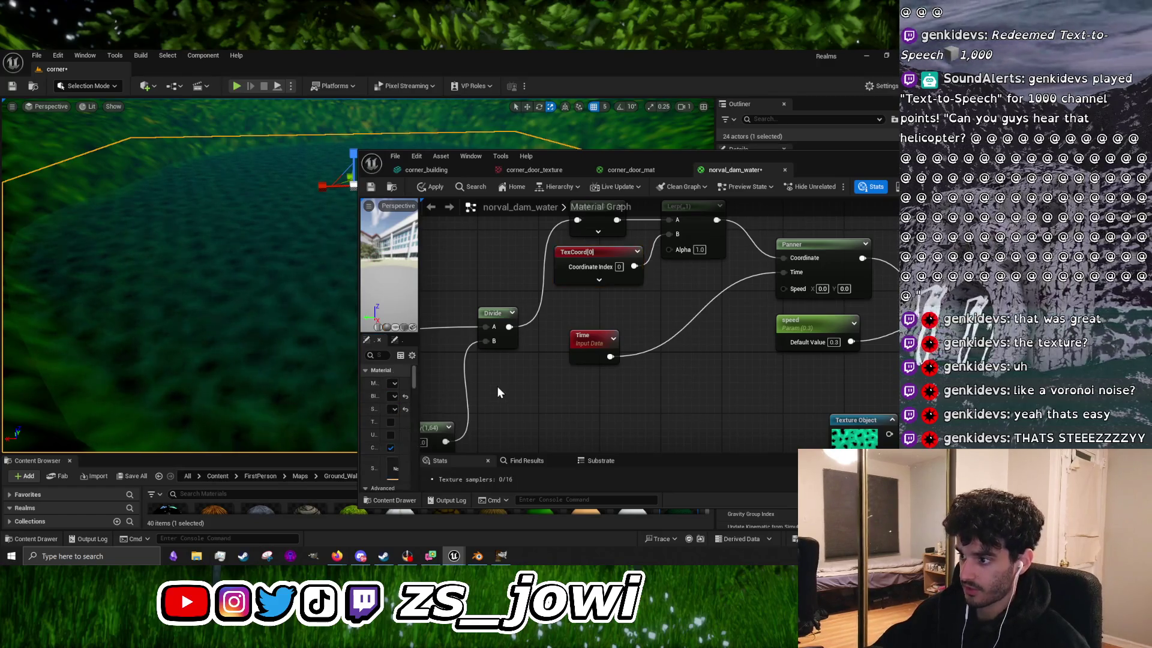
pyautogui.click(430, 186)
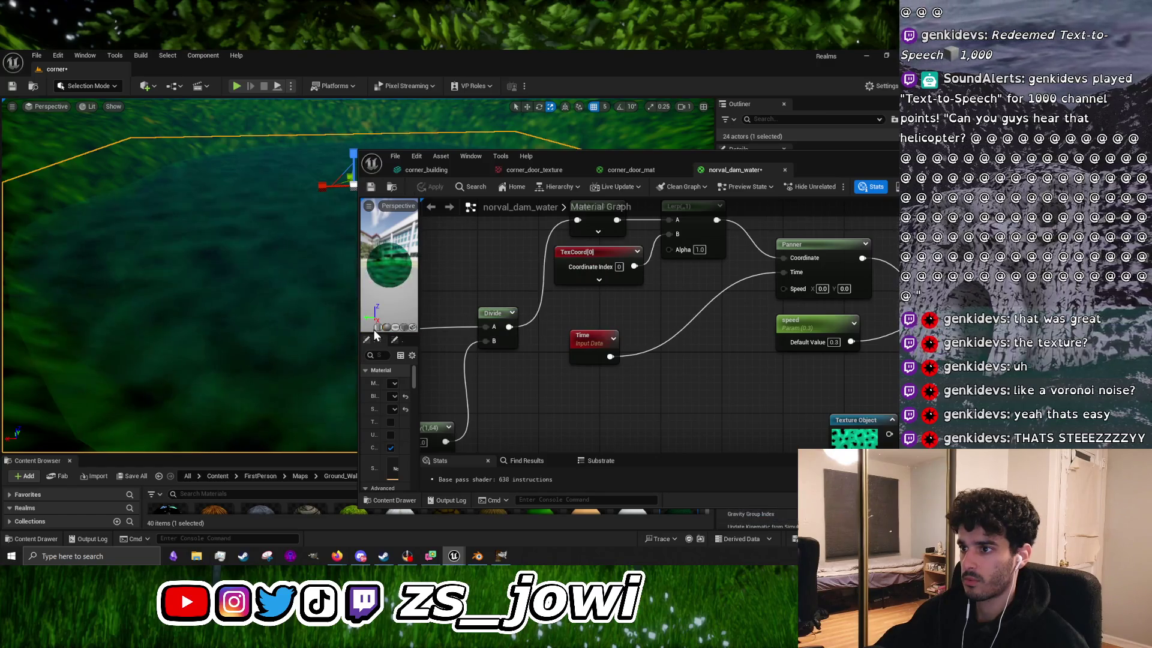
pyautogui.moveTo(252, 326); pyautogui.dragTo(252, 300)
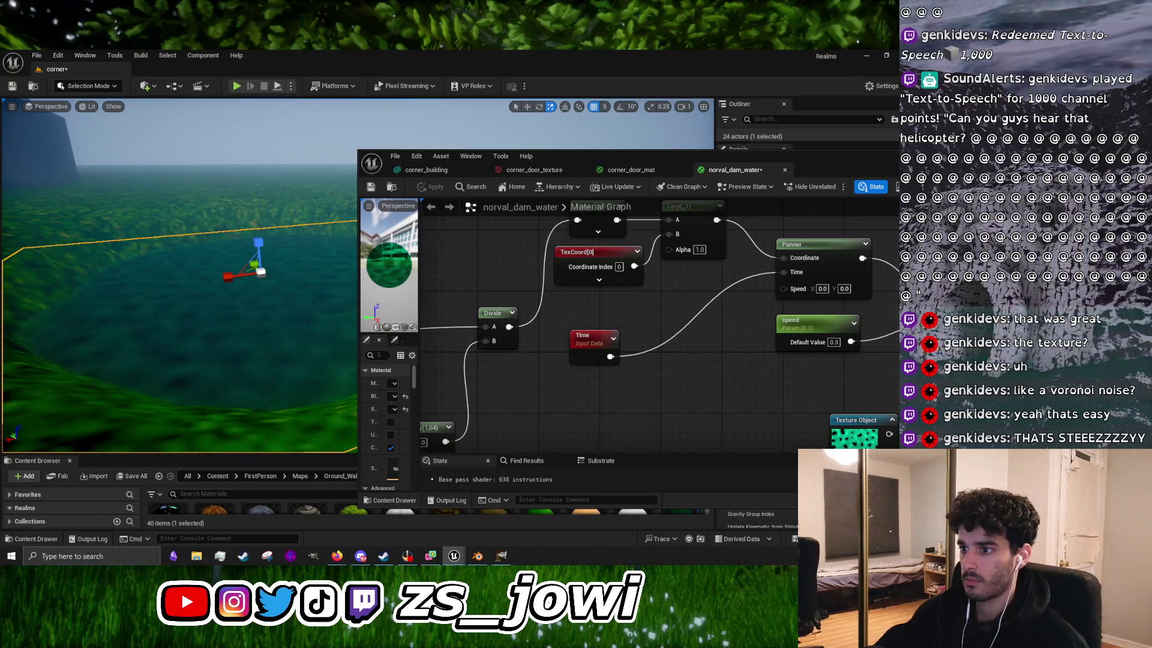
pyautogui.moveTo(252, 300); pyautogui.dragTo(252, 285)
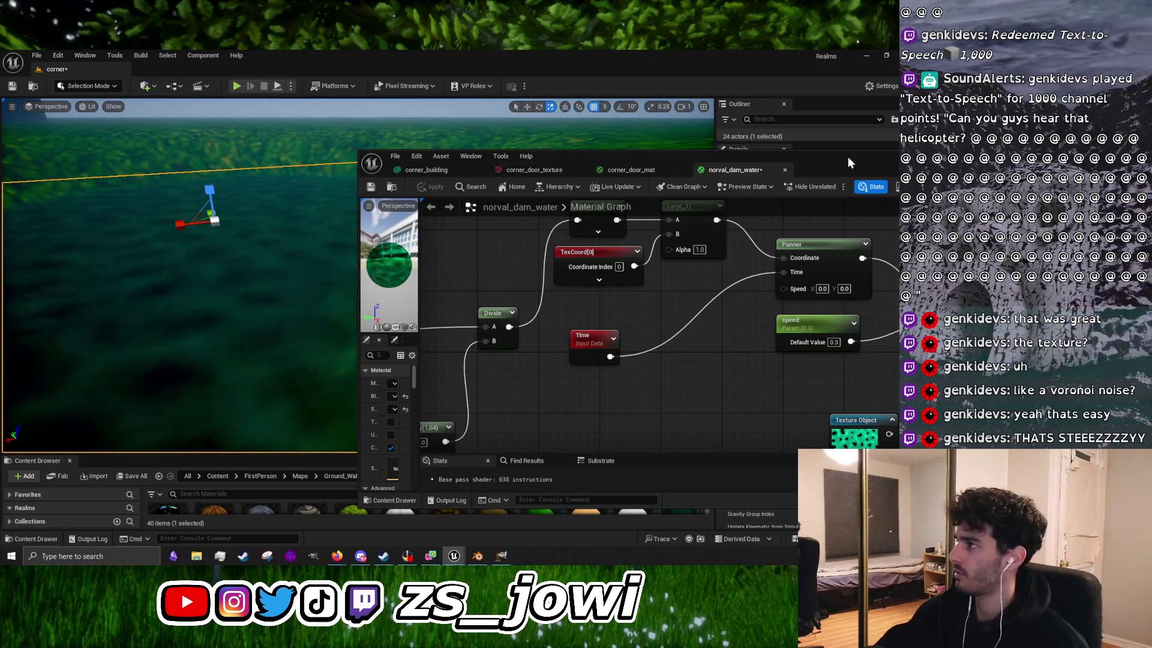
# Step: Minimize the material editor, widen the level viewport and frame Plane2 from above
pyautogui.moveTo(848, 157); pyautogui.dragTo(646, 148)
pyautogui.click(789, 150)
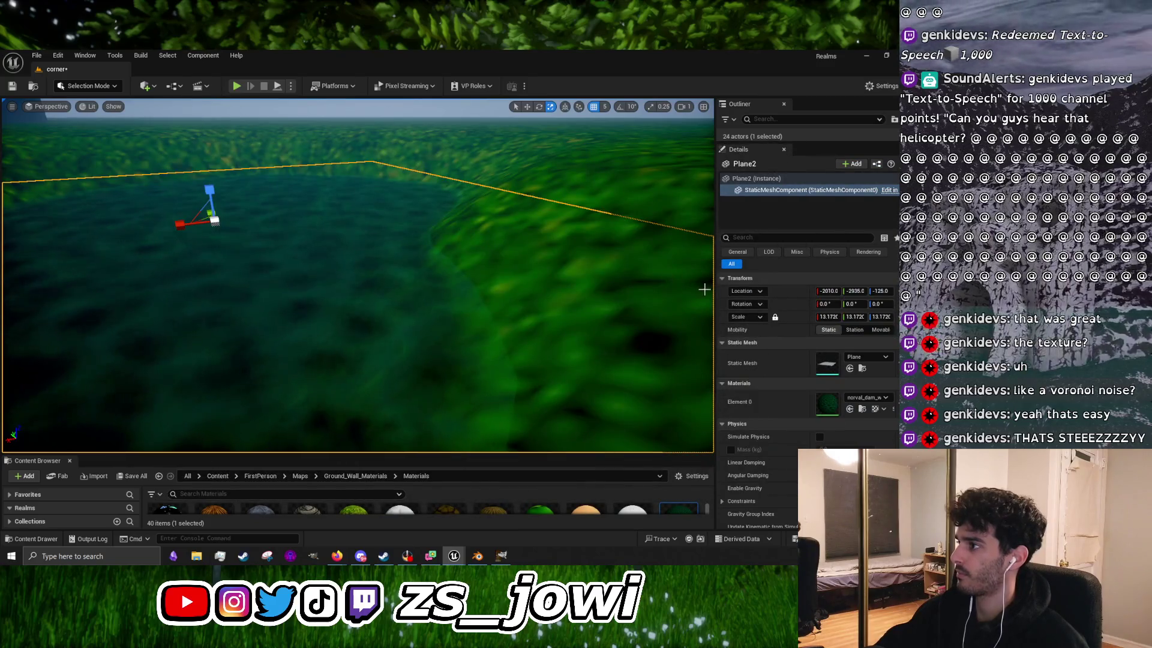
pyautogui.moveTo(714, 286); pyautogui.dragTo(757, 286)
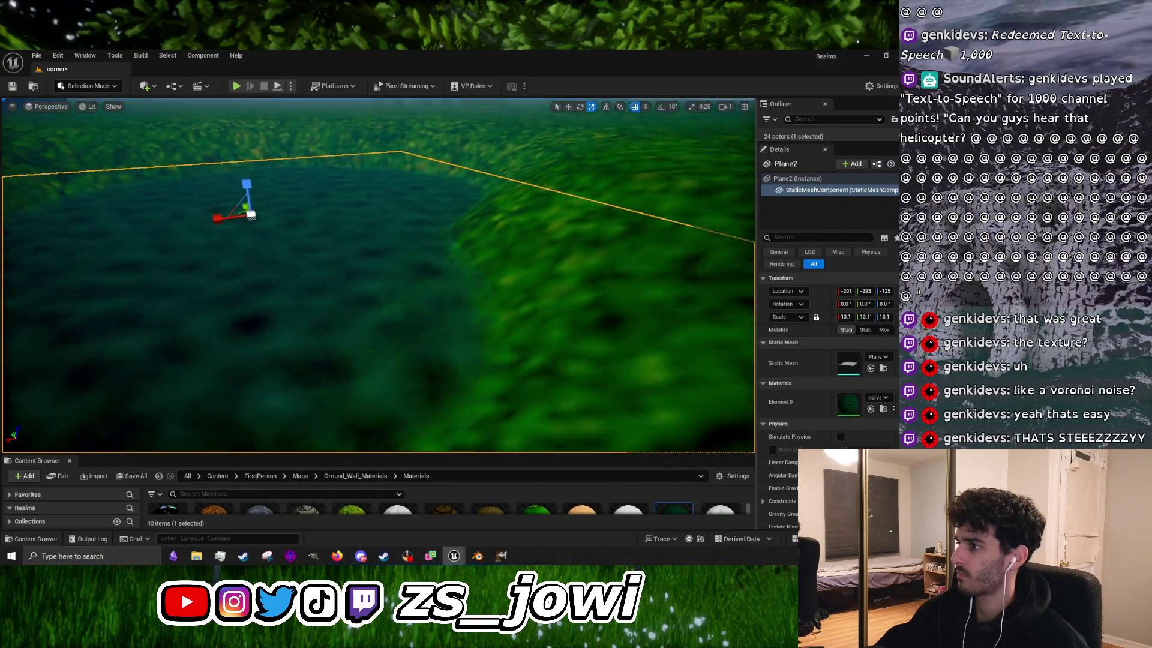
pyautogui.press('f')
pyautogui.moveTo(528, 270); pyautogui.dragTo(528, 269)
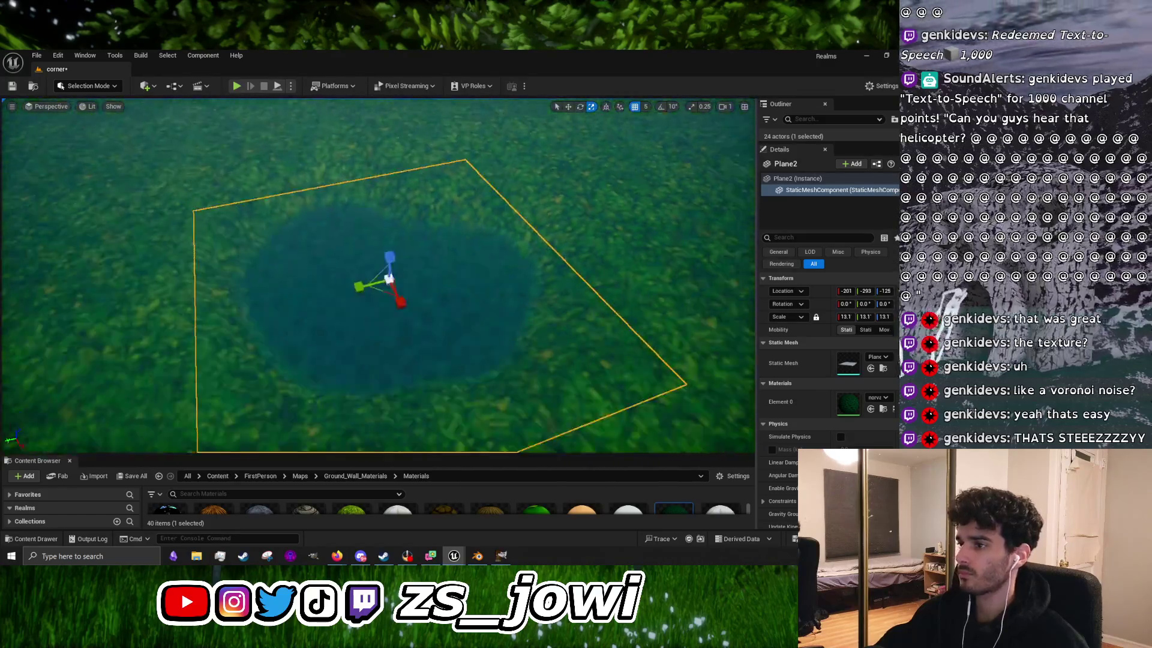
# Step: Revert an accidental X-scale change on Plane2 and enlarge the Content Browser to show material thumbnails
pyautogui.scroll(3, 529, 270)
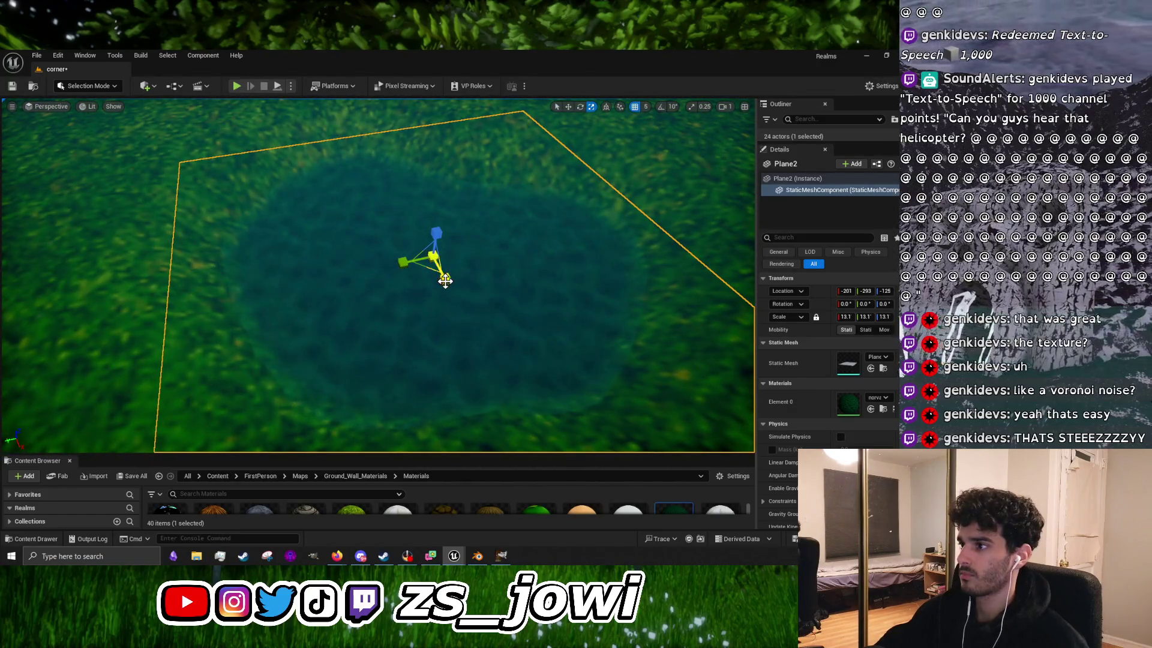
pyautogui.moveTo(444, 279); pyautogui.dragTo(445, 279)
pyautogui.hotkey('ctrl', 'z')
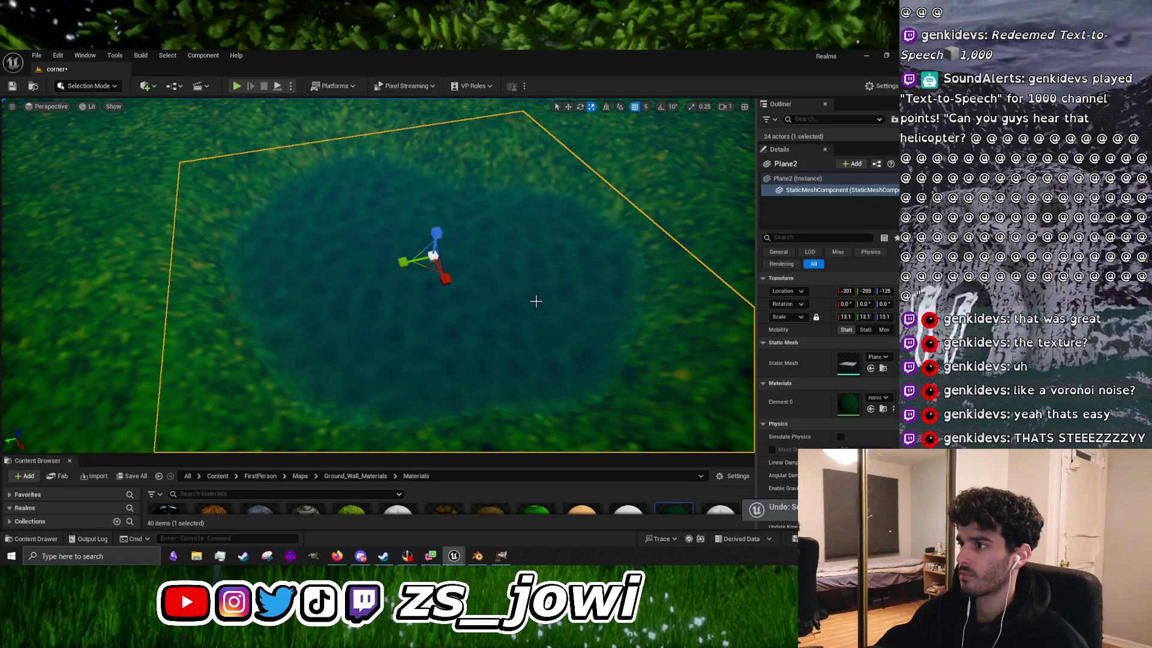
pyautogui.moveTo(535, 301); pyautogui.dragTo(535, 300)
pyautogui.scroll(5, 535, 301)
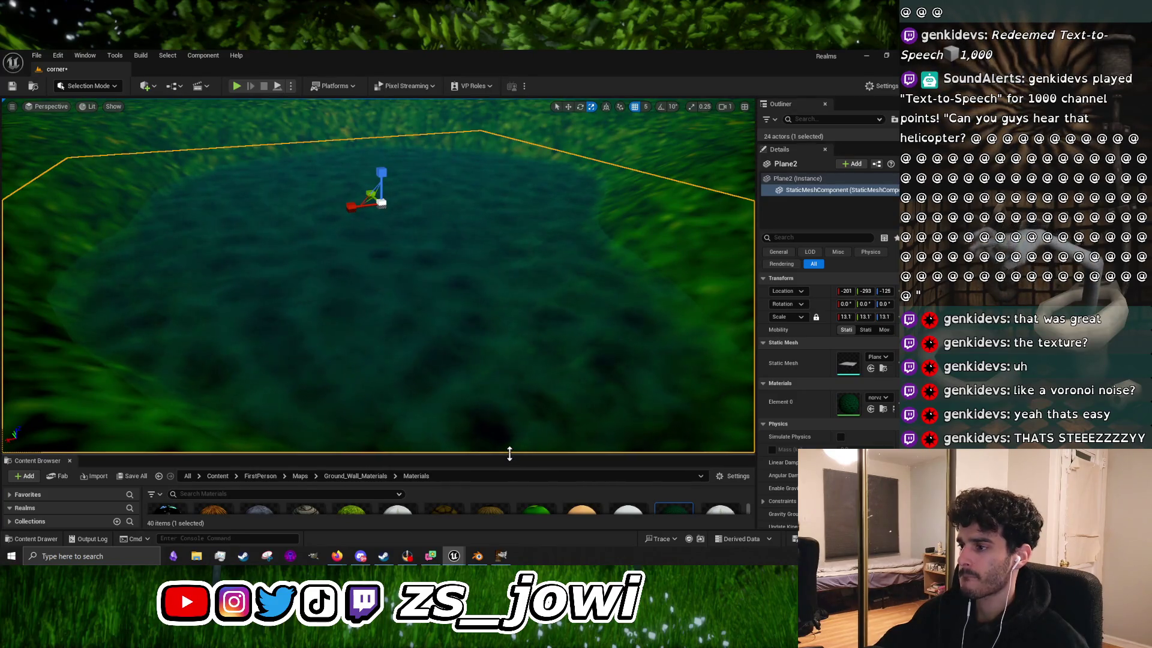
pyautogui.moveTo(509, 454)
pyautogui.mouseDown()
pyautogui.moveTo(534, 289)
pyautogui.moveTo(522, 297)
pyautogui.moveTo(519, 360)
pyautogui.moveTo(515, 316)
pyautogui.mouseUp()
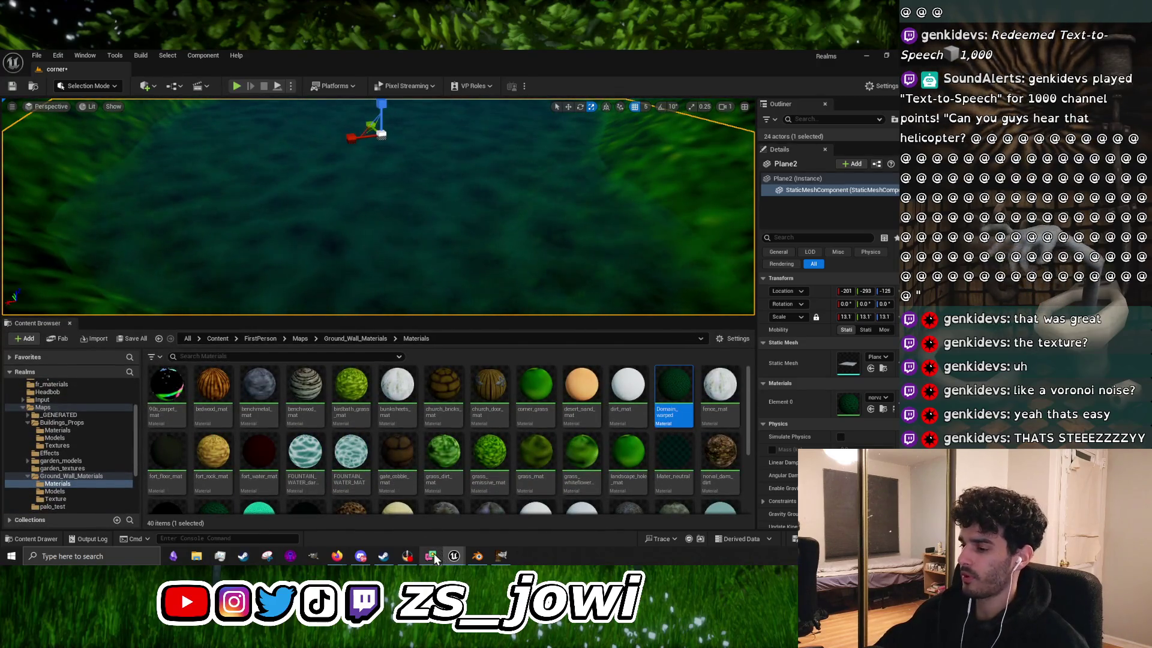
# Step: Play the Blender stream recording and seek back to the node setup near 1:17:29, then pause
pyautogui.moveTo(347, 560)
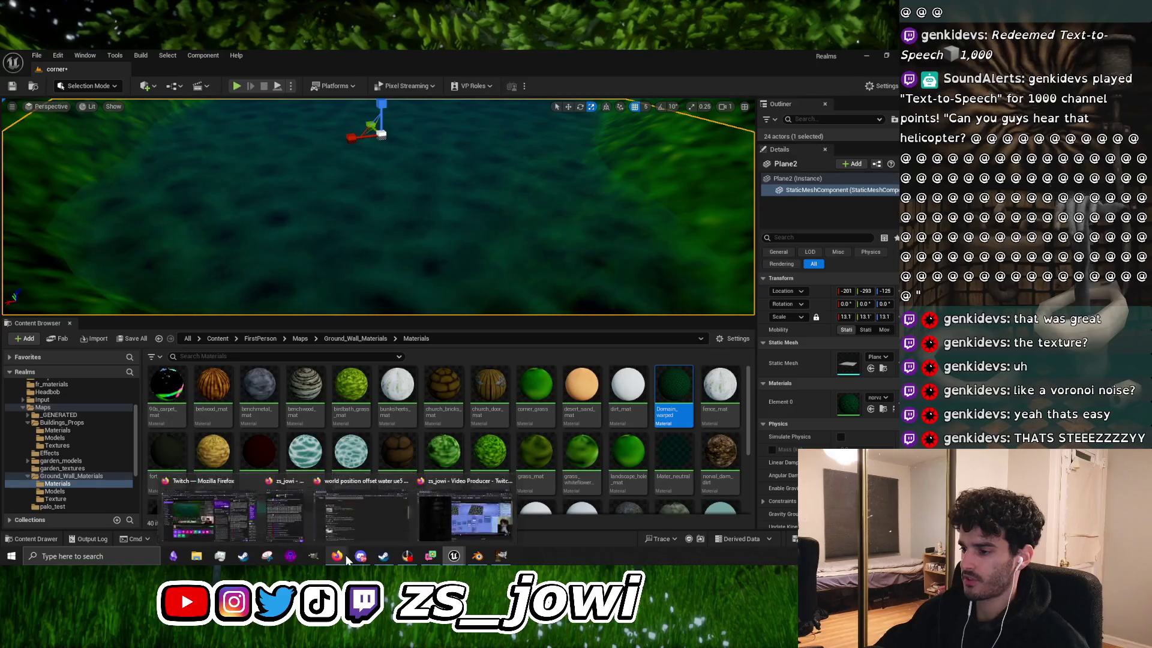
pyautogui.click(433, 528)
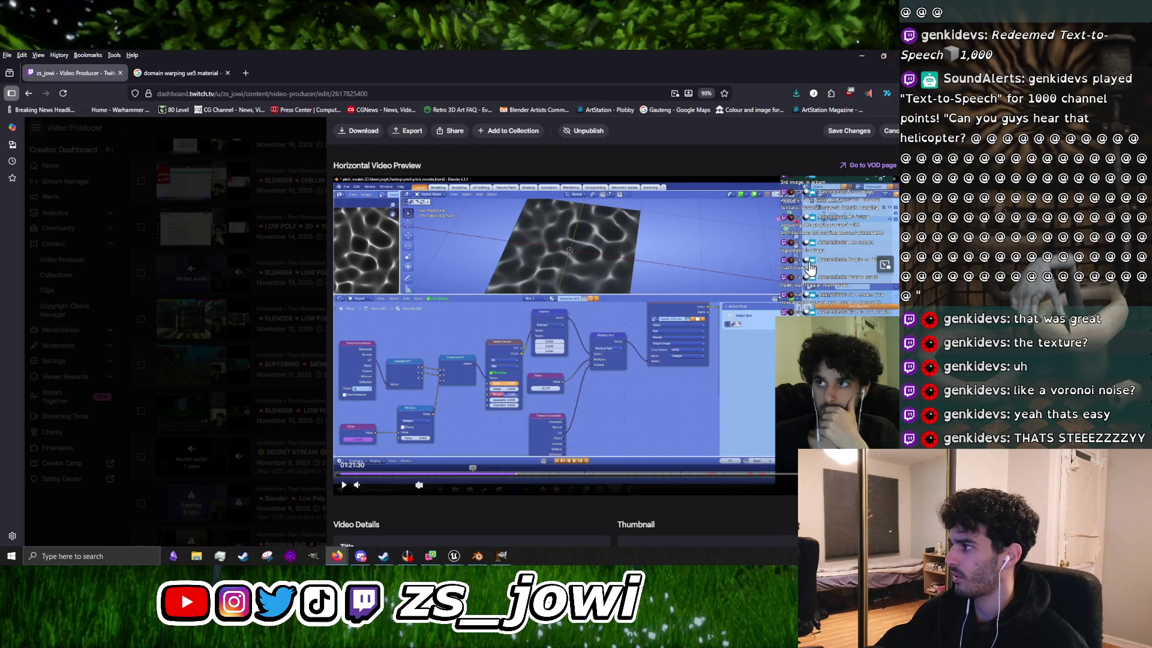
pyautogui.click(809, 268)
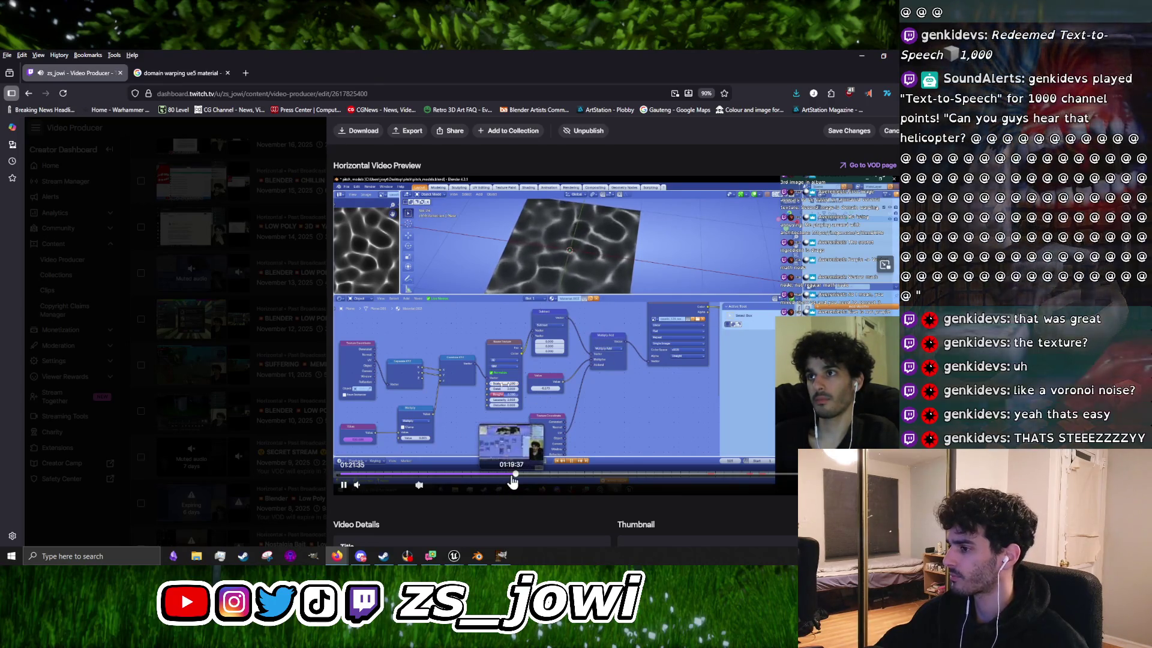
pyautogui.click(511, 478)
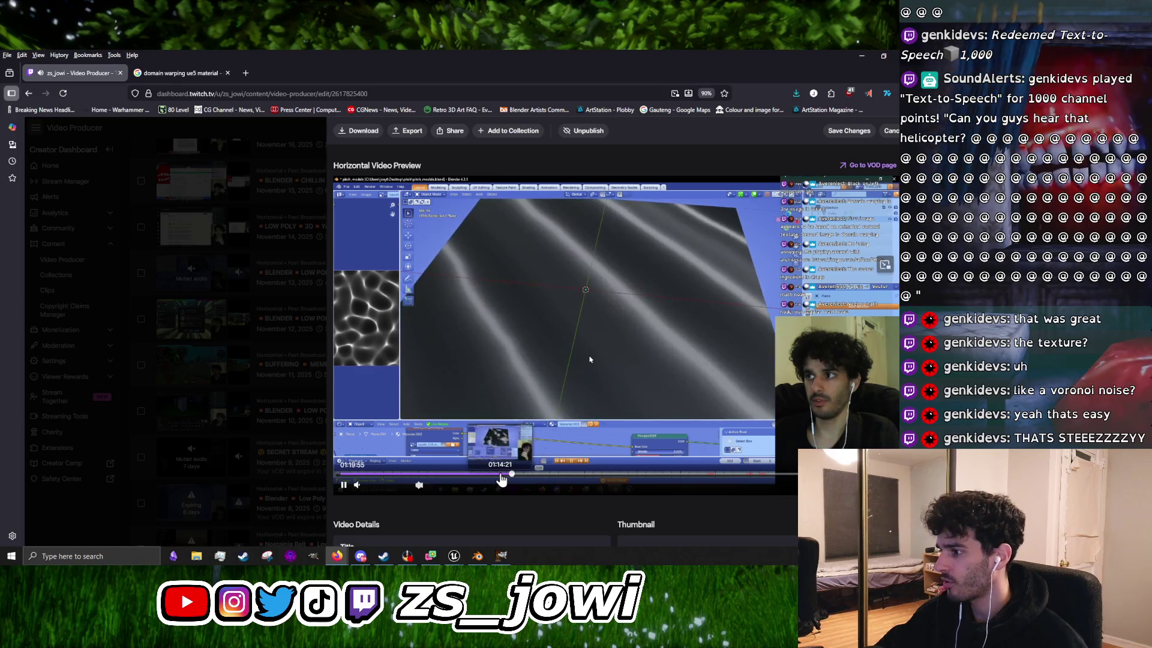
pyautogui.click(507, 479)
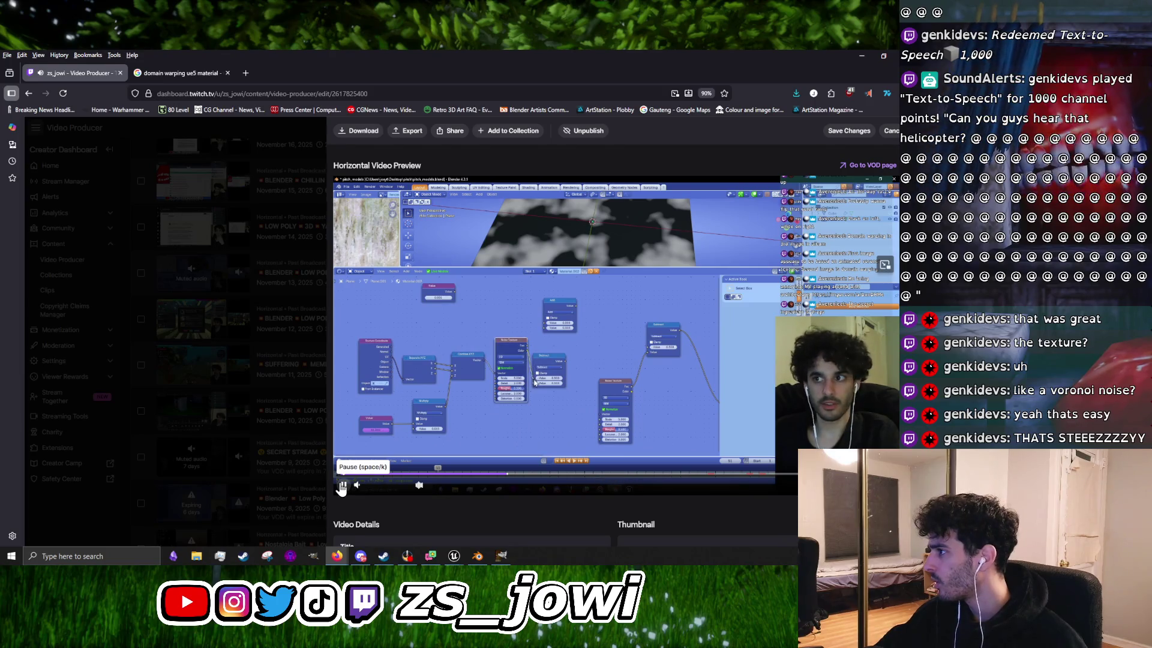
pyautogui.click(341, 486)
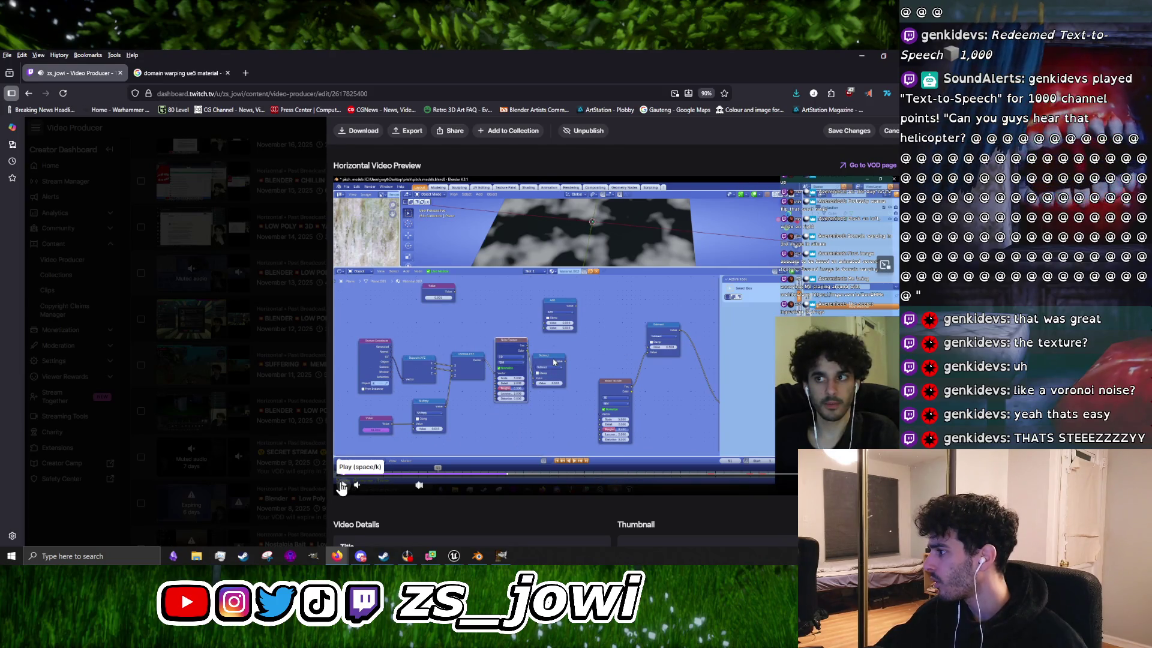
# Step: Show the paused stream recording full screen
pyautogui.scroll(-5, 621, 429)
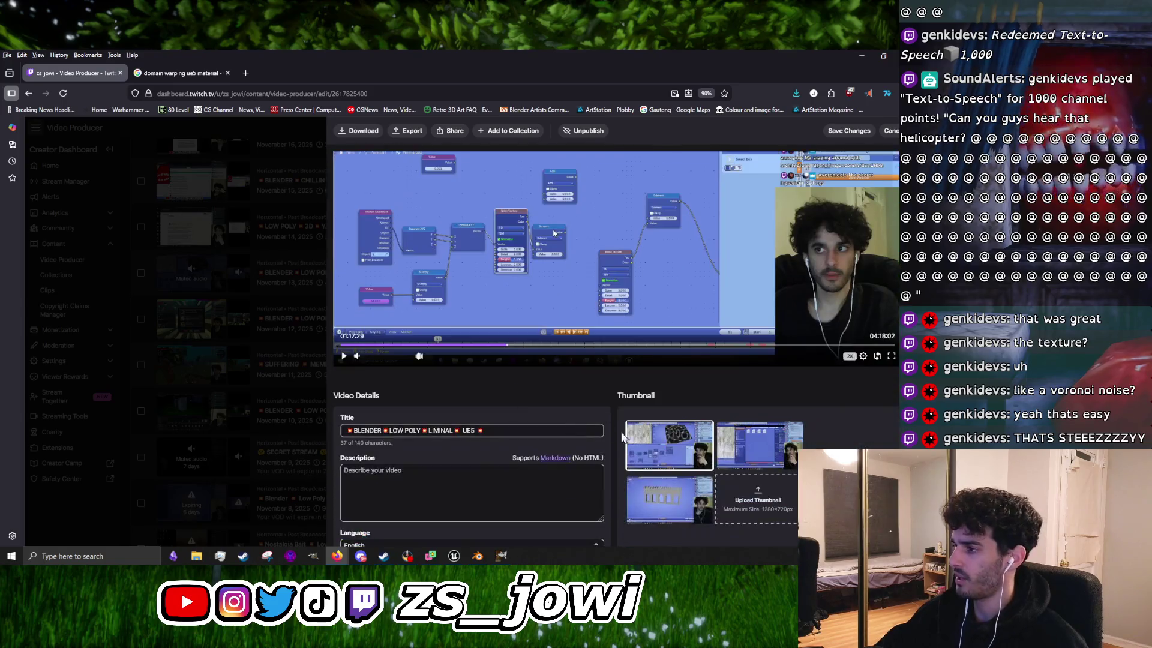
pyautogui.scroll(5, 649, 441)
pyautogui.scroll(-4, 643, 444)
pyautogui.scroll(4, 643, 444)
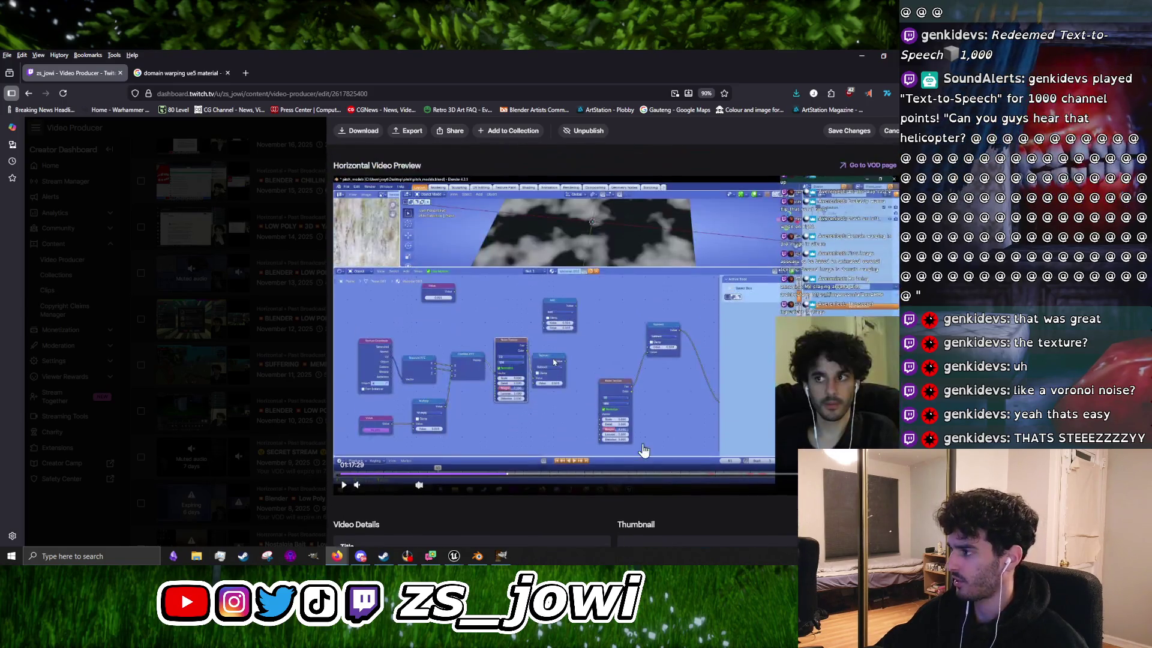
pyautogui.doubleClick(747, 354)
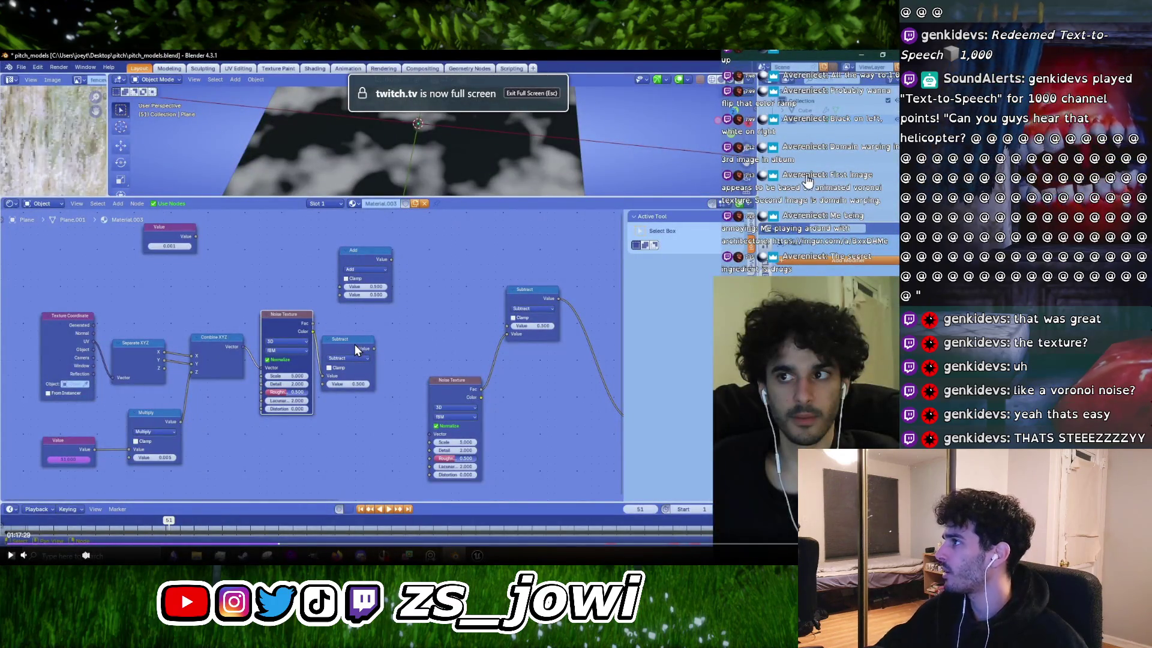
# Step: Resume the replay and skim backward past the caustic plane and wall model to around 01:00:39
pyautogui.click(273, 507)
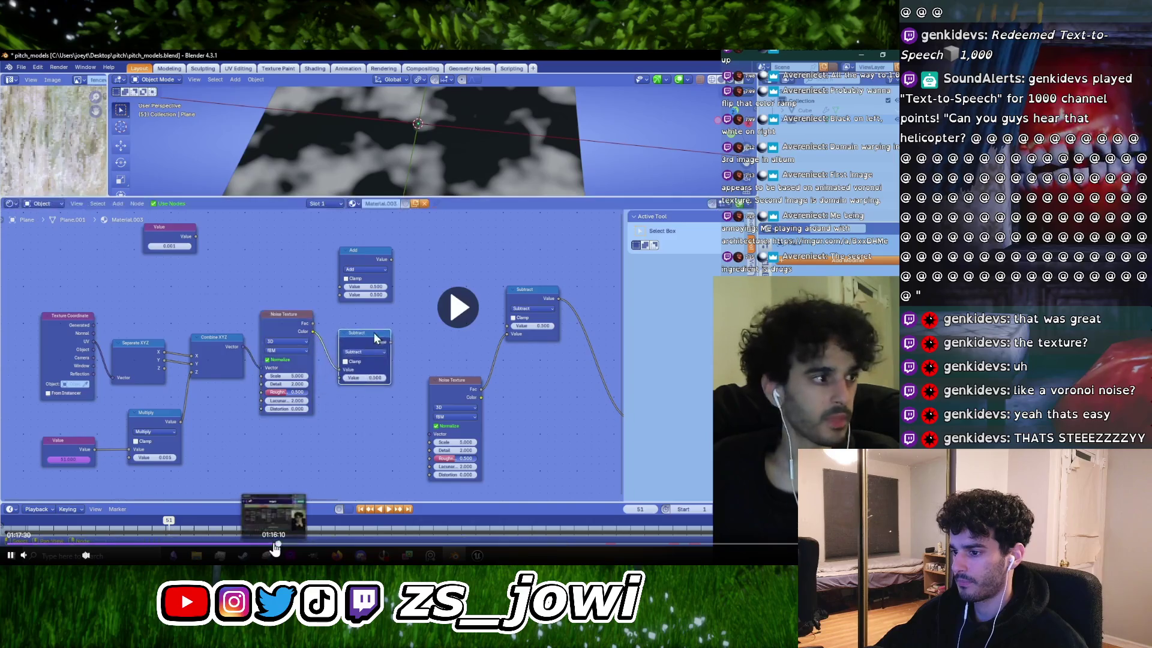
pyautogui.click(274, 545)
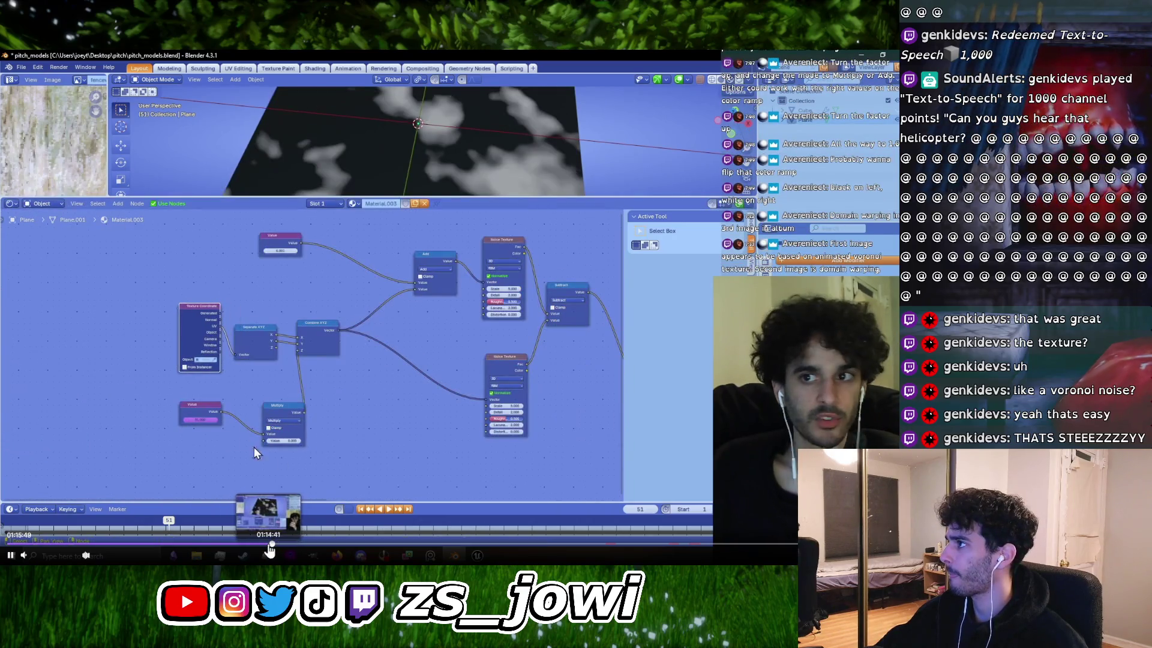
pyautogui.click(269, 545)
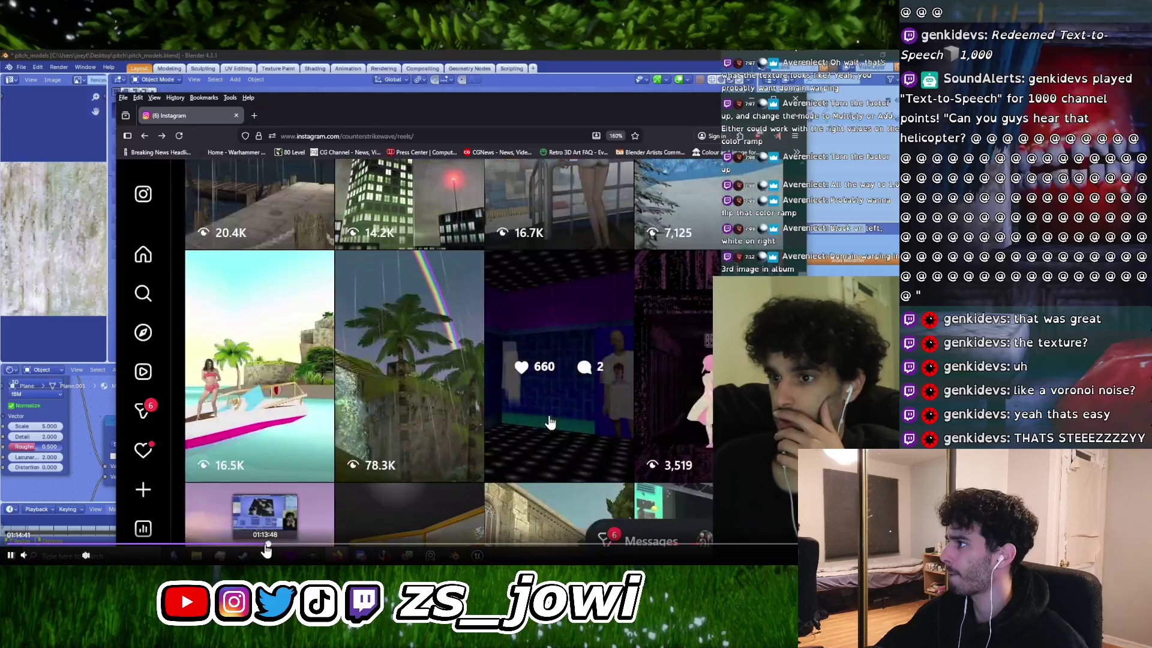
pyautogui.click(262, 545)
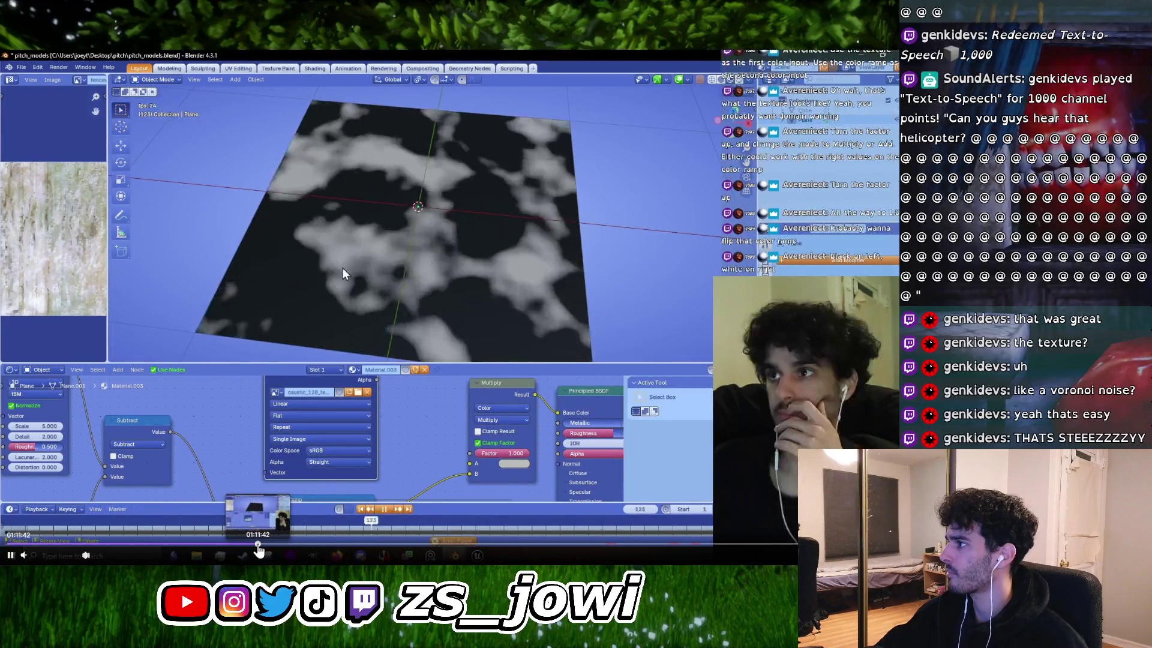
pyautogui.click(245, 545)
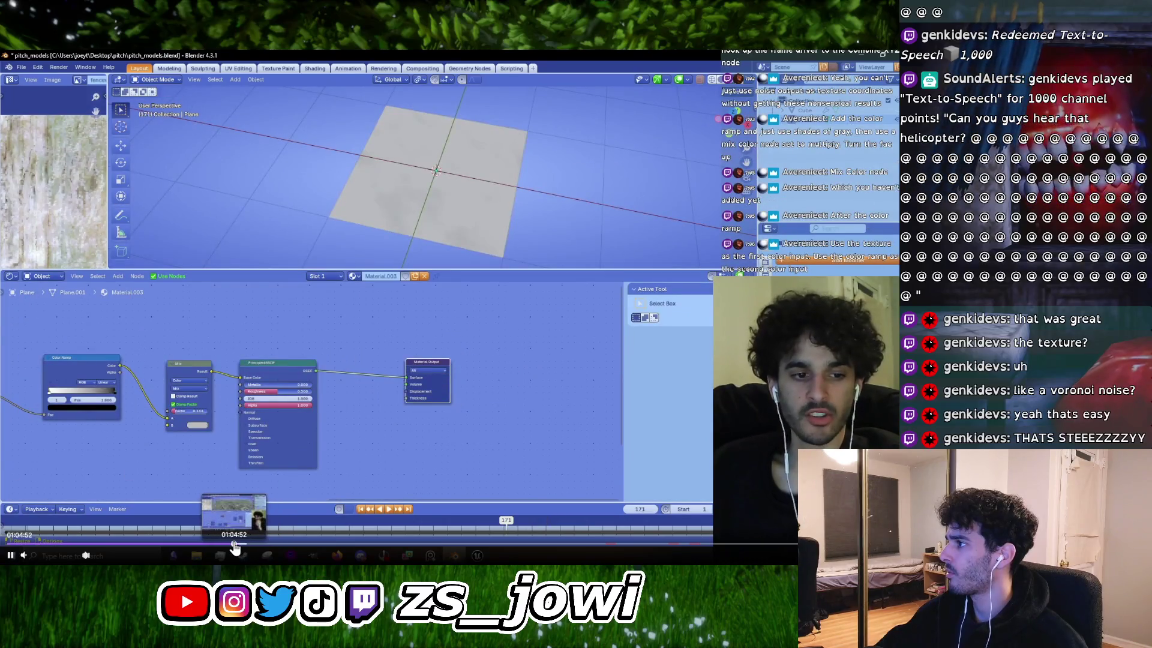
pyautogui.click(234, 545)
pyautogui.moveTo(234, 546); pyautogui.dragTo(219, 548)
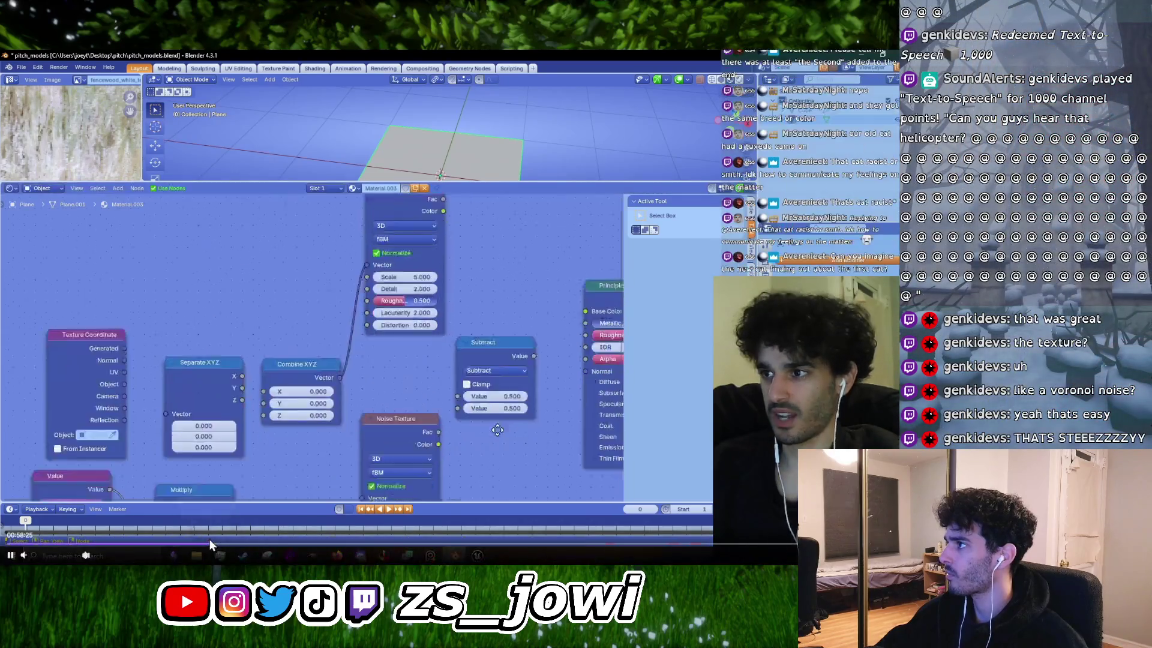
# Step: Step back through 00:57, 00:54, 00:52, 00:50 and 00:48, then pause near the Blender file browser
pyautogui.click(207, 548)
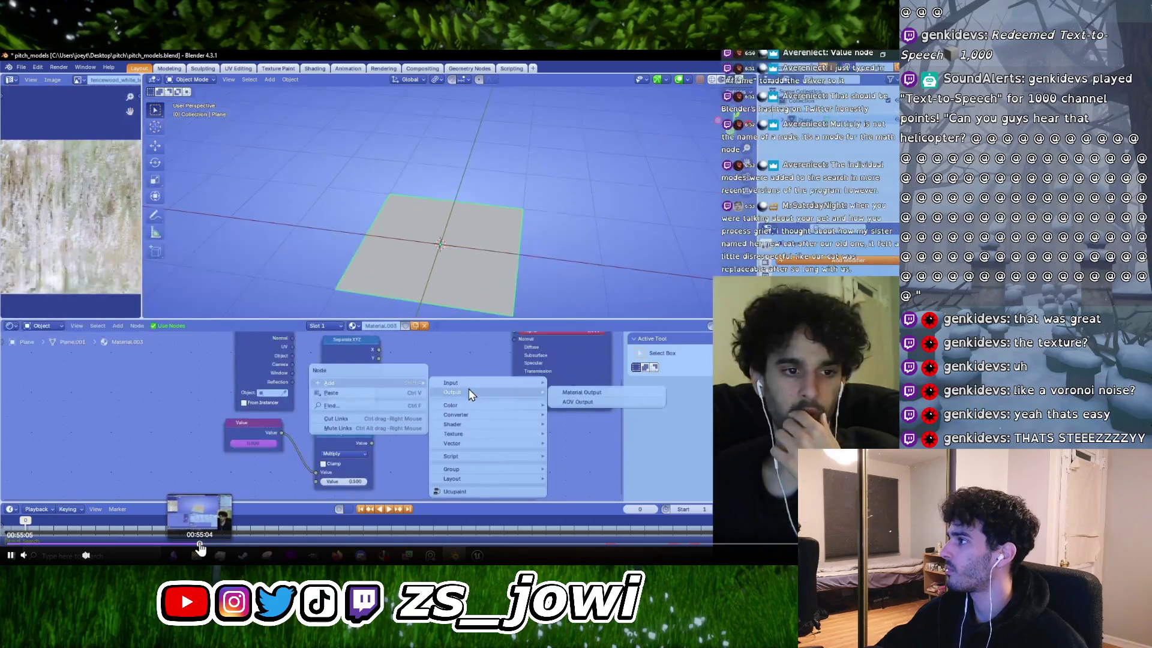
pyautogui.click(195, 548)
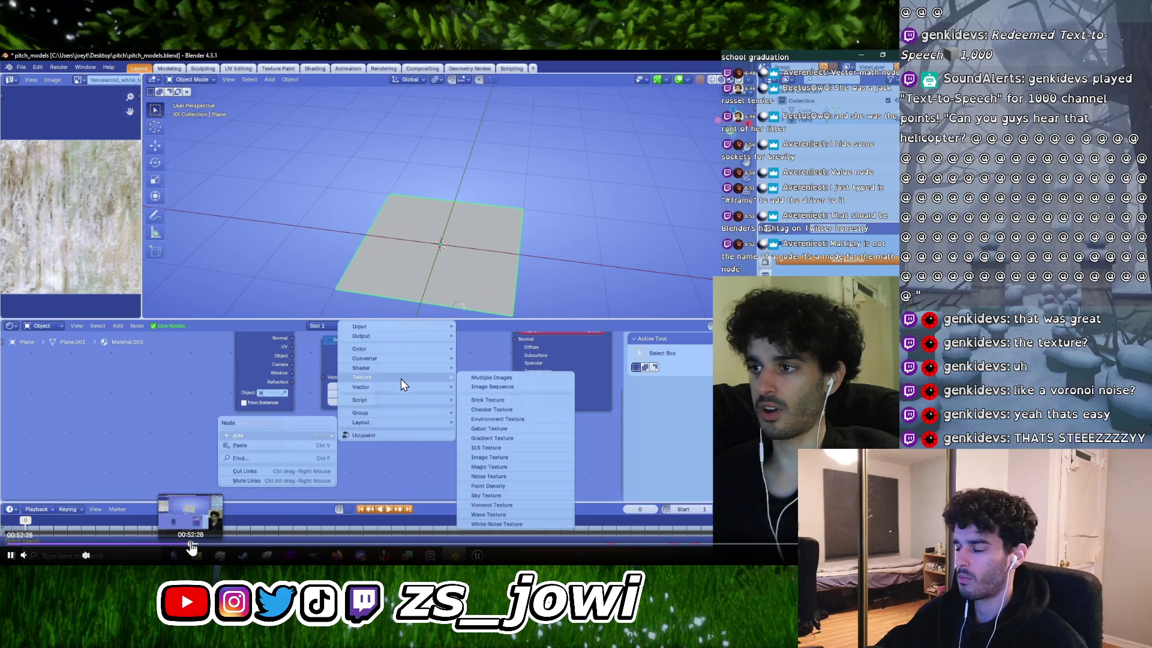
pyautogui.click(191, 548)
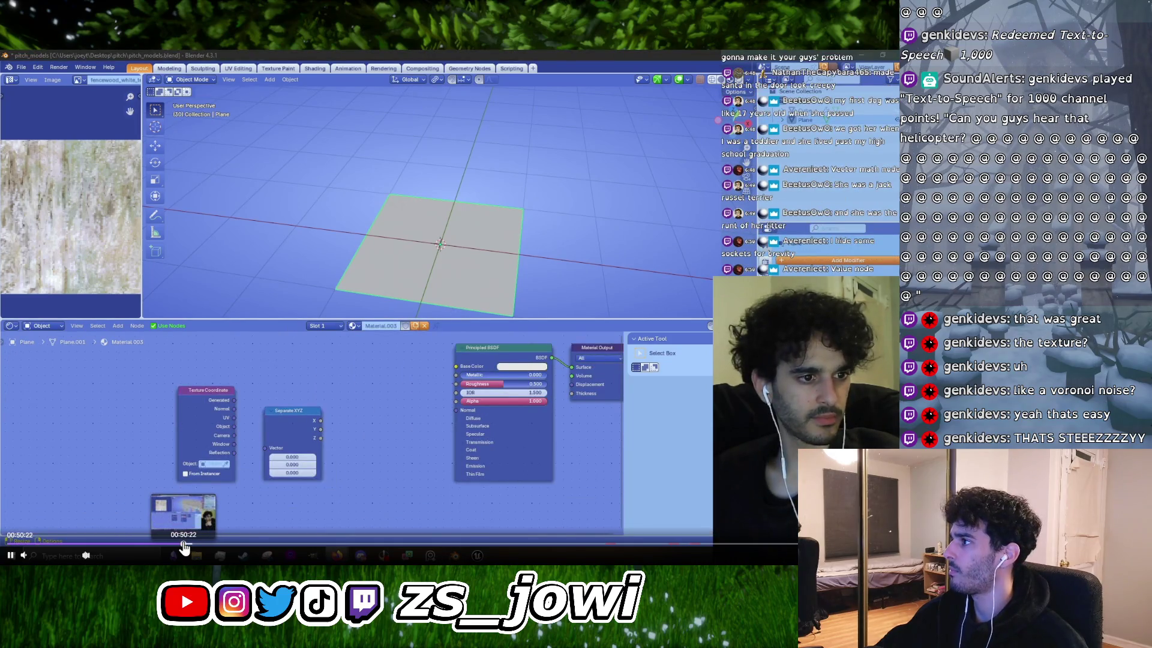
pyautogui.click(183, 546)
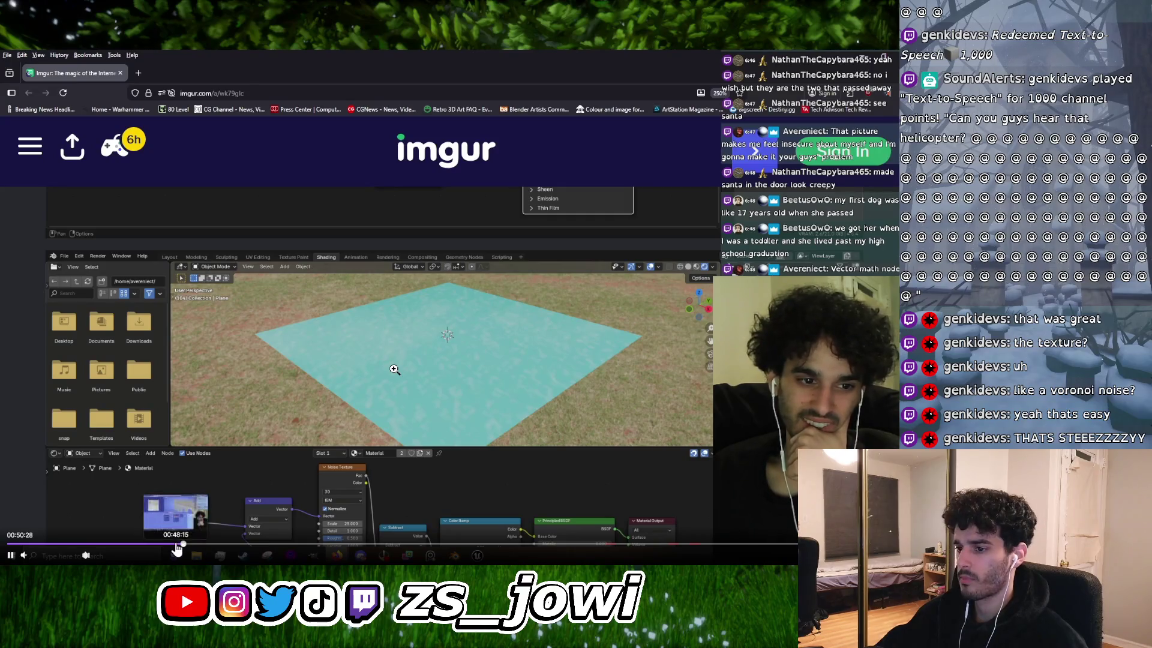
pyautogui.click(177, 544)
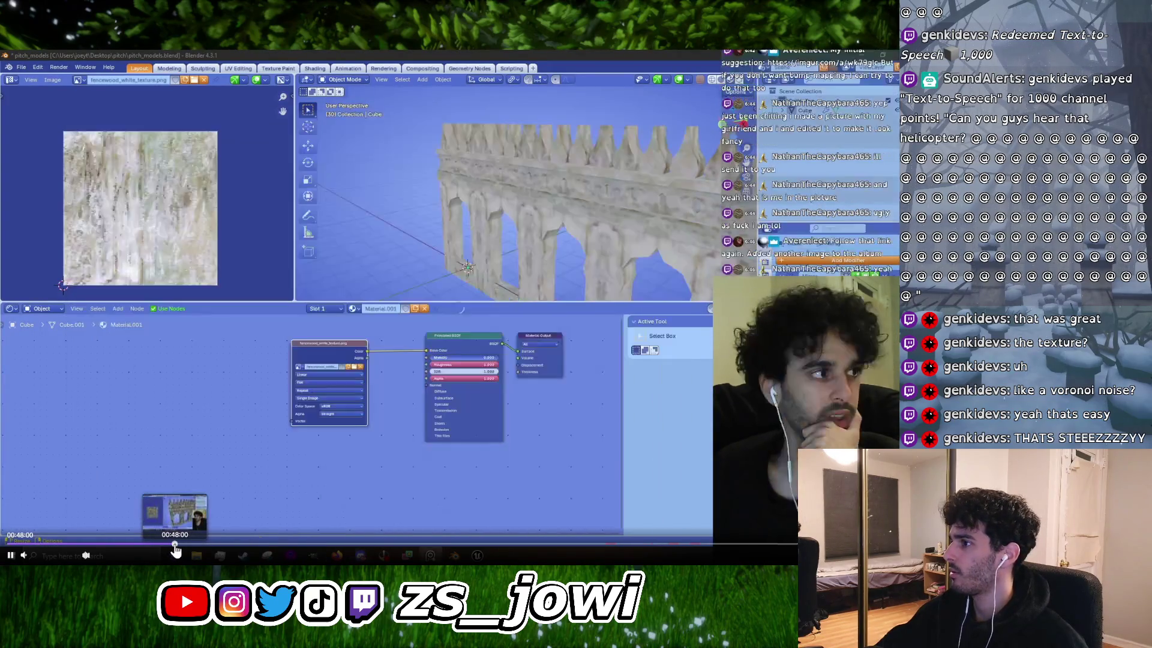
pyautogui.click(171, 544)
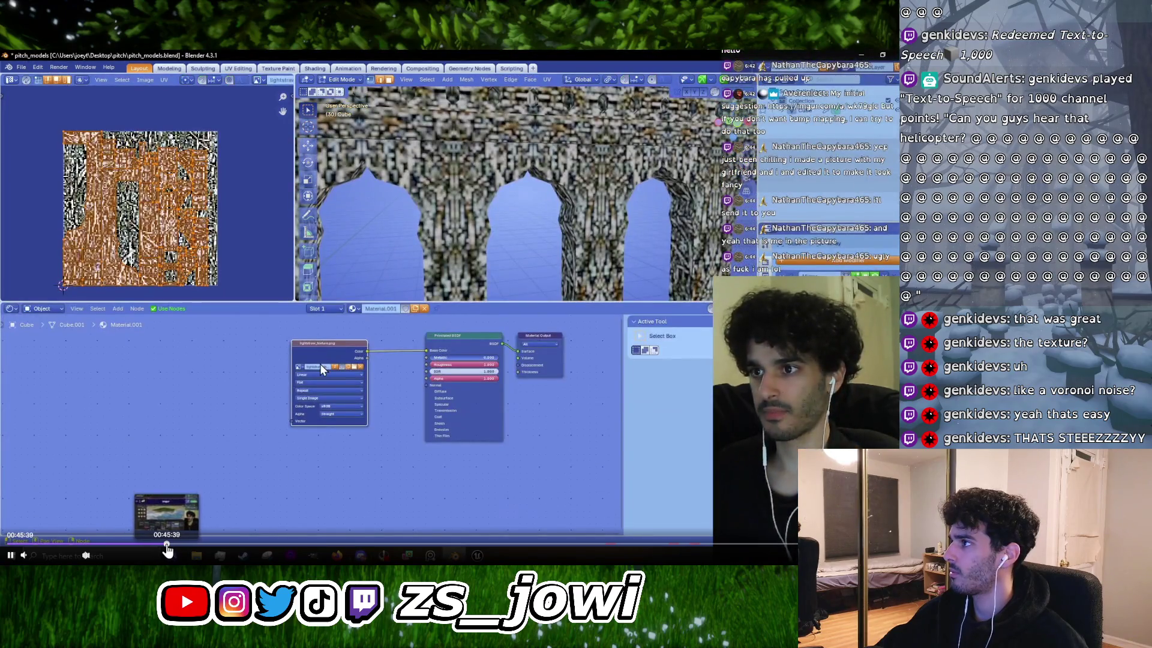
pyautogui.click(168, 544)
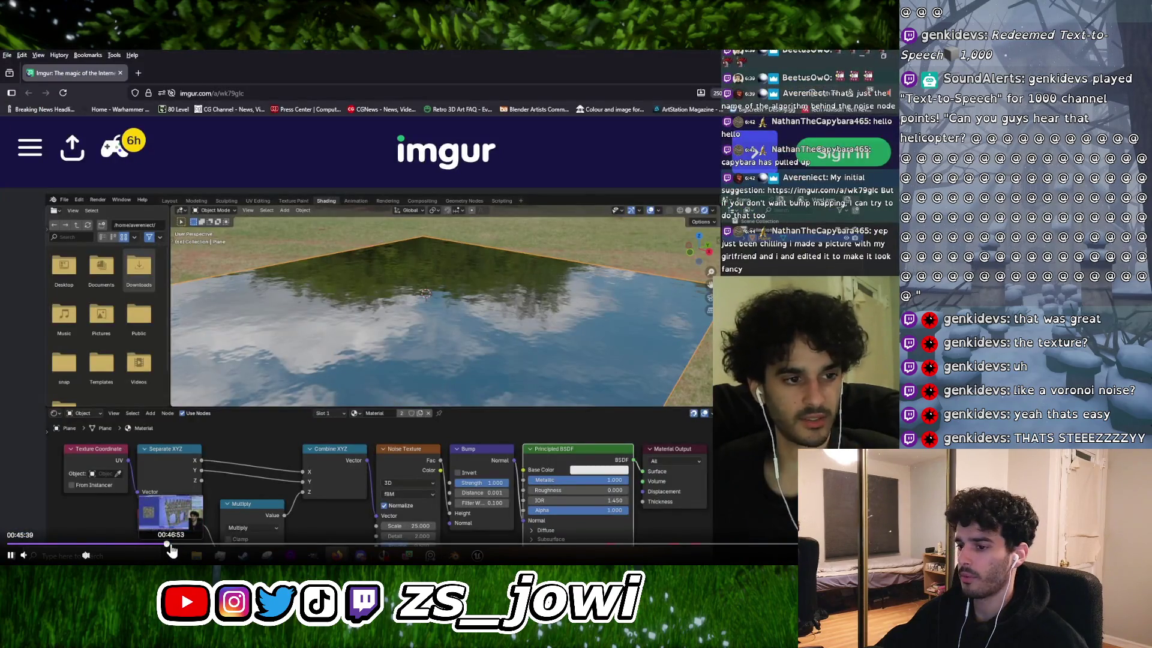
pyautogui.click(172, 544)
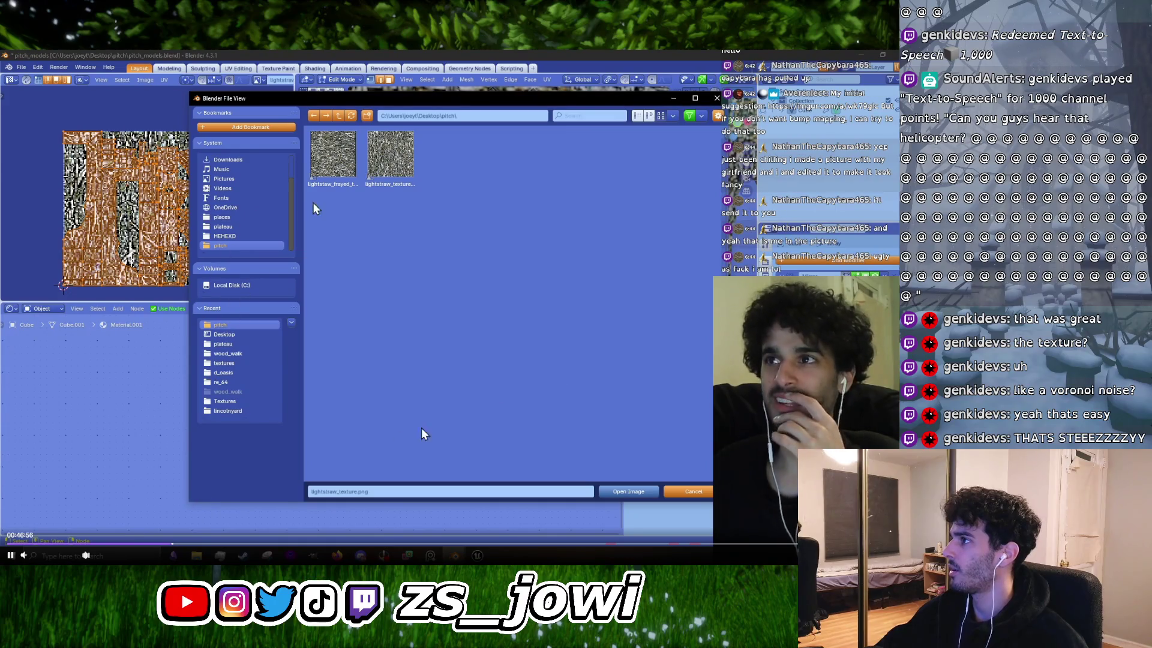
pyautogui.click(733, 264)
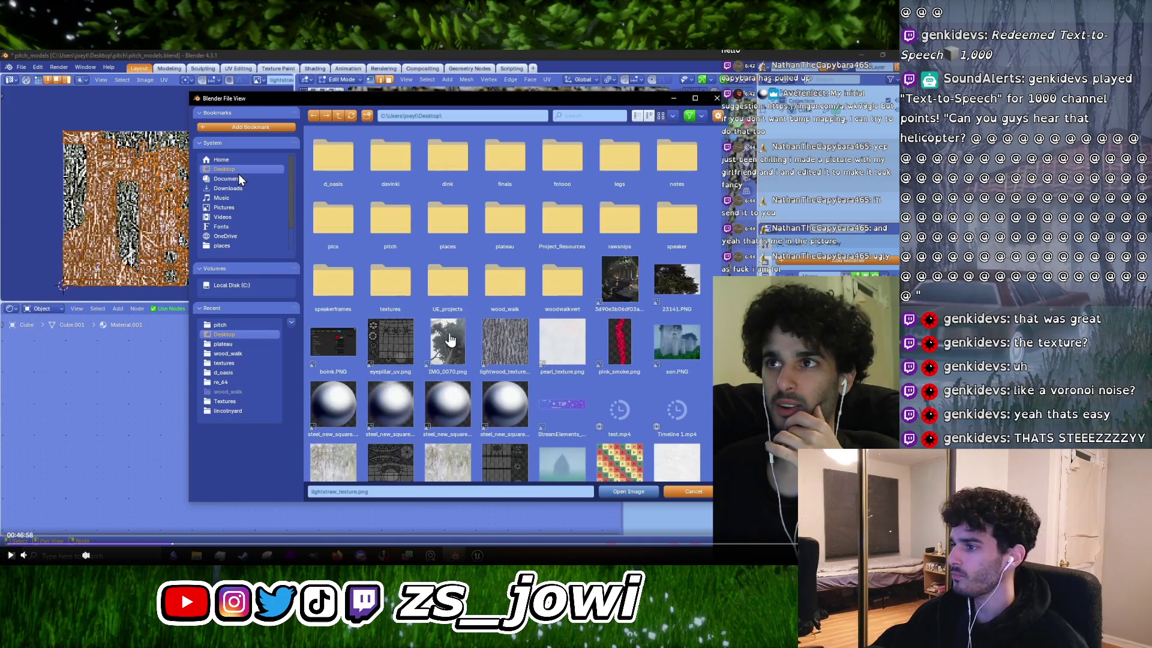
# Step: Resume and jump forward past 01:16 and the wall close-up to the voronoi-textured plane near 01:23
pyautogui.press('space')
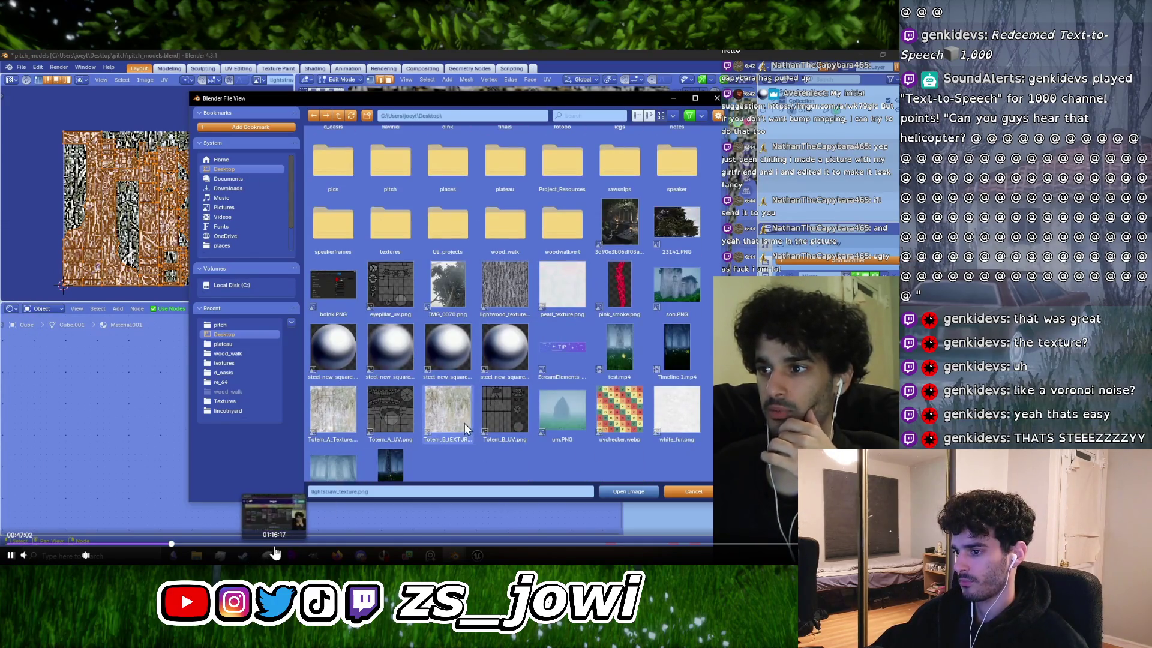
pyautogui.click(276, 545)
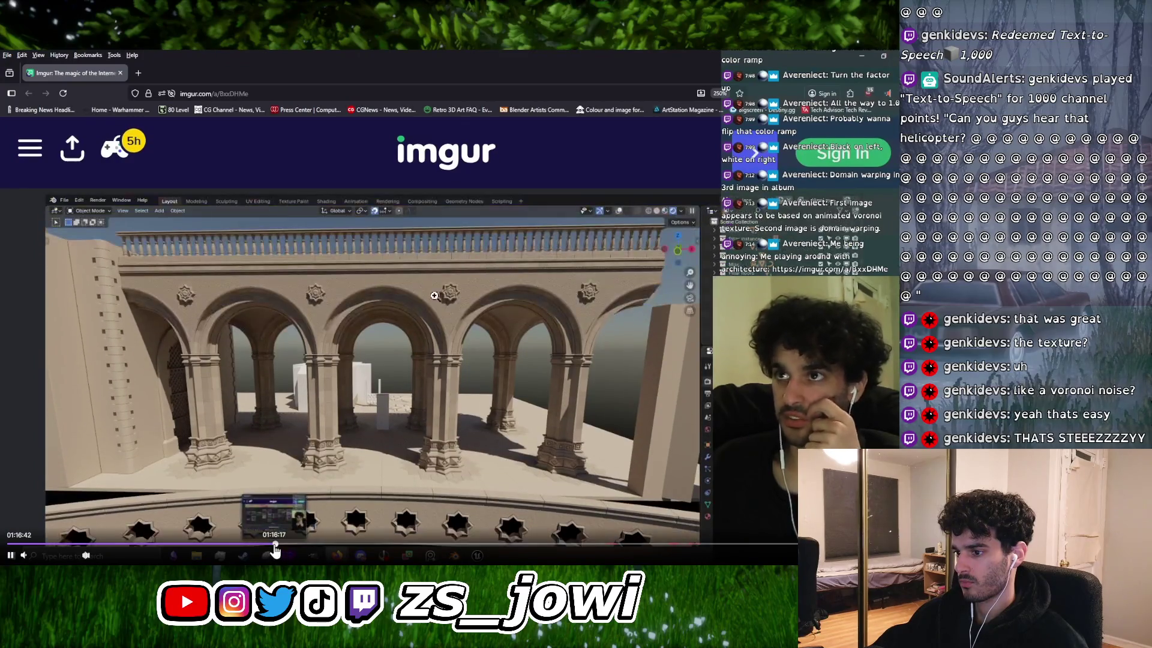
pyautogui.click(280, 545)
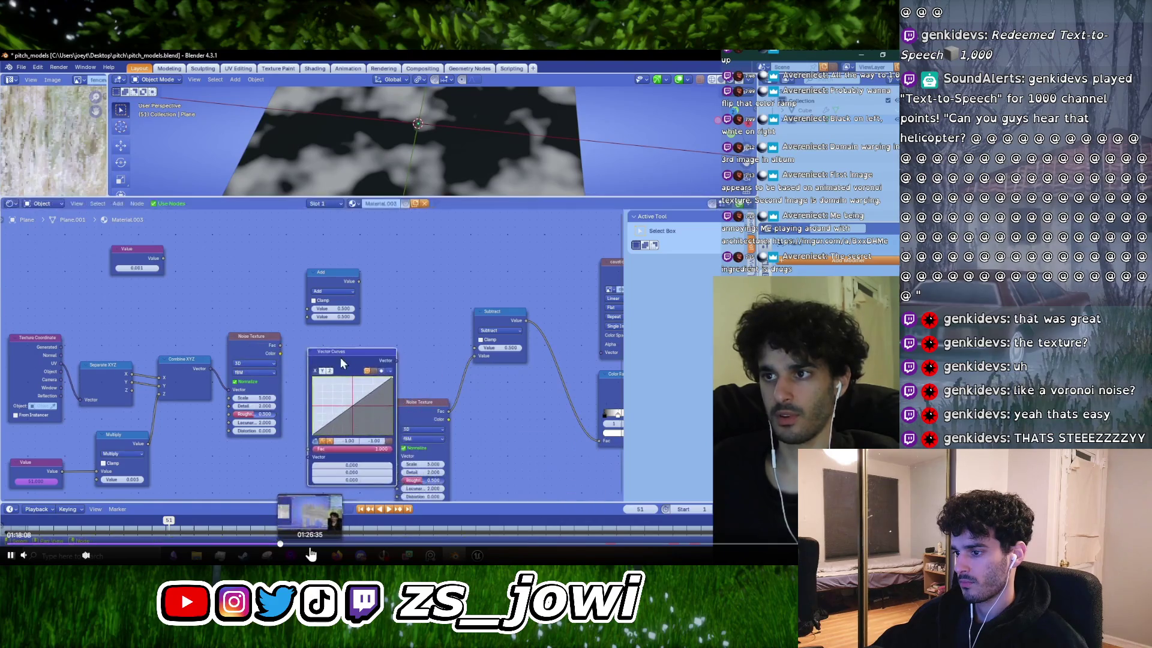
pyautogui.click(303, 546)
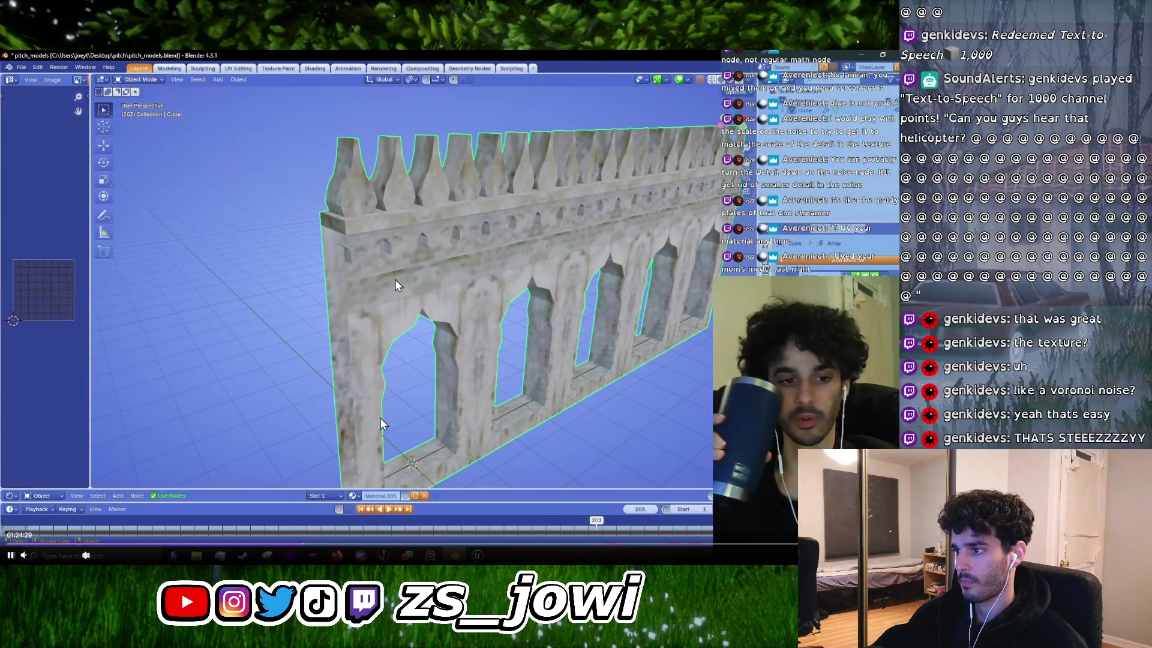
pyautogui.click(305, 546)
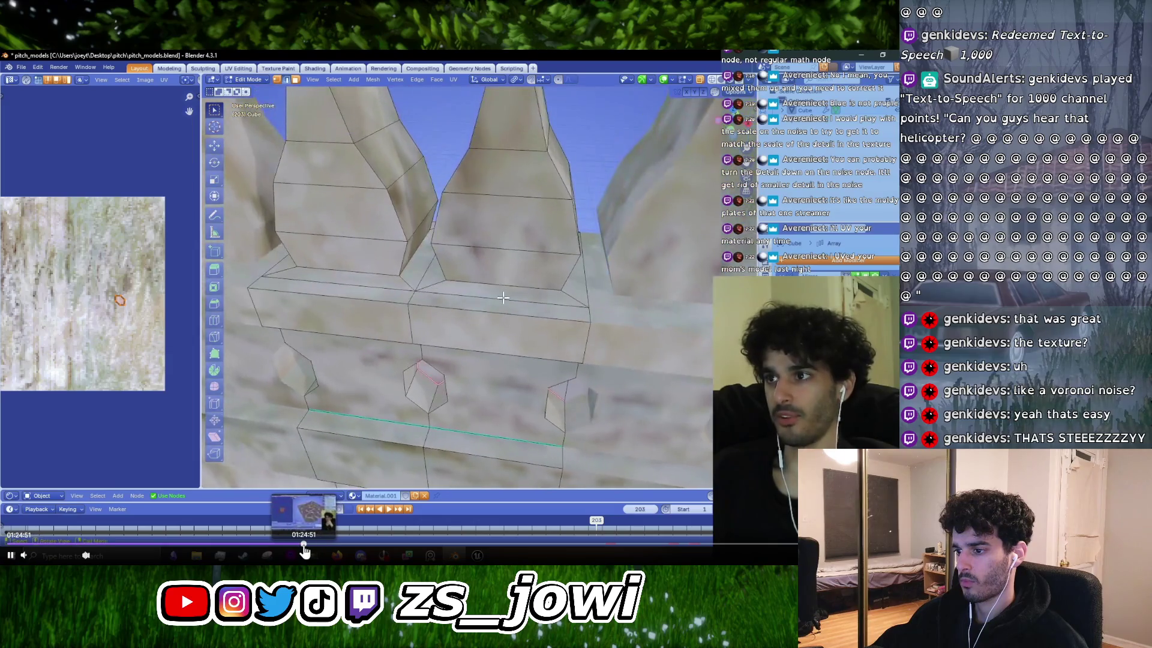
pyautogui.click(304, 546)
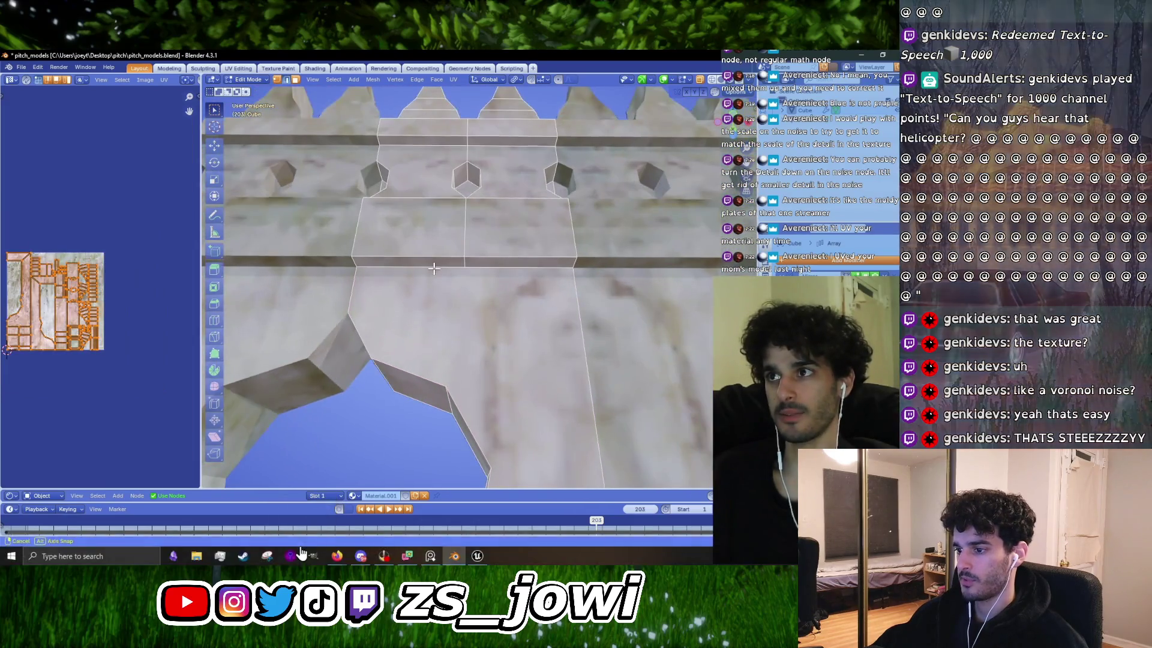
pyautogui.click(303, 546)
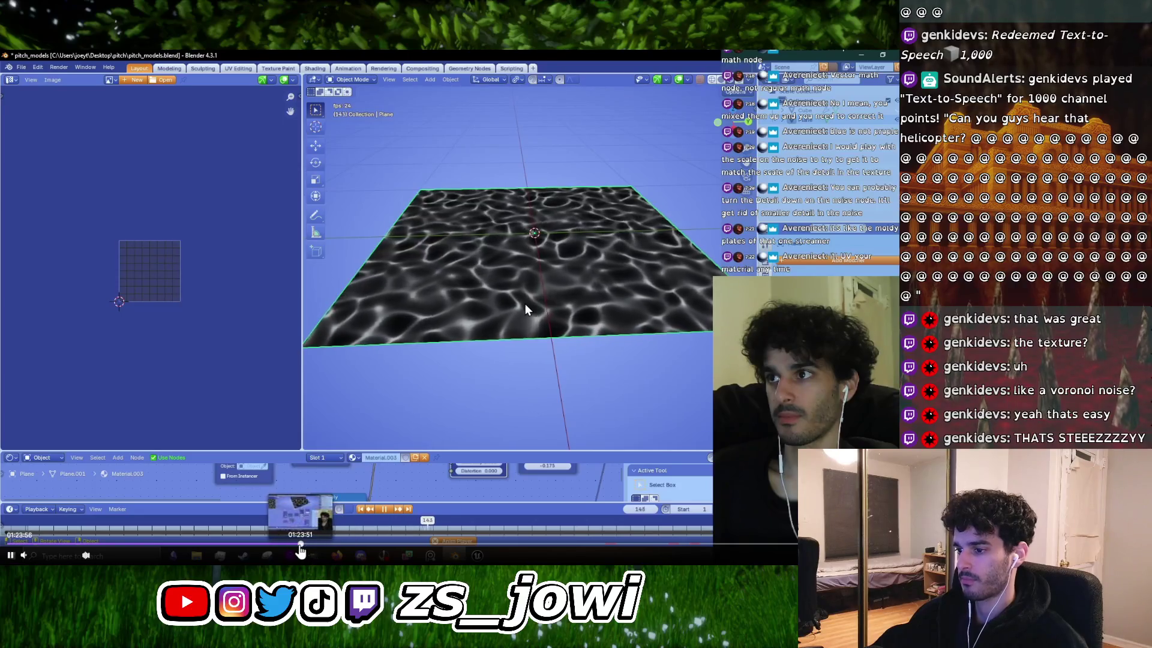
# Step: Rewind to about 01:22:59 and watch the node setup, pausing on the noise-textured plane
pyautogui.click(298, 545)
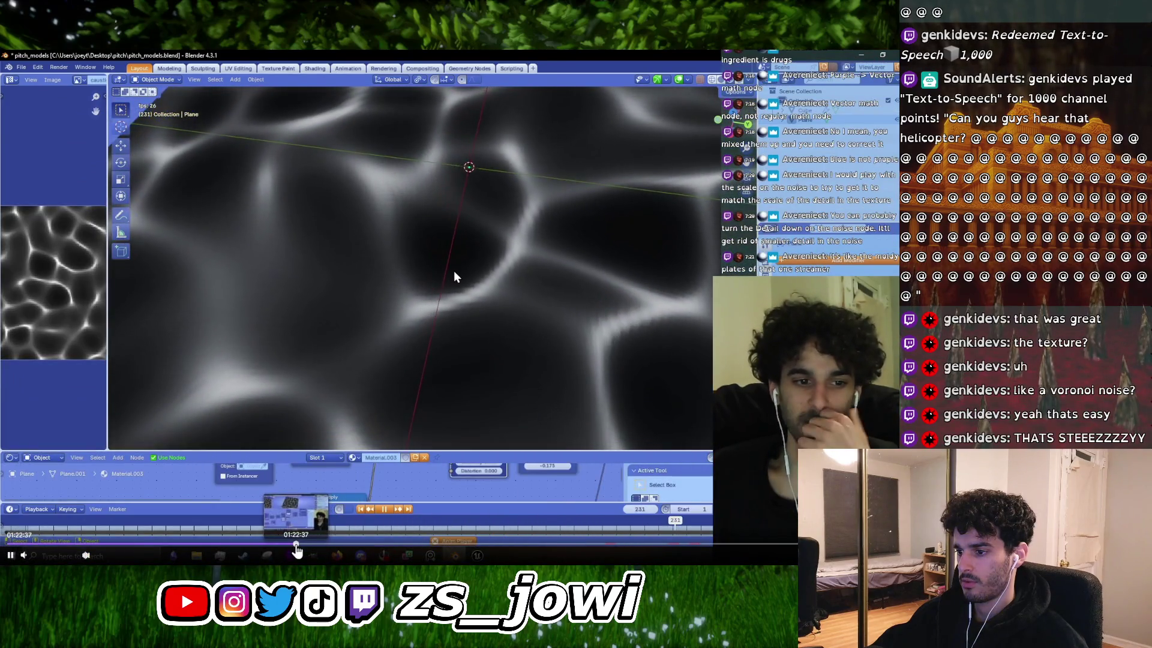
pyautogui.click(297, 544)
pyautogui.click(435, 416)
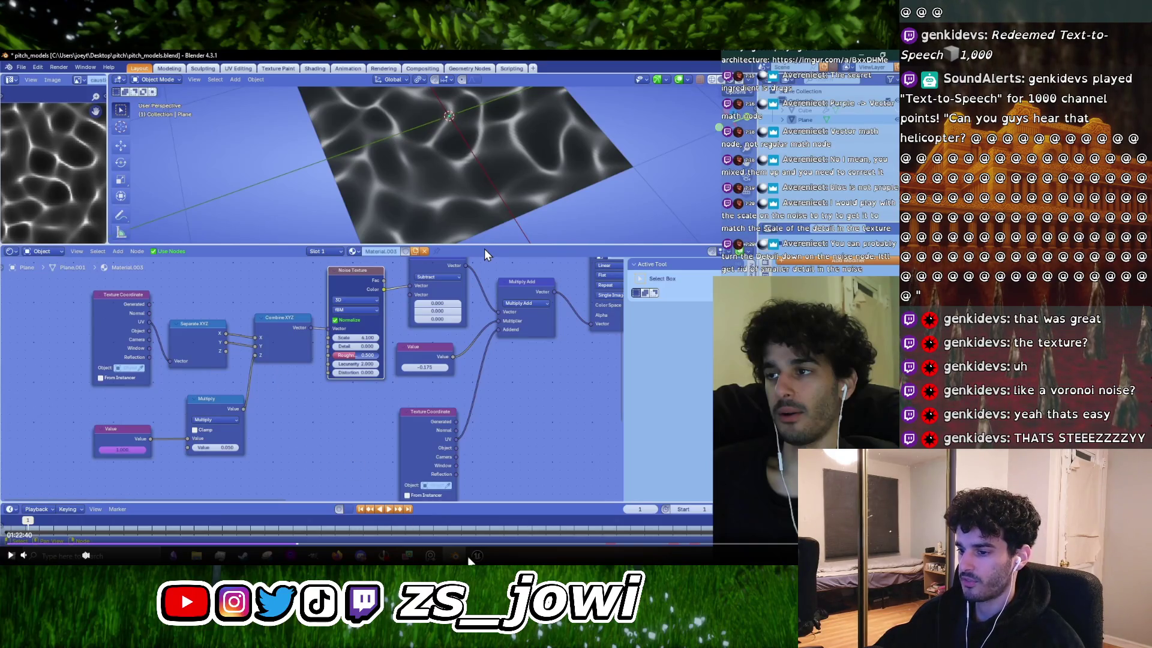
pyautogui.click(368, 419)
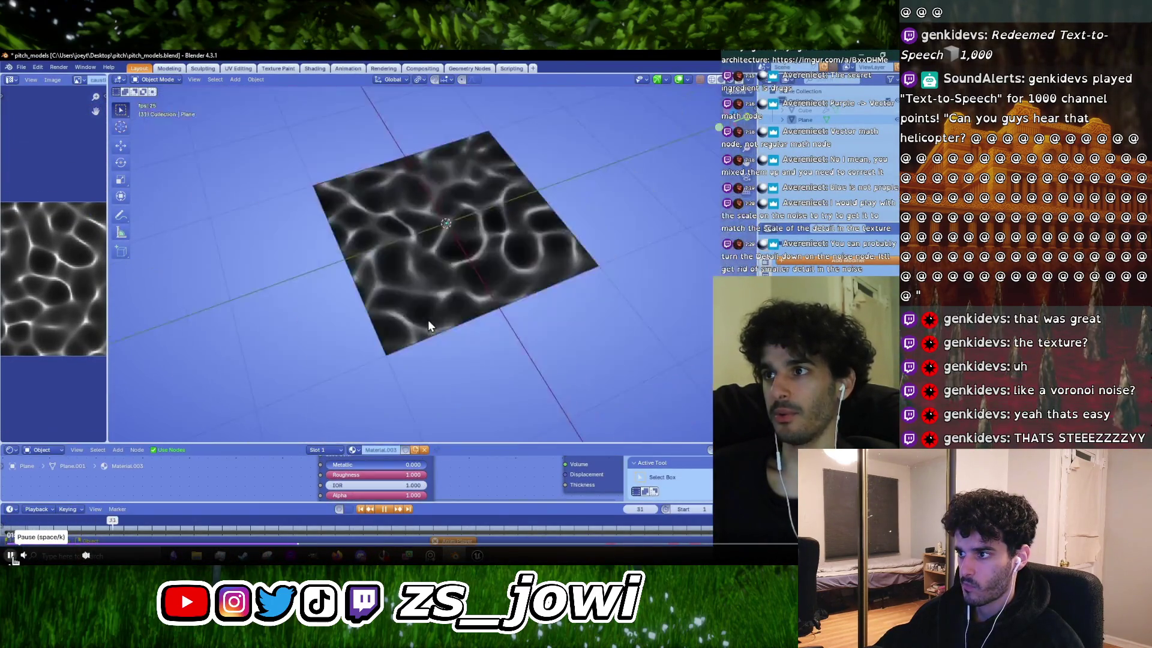
pyautogui.click(11, 556)
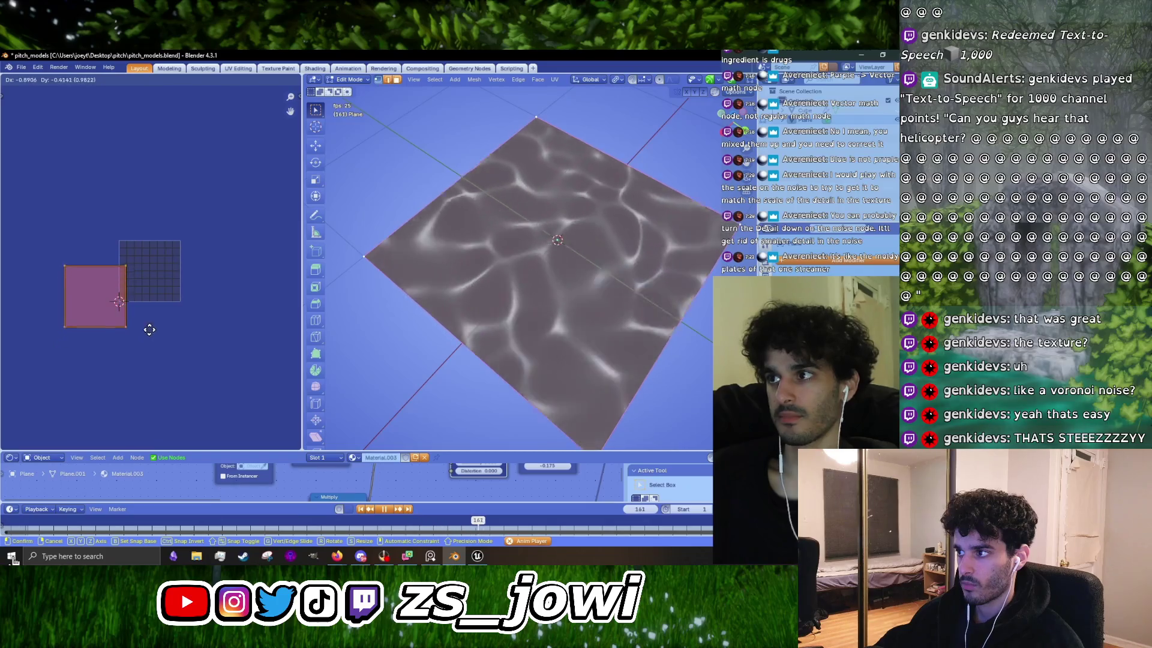
# Step: Watch the UV scaling footage until the UVs are enlarged, then exit full screen and return to Unreal Engine
pyautogui.click(611, 224)
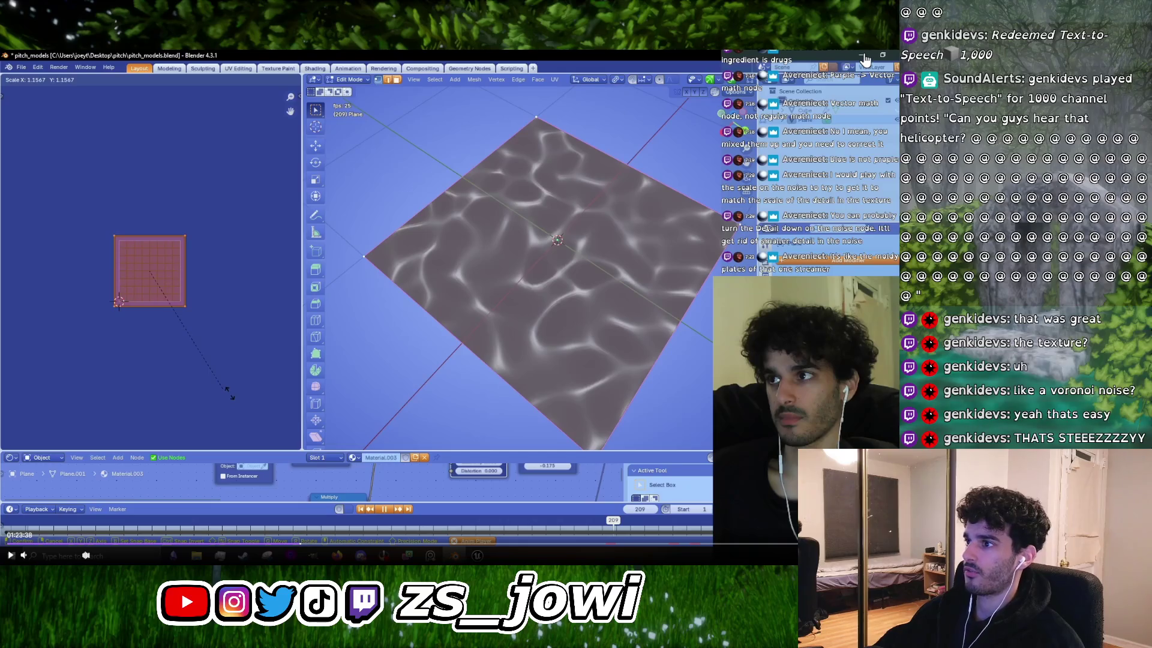
pyautogui.click(9, 556)
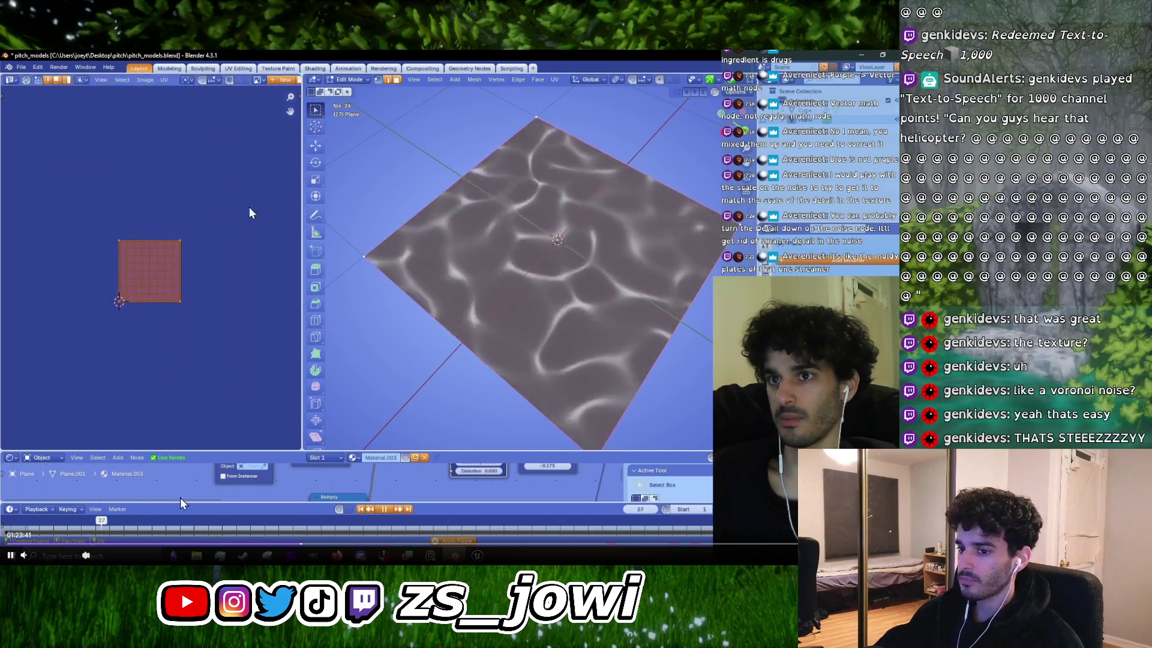
pyautogui.click(9, 556)
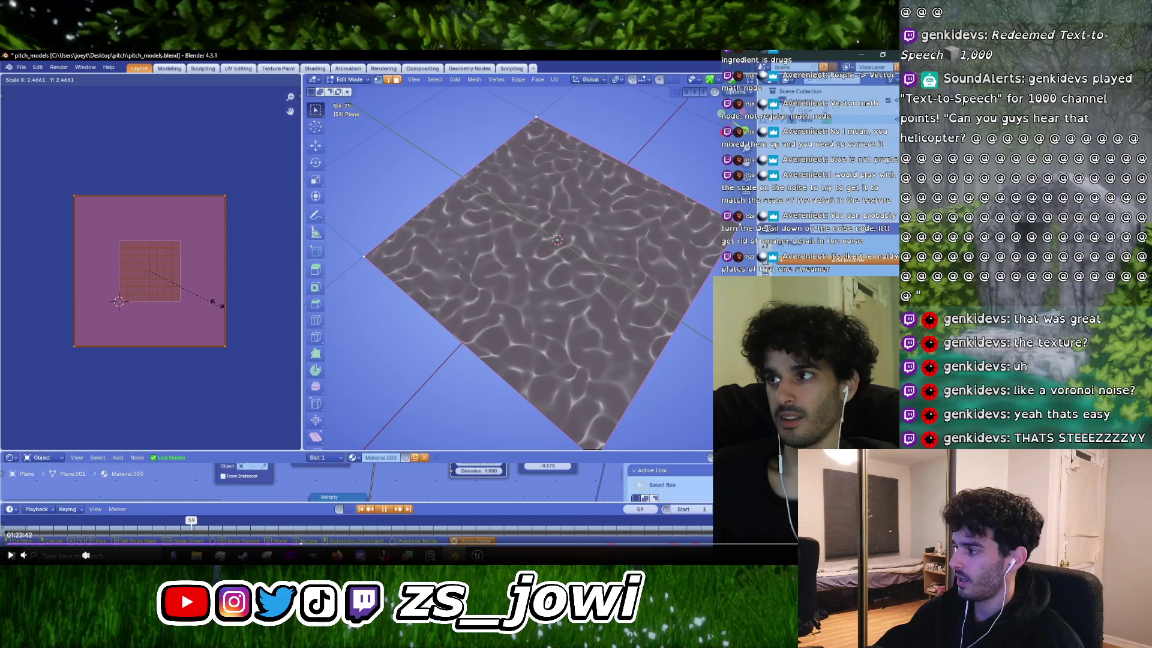
pyautogui.press('Escape')
pyautogui.hotkey('alt', 'Tab')
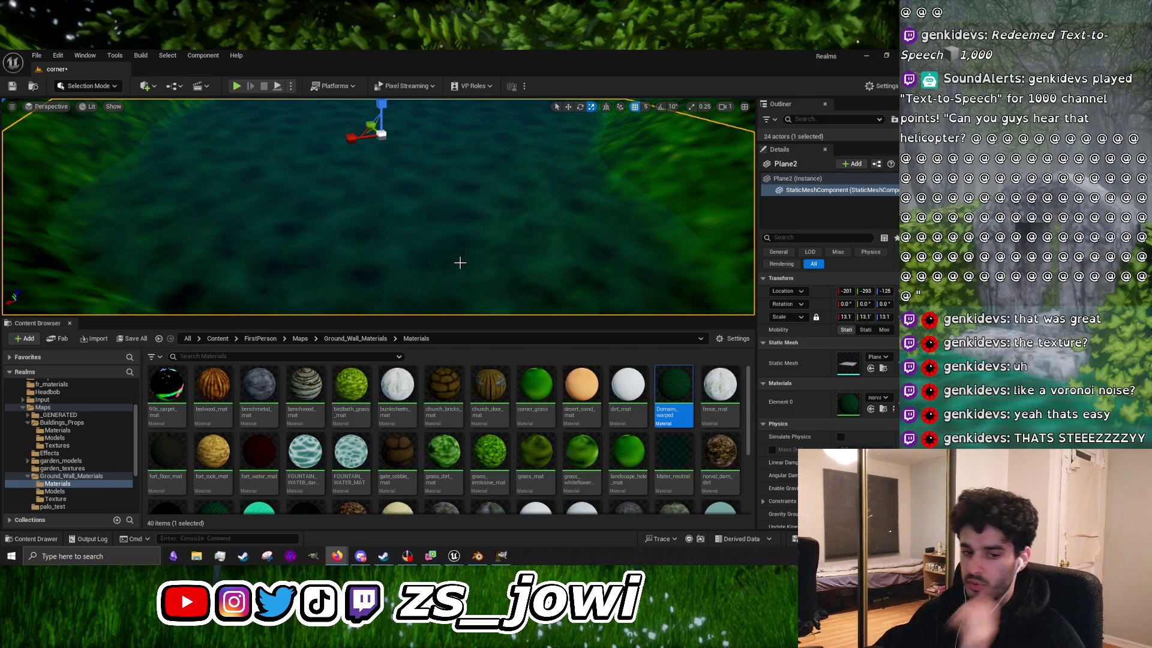
# Step: Search Google for 'world position offset water ue5' in a new Firefox tab
pyautogui.scroll(-10, 453, 266)
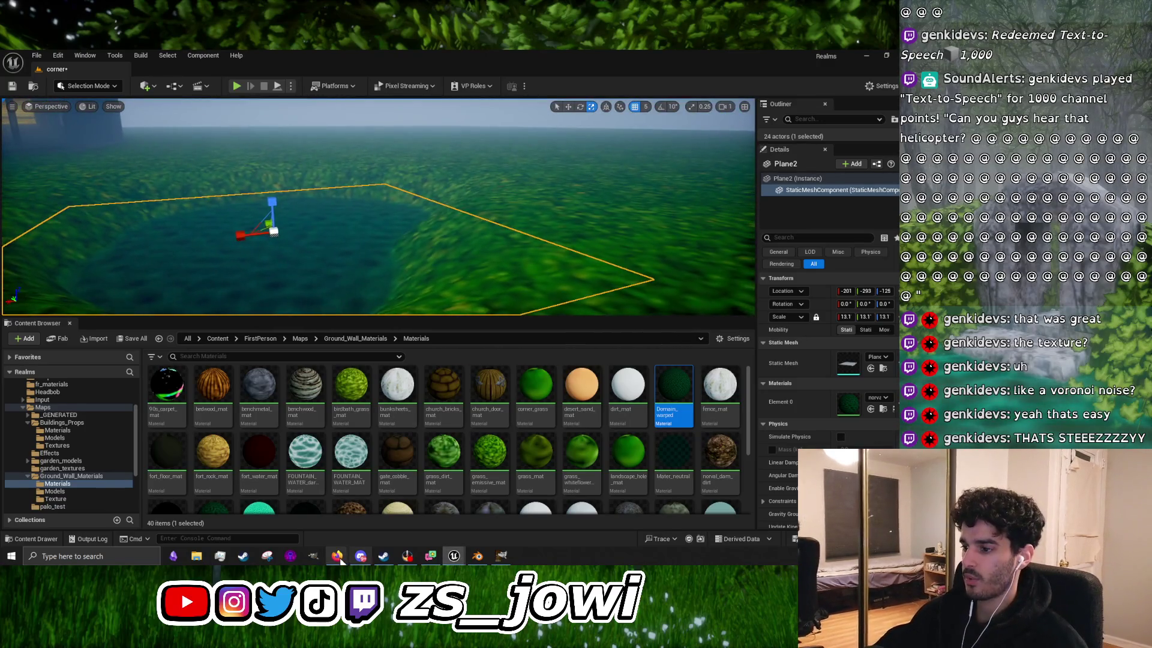
pyautogui.moveTo(337, 556)
pyautogui.click(462, 513)
pyautogui.click(194, 73)
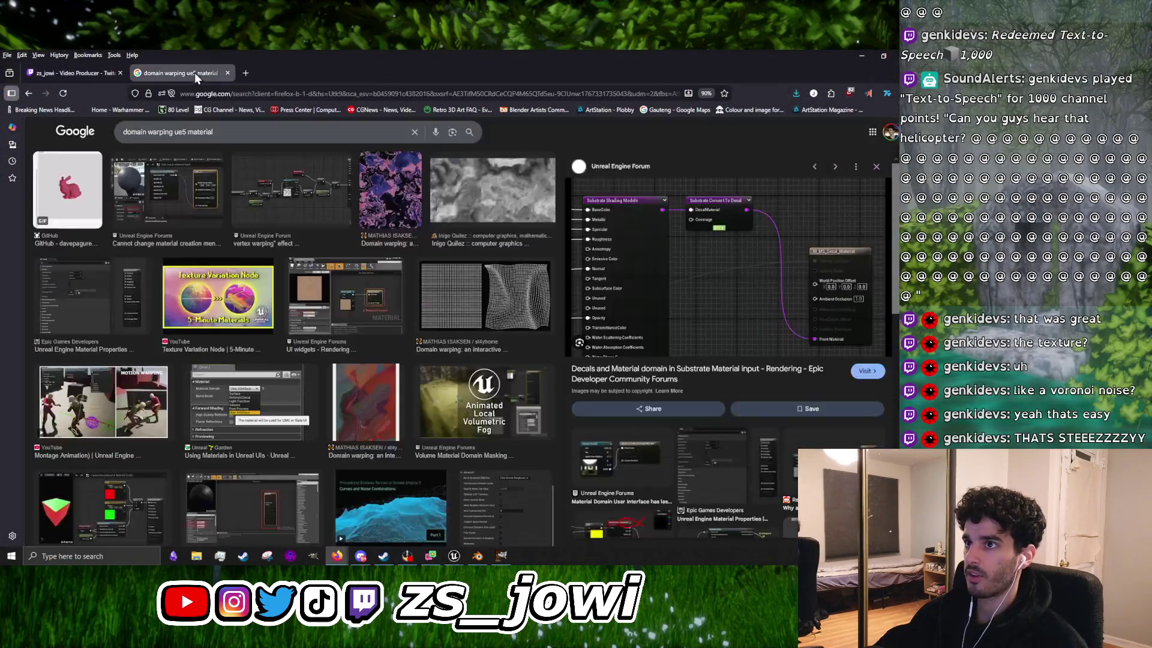
pyautogui.click(246, 72)
pyautogui.write('wor')
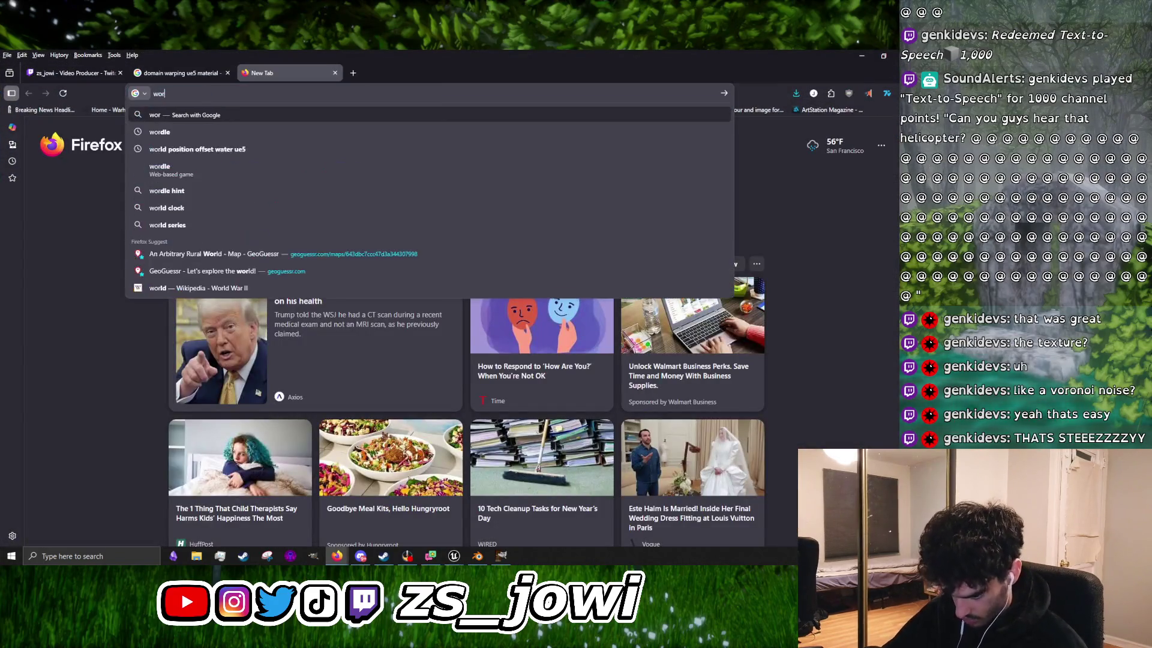
pyautogui.write('ld position')
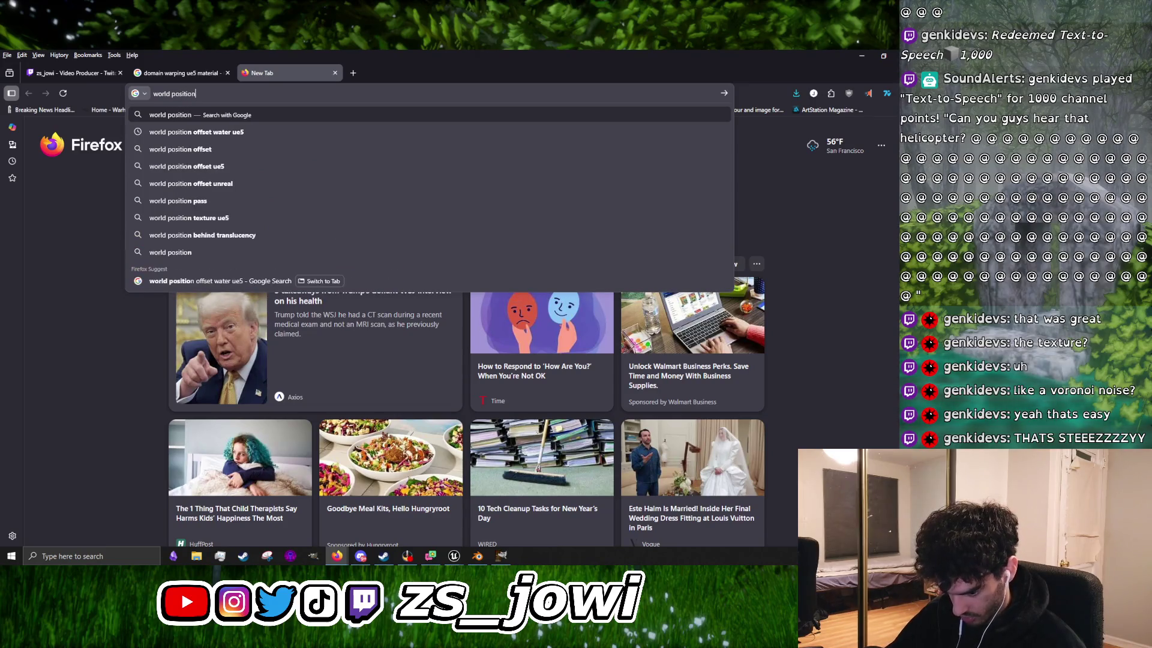
pyautogui.write(' offset wate')
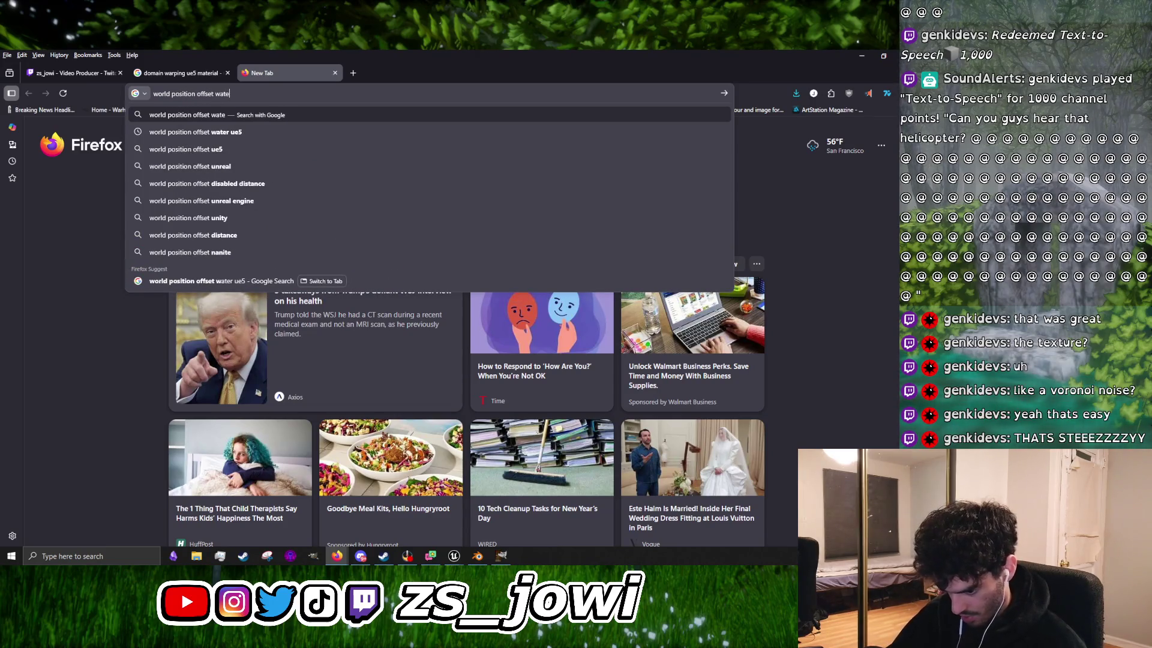
pyautogui.write('r ue5')
pyautogui.press('Return')
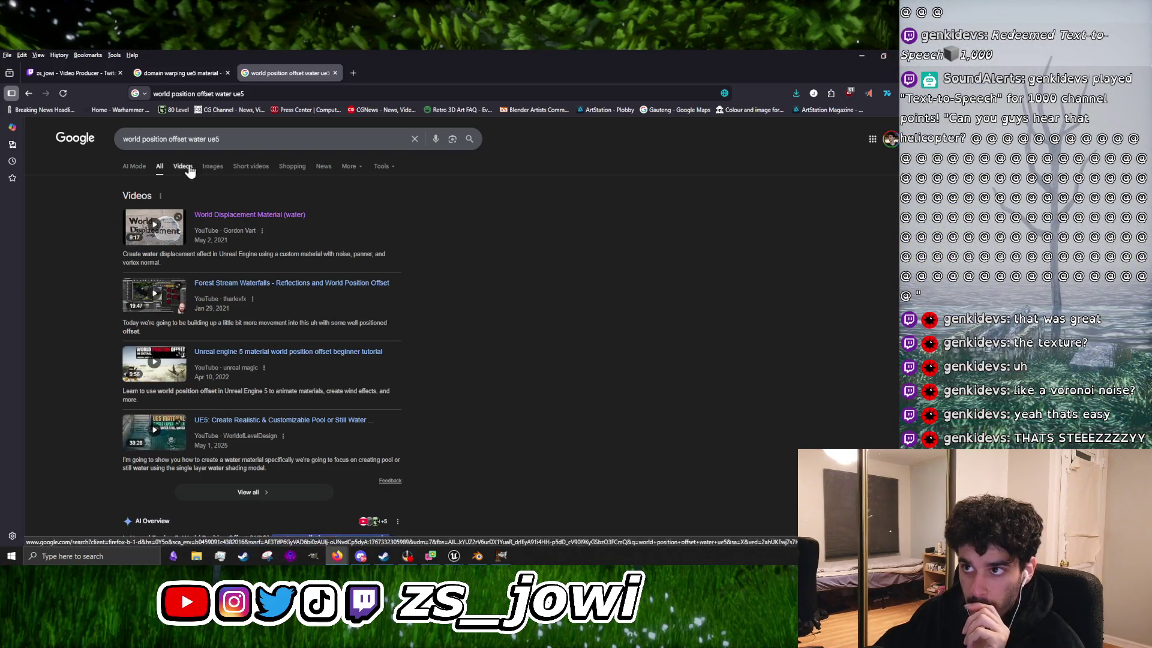
# Step: Browse image results, previewing the Absolute World Position GIF, forum post and material graph
pyautogui.click(214, 168)
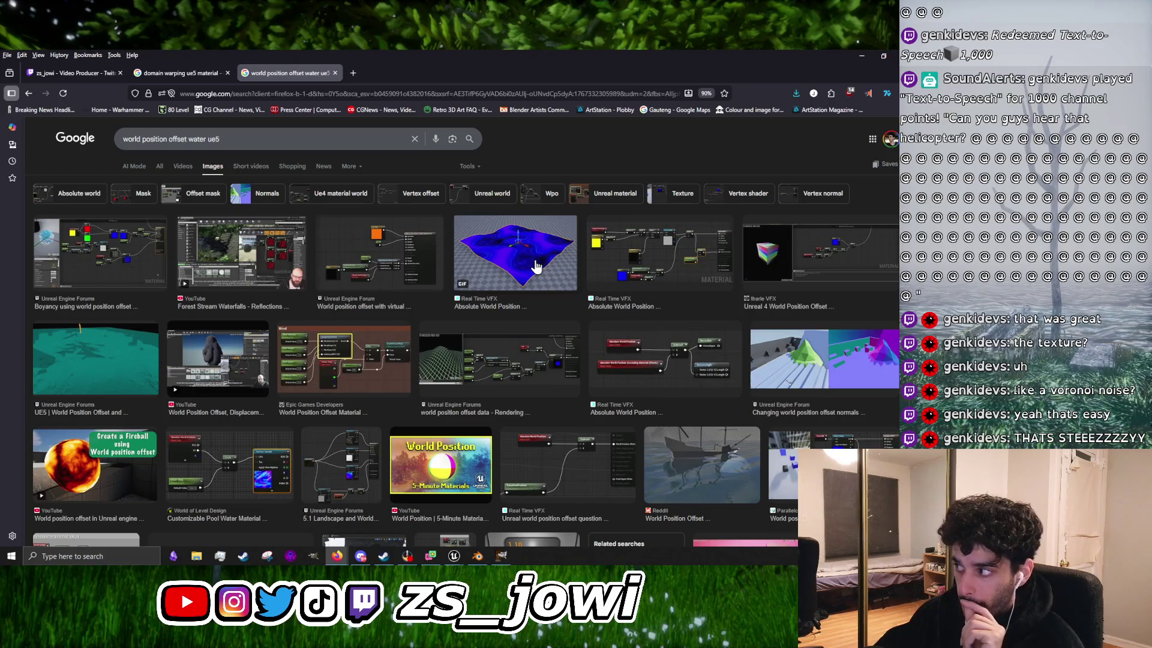
pyautogui.click(535, 266)
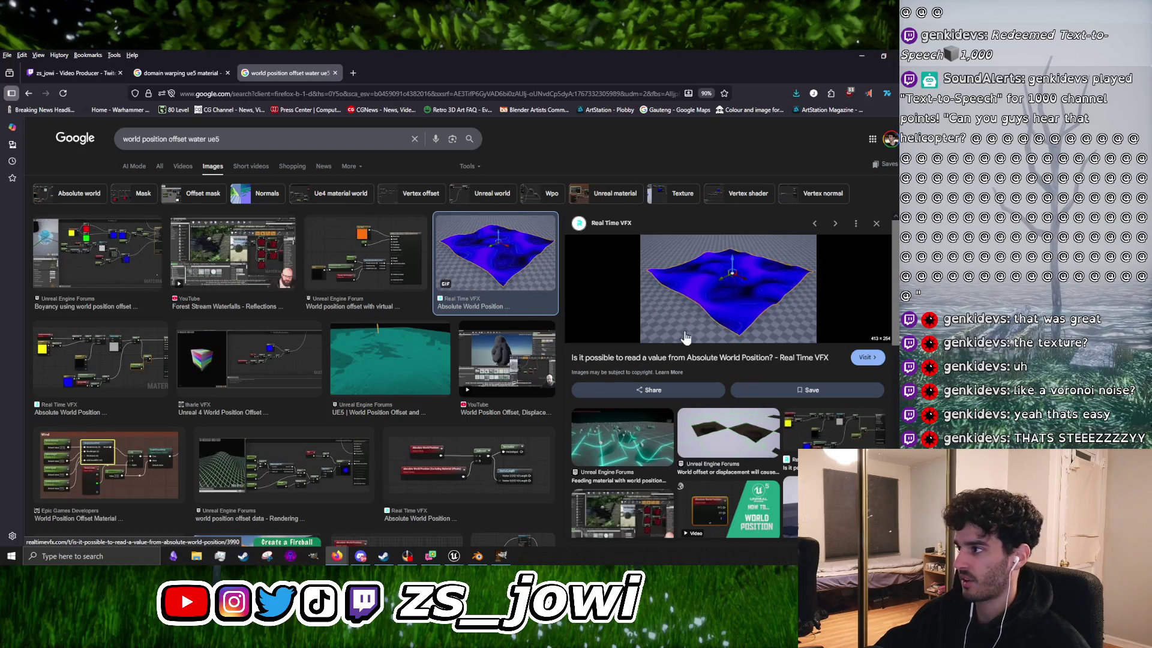
pyautogui.scroll(-2, 384, 393)
pyautogui.click(610, 399)
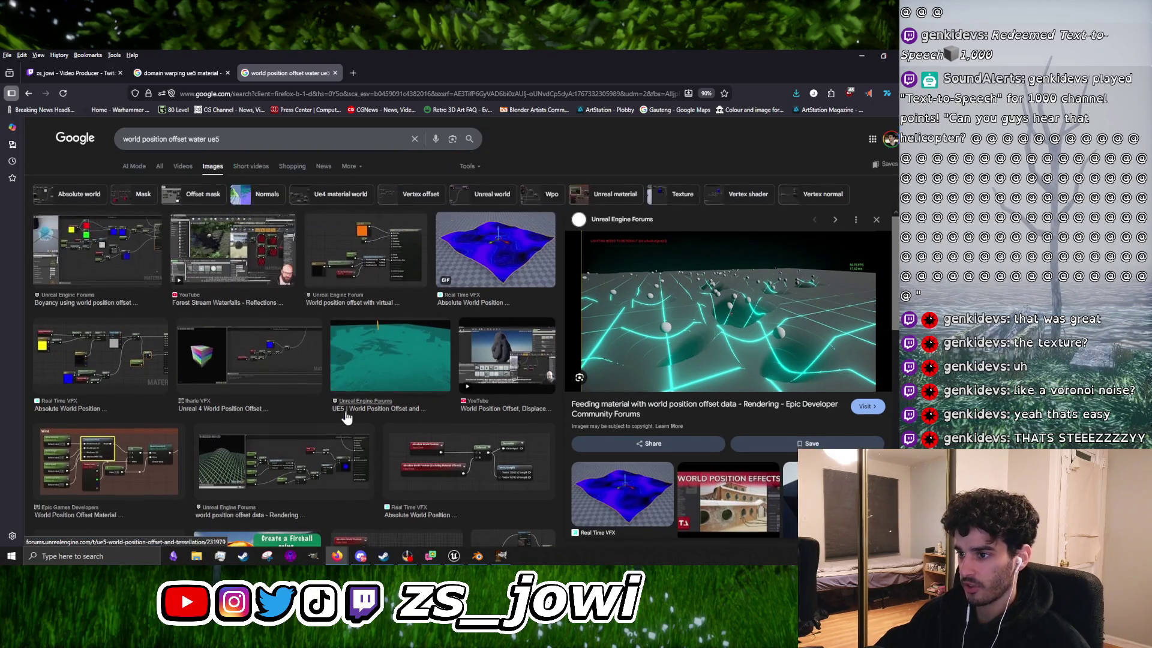
pyautogui.scroll(2, 355, 422)
pyautogui.click(111, 360)
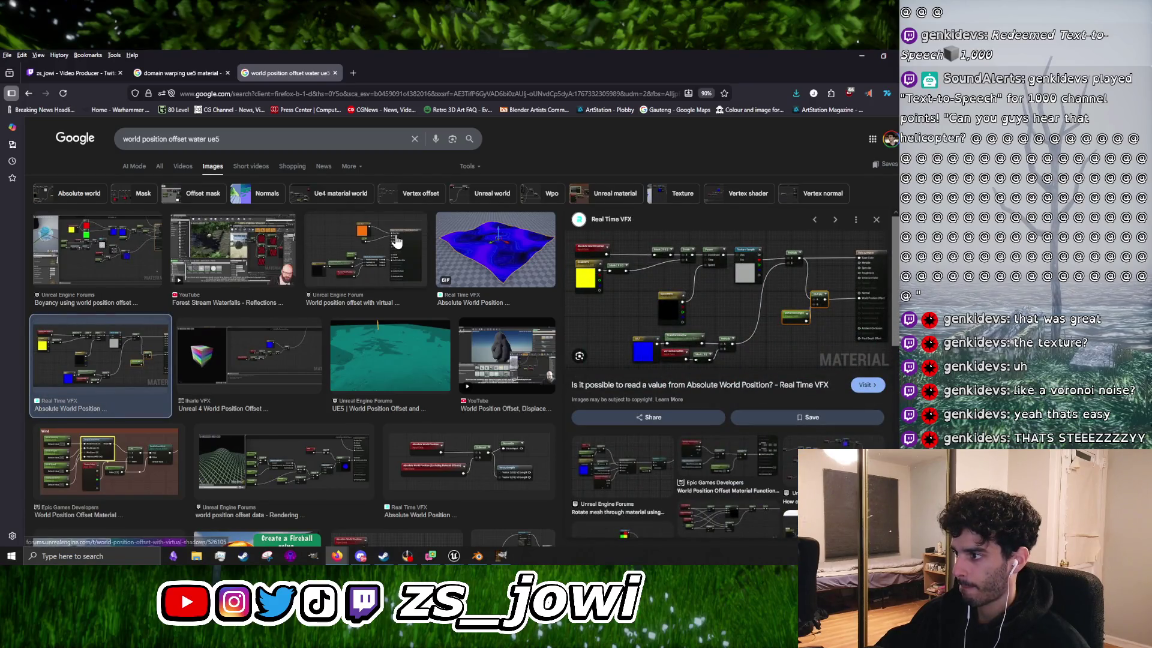
# Step: Open the UE5 realistic pool water tutorial from the video results
pyautogui.click(183, 166)
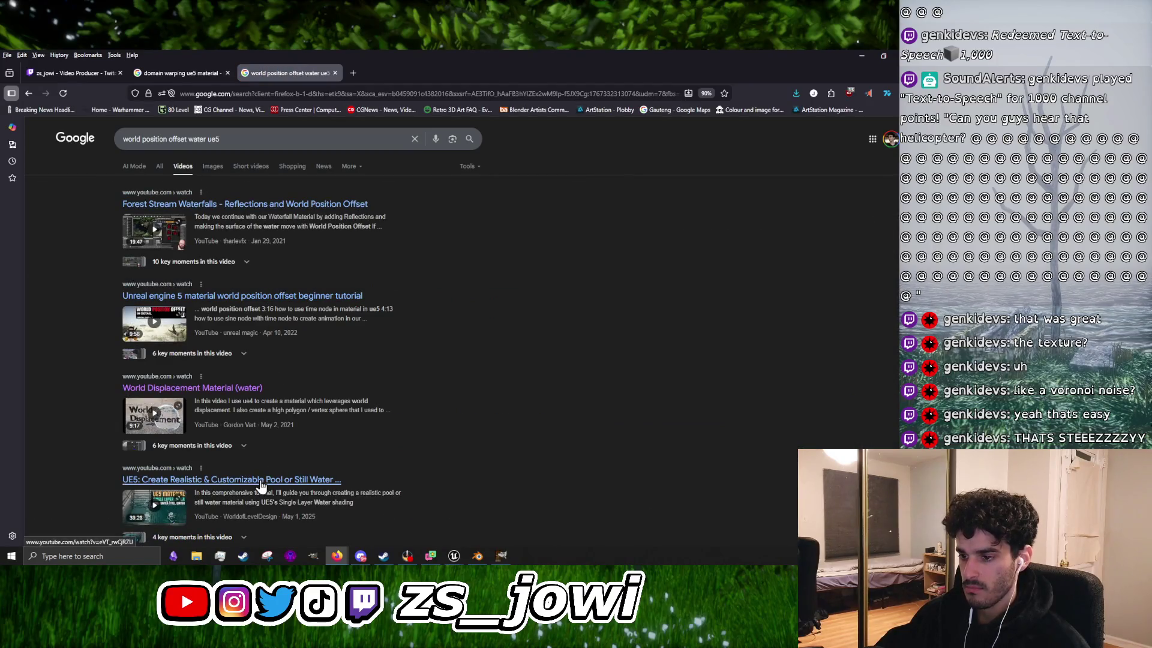
pyautogui.scroll(-3, 288, 462)
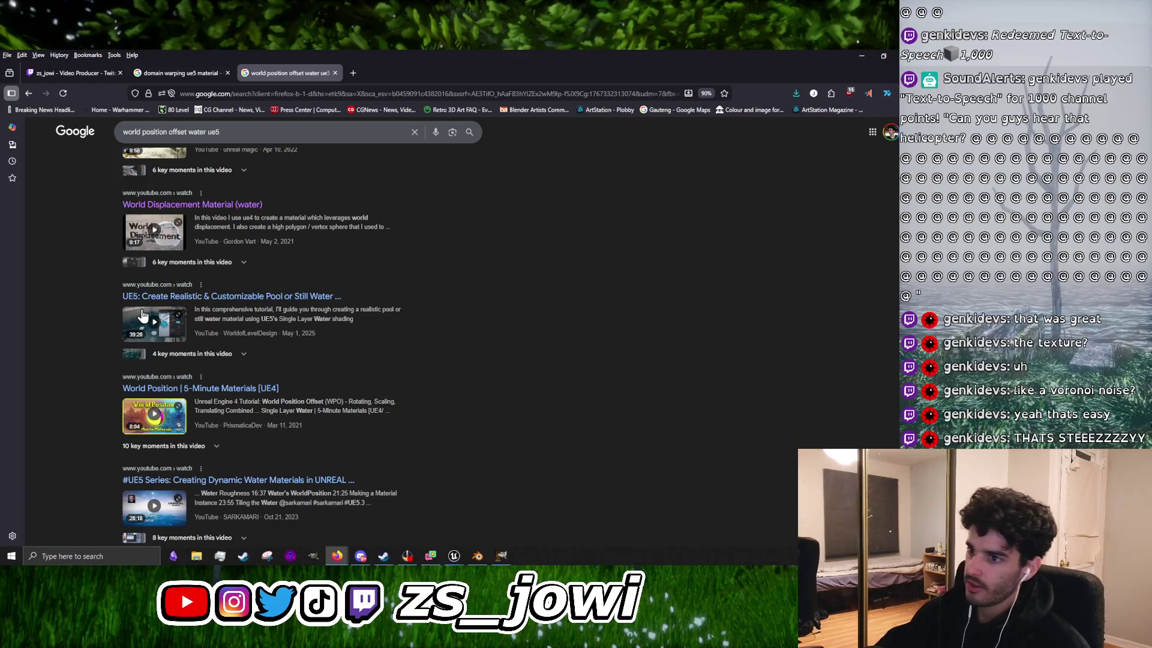
pyautogui.click(154, 324)
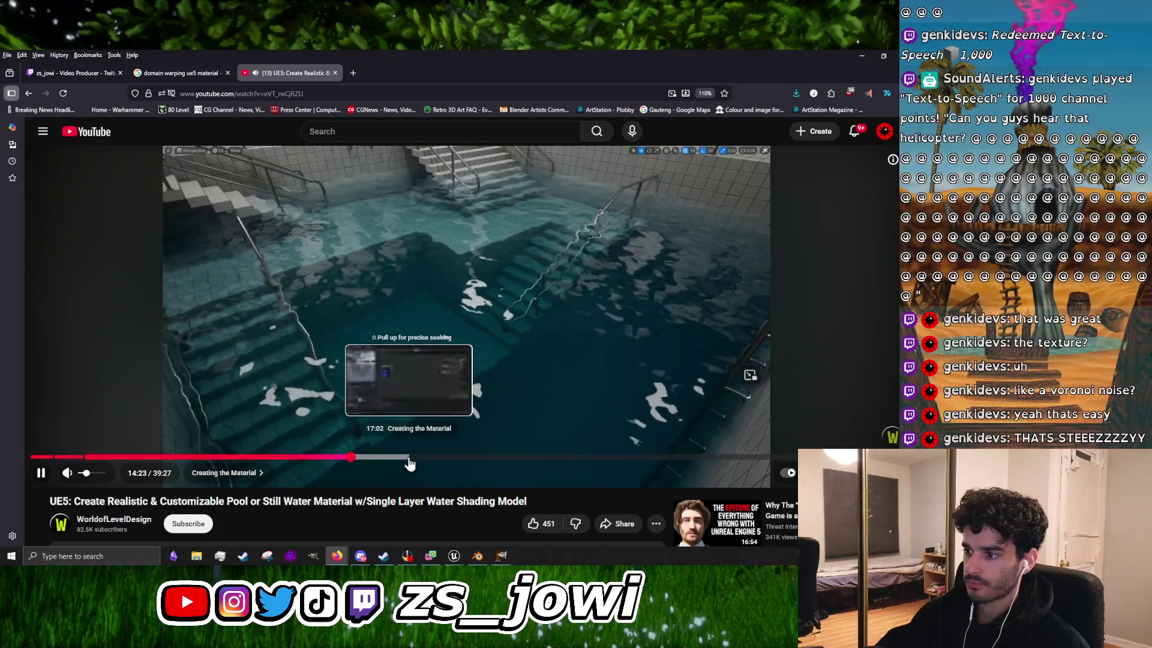
# Step: Skip through the material section via 17:03, 22:45 and 25:14 to 29:46, pausing on the graph
pyautogui.click(351, 457)
pyautogui.click(410, 458)
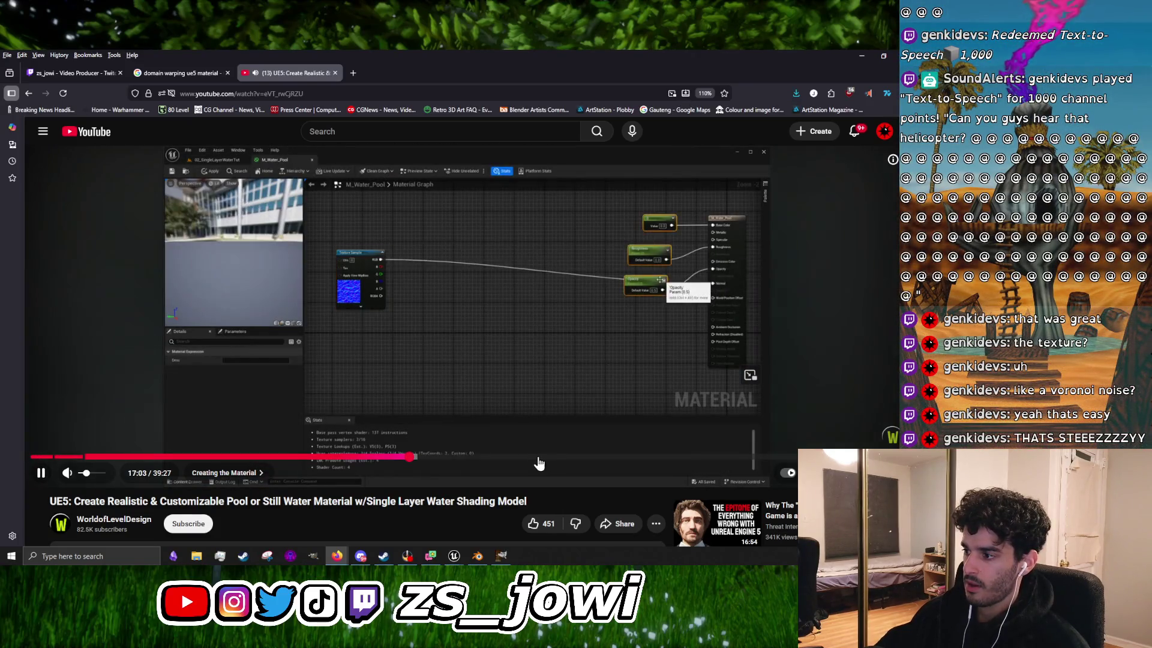
pyautogui.click(536, 458)
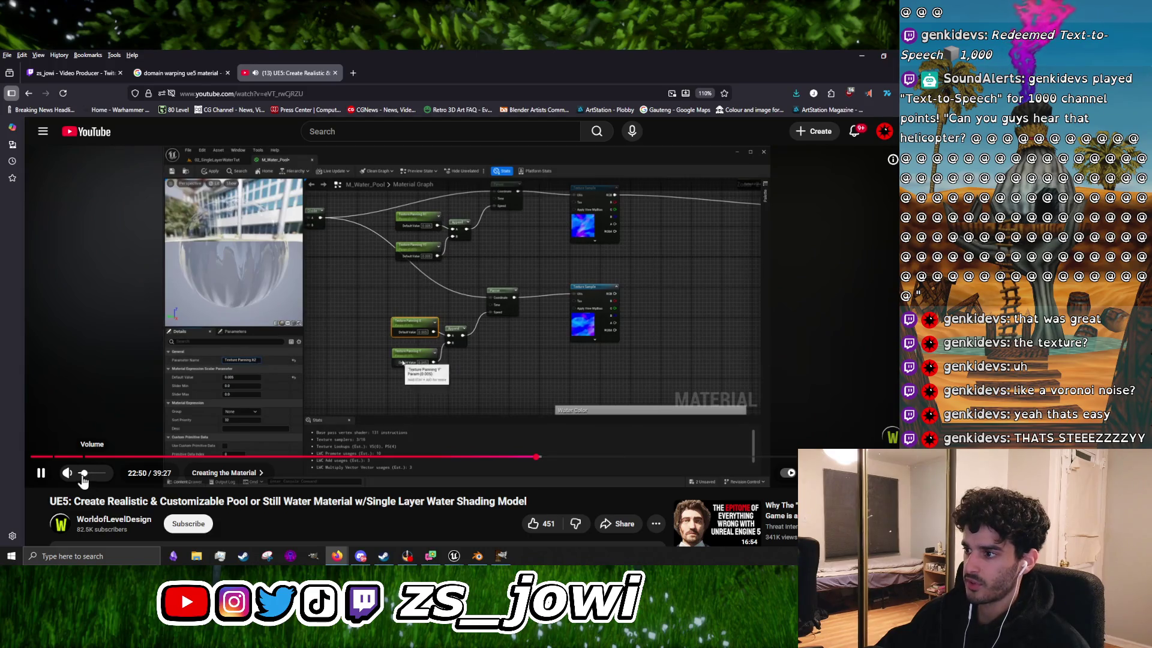
pyautogui.click(594, 420)
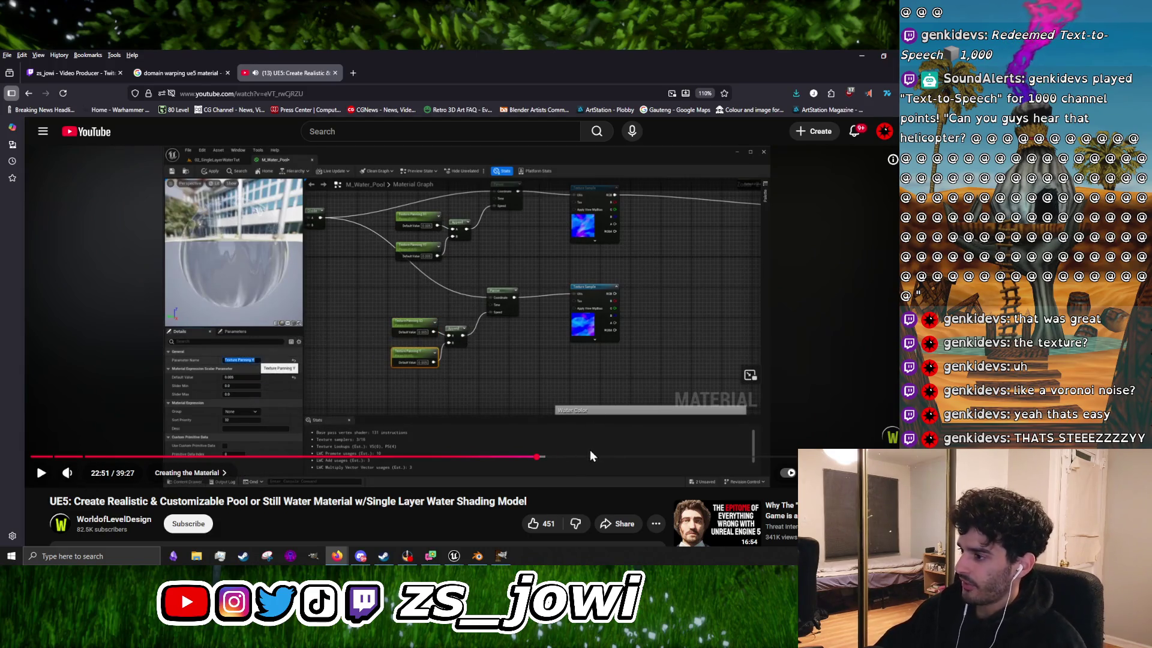
pyautogui.click(591, 456)
pyautogui.click(728, 394)
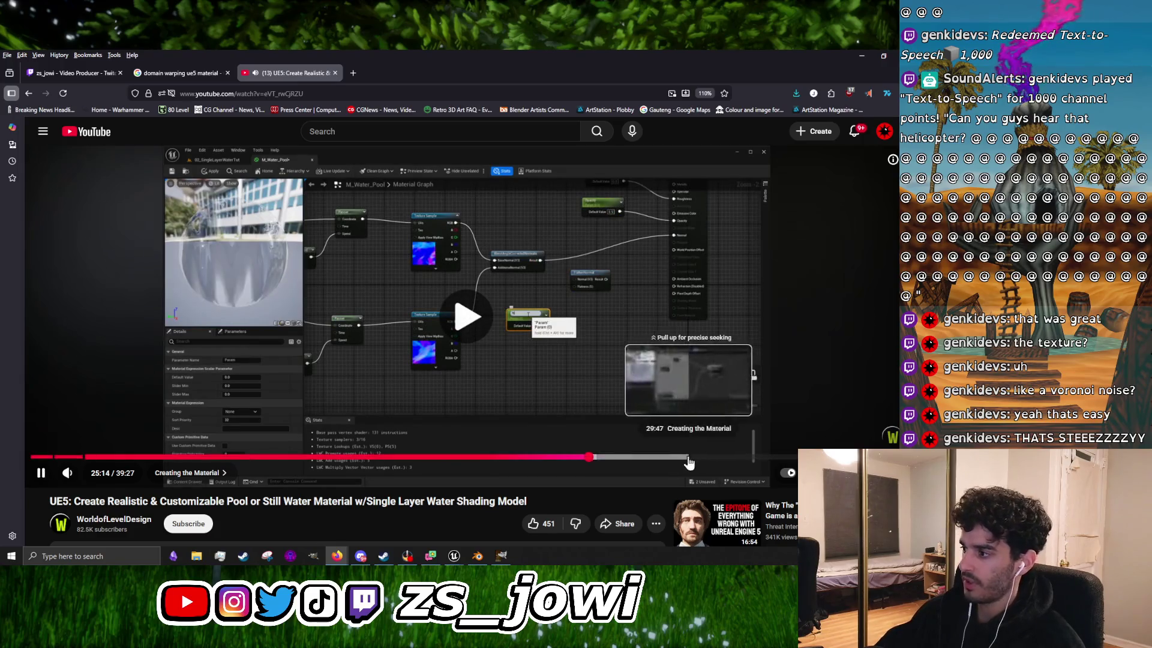
pyautogui.click(689, 459)
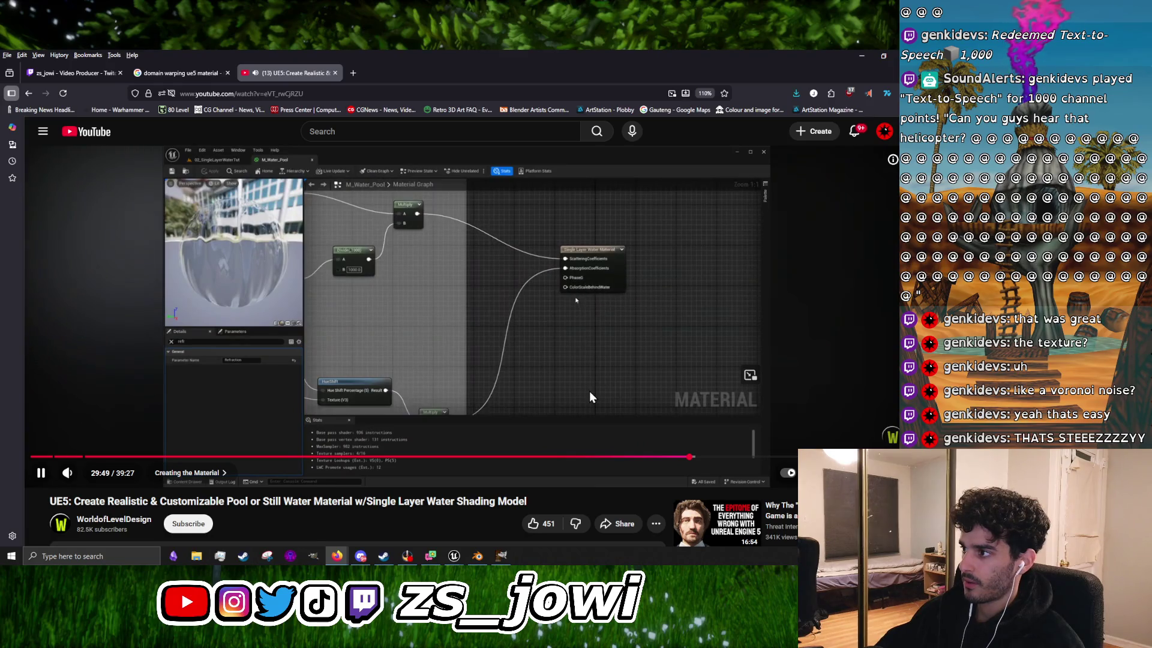
pyautogui.click(589, 391)
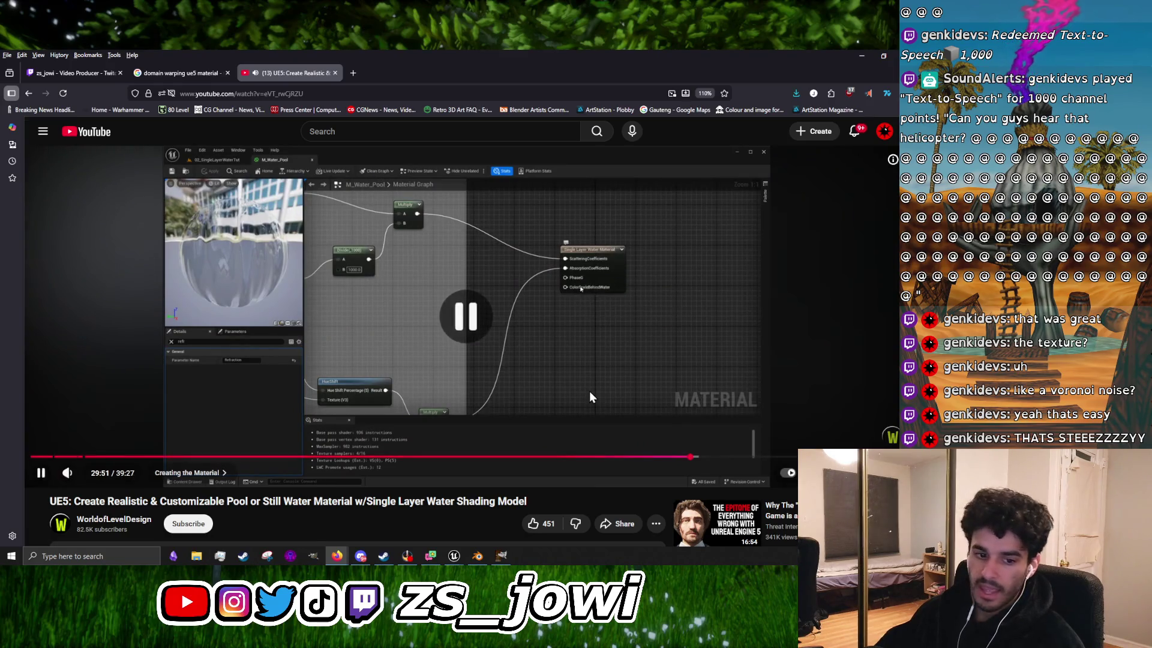
# Step: Glance at the comments, resume, and jump to the finished pool scene at 30:29
pyautogui.scroll(-15, 387, 456)
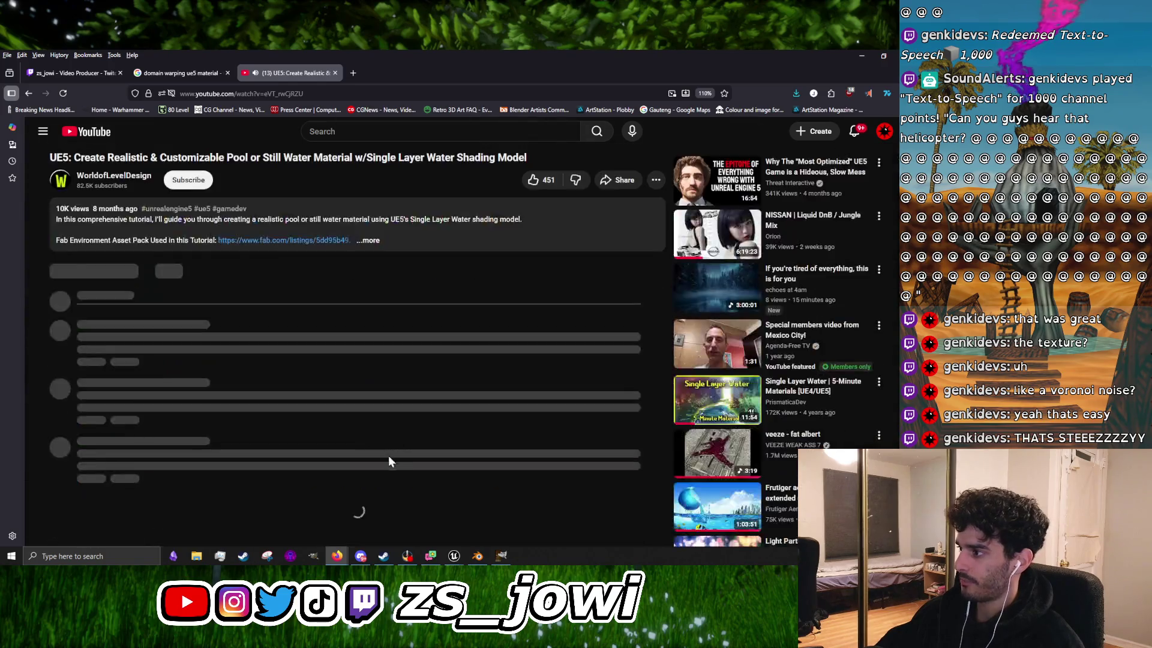
pyautogui.scroll(6, 393, 459)
pyautogui.scroll(-5, 394, 459)
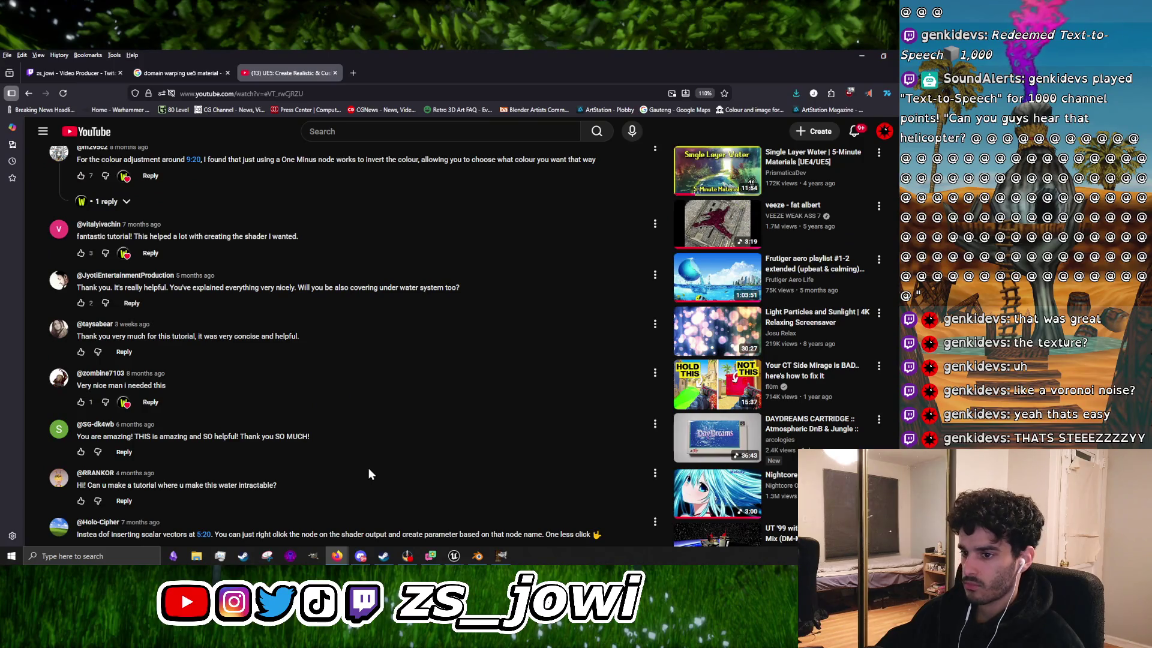
pyautogui.scroll(14, 369, 468)
pyautogui.click(462, 384)
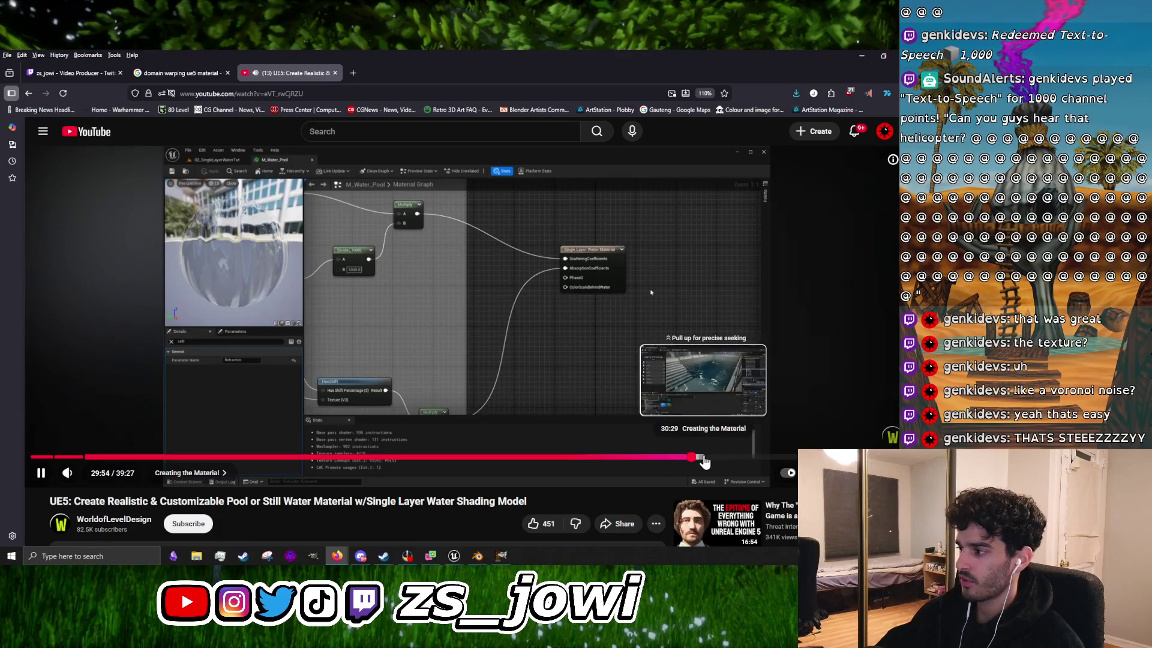
pyautogui.click(705, 458)
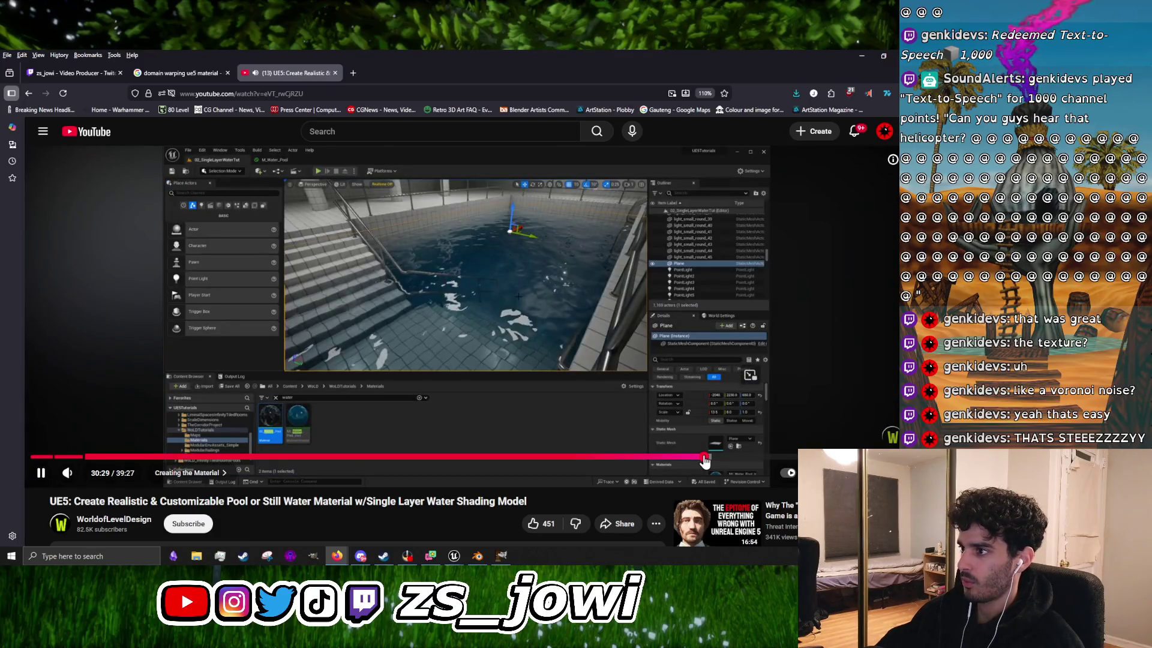
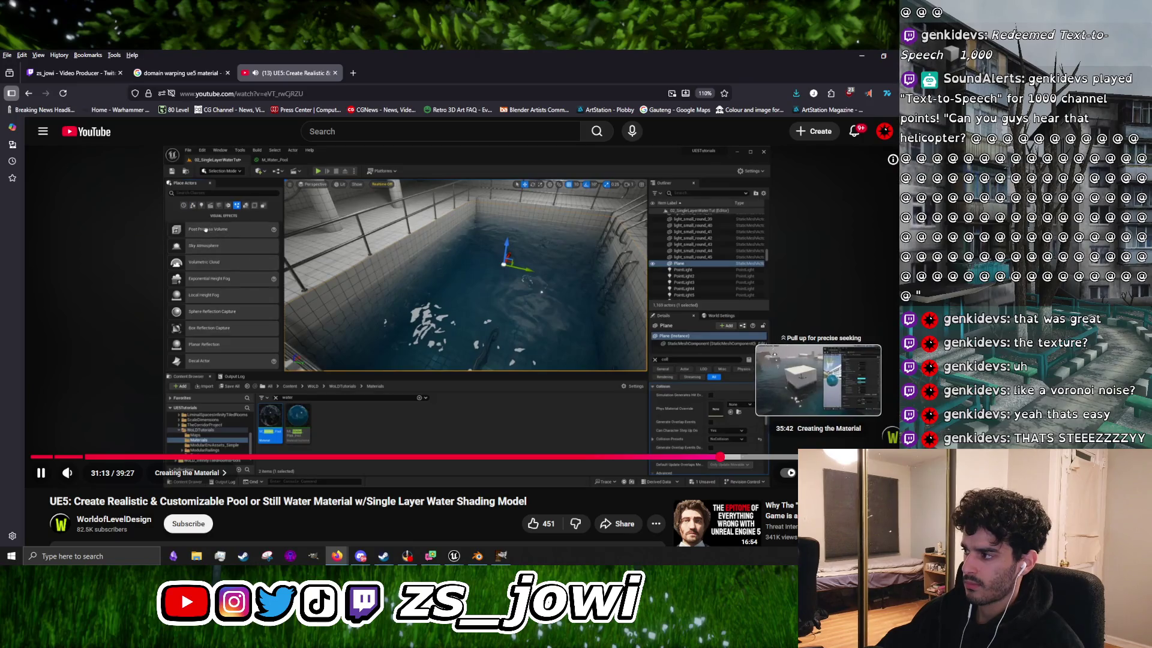
# Step: Skip the tutorial ahead to 35:43, pausing and resuming it briefly
pyautogui.click(720, 457)
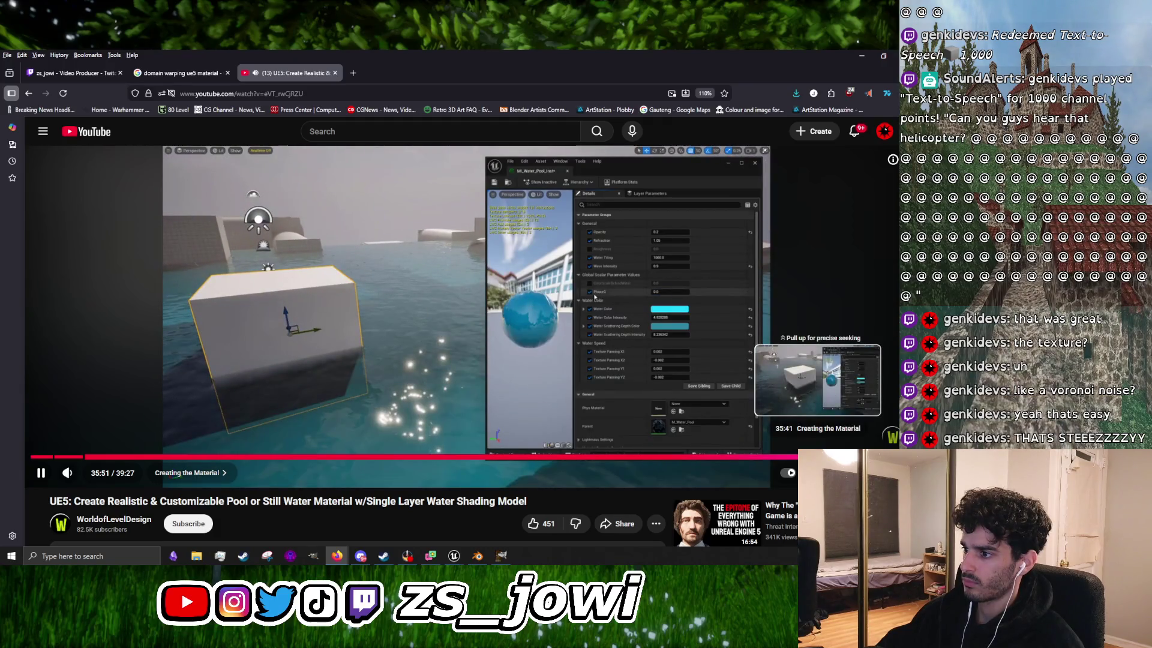
pyautogui.click(528, 429)
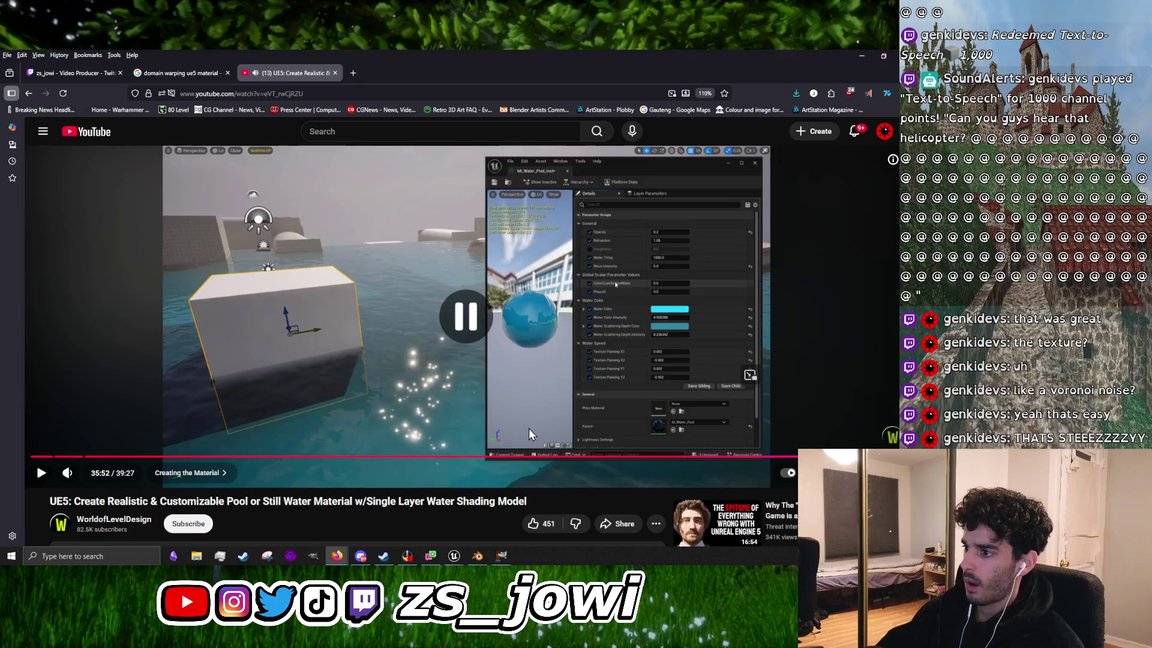
pyautogui.click(538, 413)
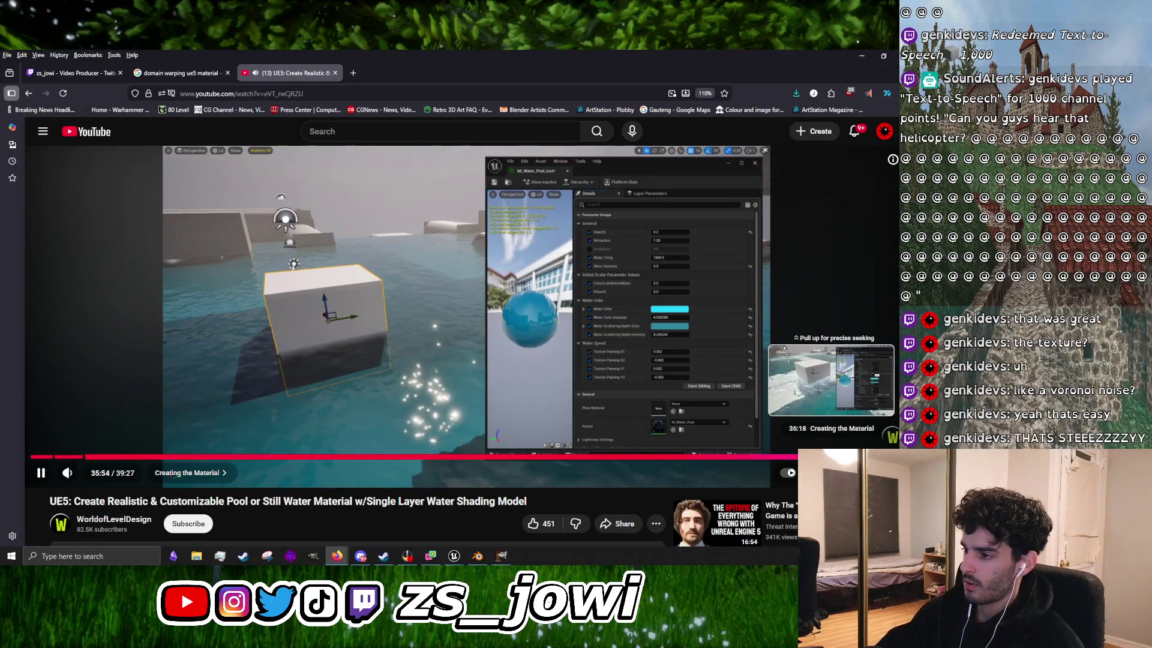
# Step: Jump to 36:19, glance at the comments, then drag ahead to about 38:28
pyautogui.click(736, 457)
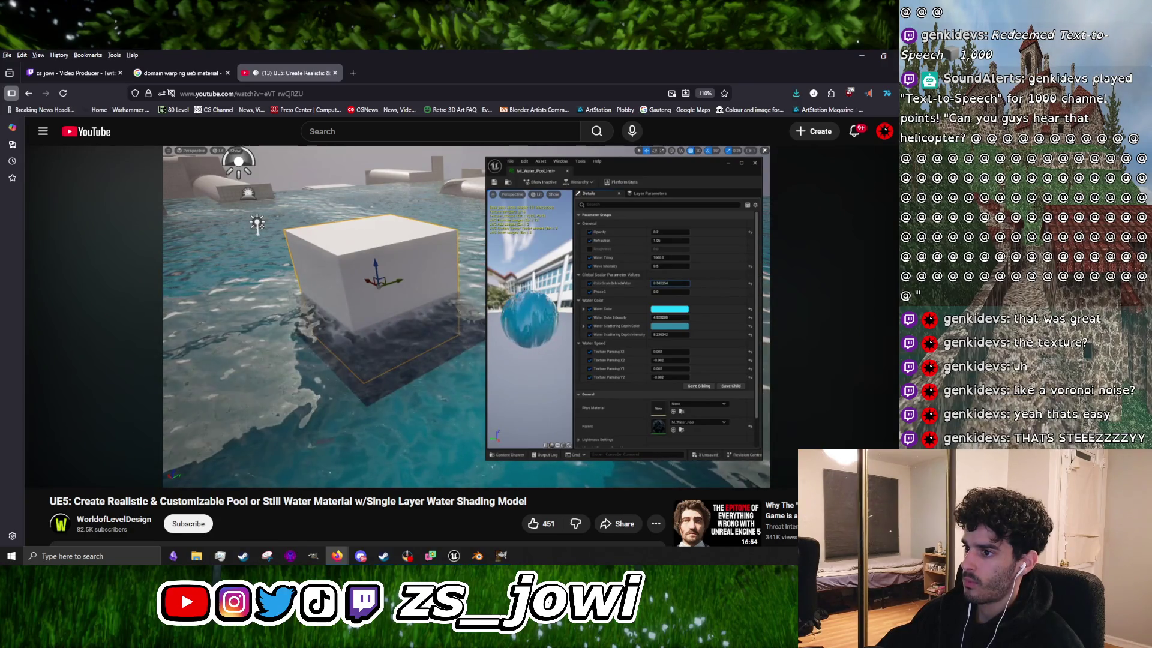
pyautogui.click(564, 391)
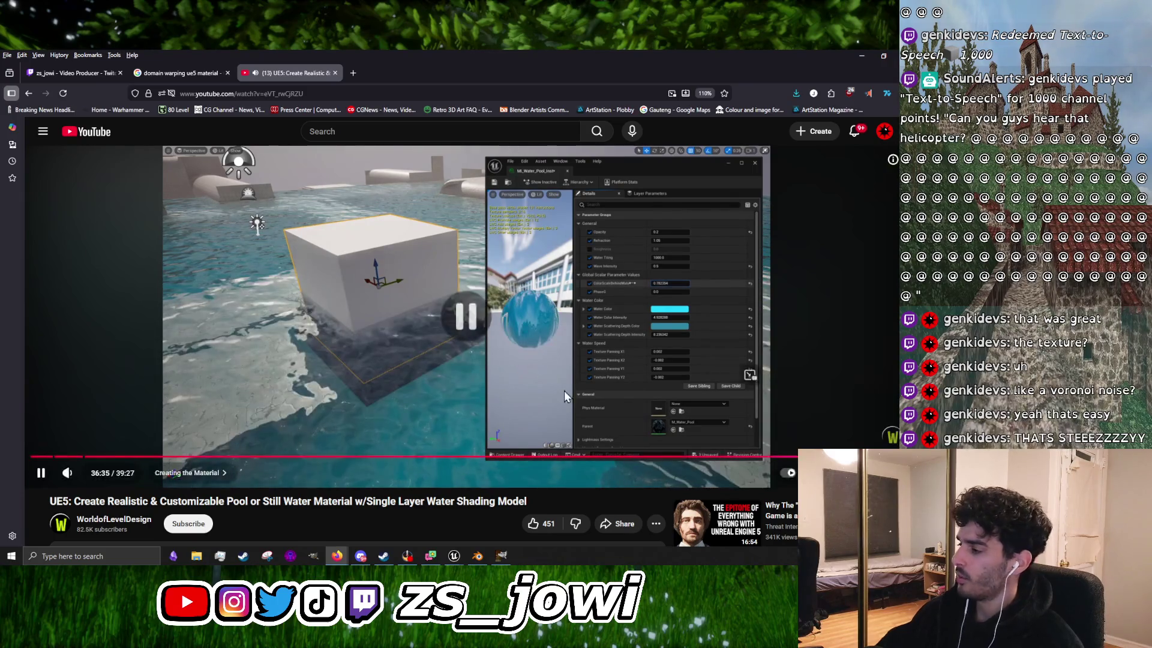
pyautogui.scroll(-15, 428, 470)
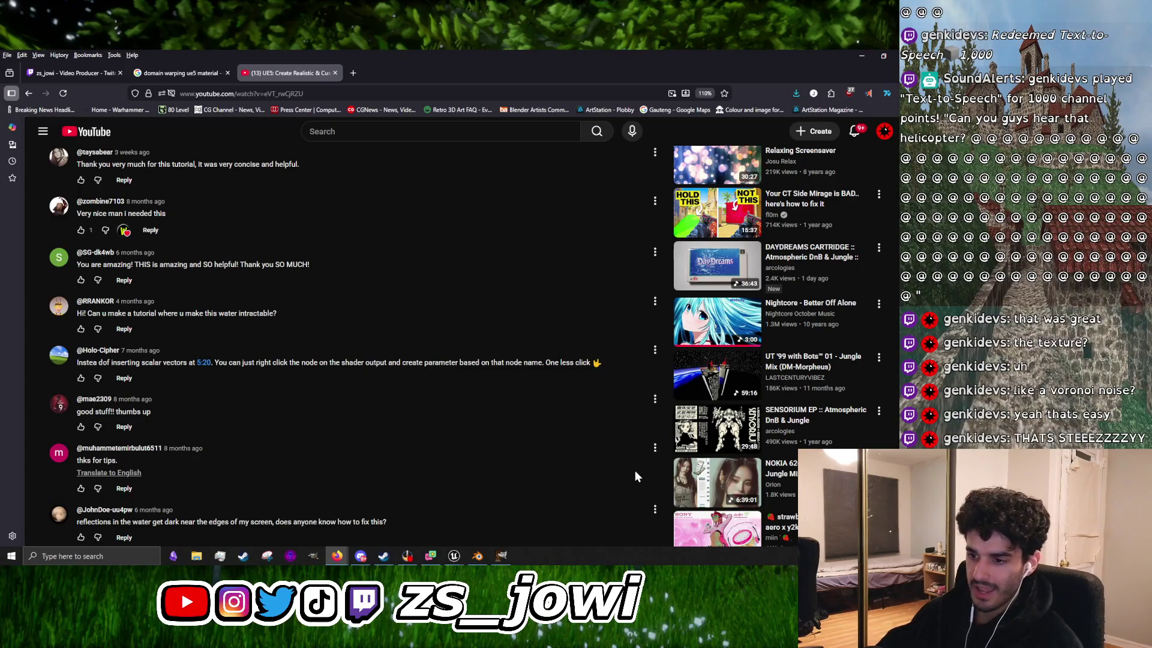
pyautogui.scroll(-5, 488, 474)
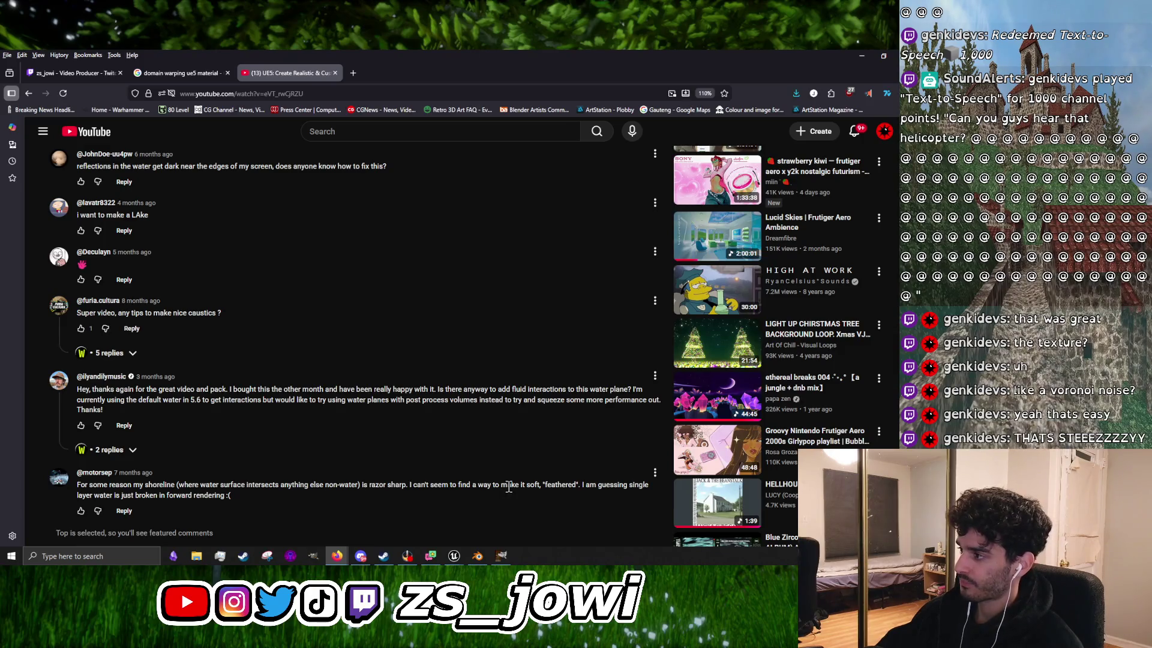
pyautogui.scroll(10, 509, 486)
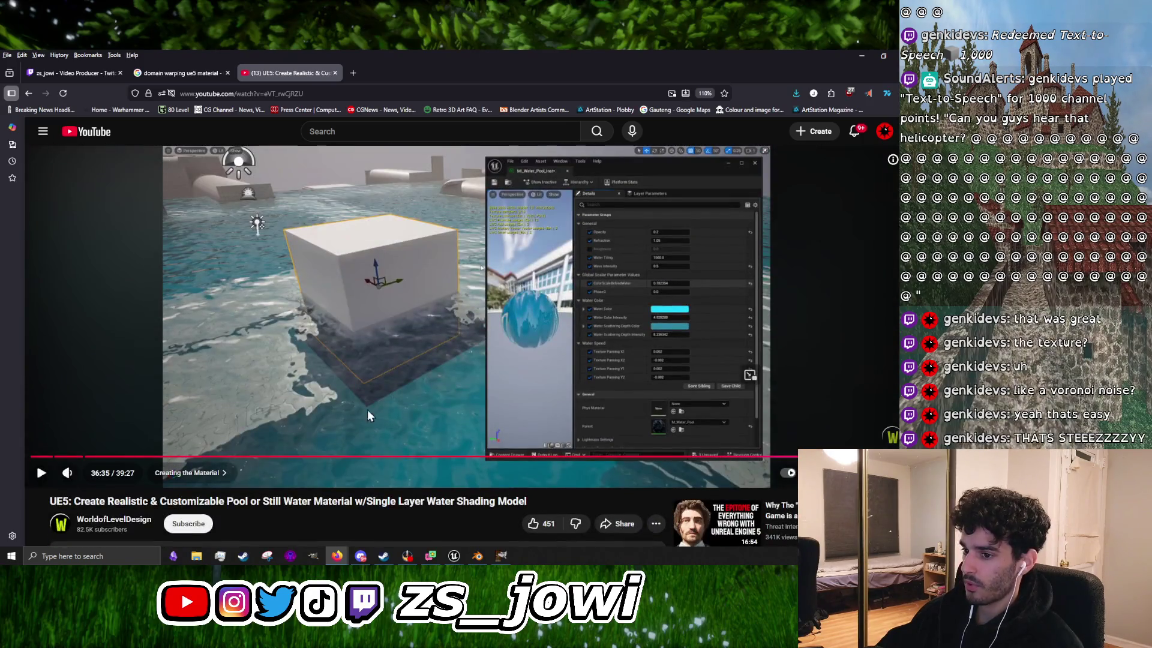
pyautogui.click(336, 347)
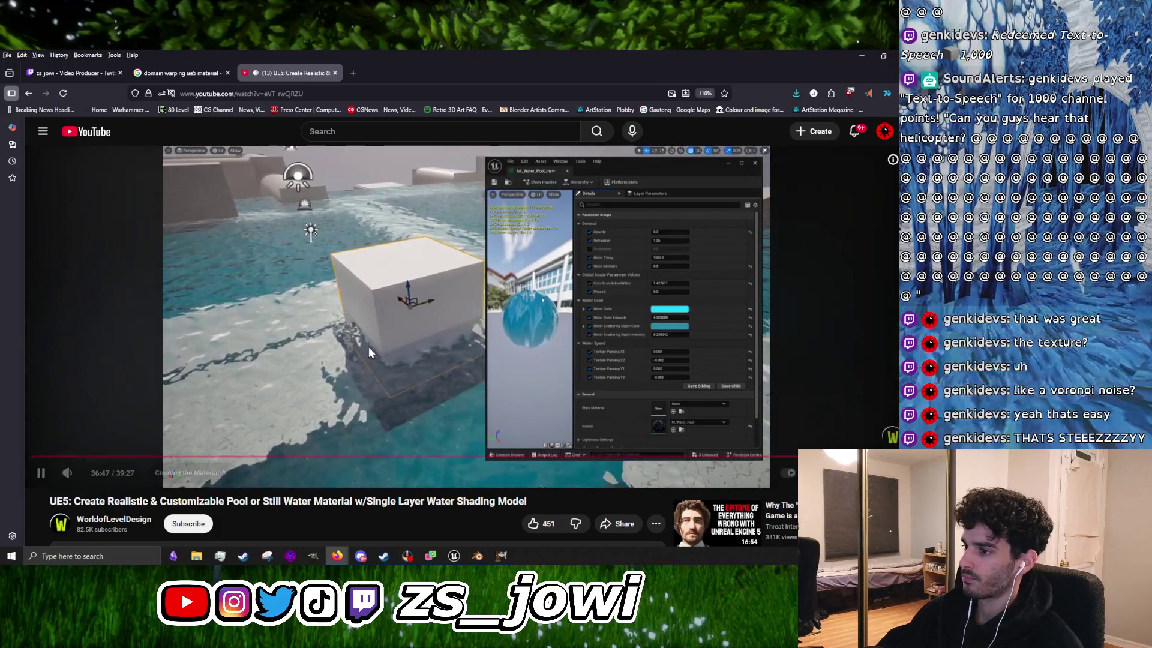
pyautogui.moveTo(747, 458); pyautogui.dragTo(770, 457)
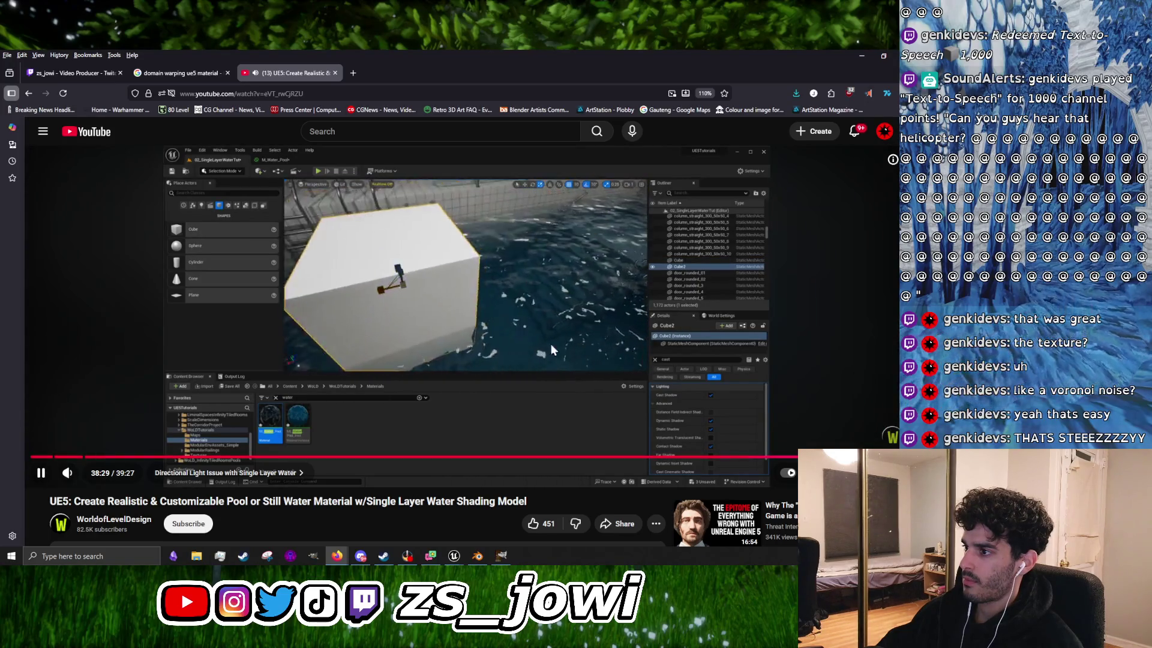
# Step: Watch the directional light fix and leave the tutorial paused at 38:40
pyautogui.click(430, 301)
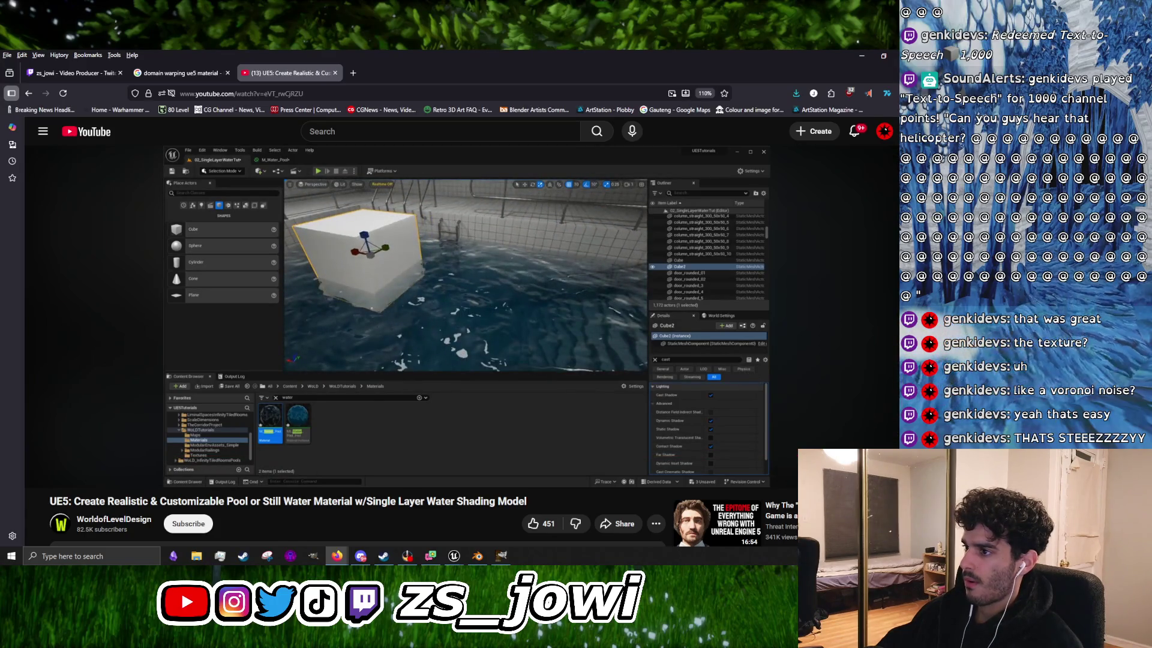
pyautogui.click(441, 304)
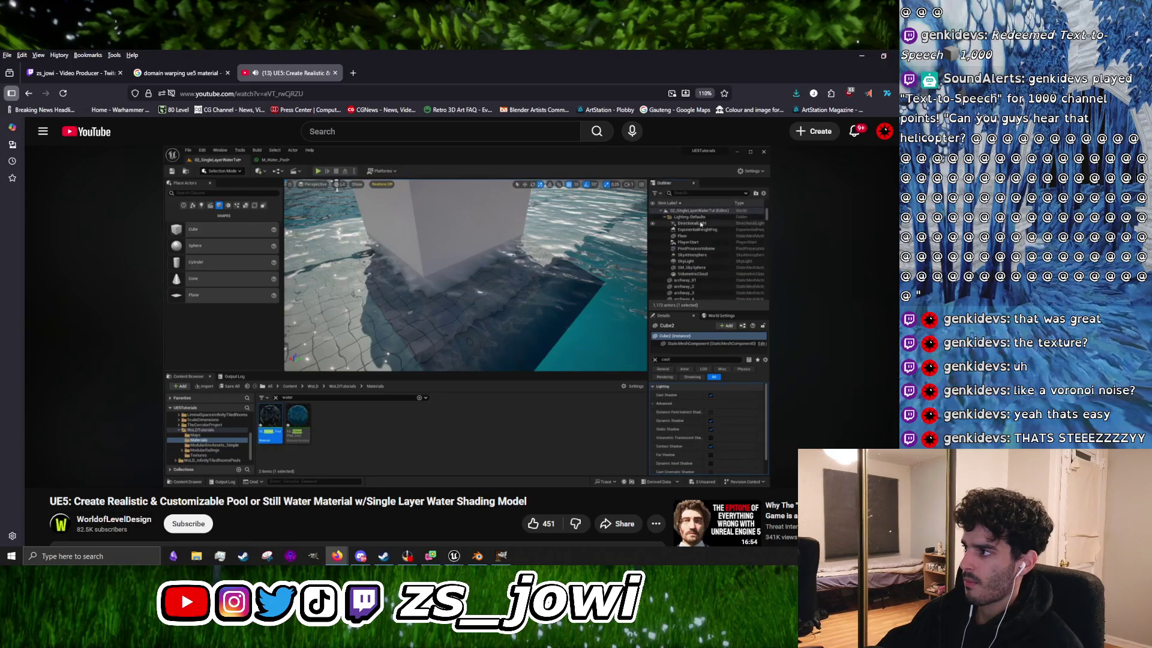
pyautogui.click(481, 324)
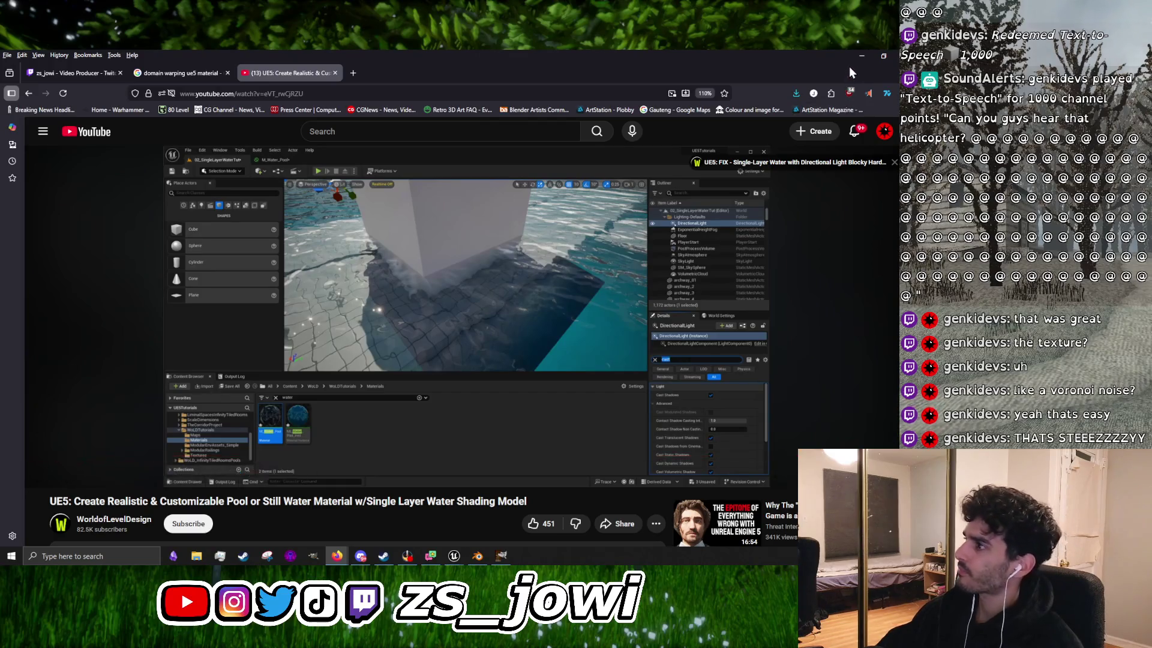
# Step: Return to Unreal, enlarge the level view and fly the camera low over Plane2
pyautogui.click(860, 55)
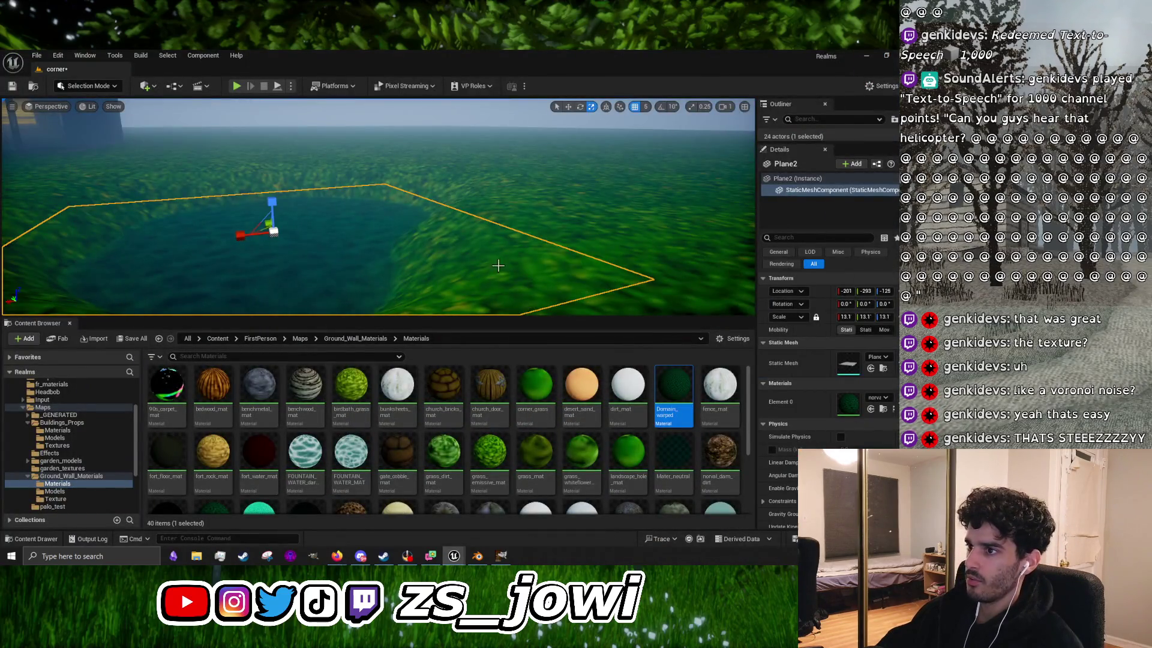
pyautogui.moveTo(498, 265)
pyautogui.mouseDown()
pyautogui.moveTo(498, 240)
pyautogui.moveTo(500, 264)
pyautogui.mouseUp()
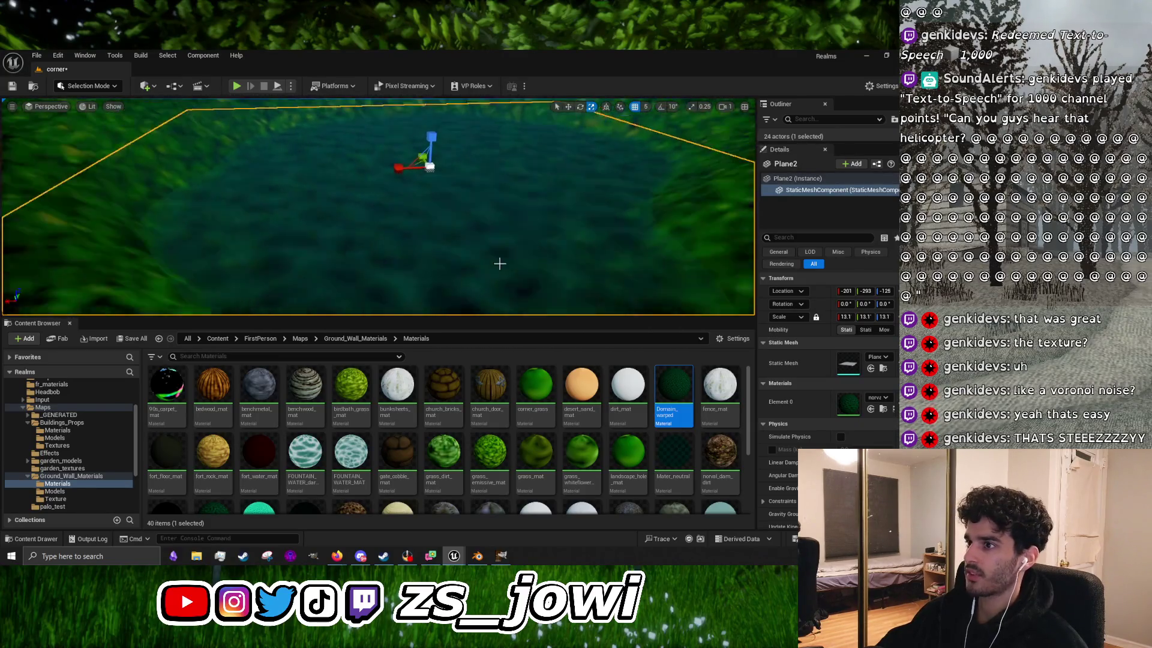
pyautogui.moveTo(486, 316)
pyautogui.mouseDown()
pyautogui.moveTo(506, 232)
pyautogui.moveTo(483, 451)
pyautogui.mouseUp()
pyautogui.moveTo(493, 313)
pyautogui.mouseDown()
pyautogui.moveTo(460, 241)
pyautogui.moveTo(104, 113)
pyautogui.moveTo(305, 453)
pyautogui.moveTo(353, 324)
pyautogui.mouseUp()
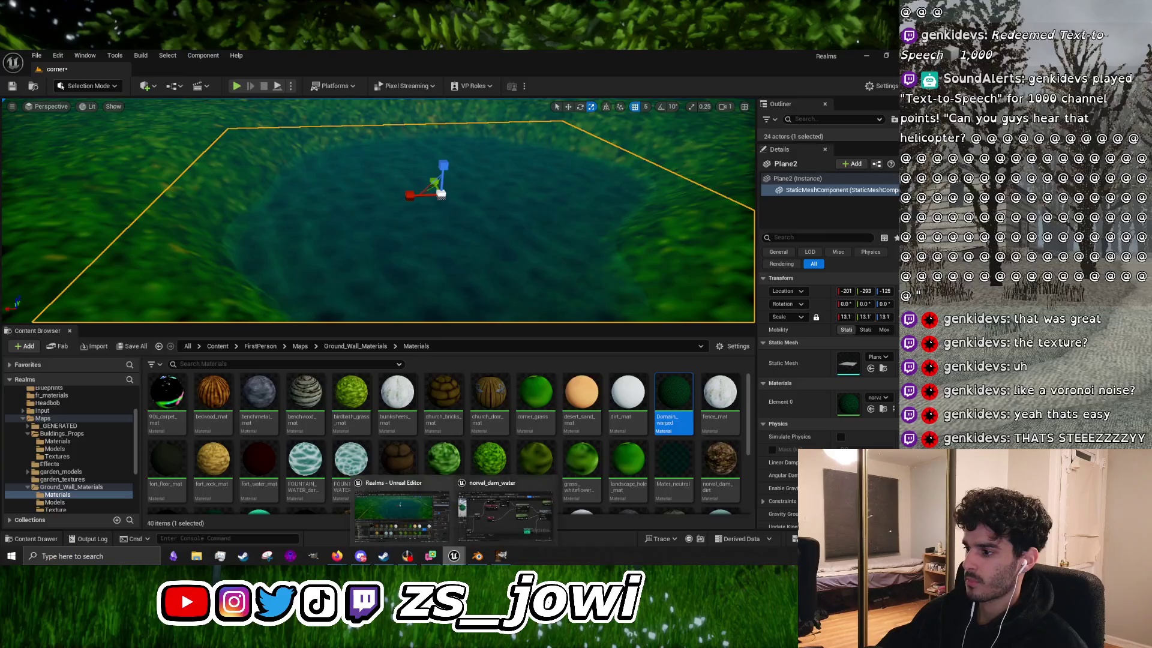
# Step: Open norval_dam_water and zoom and pan around its material graph
pyautogui.doubleClick(521, 519)
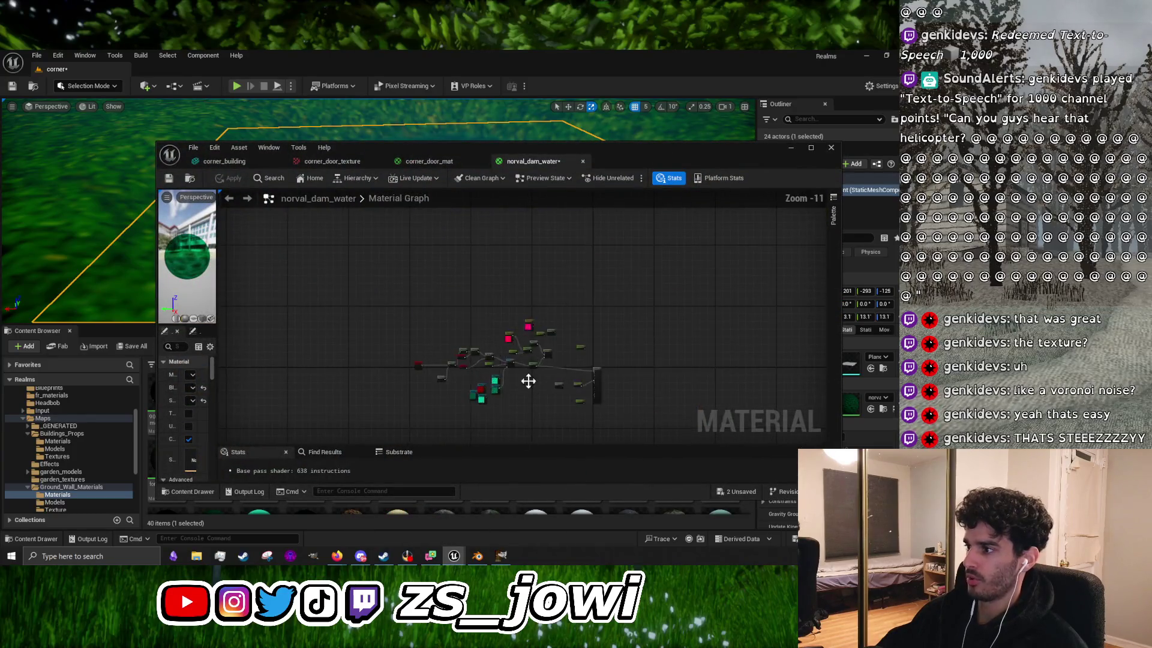
pyautogui.scroll(3, 538, 390)
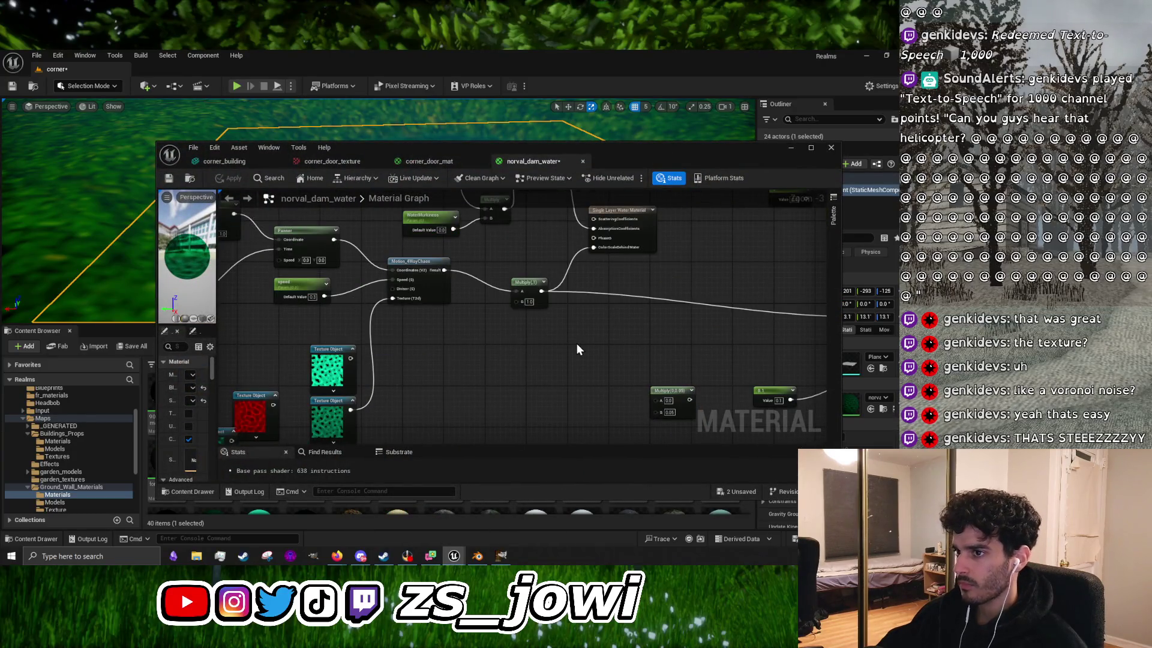
pyautogui.moveTo(592, 340); pyautogui.dragTo(505, 373)
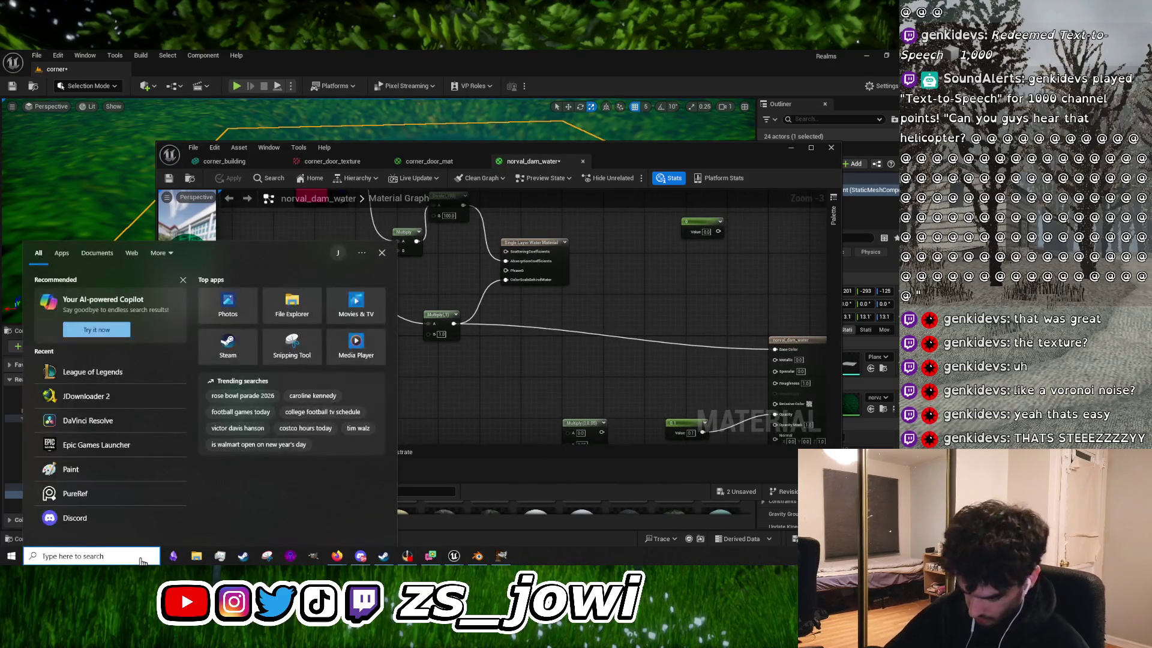
# Step: Launch Paint from the Start search and maximize its window
pyautogui.write('paint')
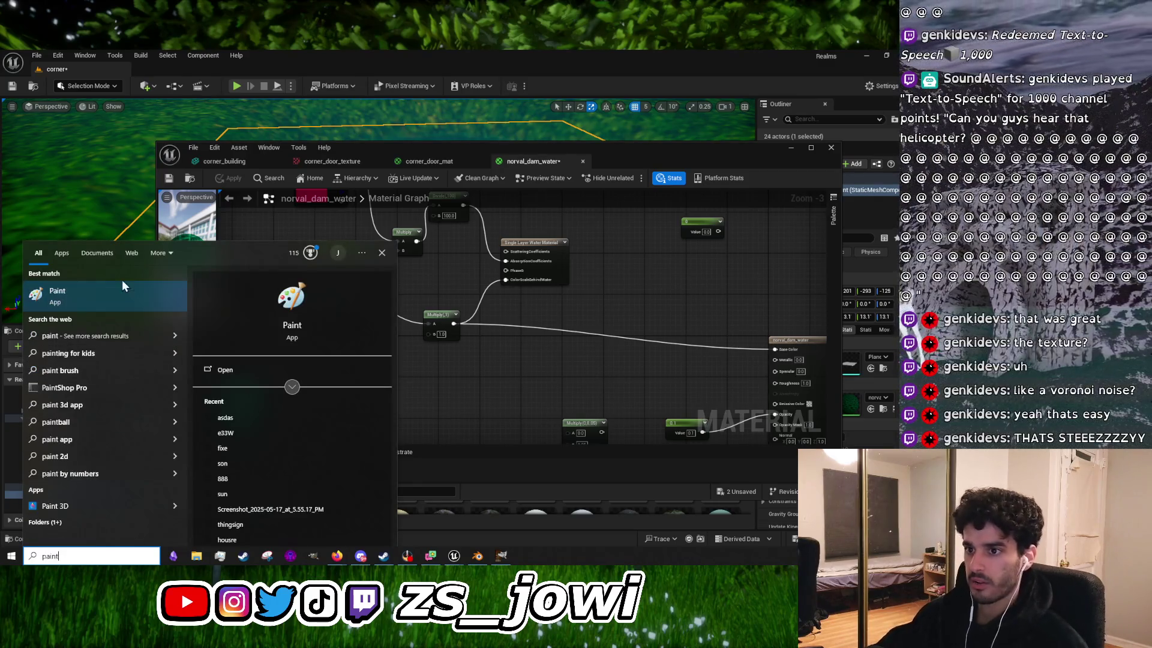
pyautogui.click(121, 288)
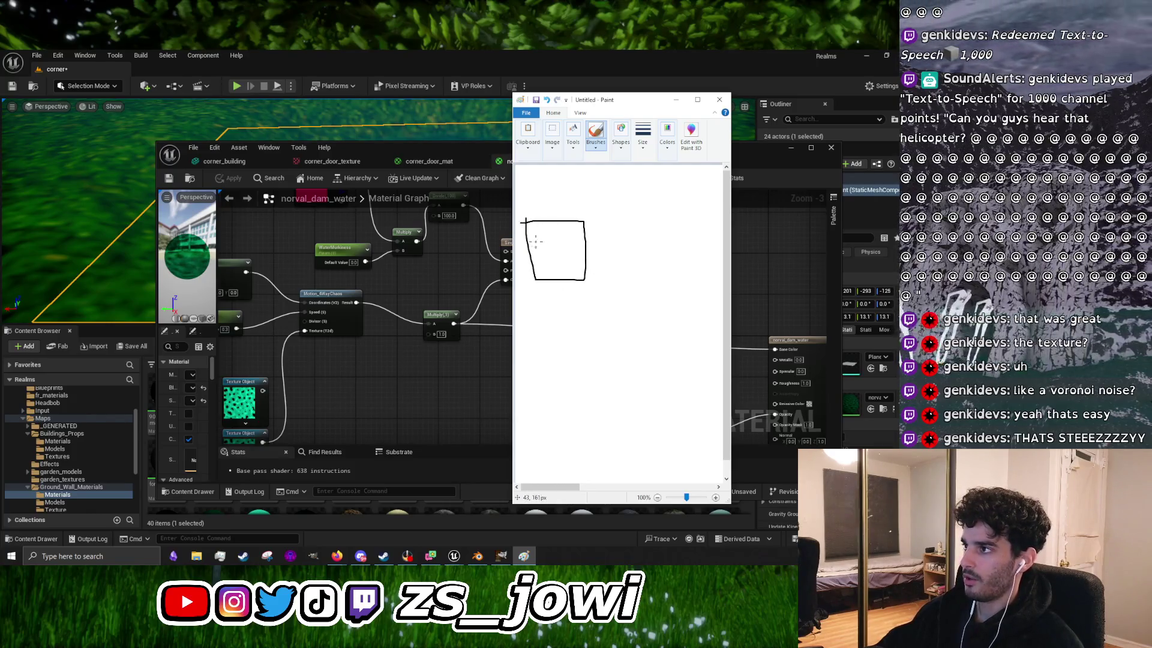
pyautogui.click(698, 100)
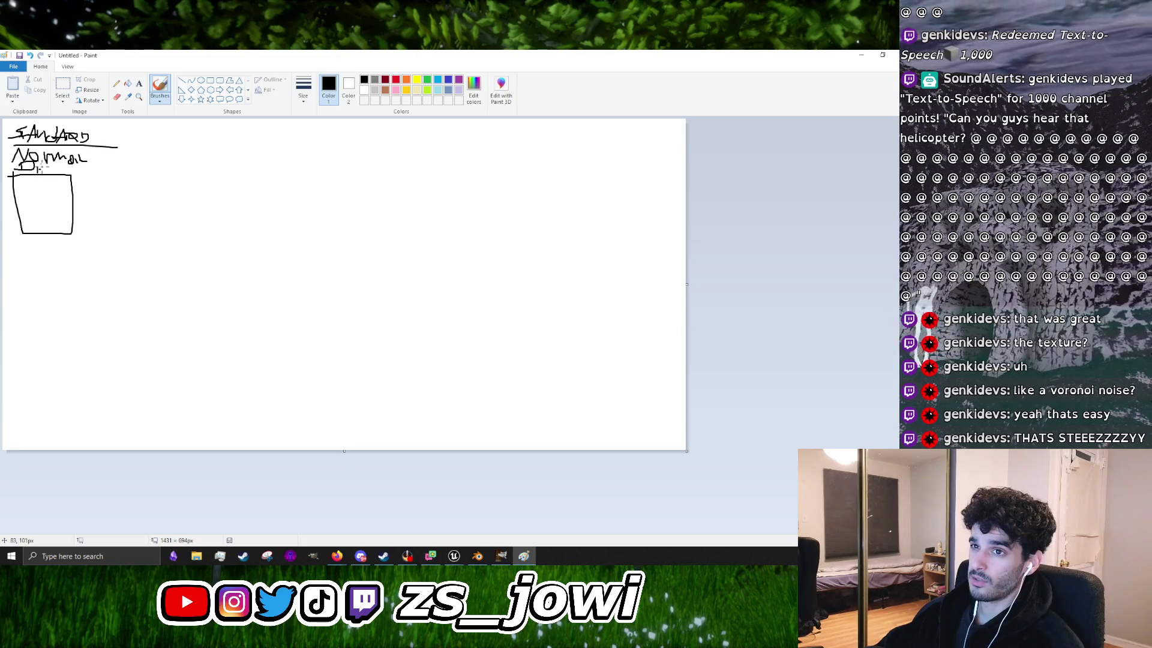
# Step: Sketch a 'Normal Direction' box with blue flow lines and a '4 WAY' label, then close Paint
pyautogui.moveTo(71, 165); pyautogui.dragTo(69, 173)
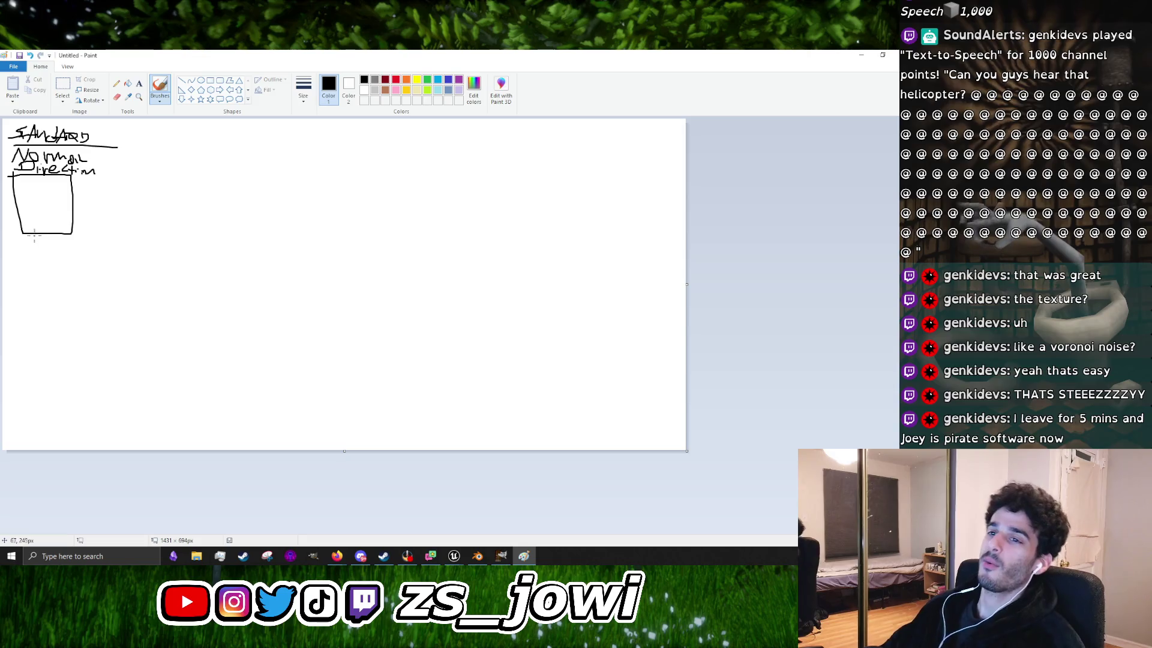
pyautogui.click(439, 80)
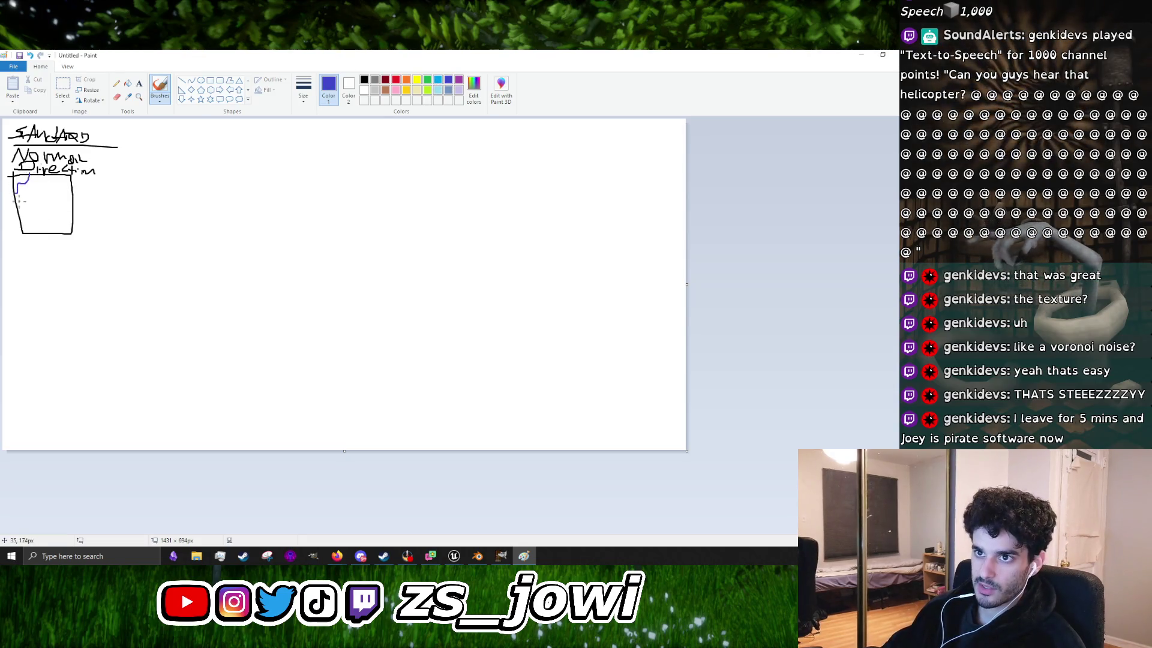
pyautogui.moveTo(25, 211); pyautogui.dragTo(32, 200)
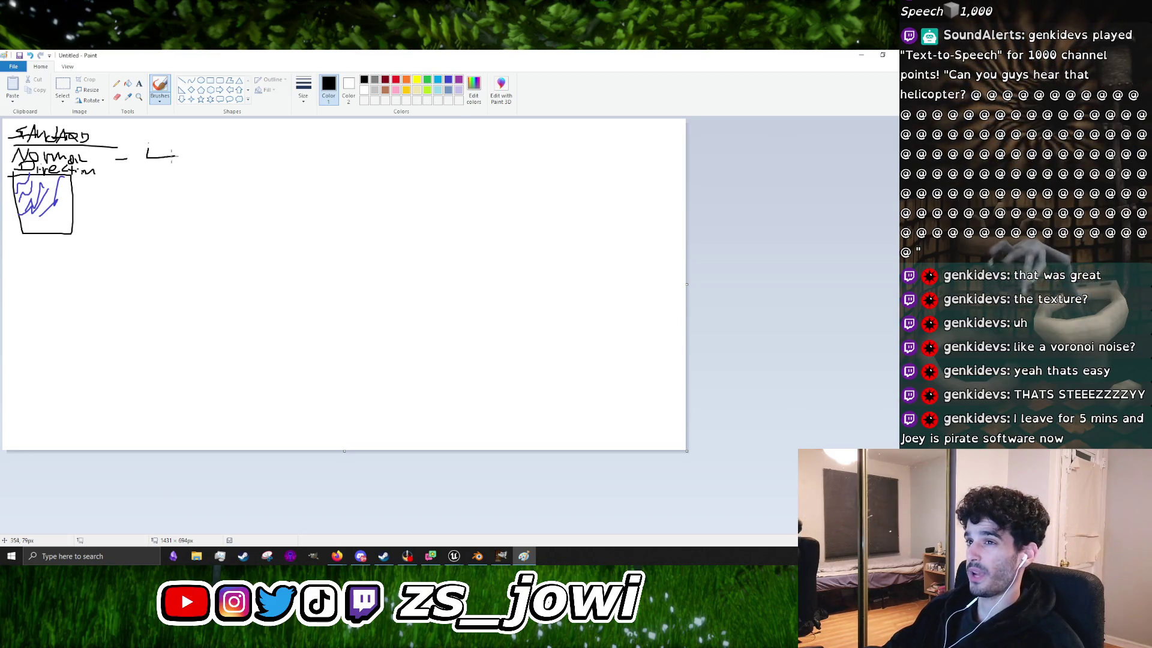
pyautogui.moveTo(163, 150)
pyautogui.mouseDown()
pyautogui.moveTo(163, 166)
pyautogui.moveTo(205, 162)
pyautogui.mouseUp()
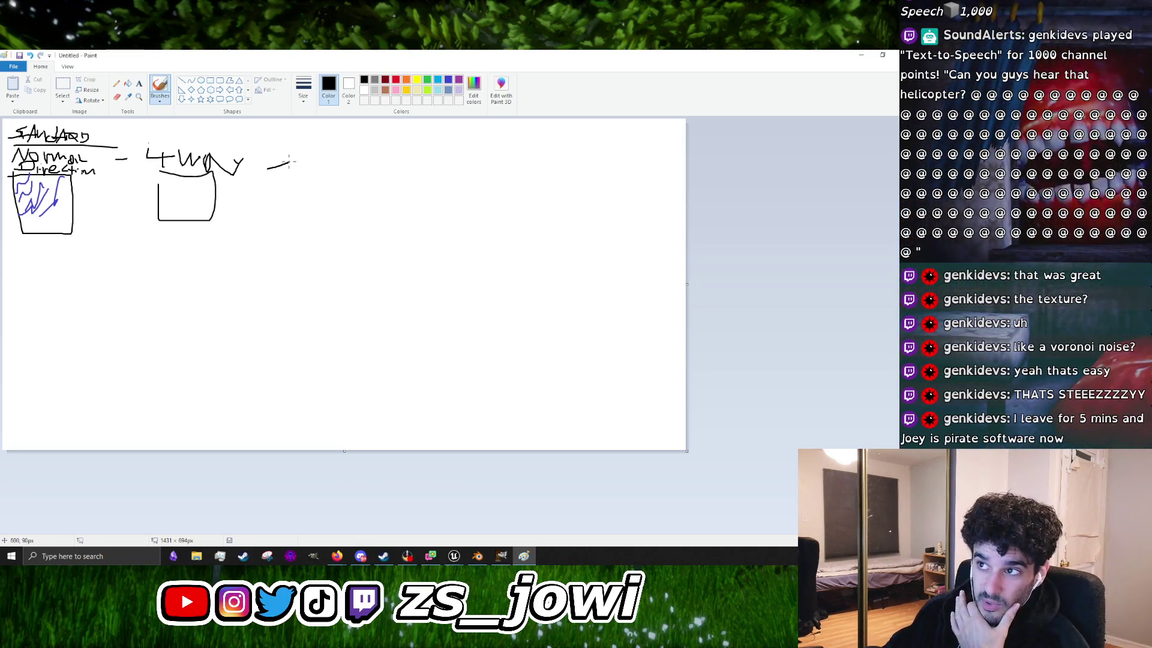
pyautogui.click(896, 54)
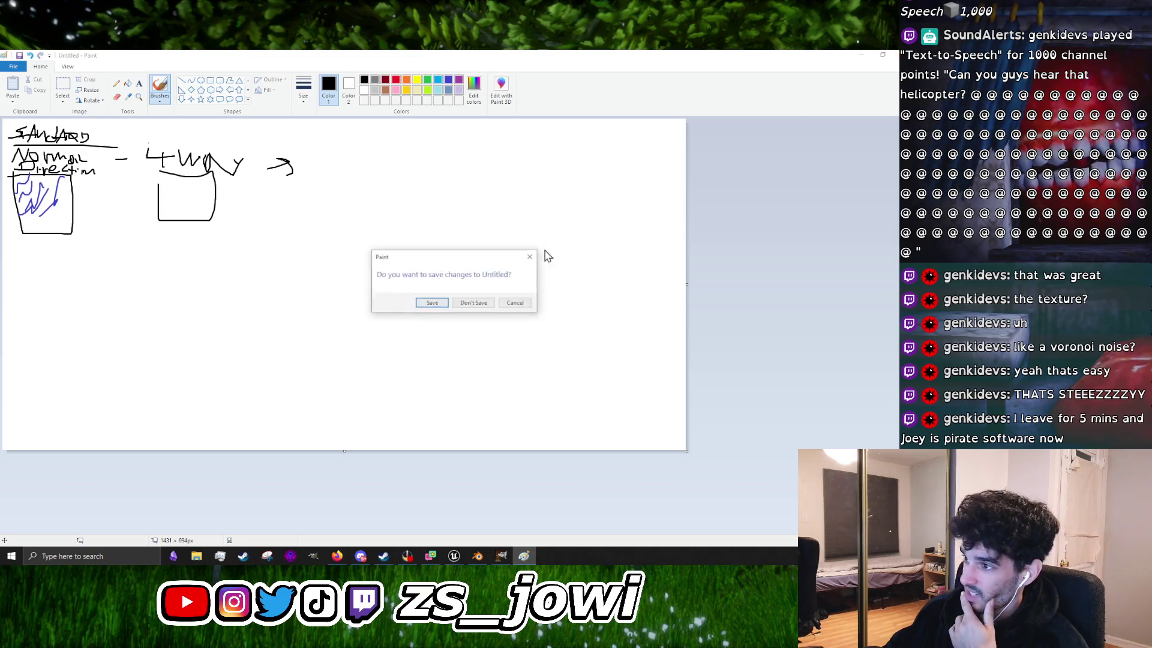
pyautogui.click(485, 303)
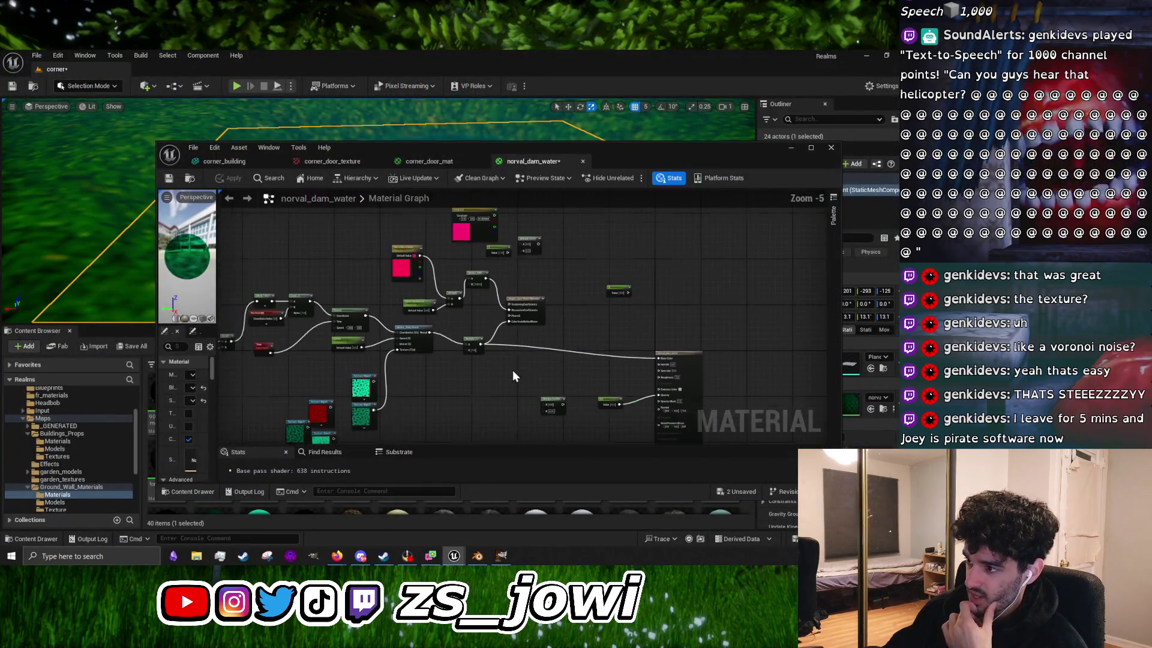
pyautogui.scroll(1, 564, 340)
pyautogui.moveTo(564, 341); pyautogui.dragTo(484, 324)
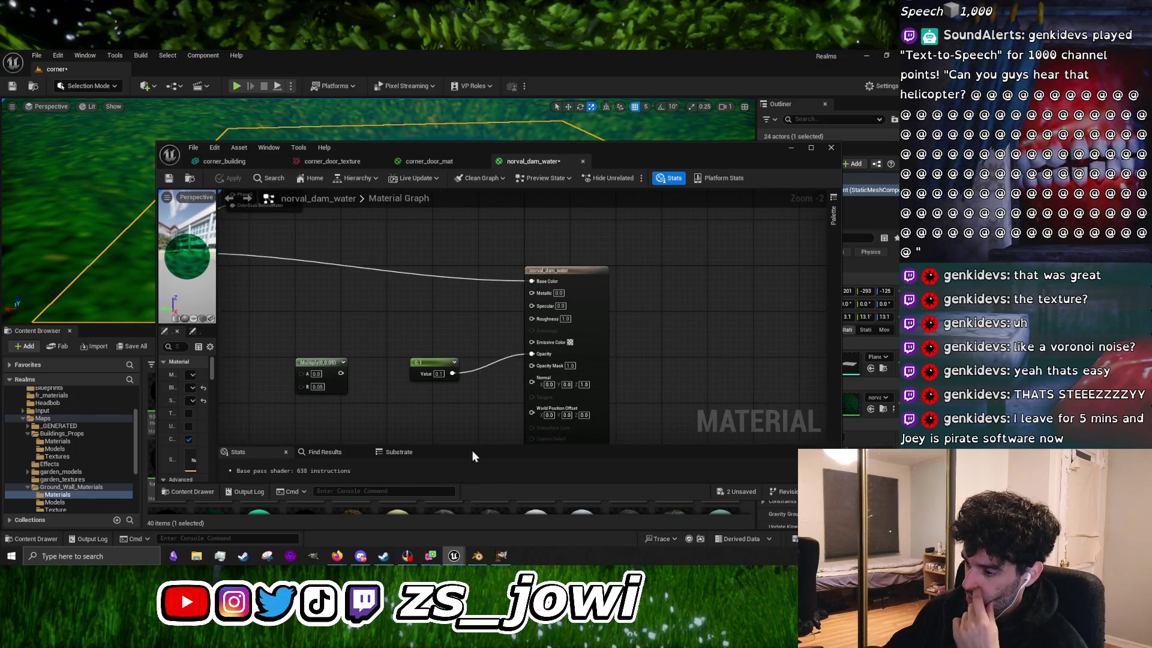
pyautogui.moveTo(453, 552)
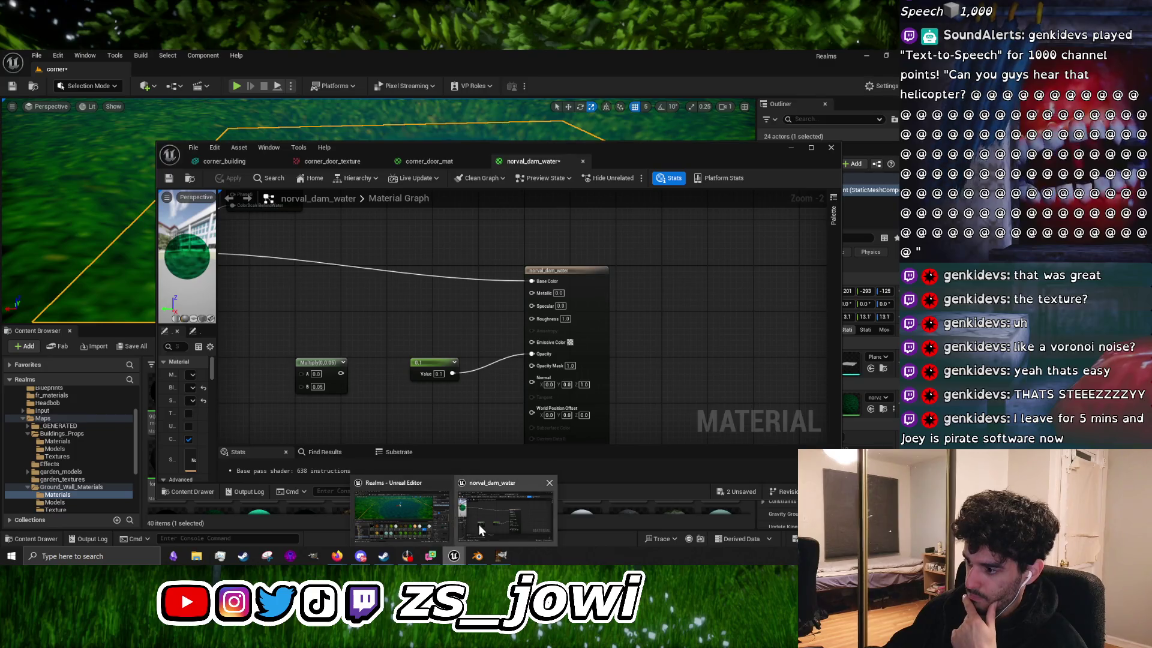
pyautogui.moveTo(336, 555)
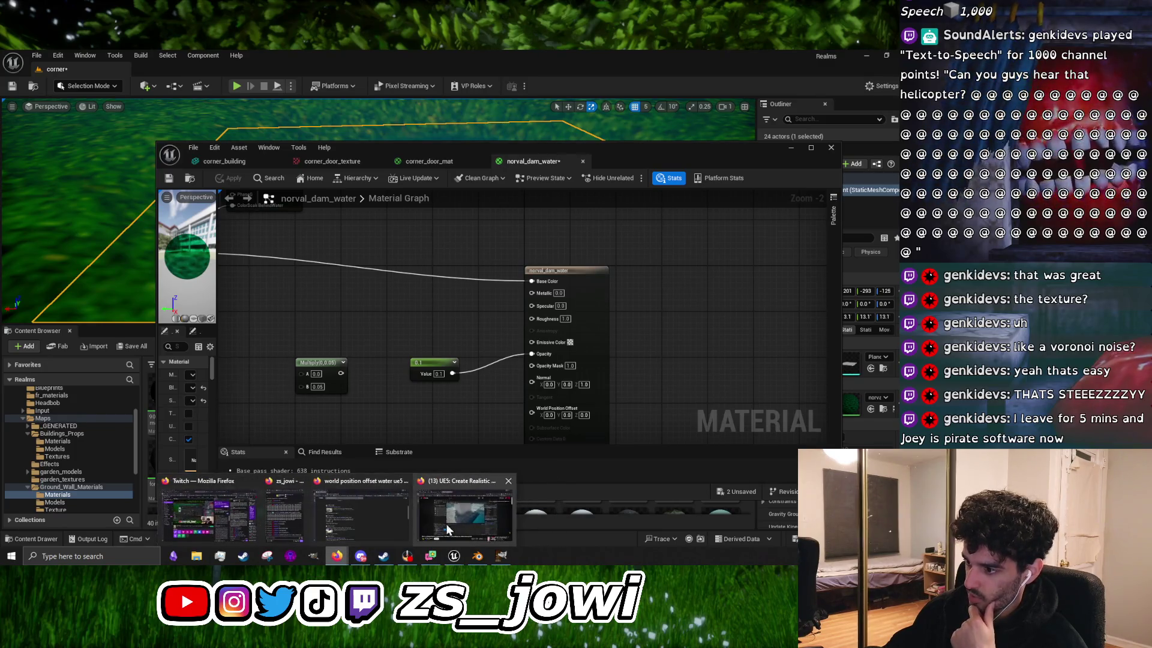
pyautogui.scroll(-6, 441, 302)
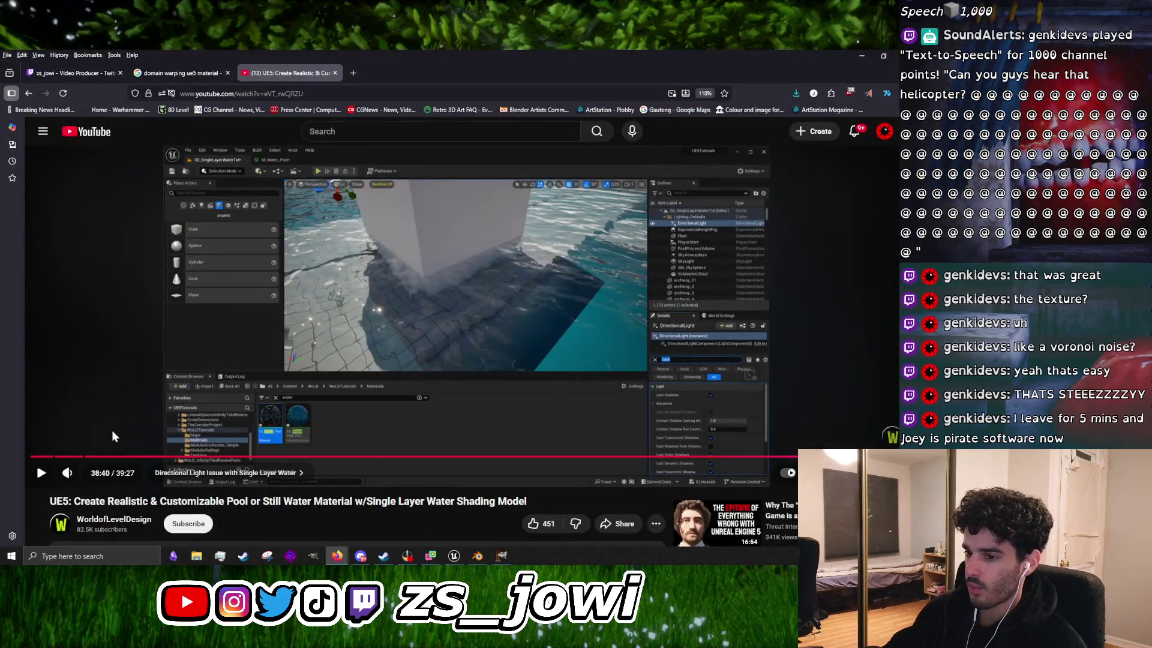
# Step: Return to the pool water tutorial, seek back to about 2:17 and turn on captions
pyautogui.click(112, 430)
pyautogui.click(87, 457)
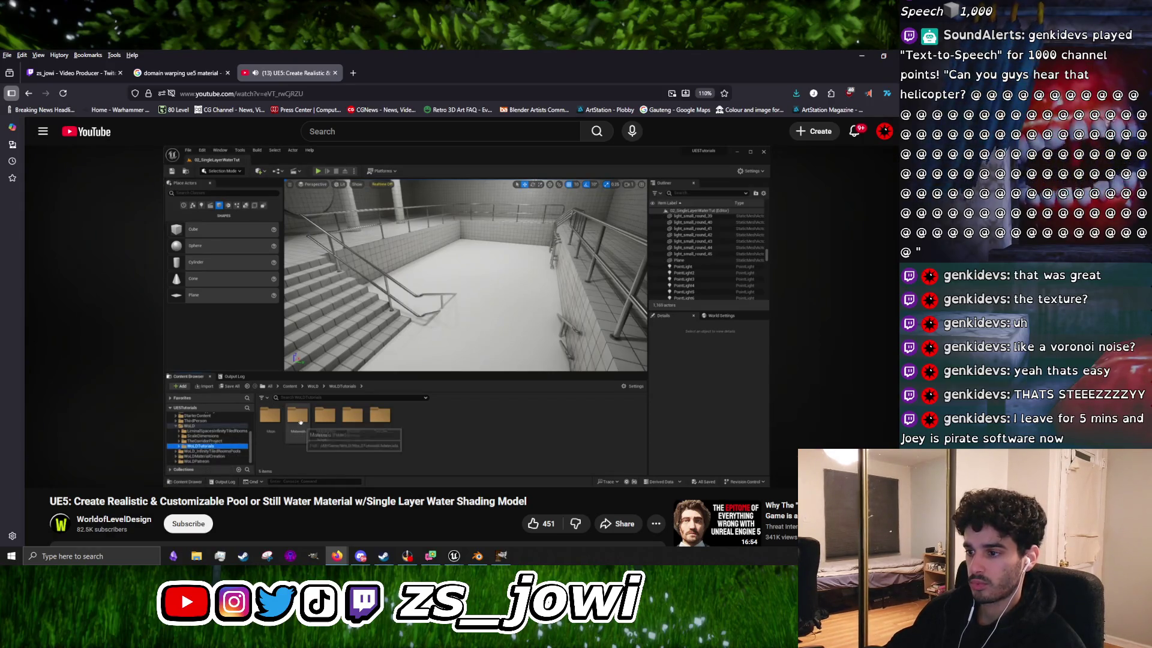
pyautogui.click(821, 473)
# Step: Set playback speed to 1.25 and pause at 2:55 in 'Creating the Material'
pyautogui.click(852, 473)
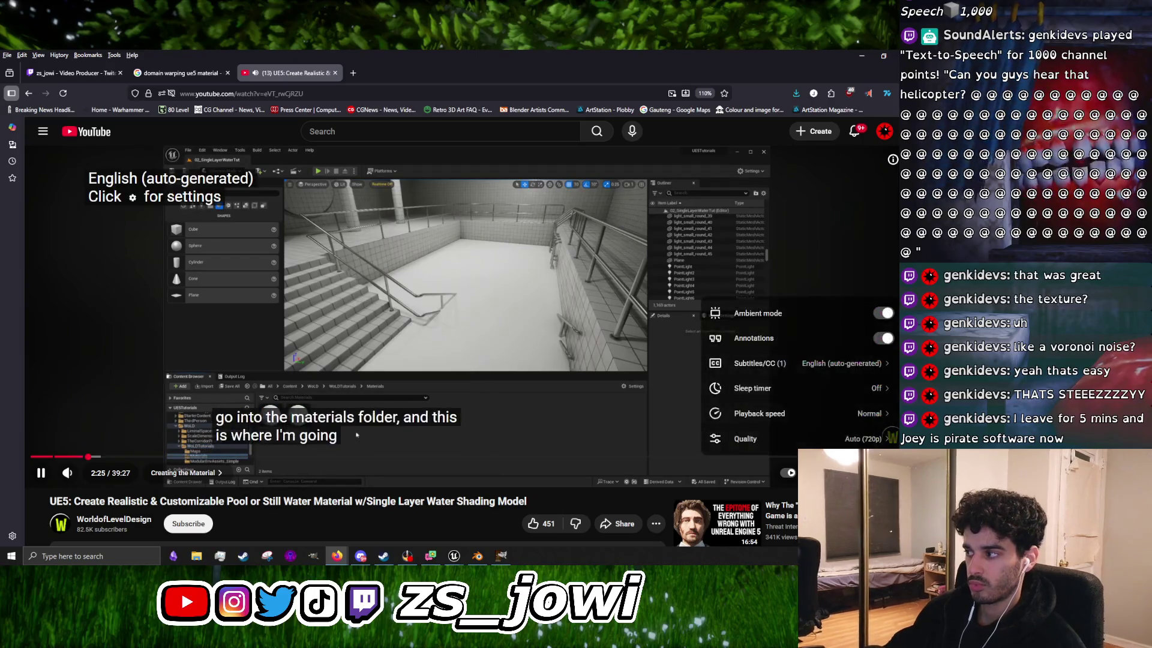
pyautogui.click(841, 414)
pyautogui.click(834, 341)
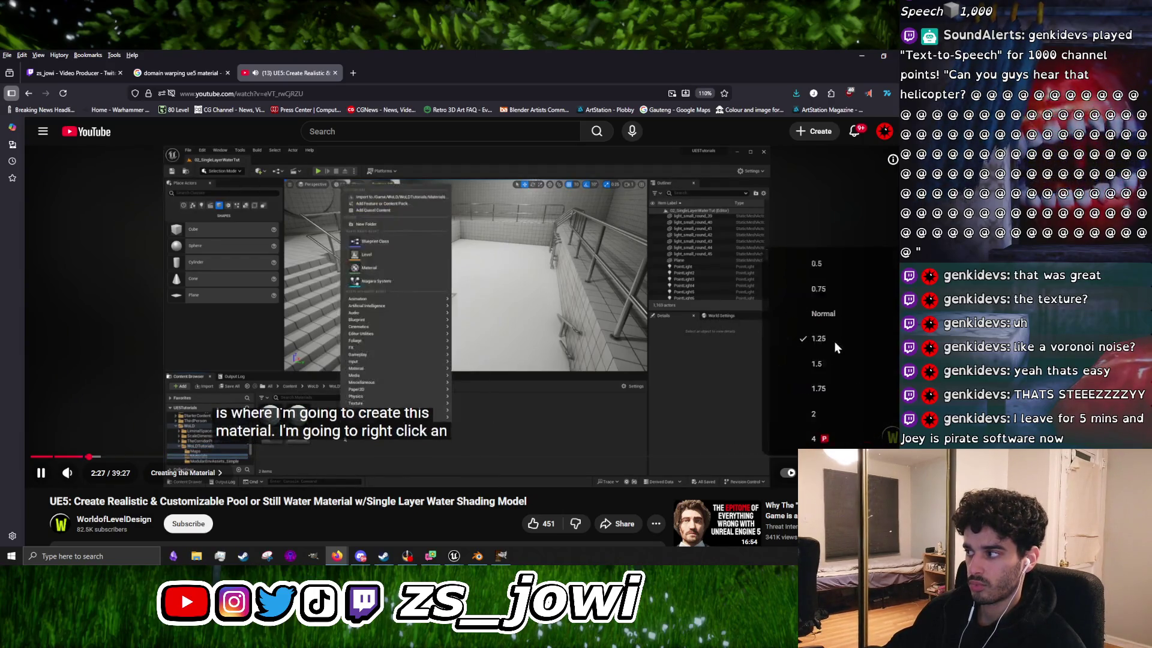
pyautogui.click(336, 525)
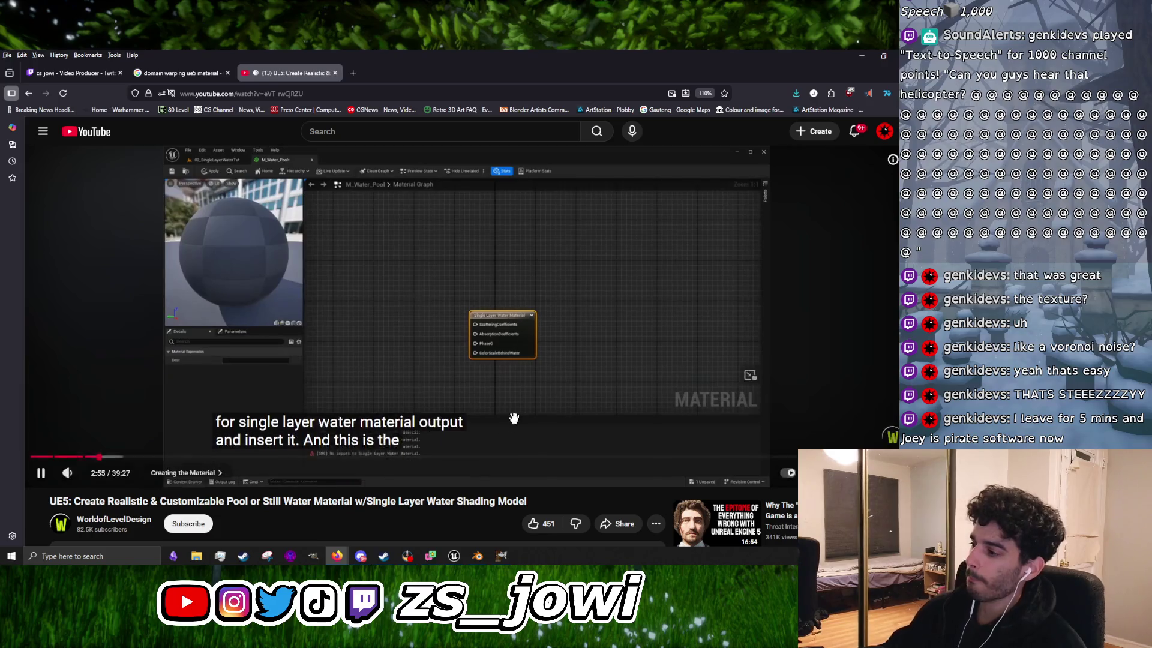
pyautogui.click(514, 418)
pyautogui.scroll(-3, 574, 340)
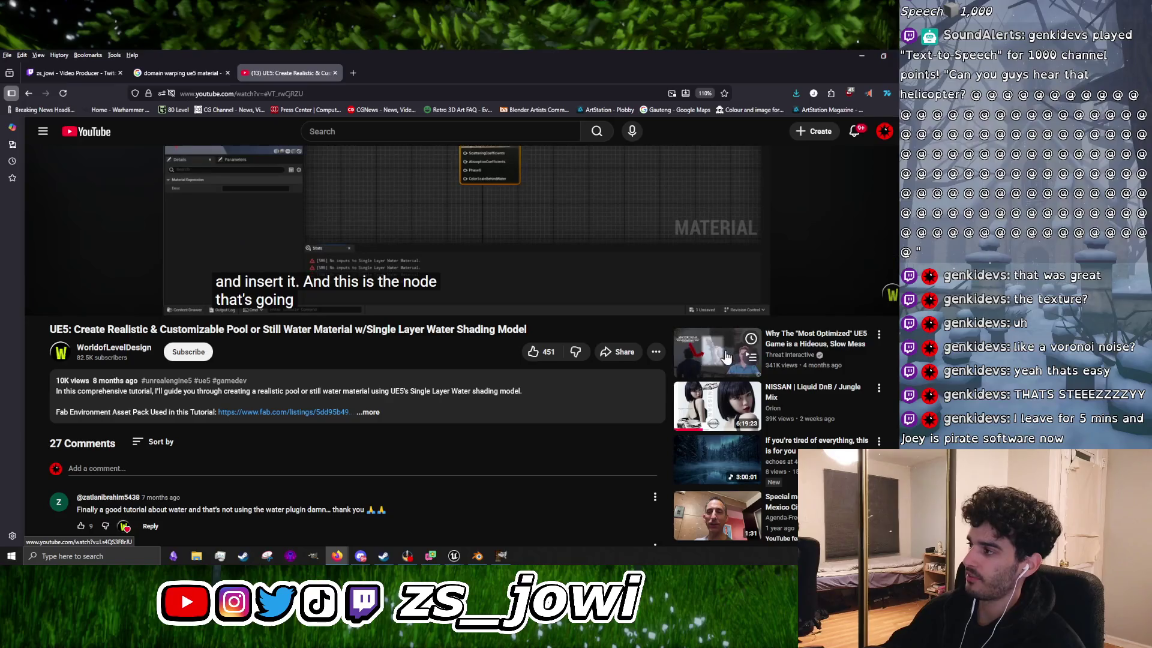
# Step: Open the recommended 'Most Optimized' UE5 video in a new tab and switch to it
pyautogui.rightClick(705, 362)
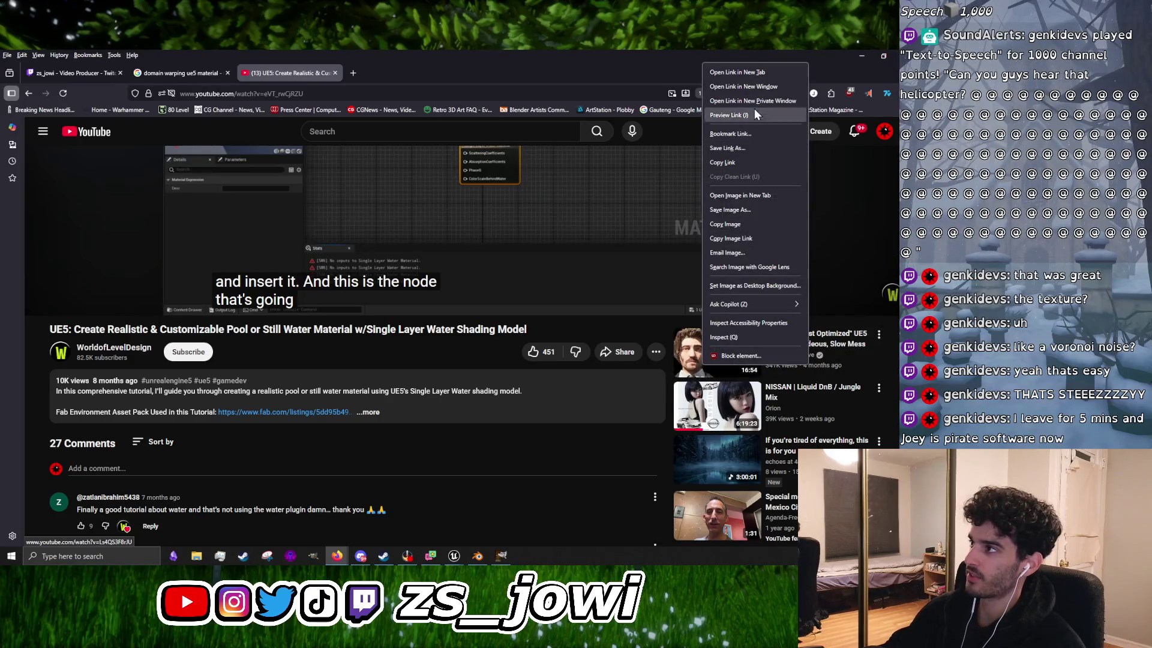
pyautogui.click(753, 74)
pyautogui.click(384, 73)
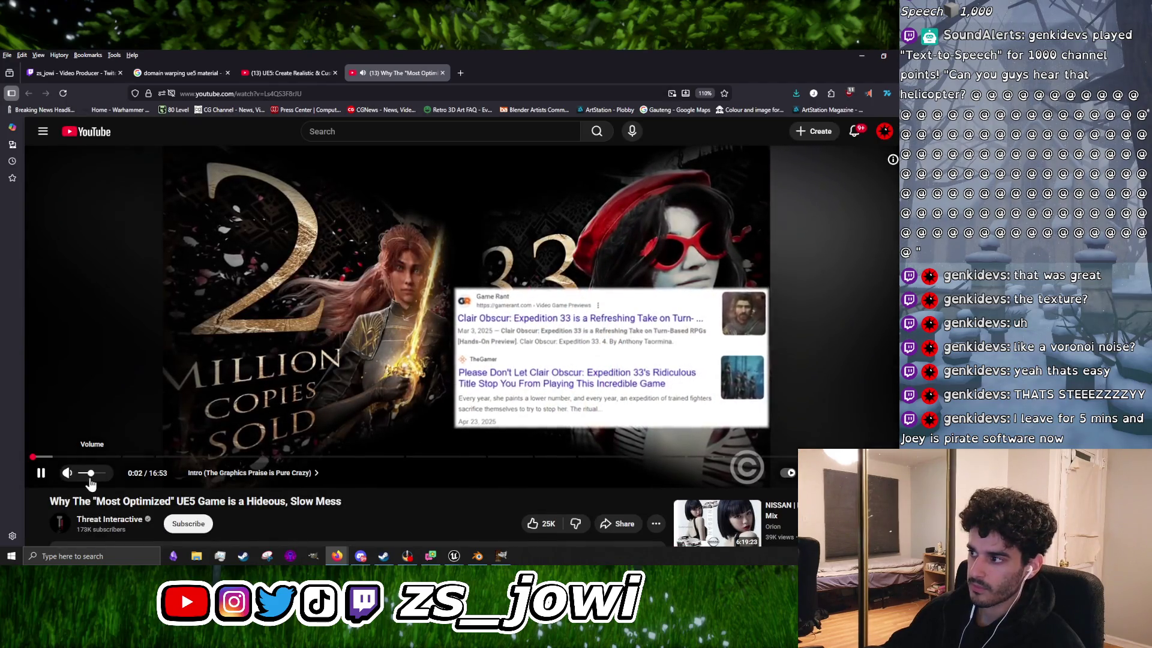
# Step: Play the video at 1.5 speed with auto-generated English captions
pyautogui.click(840, 473)
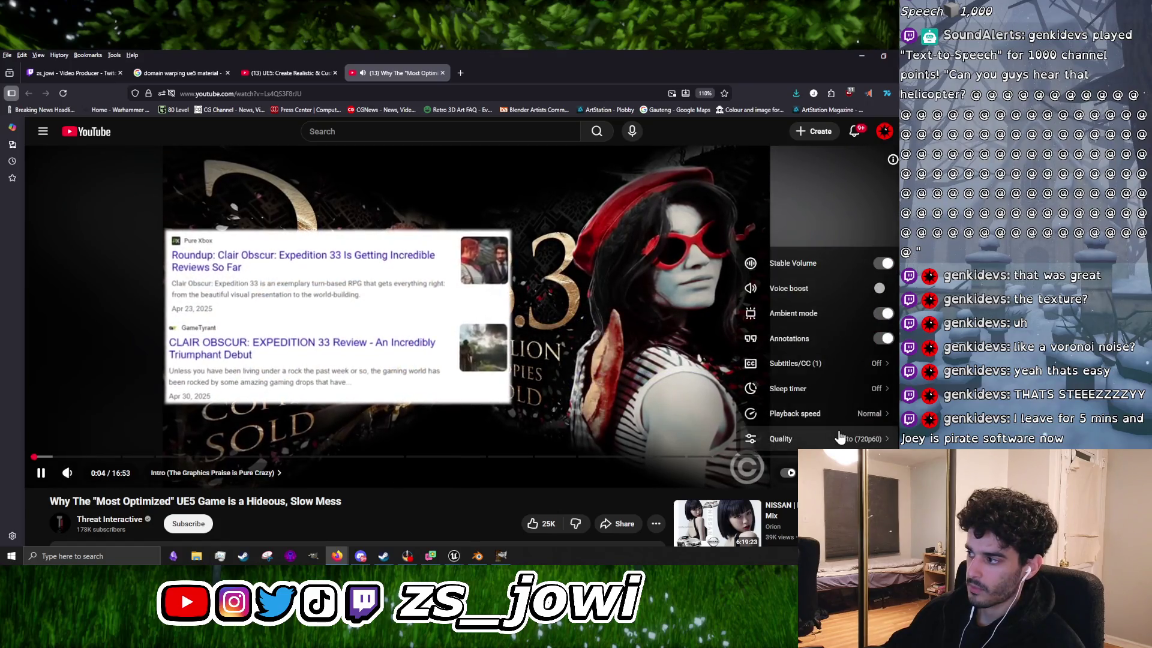
pyautogui.click(825, 414)
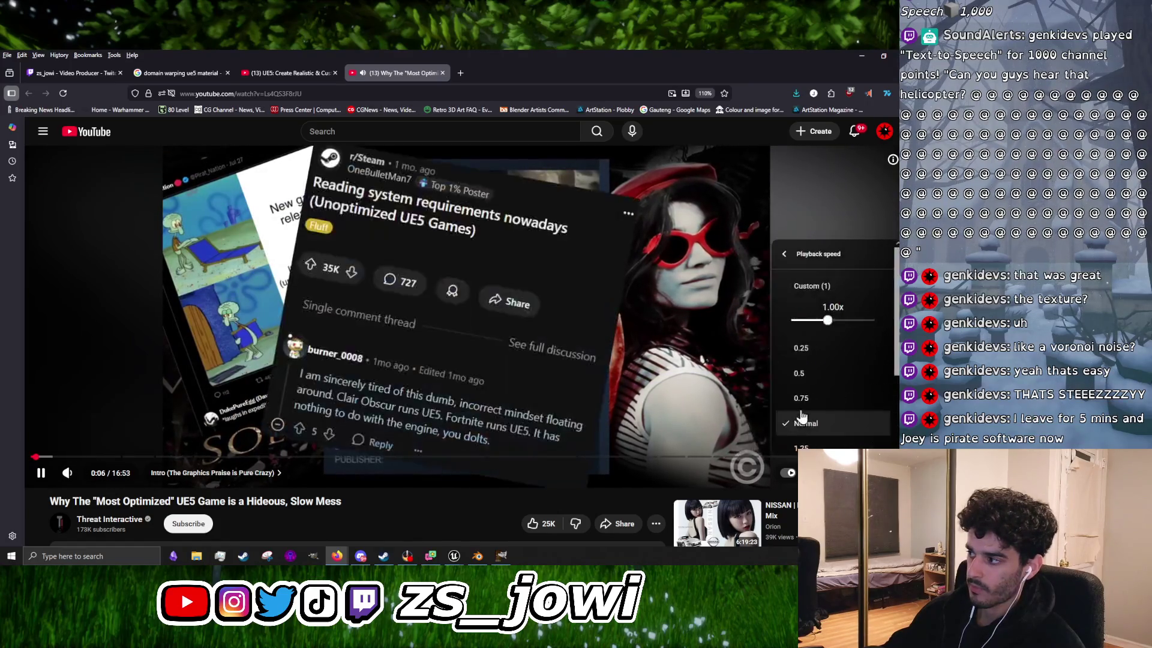
pyautogui.scroll(-3, 825, 414)
pyautogui.click(822, 393)
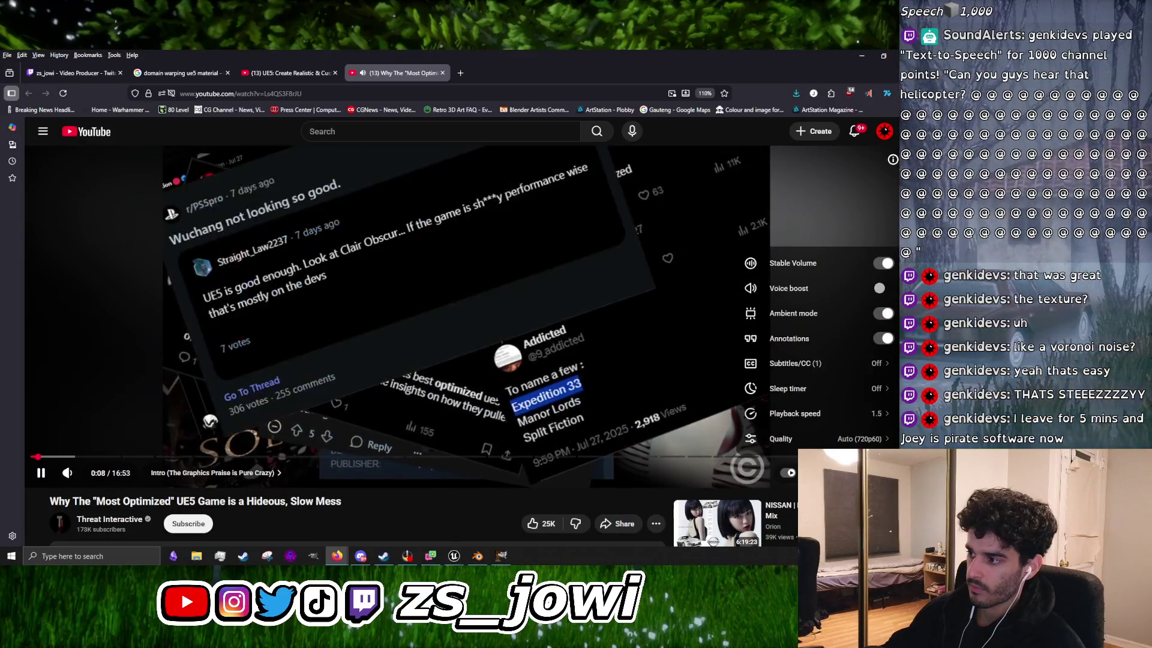
pyautogui.click(813, 473)
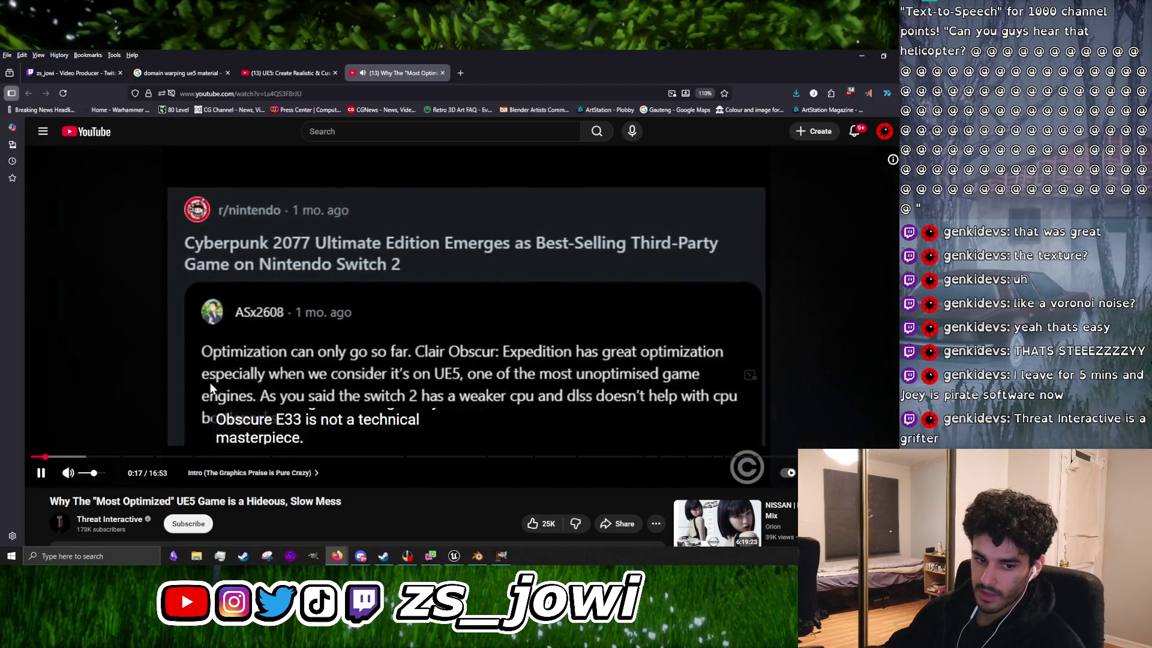
# Step: Pause and resume the video around 0:18, selecting the word 'Mess' in its title
pyautogui.click(304, 395)
pyautogui.scroll(-3, 288, 360)
pyautogui.scroll(3, 272, 341)
pyautogui.click(272, 341)
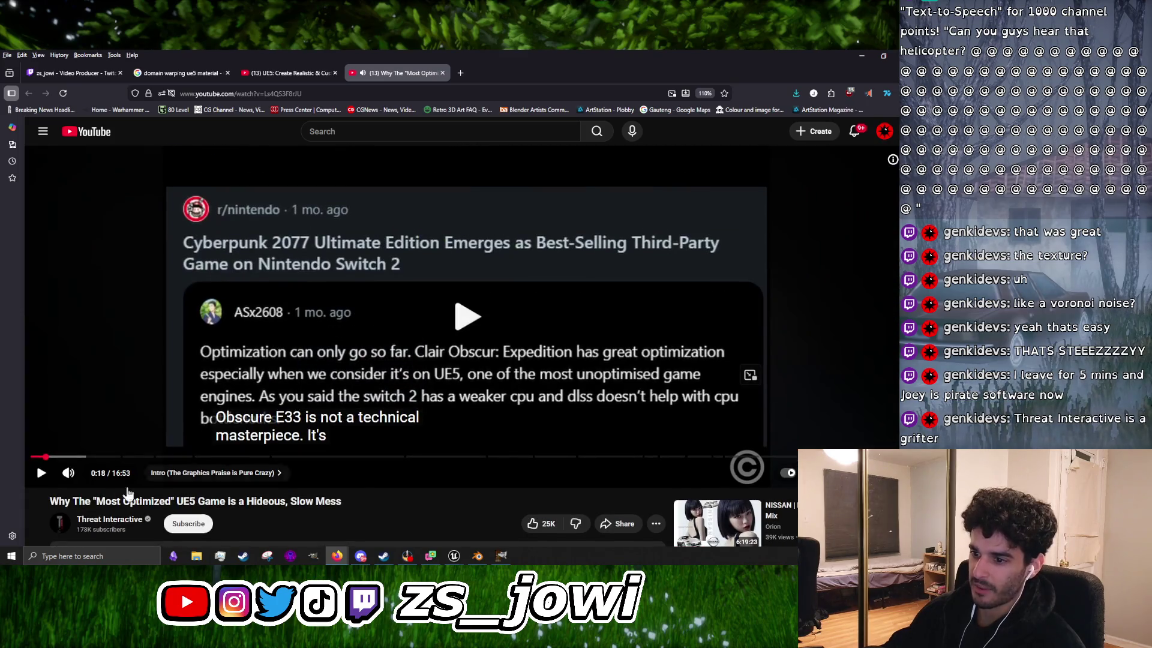
pyautogui.moveTo(51, 502); pyautogui.dragTo(311, 510)
pyautogui.doubleClick(318, 506)
pyautogui.click(318, 344)
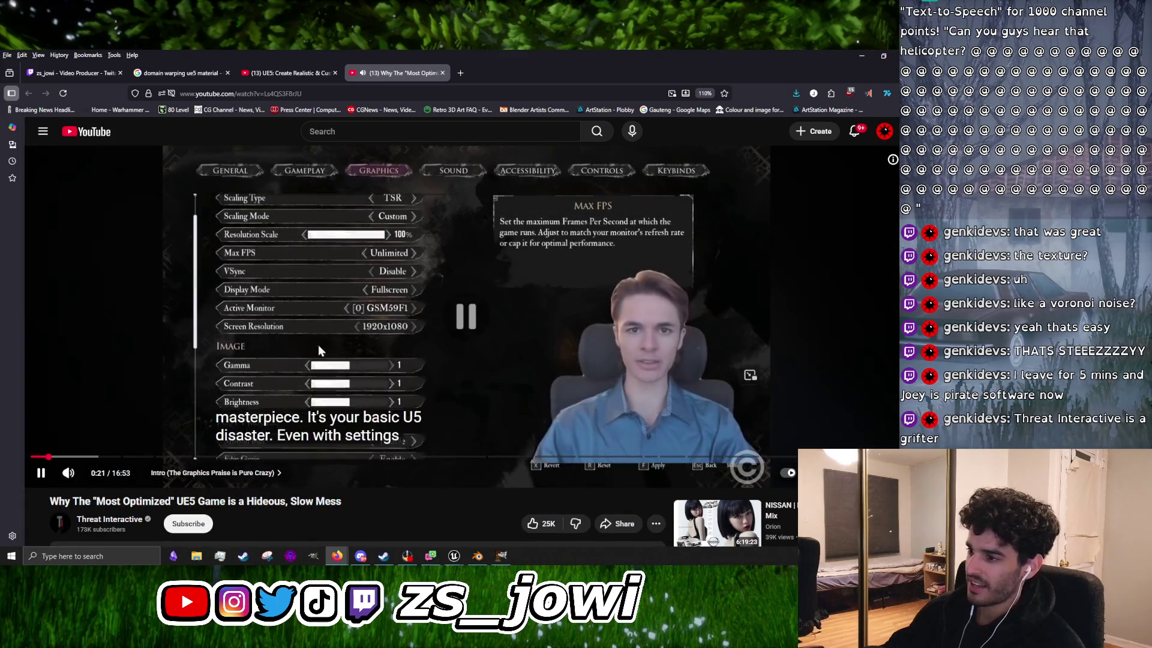
pyautogui.click(333, 316)
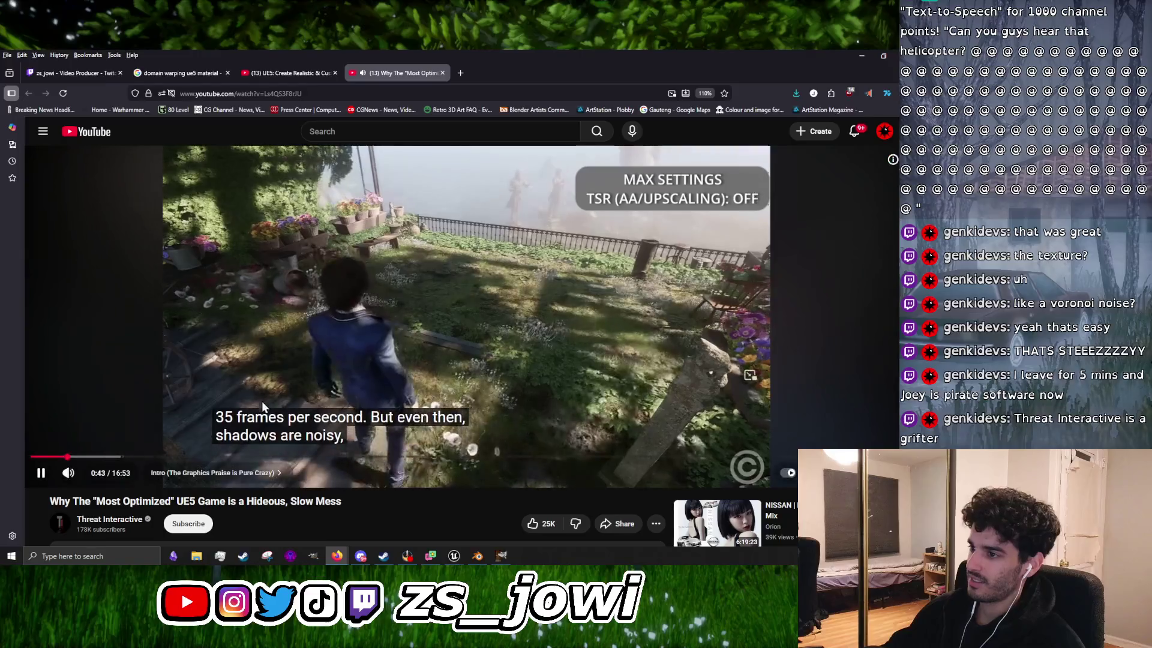
# Step: Pause at 0:44 and open the Threat Interactive channel in a new tab
pyautogui.click(366, 355)
pyautogui.scroll(-3, 365, 355)
pyautogui.rightClick(133, 409)
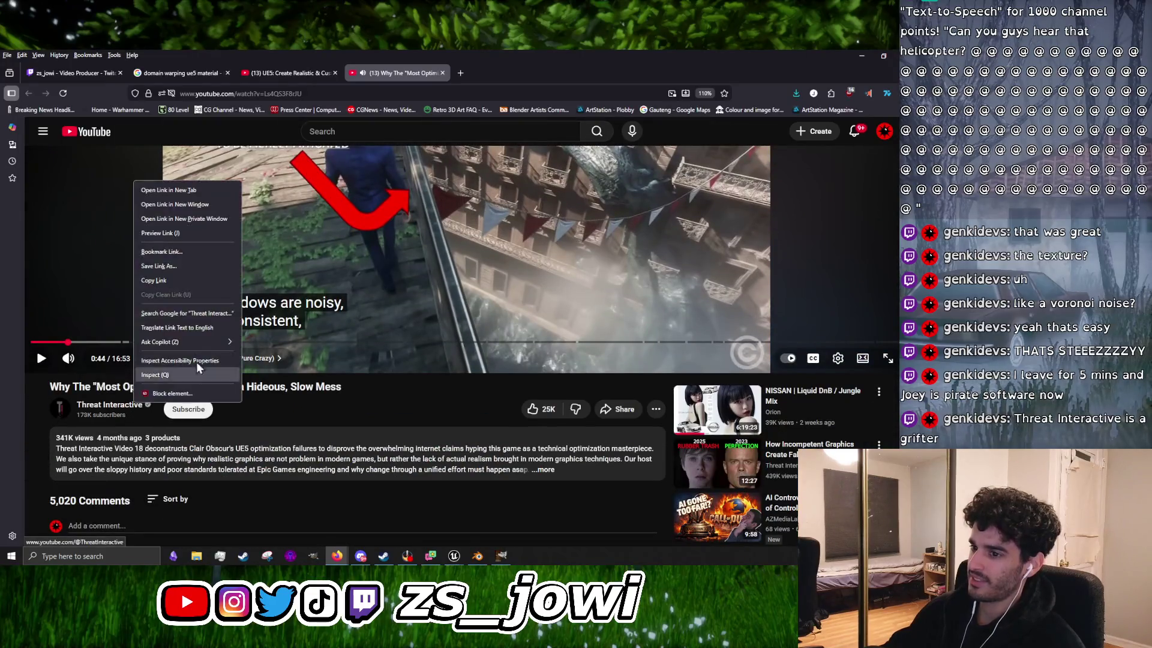
pyautogui.click(191, 192)
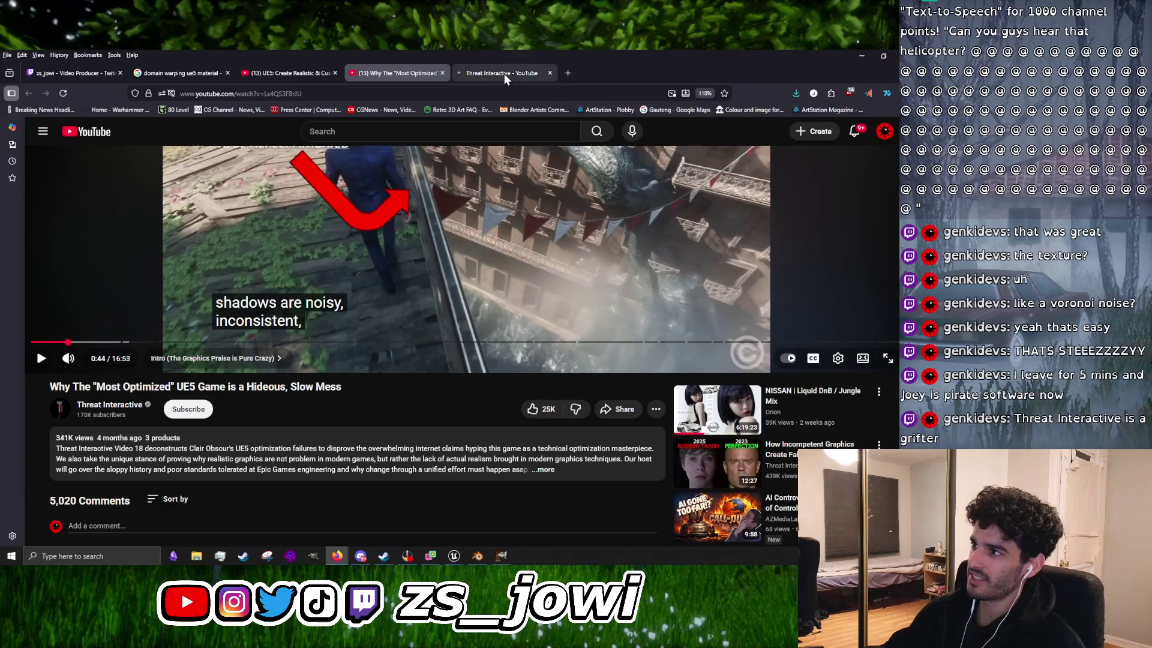
# Step: Switch to the Threat Interactive channel tab and list all its uploaded videos
pyautogui.click(503, 73)
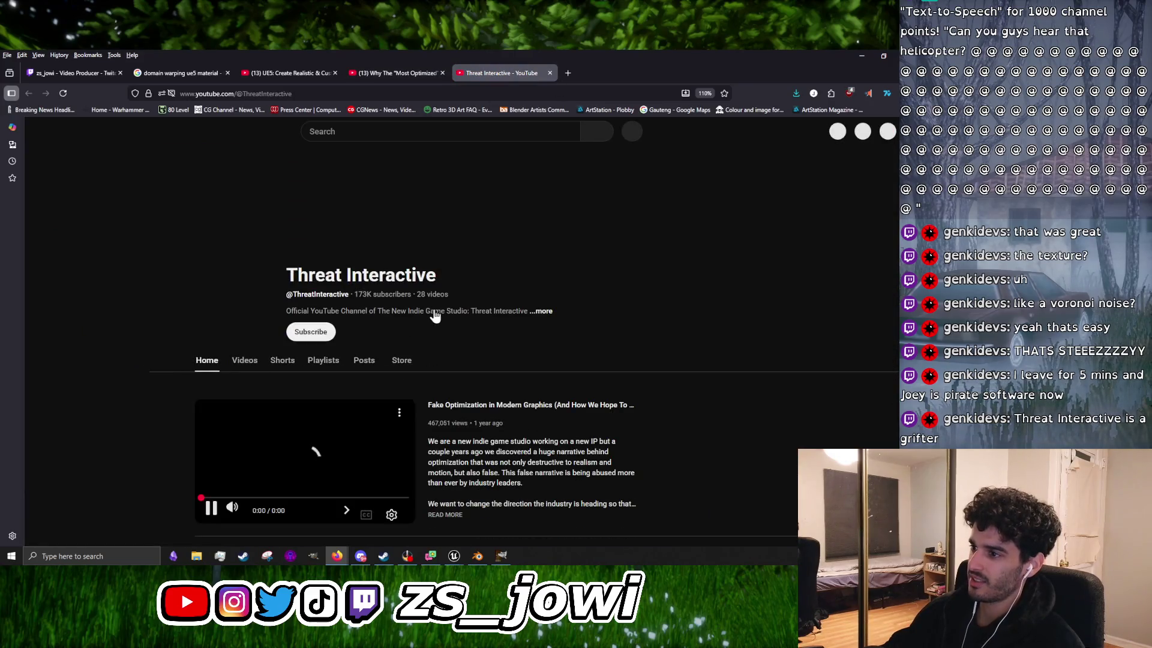
pyautogui.click(243, 365)
pyautogui.scroll(-7, 504, 414)
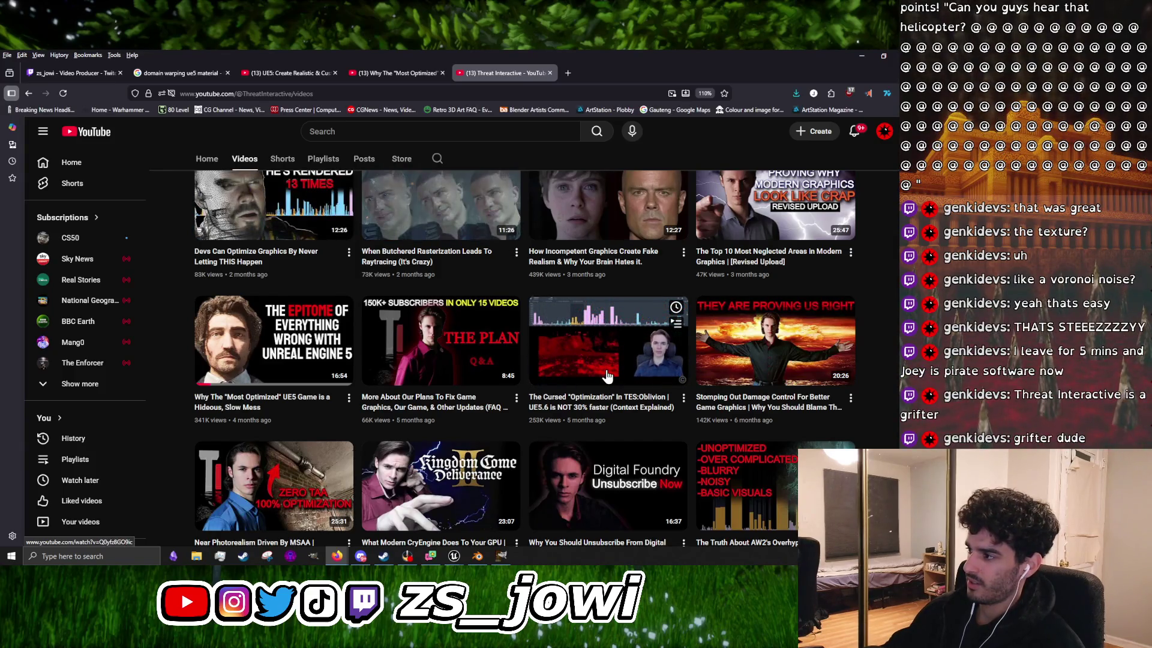
pyautogui.scroll(-3, 608, 377)
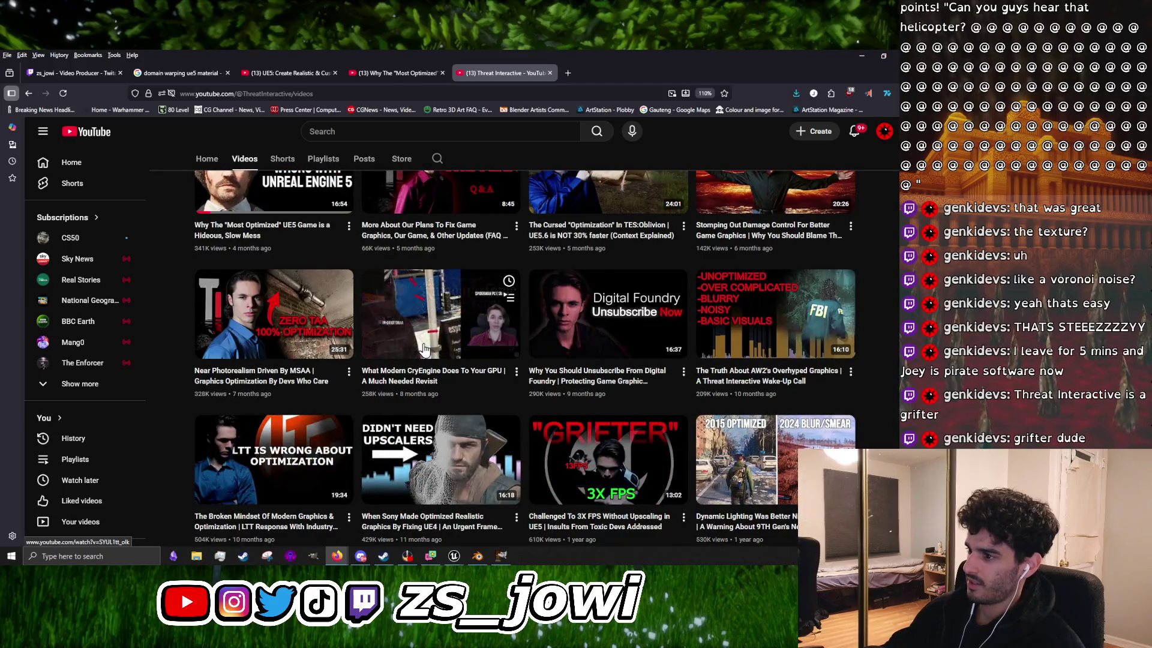
pyautogui.scroll(10, 423, 348)
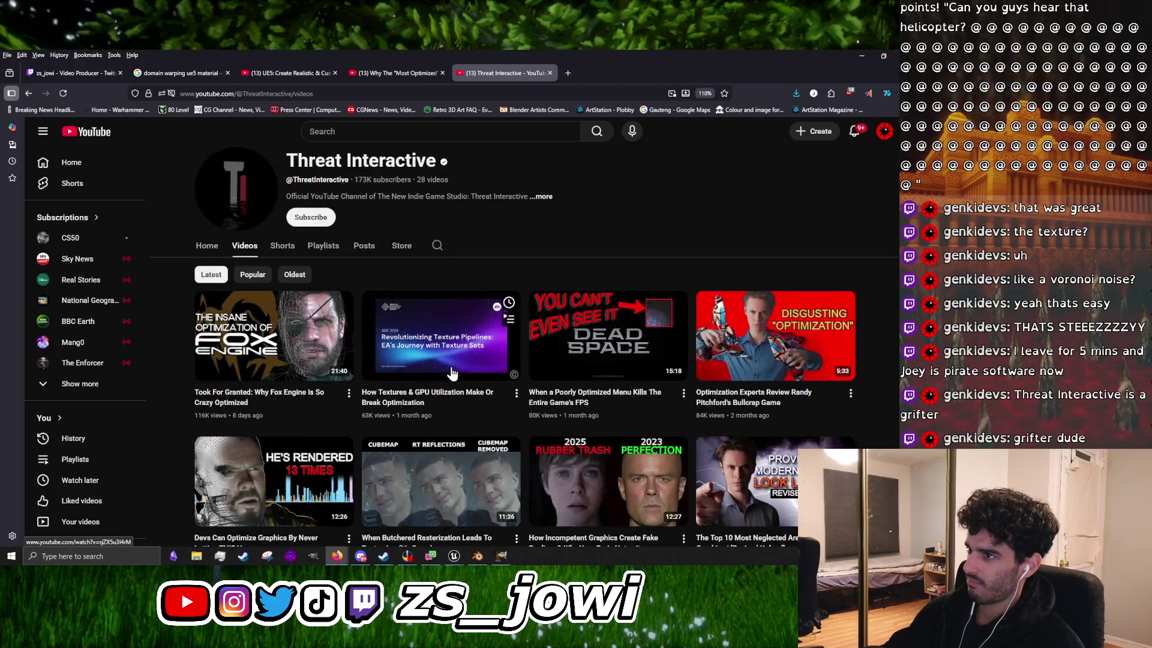
pyautogui.scroll(-5, 452, 373)
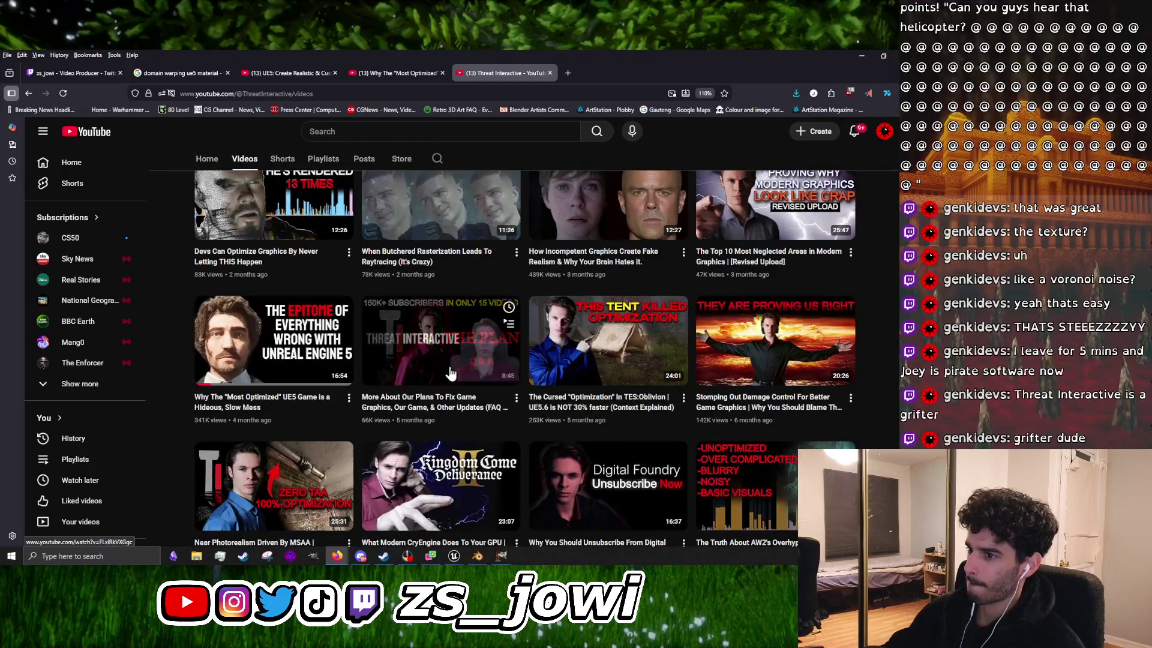
# Step: Browse back and forth through further rows of the channel's uploads
pyautogui.scroll(-3, 444, 369)
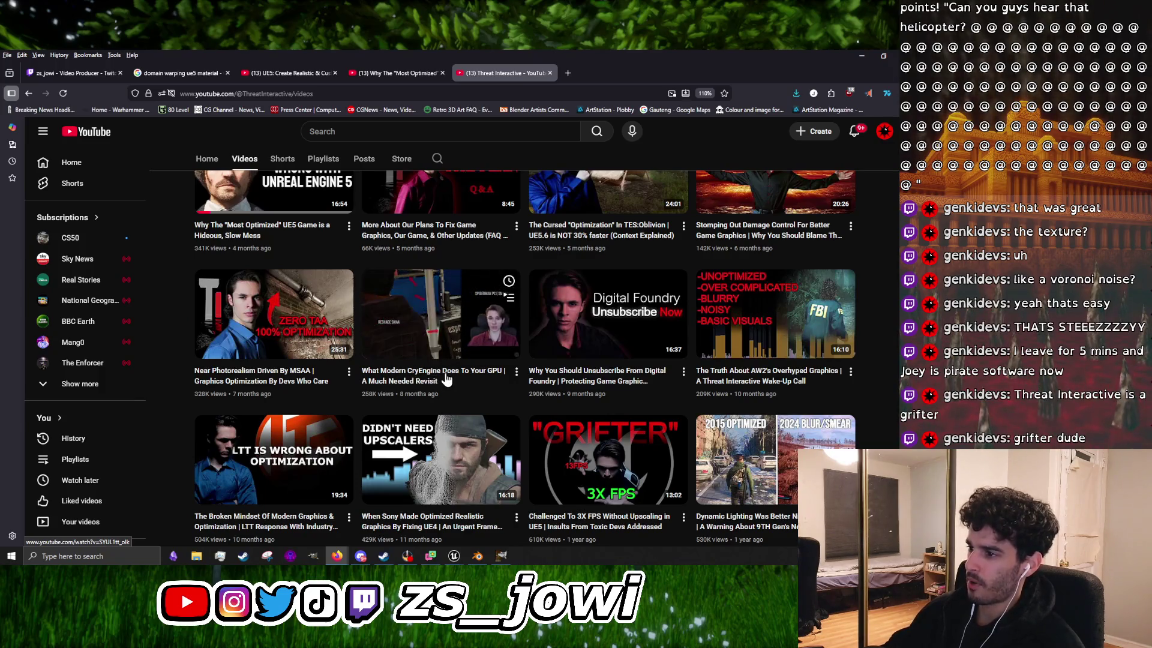
pyautogui.scroll(-3, 386, 401)
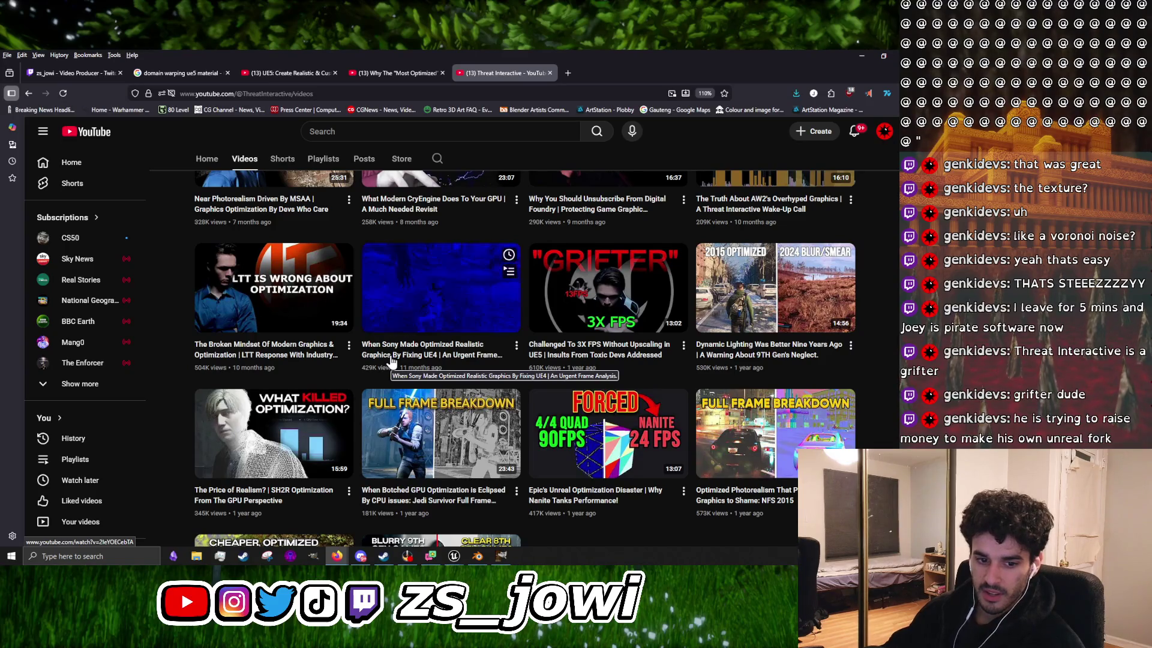
pyautogui.scroll(-2, 402, 373)
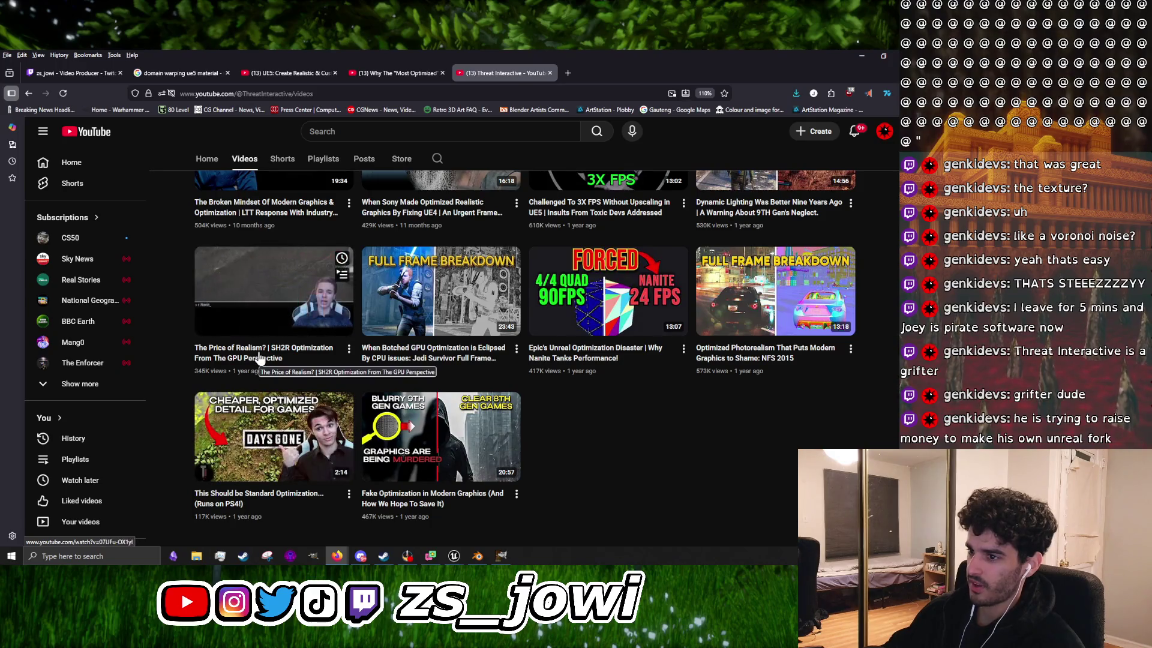
pyautogui.scroll(4, 246, 420)
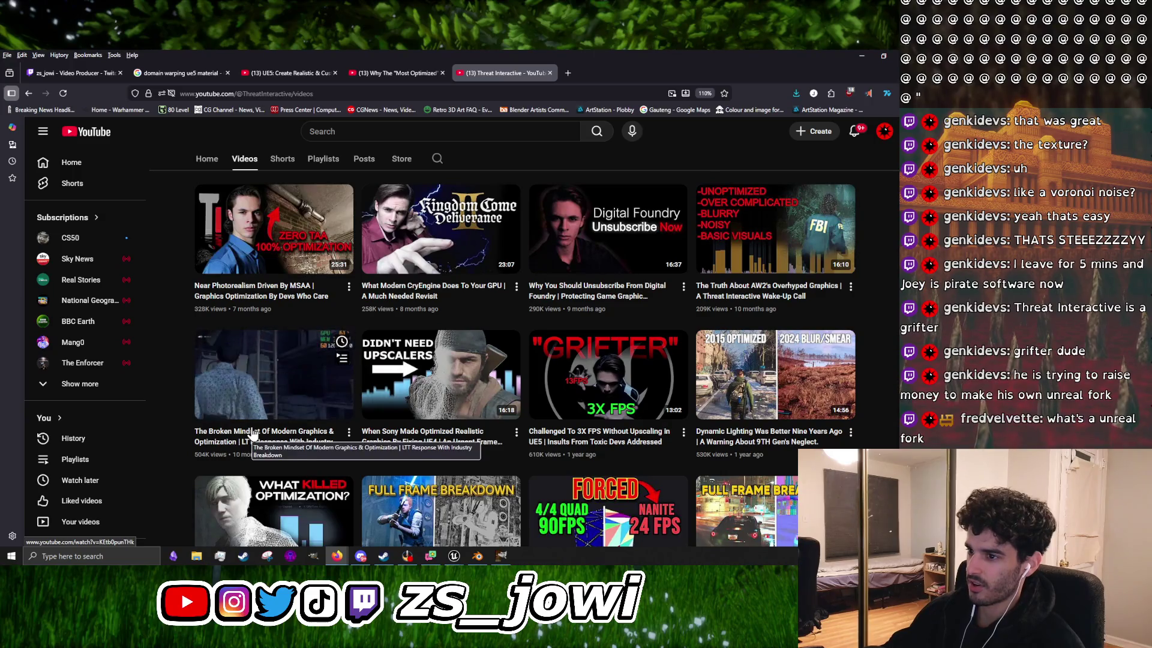
pyautogui.scroll(5, 606, 414)
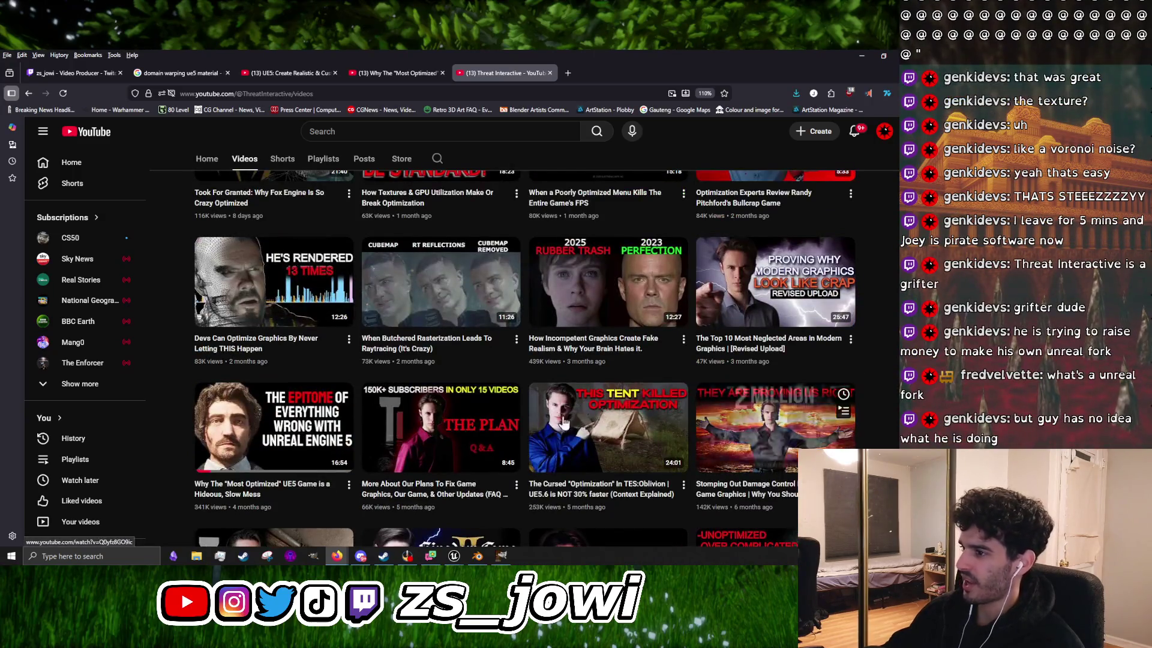
pyautogui.scroll(5, 606, 420)
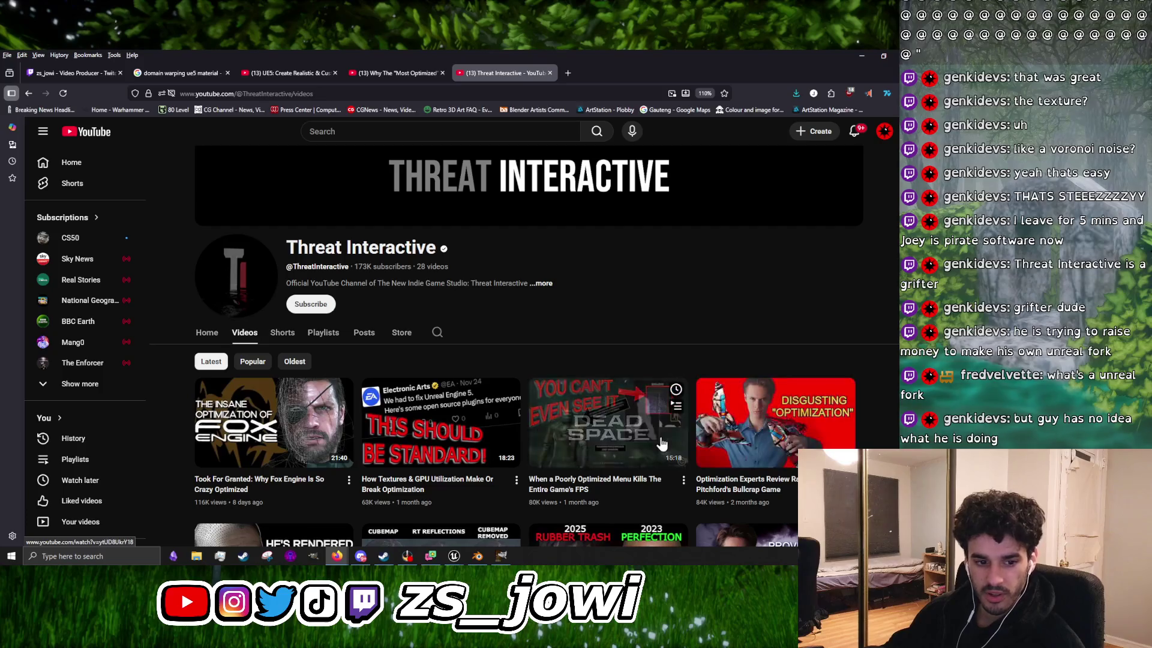
pyautogui.scroll(-5, 459, 377)
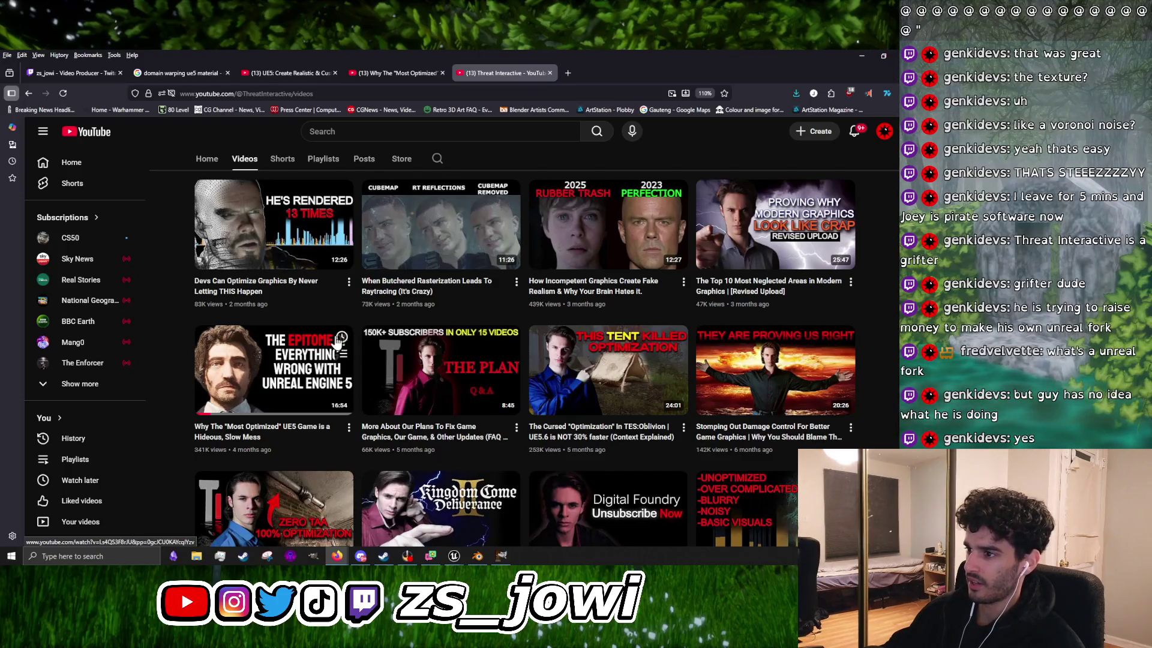
pyautogui.scroll(5, 361, 319)
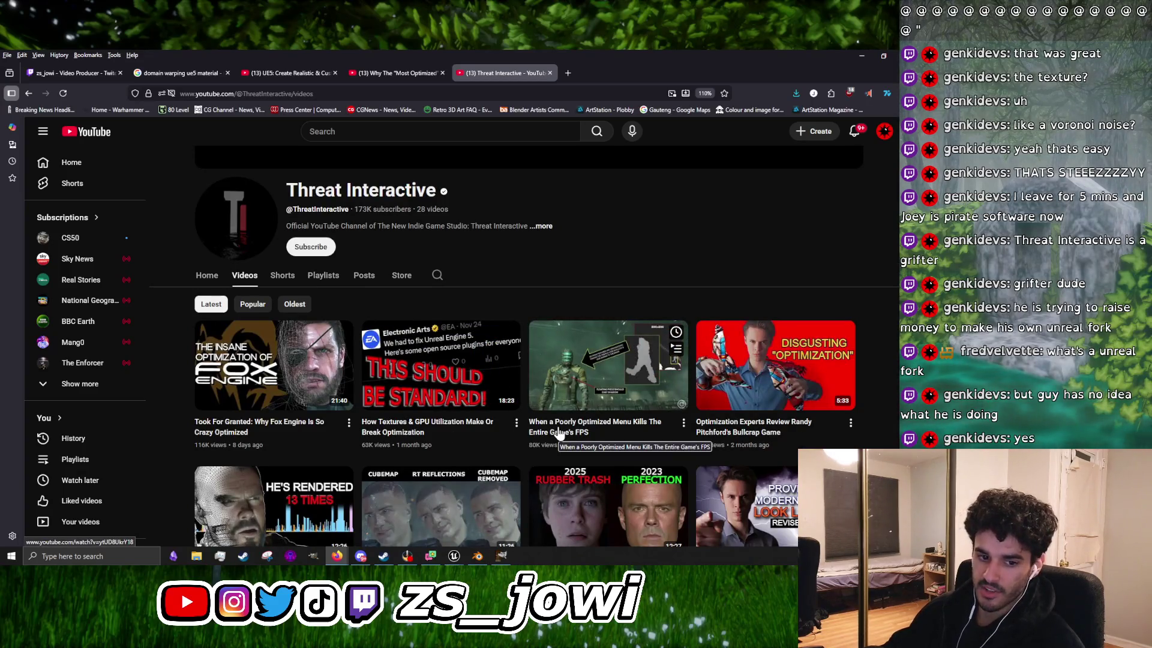
pyautogui.scroll(-1, 559, 435)
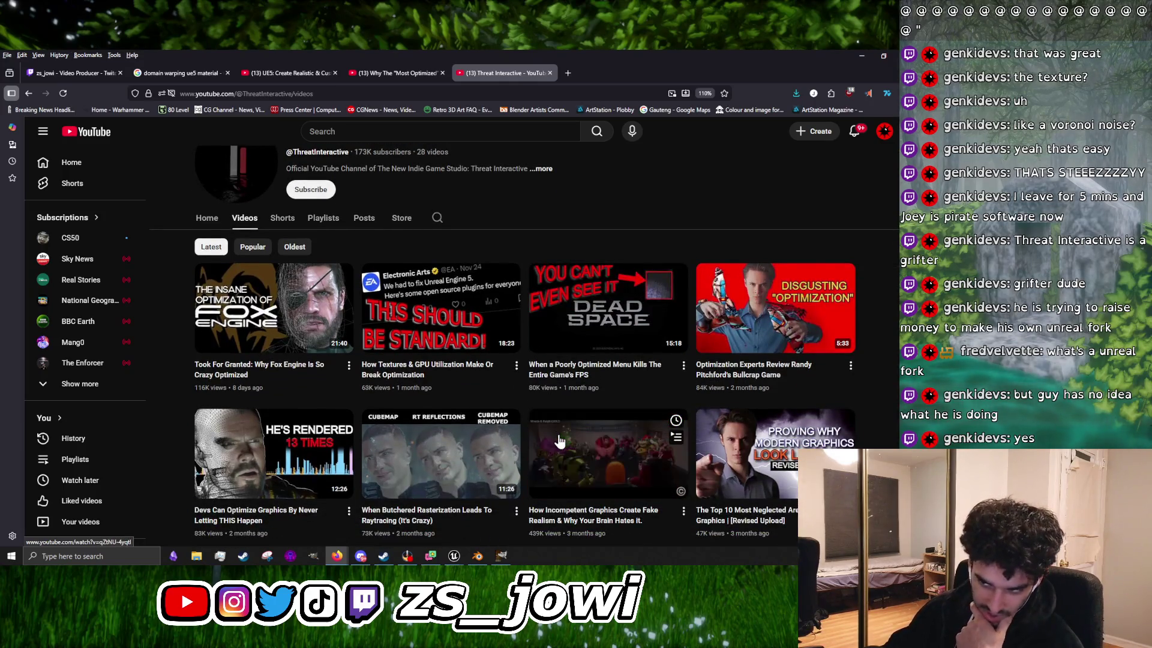
pyautogui.scroll(-3, 318, 393)
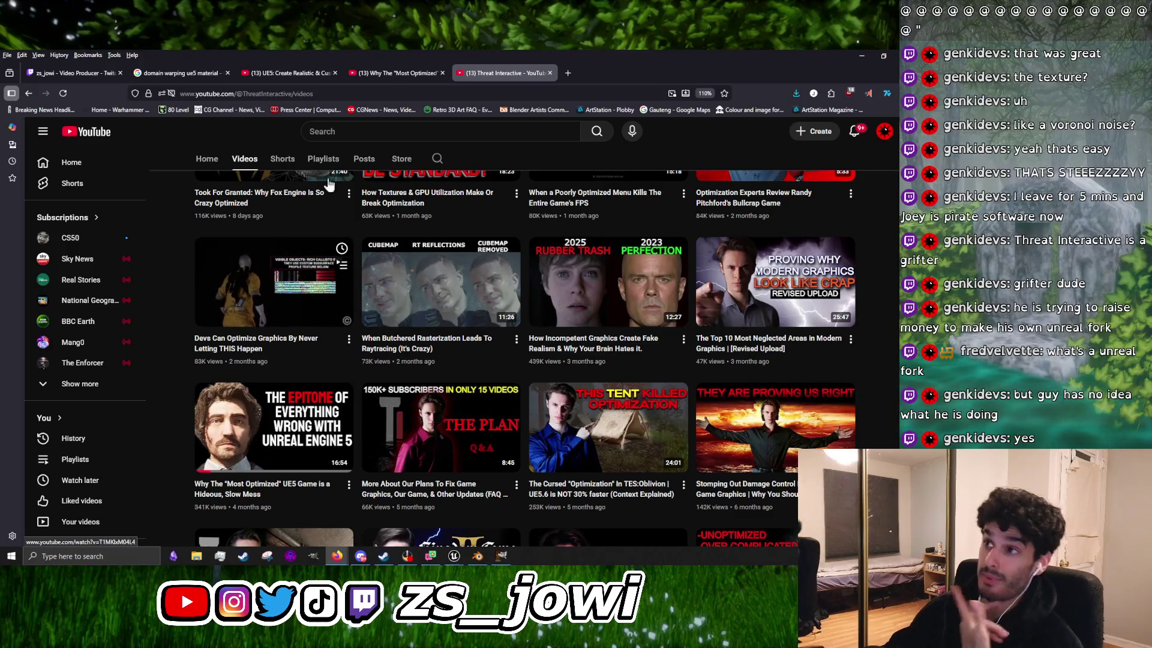
pyautogui.click(388, 75)
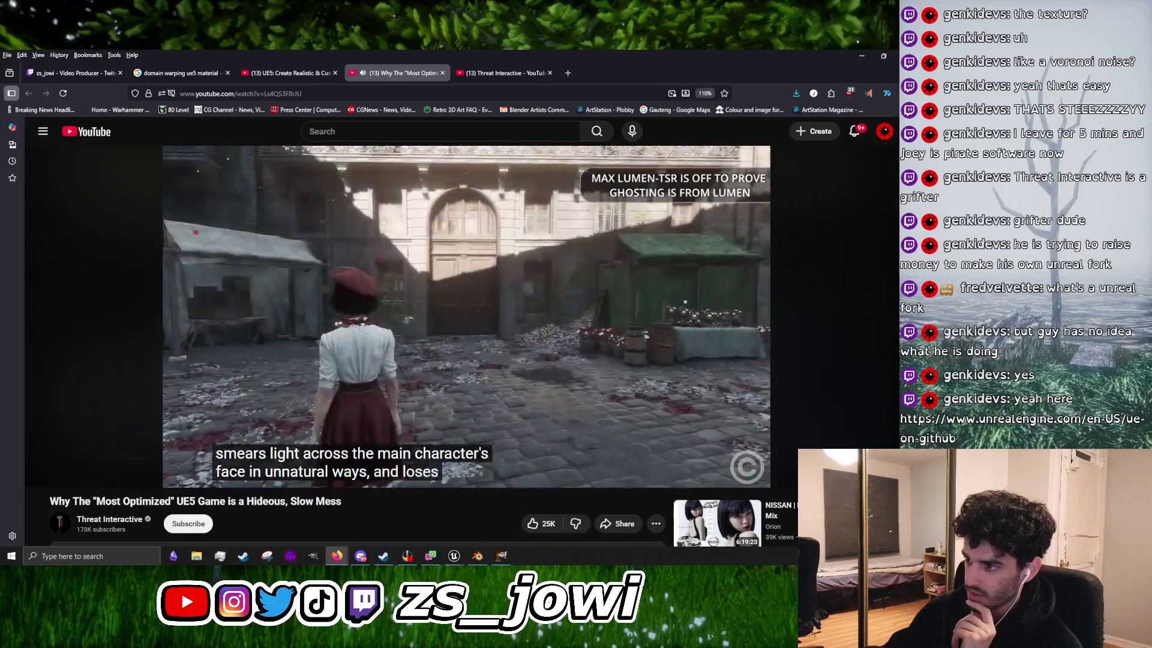
# Step: Watch the 'Most Optimized' UE5 video and leave it paused at 1:31
pyautogui.click(431, 335)
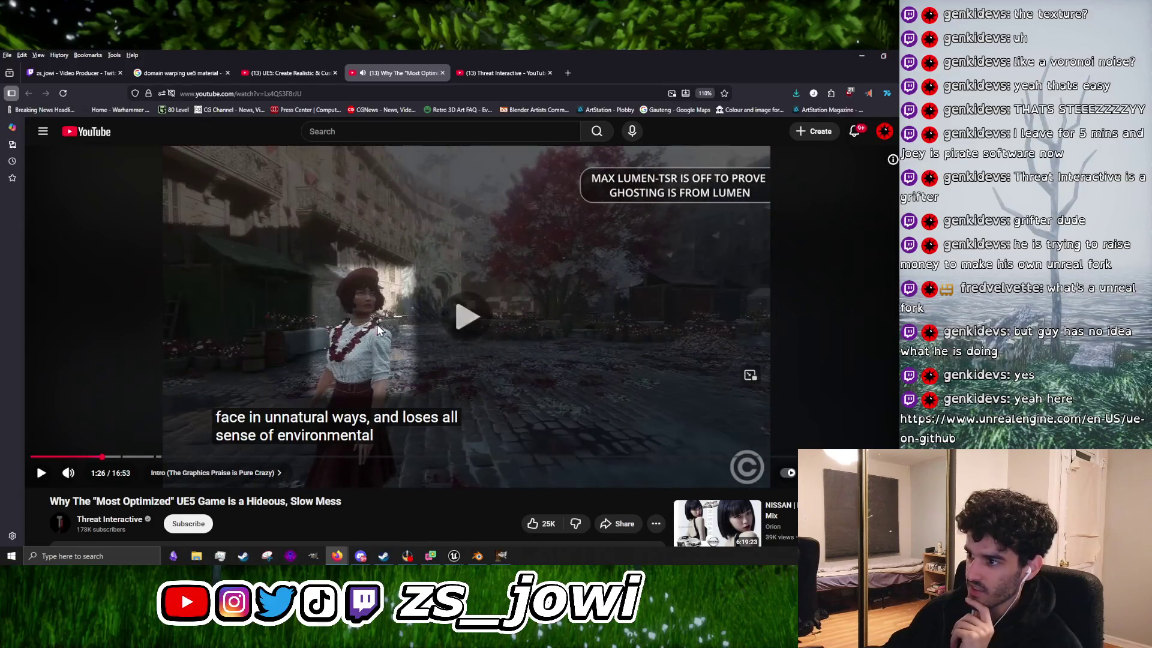
pyautogui.click(376, 324)
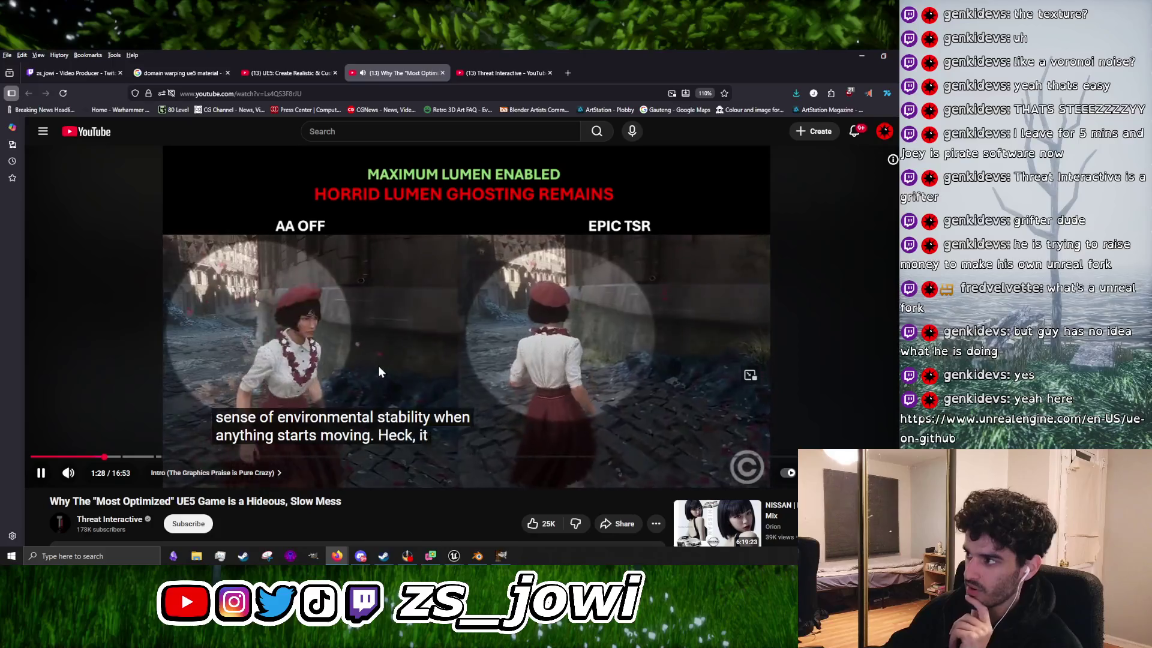
pyautogui.click(378, 368)
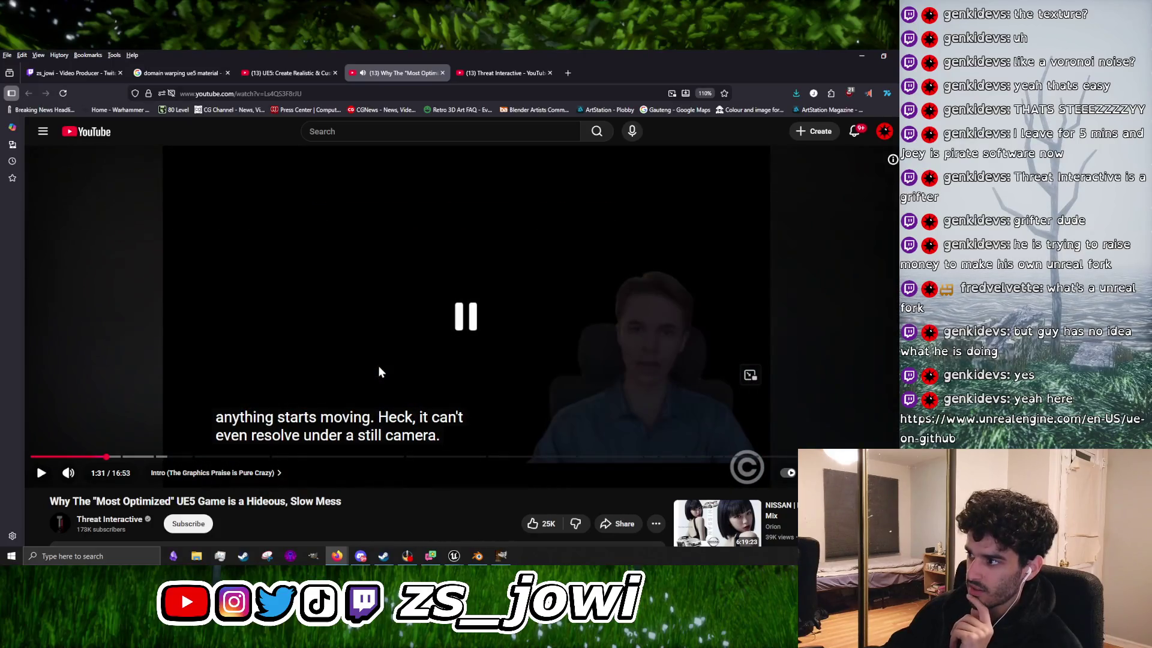
pyautogui.click(378, 369)
pyautogui.click(378, 369)
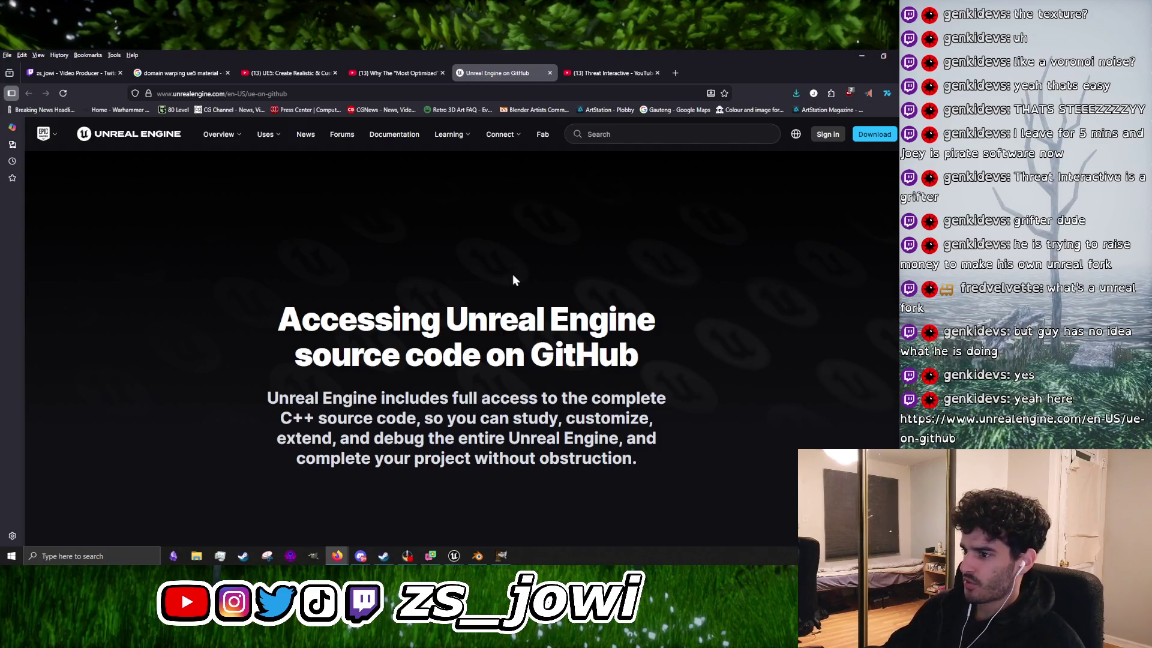
# Step: Read through the first steps of the 'ue-on-github' source access page
pyautogui.scroll(-5, 513, 274)
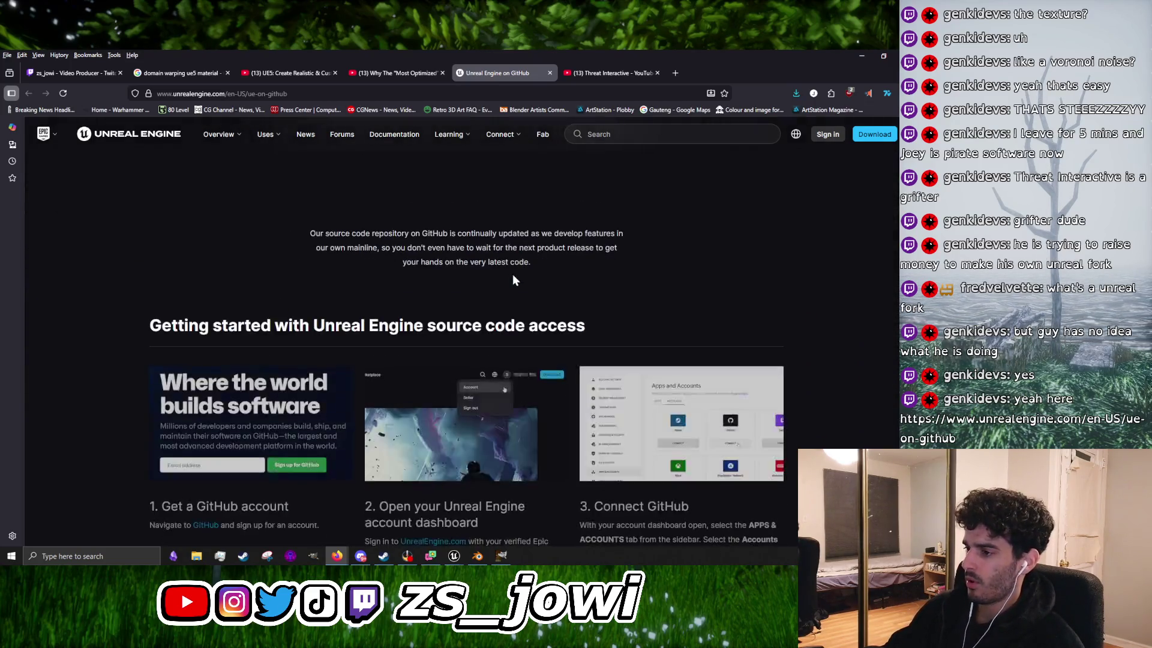
pyautogui.scroll(-3, 512, 274)
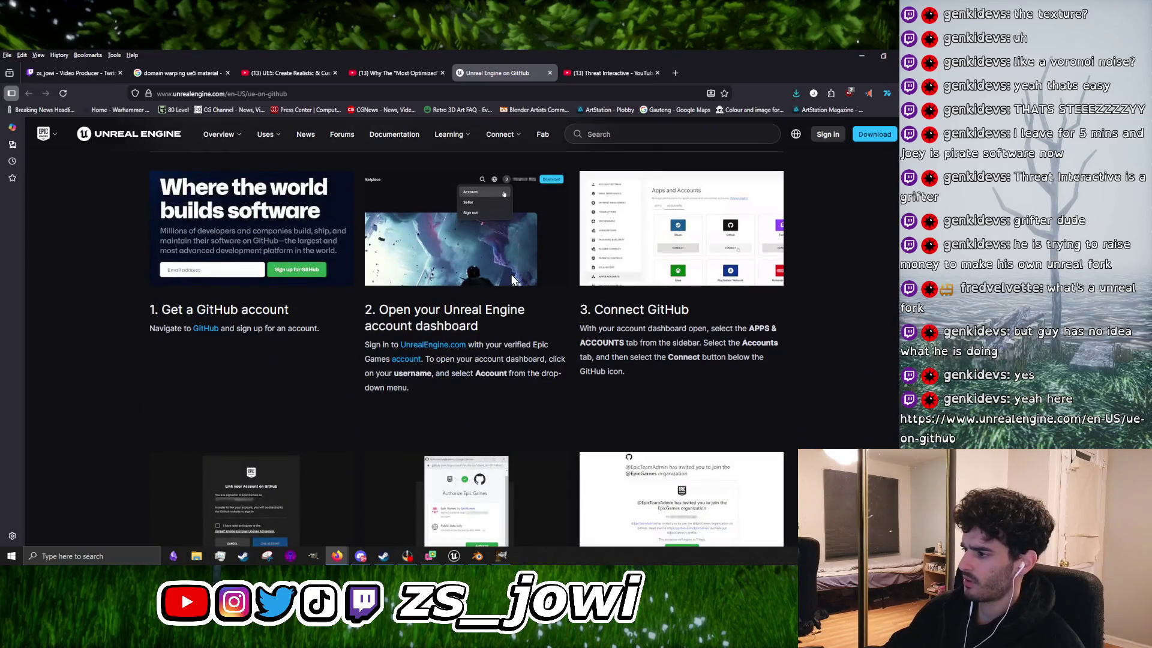
pyautogui.scroll(-3, 512, 275)
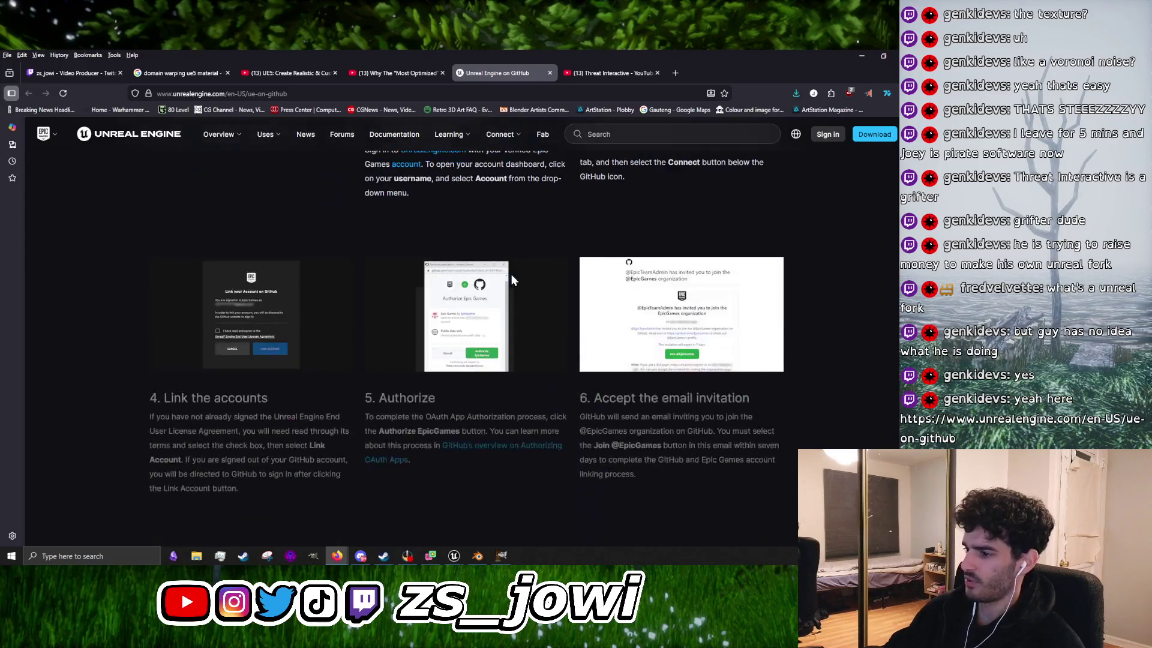
pyautogui.scroll(4, 511, 275)
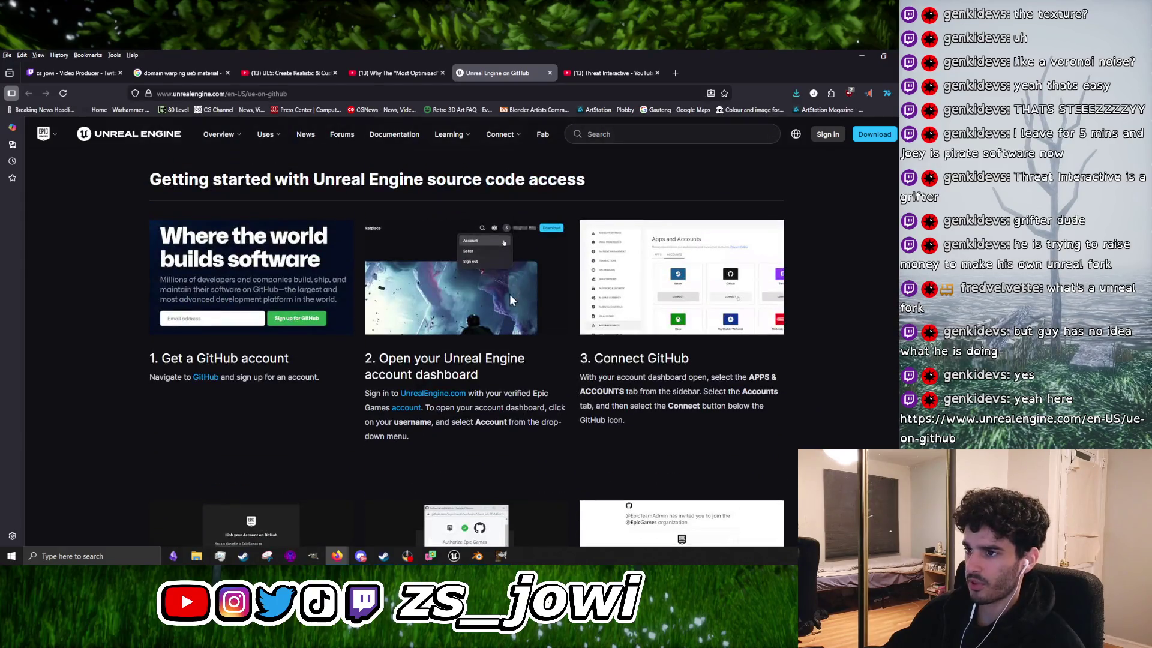
pyautogui.scroll(5, 513, 294)
pyautogui.scroll(4, 484, 327)
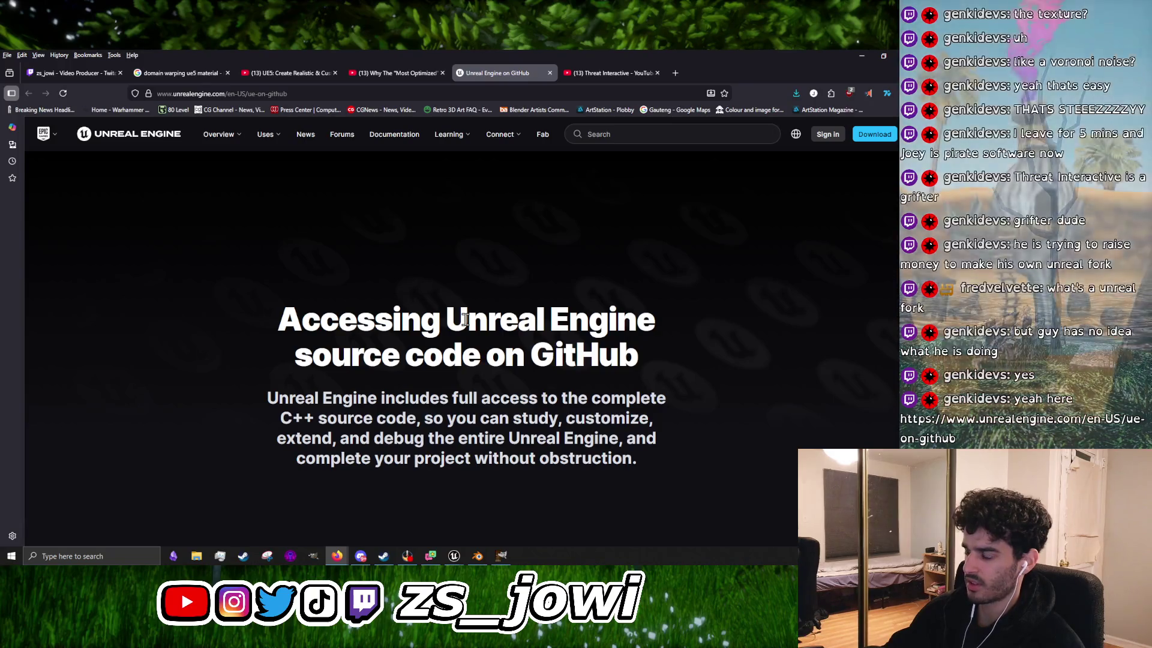
pyautogui.scroll(-2, 465, 319)
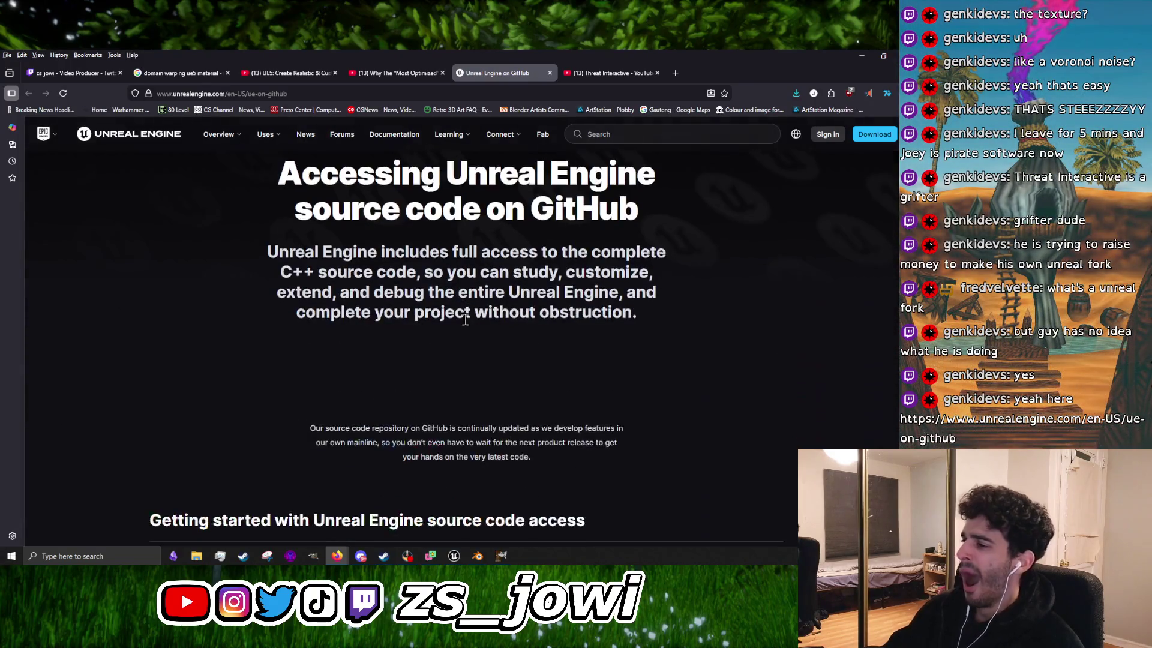
pyautogui.scroll(-2, 466, 319)
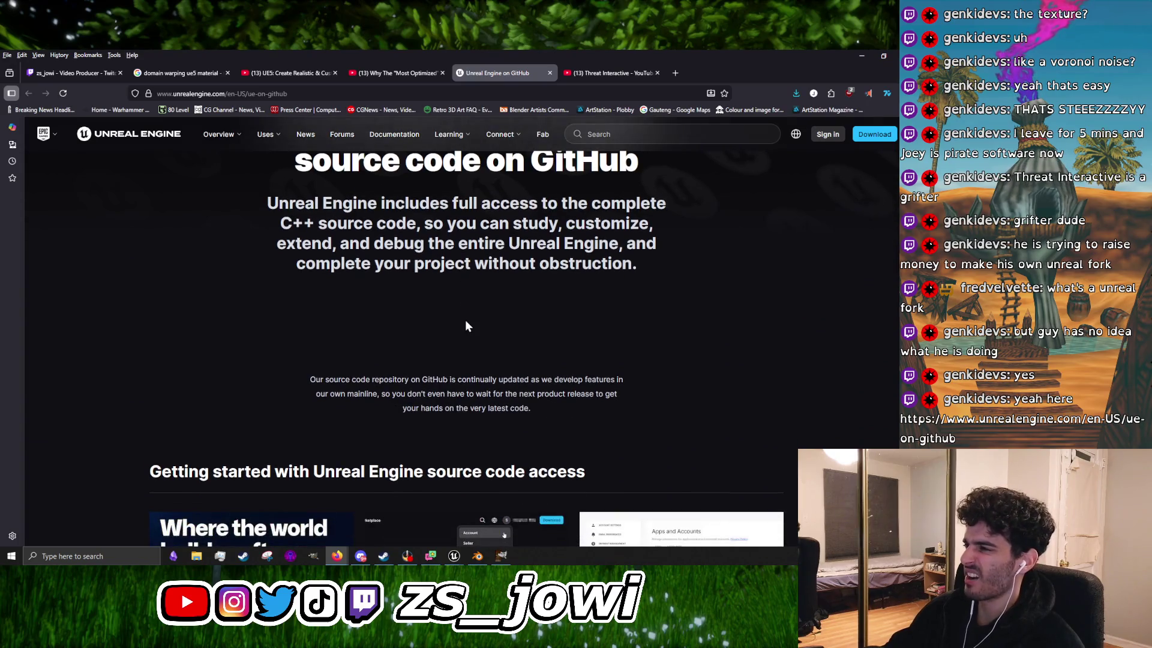
pyautogui.scroll(-7, 466, 319)
pyautogui.scroll(-4, 465, 325)
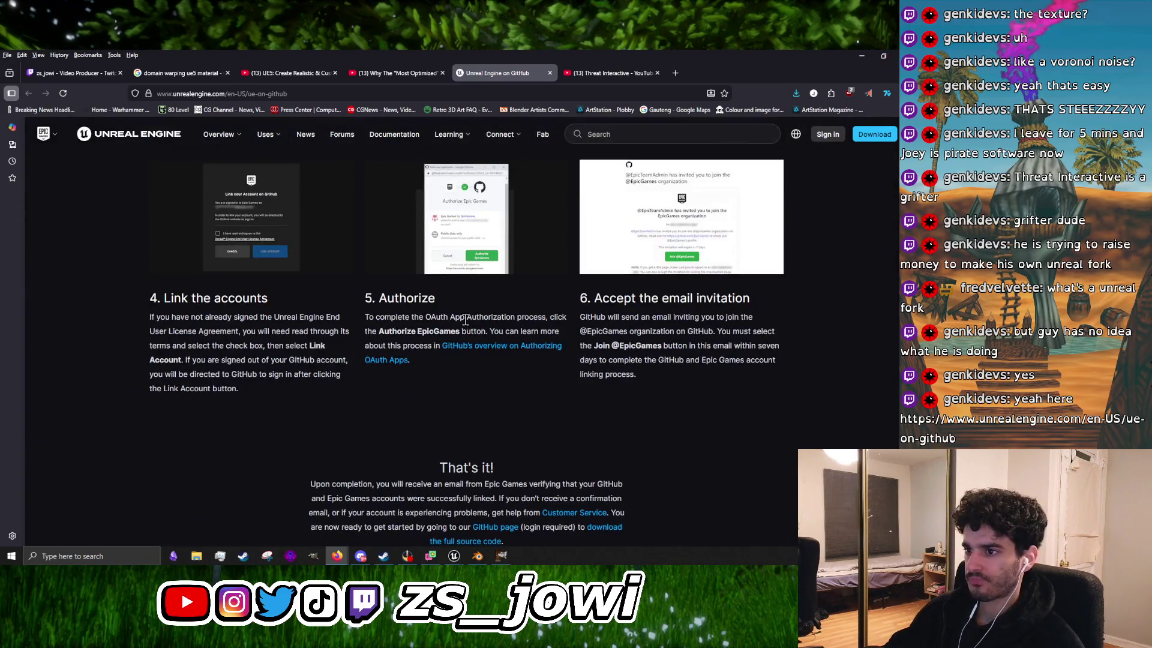
# Step: Read the remaining steps up to 6 and the FAQ, then close the page
pyautogui.scroll(-5, 466, 319)
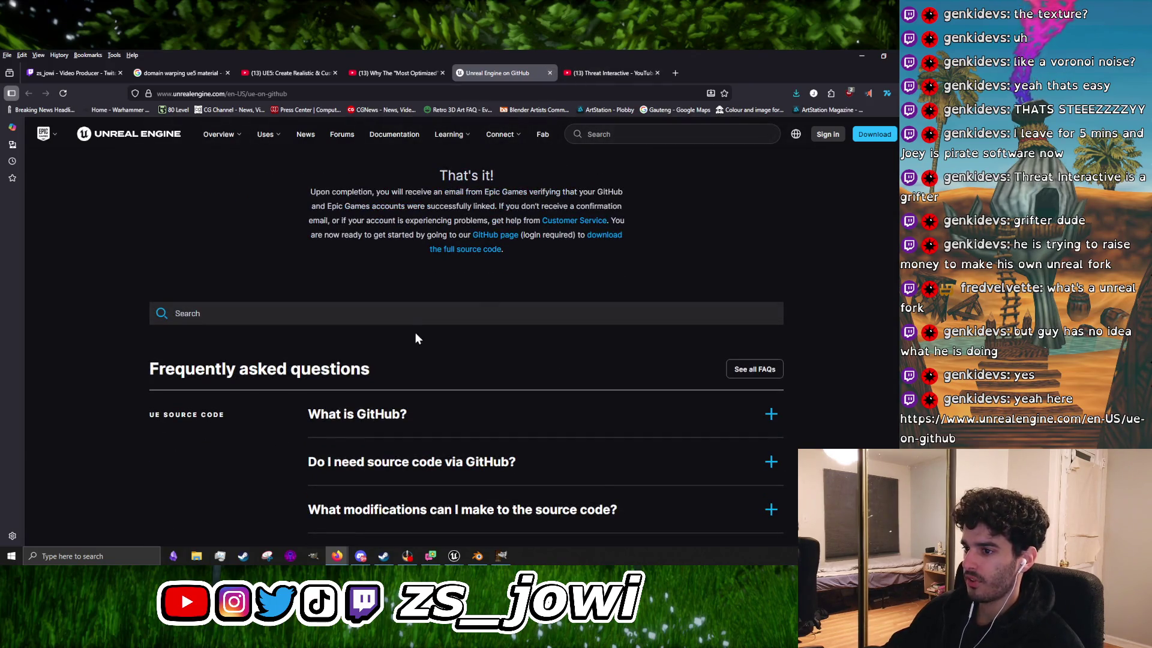
pyautogui.scroll(-5, 415, 332)
pyautogui.scroll(6, 463, 363)
pyautogui.scroll(15, 463, 363)
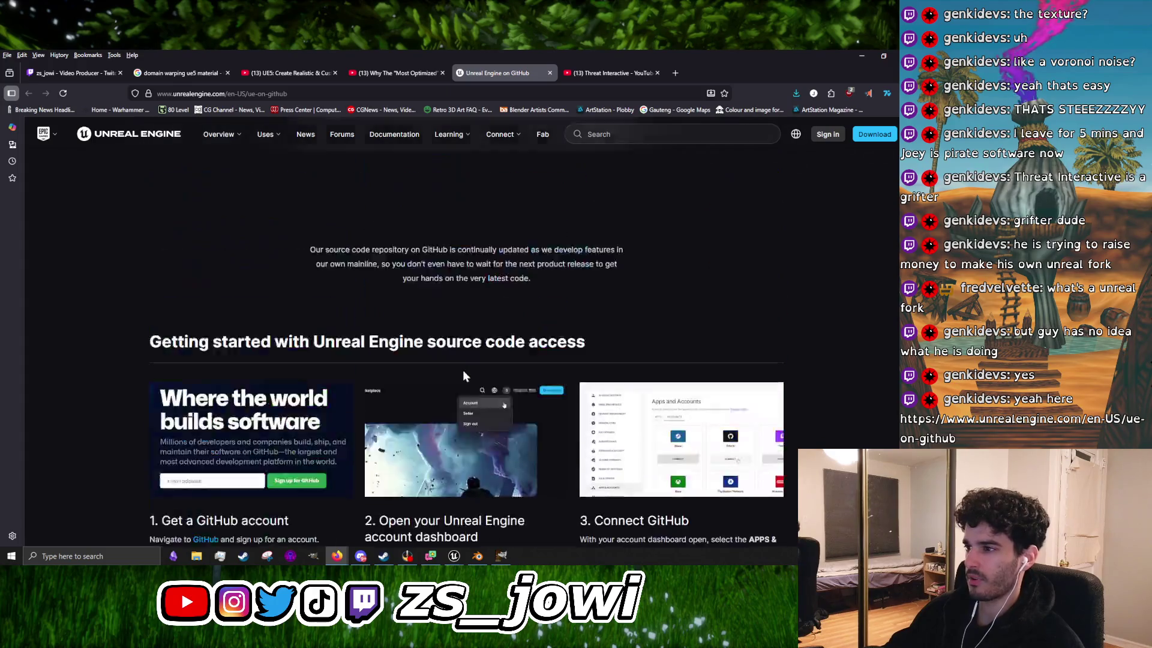
pyautogui.scroll(-5, 460, 369)
pyautogui.scroll(-10, 460, 369)
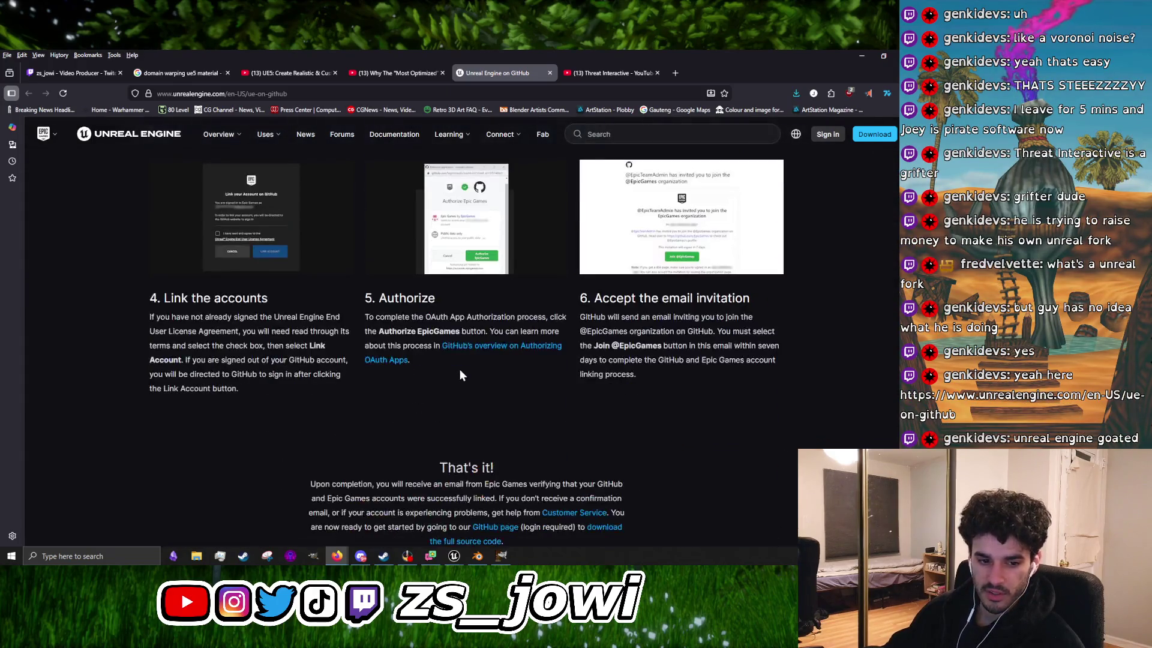
pyautogui.scroll(-3, 458, 369)
pyautogui.scroll(-12, 456, 375)
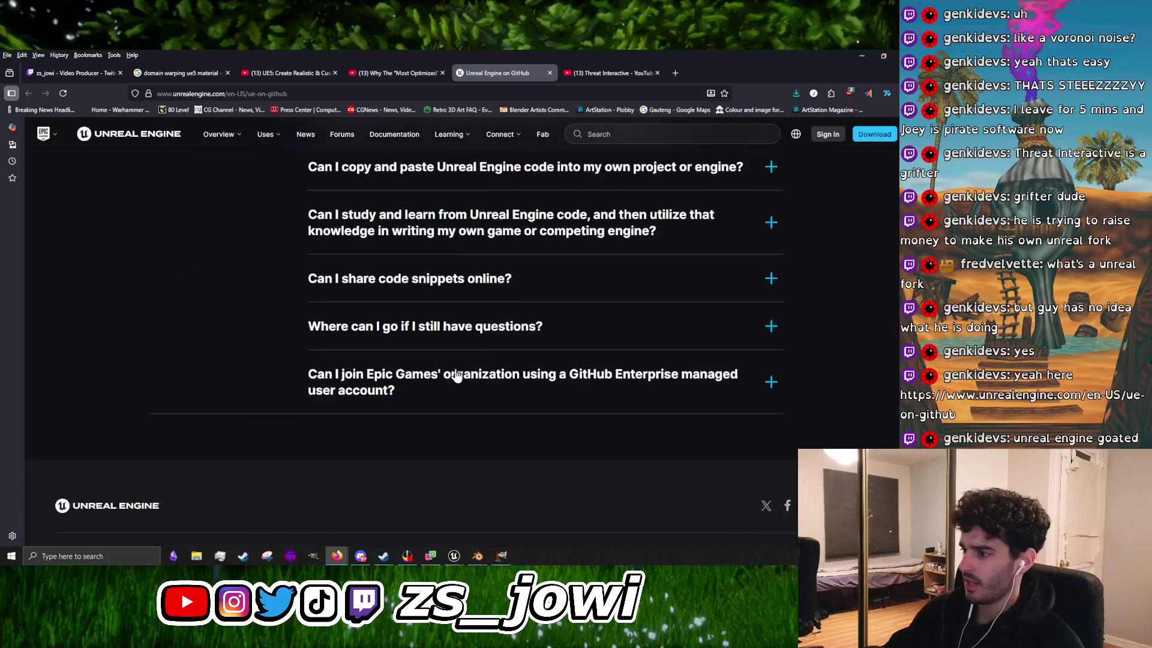
pyautogui.scroll(12, 458, 372)
pyautogui.scroll(5, 514, 414)
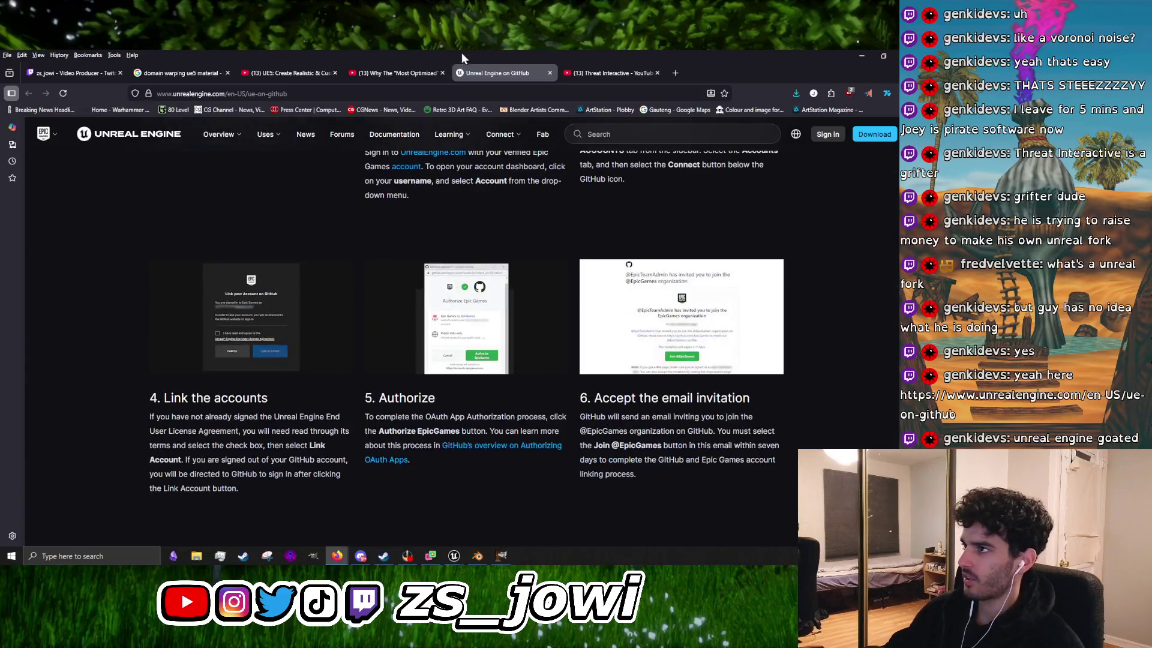
pyautogui.click(547, 71)
pyautogui.click(382, 277)
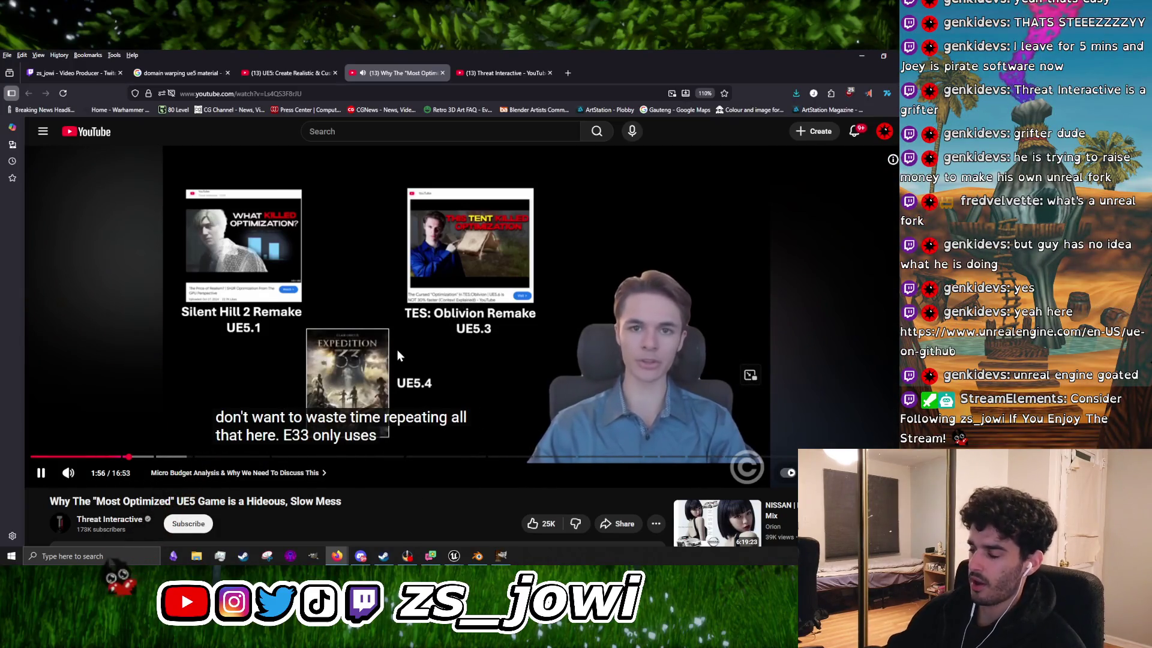
pyautogui.click(492, 344)
pyautogui.click(492, 351)
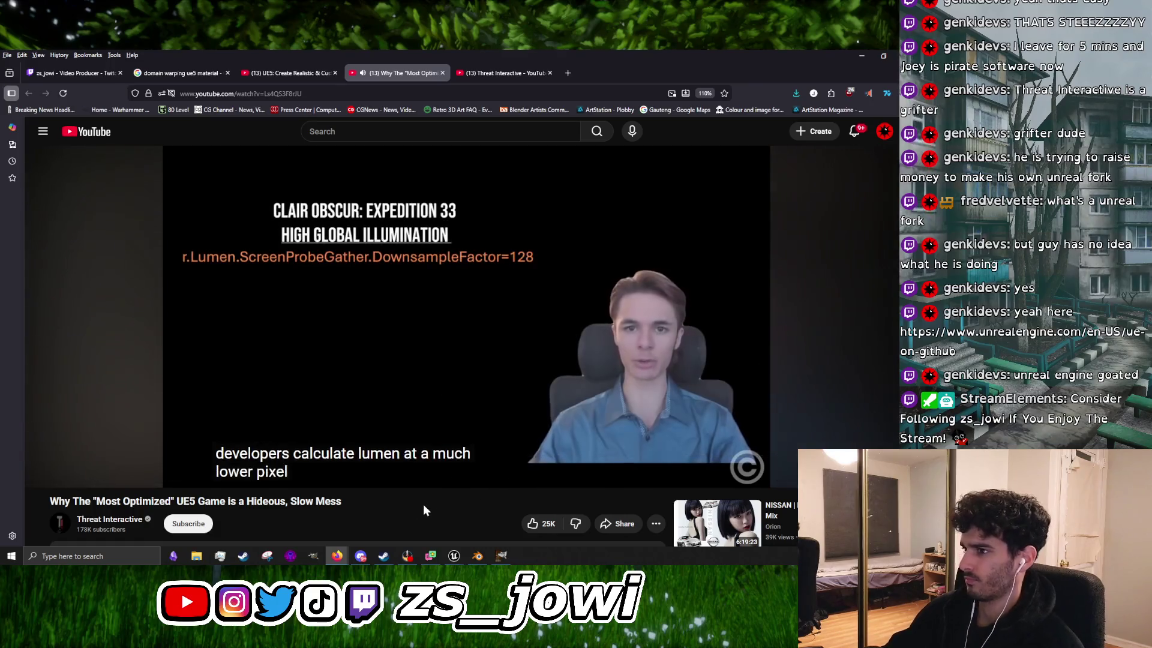
pyautogui.click(228, 267)
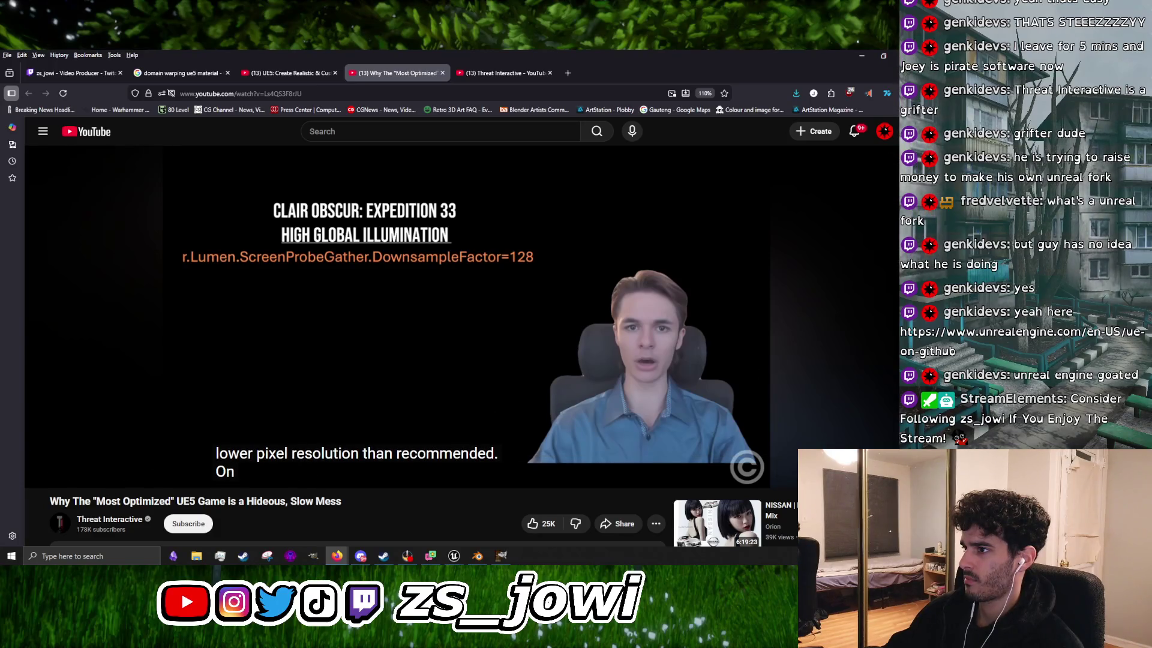
pyautogui.click(440, 319)
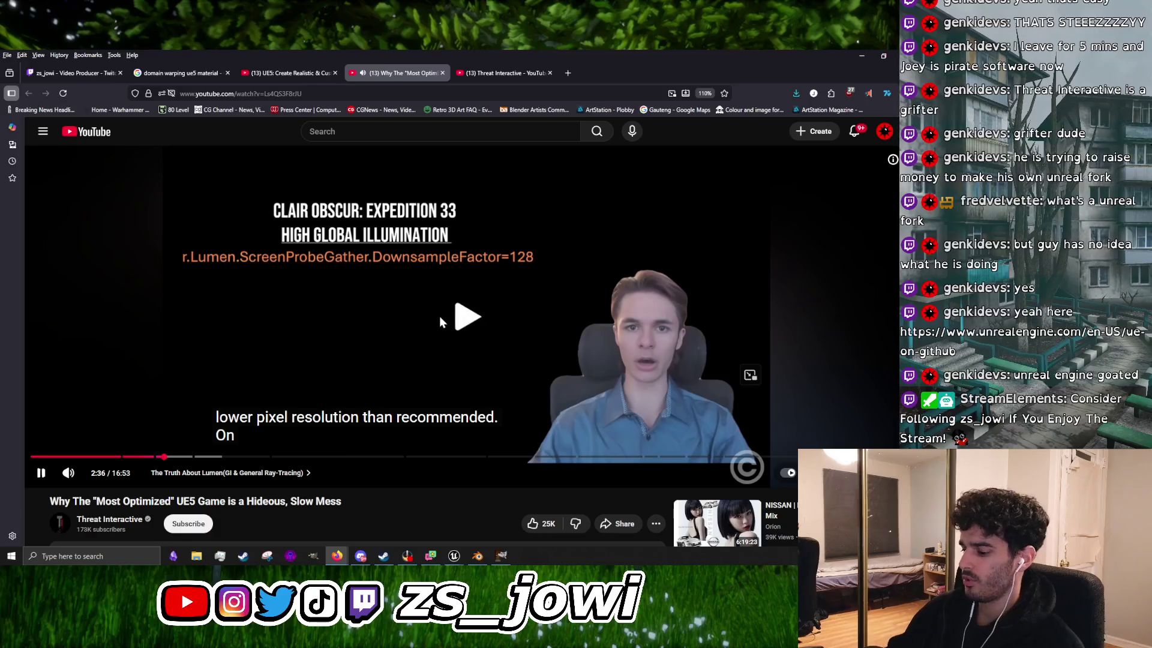
pyautogui.press('Left')
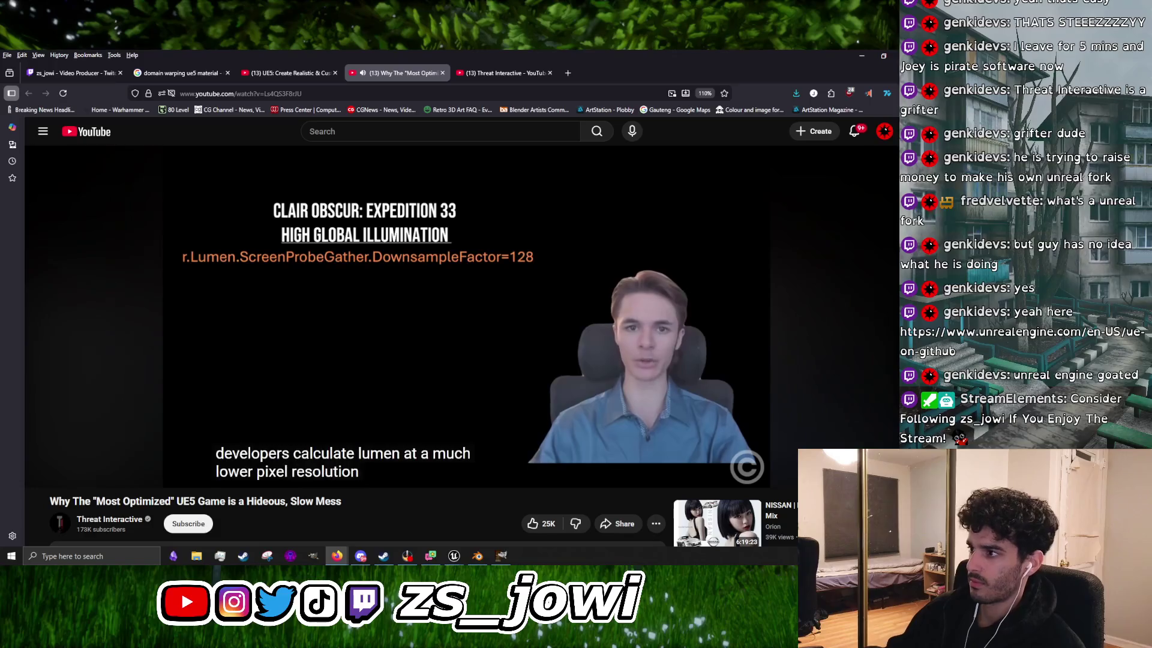
pyautogui.click(558, 299)
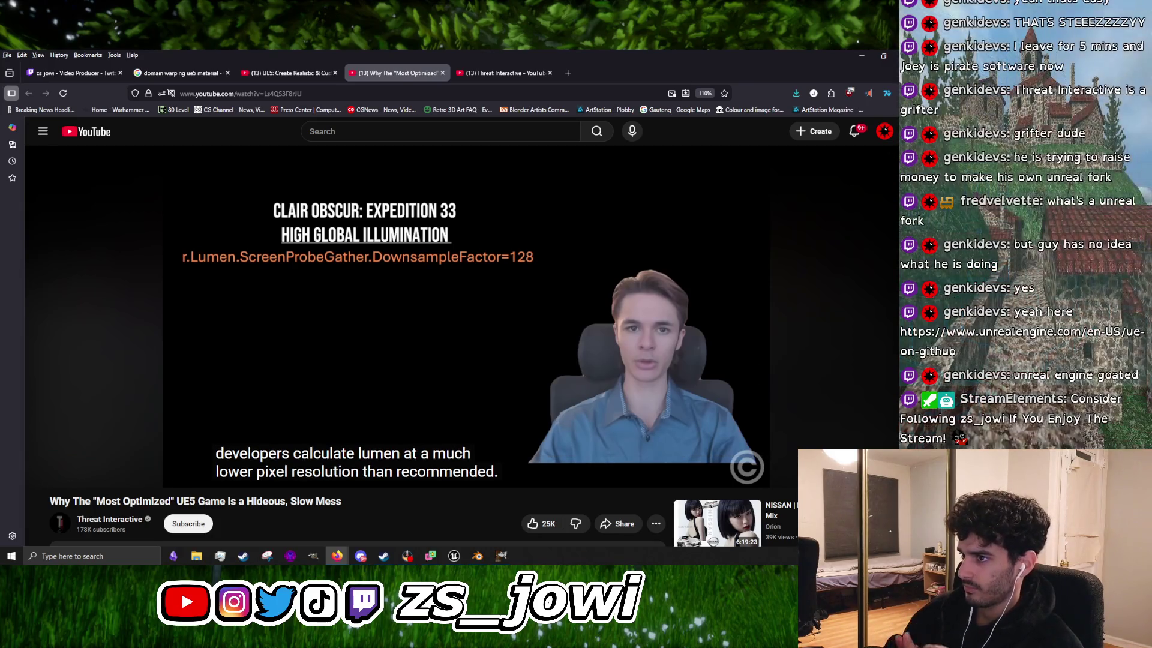
pyautogui.click(522, 366)
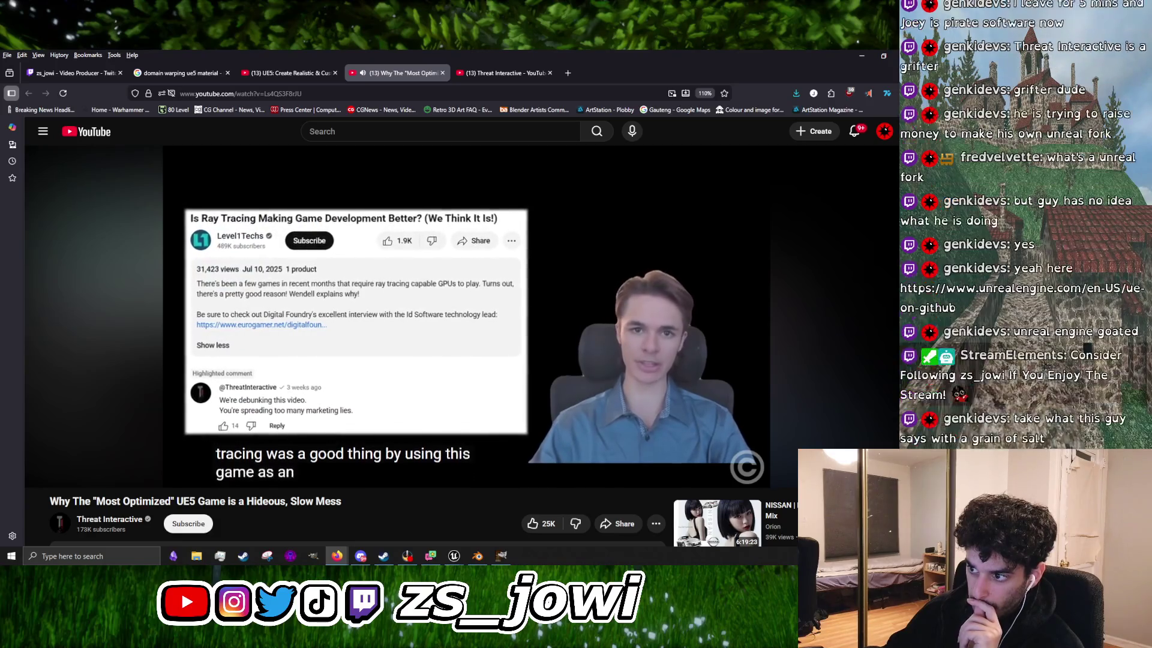
pyautogui.click(522, 368)
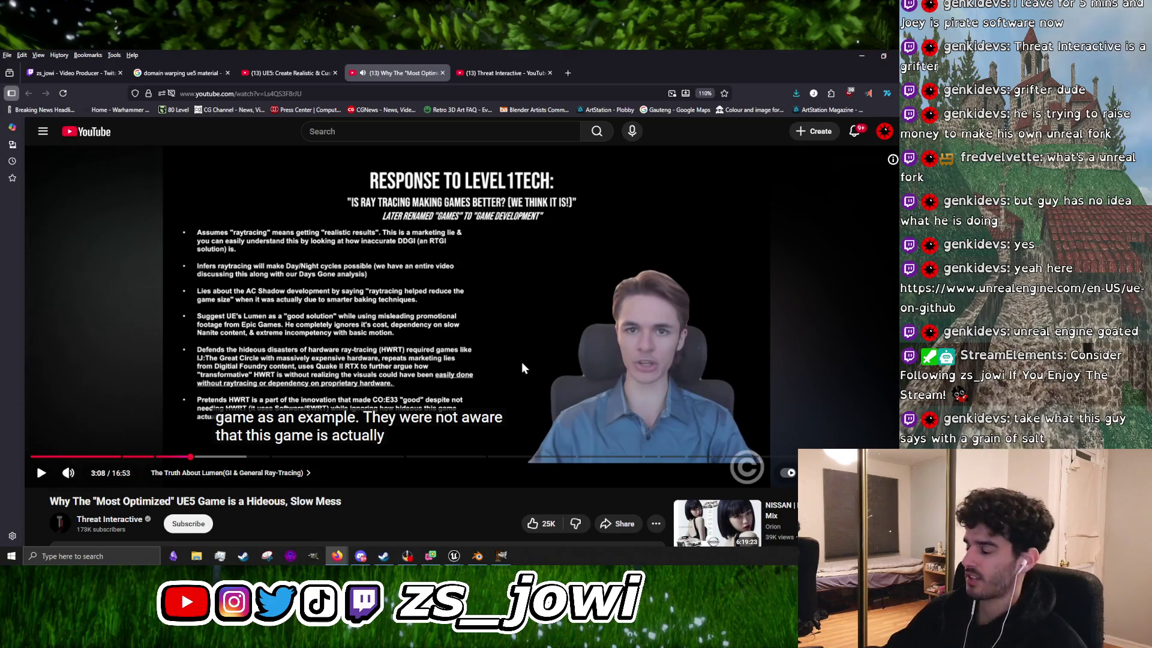
pyautogui.scroll(-10, 523, 351)
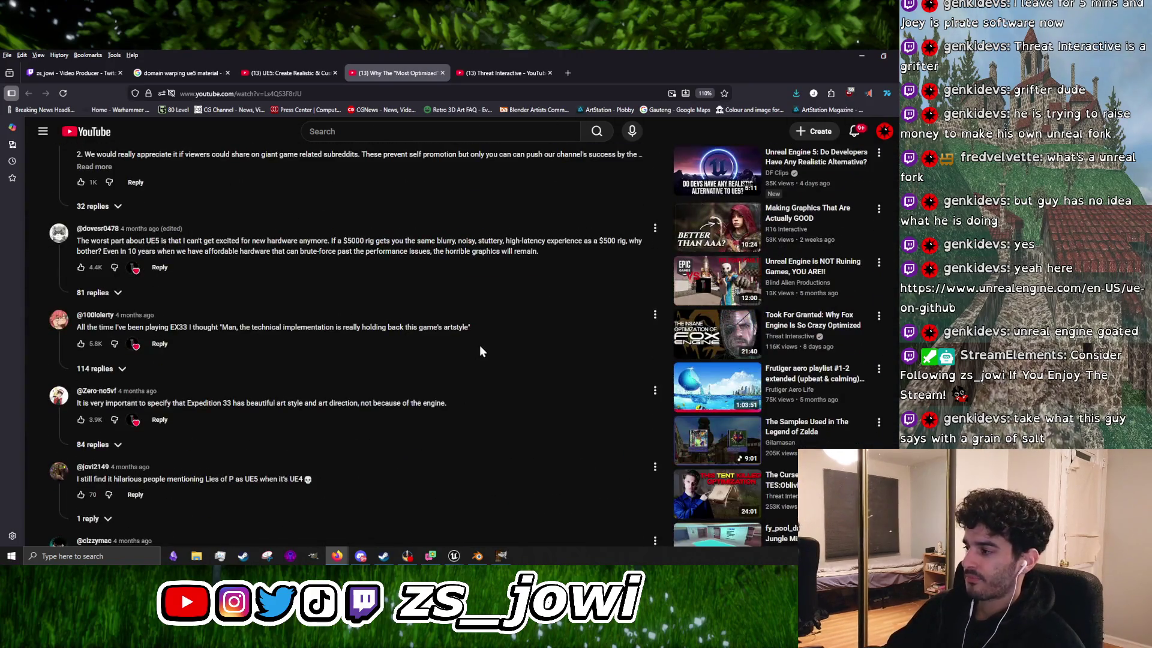
pyautogui.scroll(10, 480, 348)
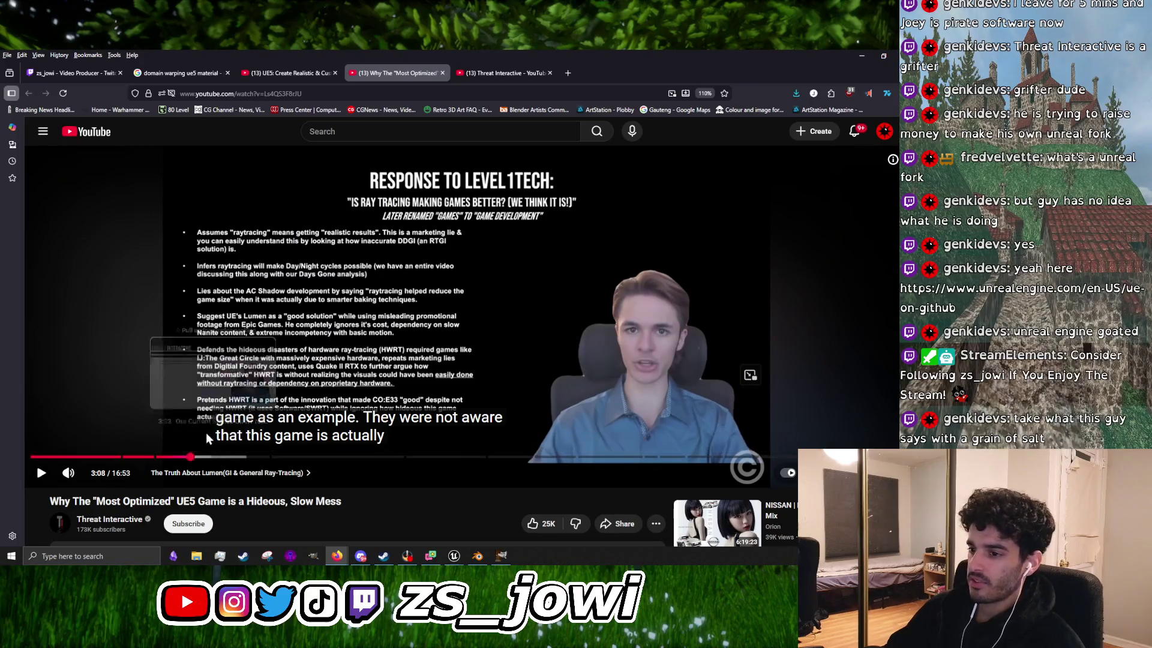
pyautogui.click(318, 292)
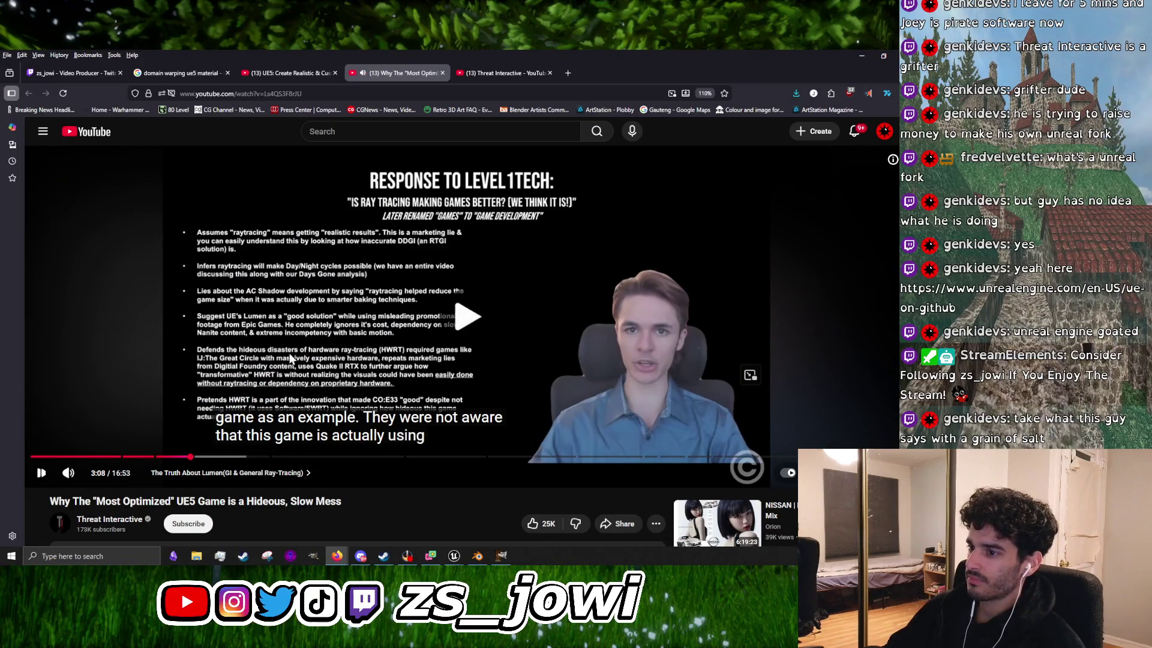
pyautogui.click(437, 343)
pyautogui.click(336, 353)
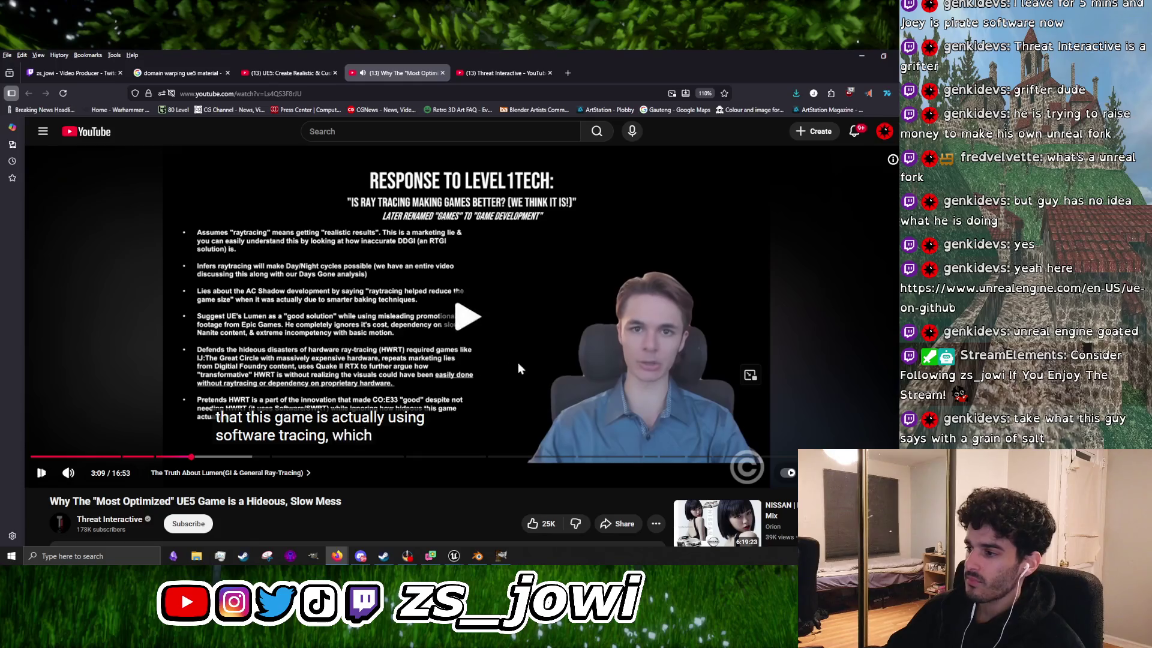
pyautogui.click(515, 363)
pyautogui.scroll(-4, 330, 391)
pyautogui.scroll(3, 330, 396)
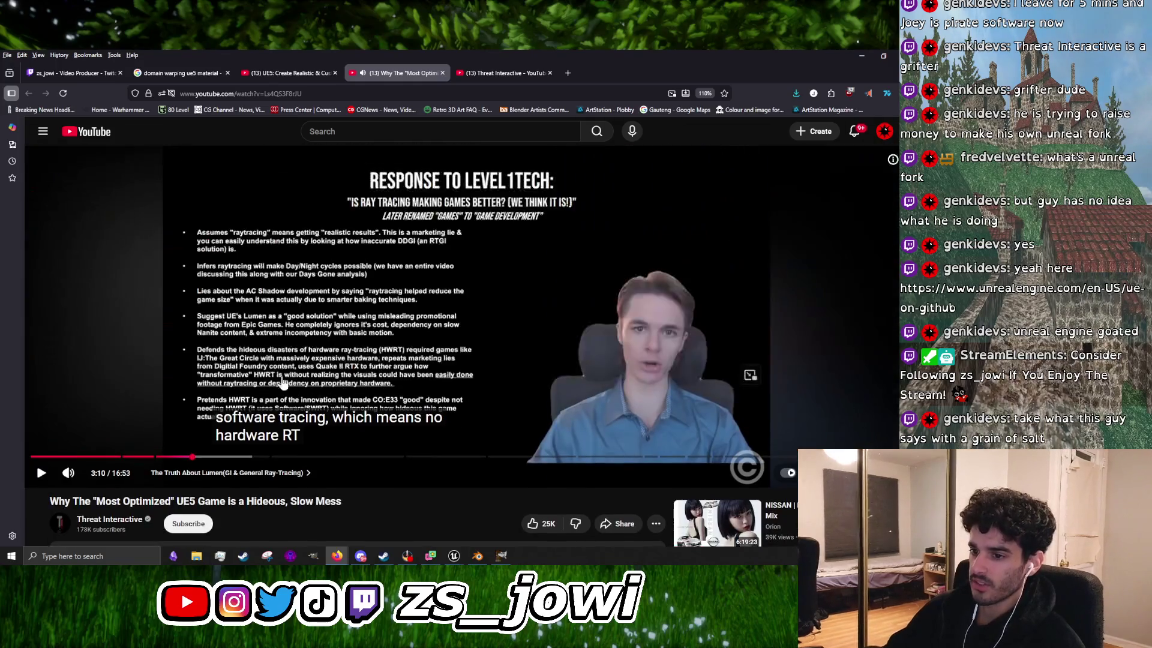
pyautogui.scroll(-10, 273, 380)
pyautogui.scroll(3, 276, 375)
pyautogui.scroll(10, 276, 379)
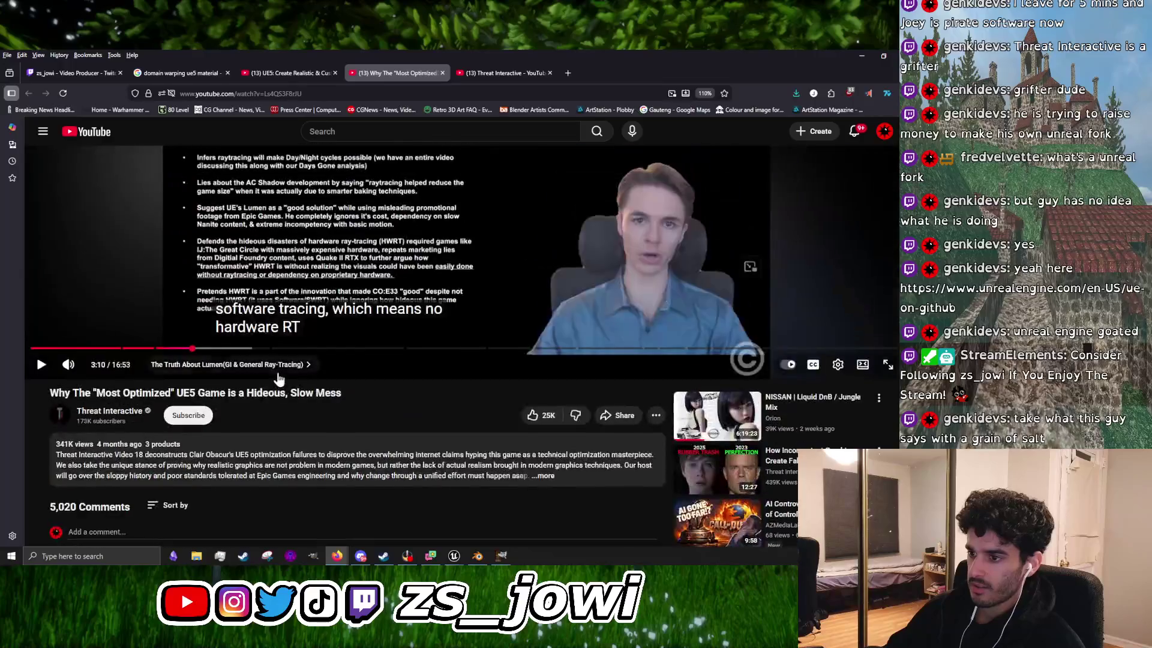
pyautogui.click(472, 274)
pyautogui.click(472, 274)
pyautogui.click(361, 344)
pyautogui.click(503, 220)
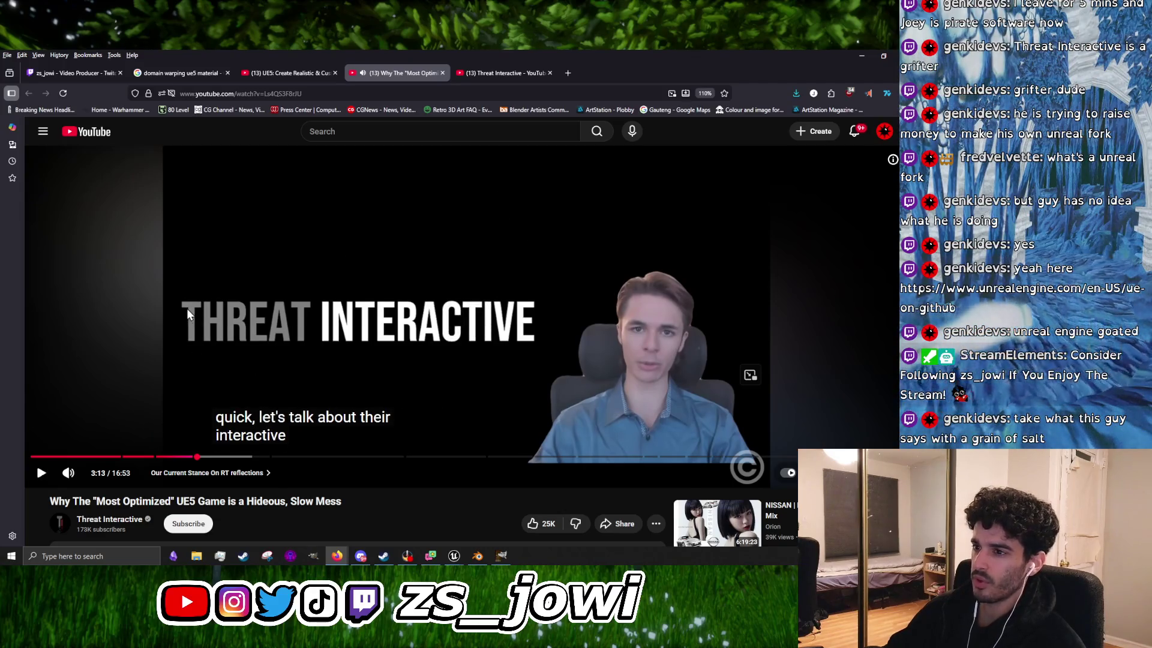
pyautogui.click(432, 300)
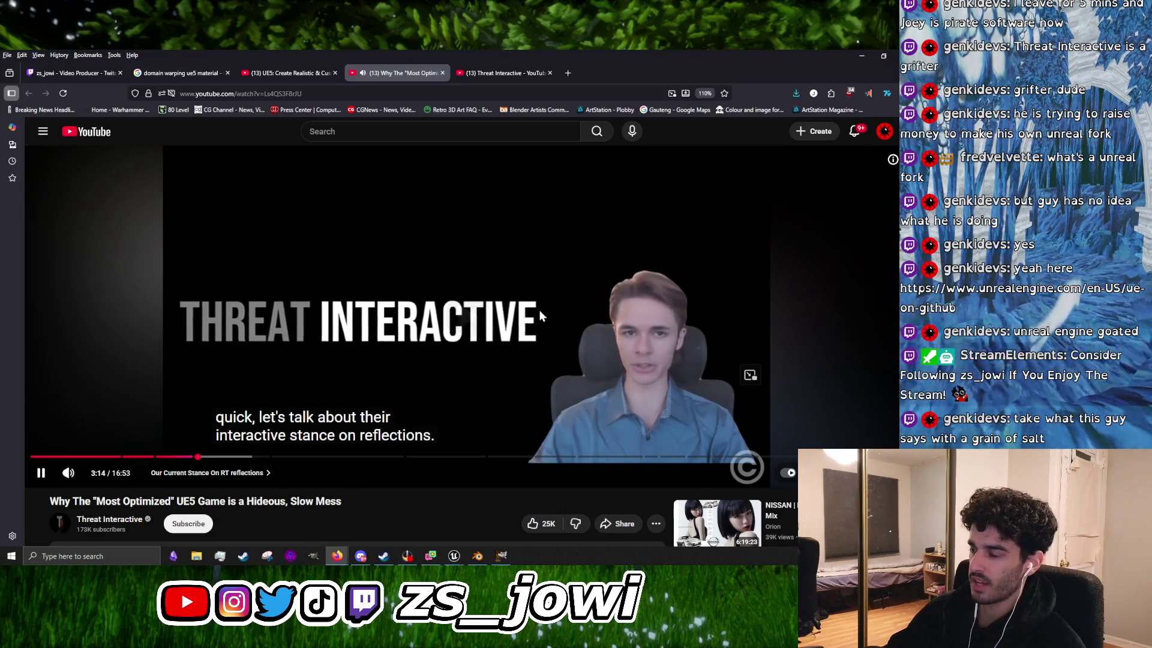
pyautogui.doubleClick(536, 326)
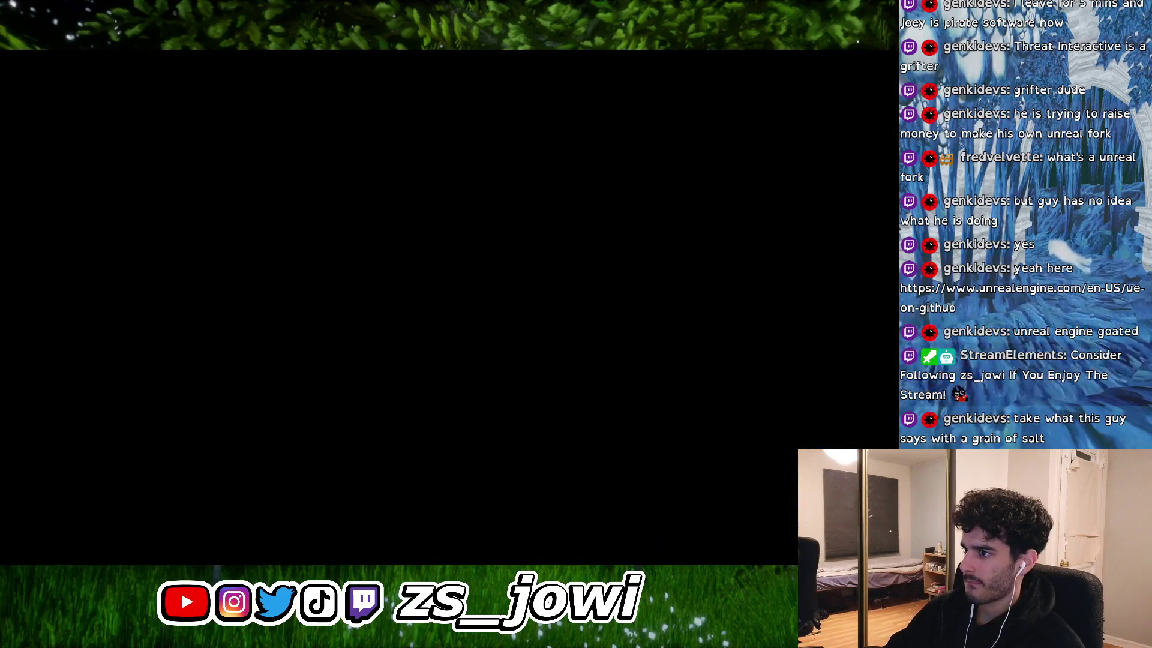
pyautogui.doubleClick(535, 327)
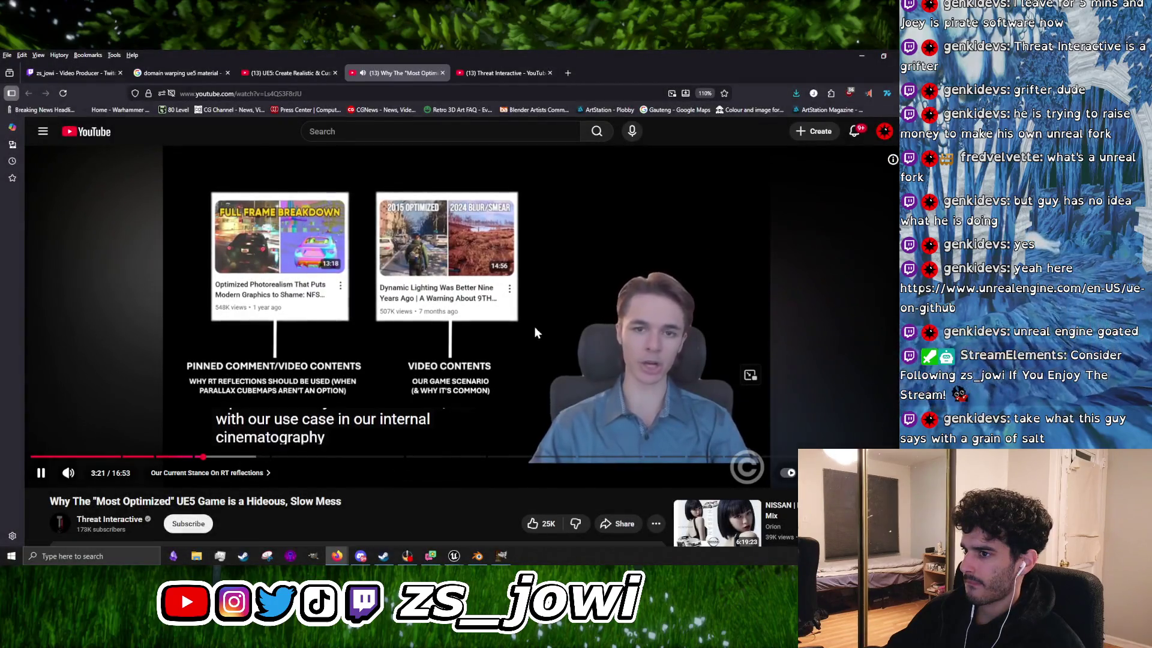
# Step: Scroll to the comments and expand the pinned comment with 'Read more'
pyautogui.scroll(-5, 283, 366)
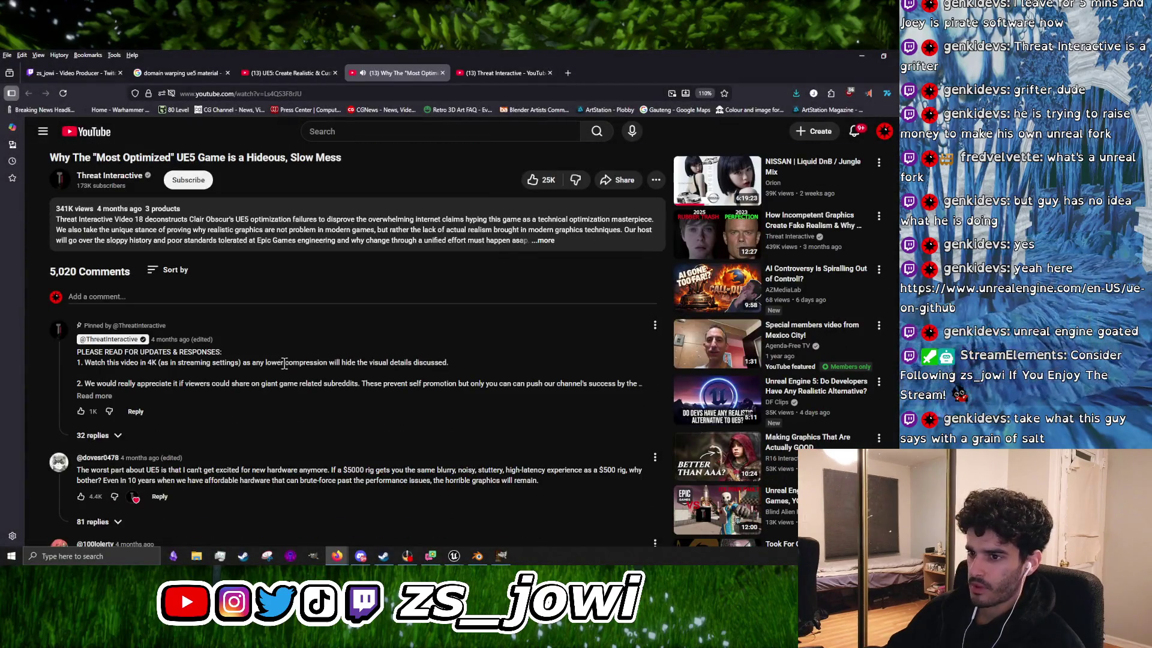
pyautogui.click(101, 395)
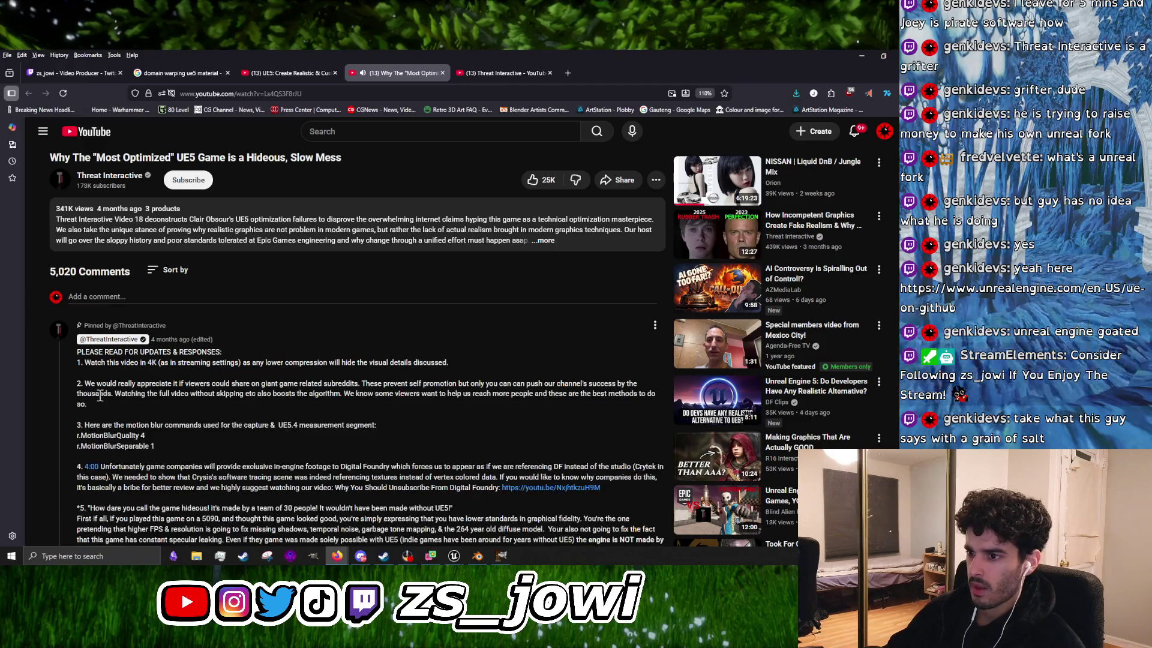
pyautogui.scroll(-4, 291, 371)
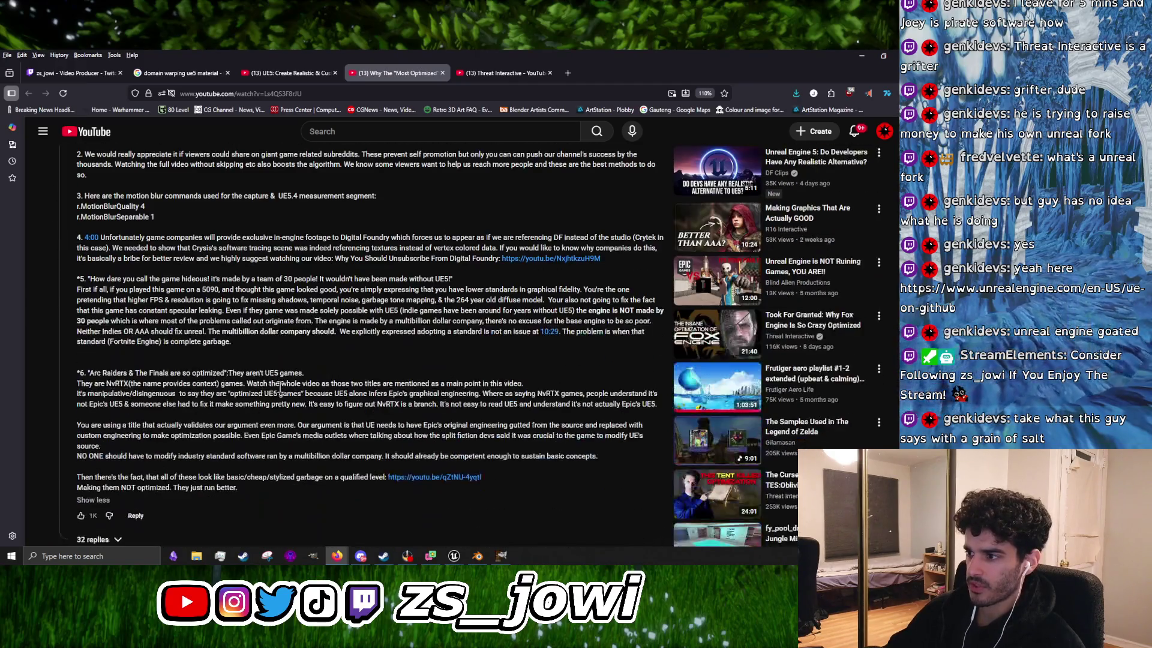
pyautogui.scroll(-4, 237, 377)
pyautogui.scroll(-1, 237, 377)
# Step: Scroll further down through the later viewer comments and reply threads
pyautogui.scroll(10, 236, 354)
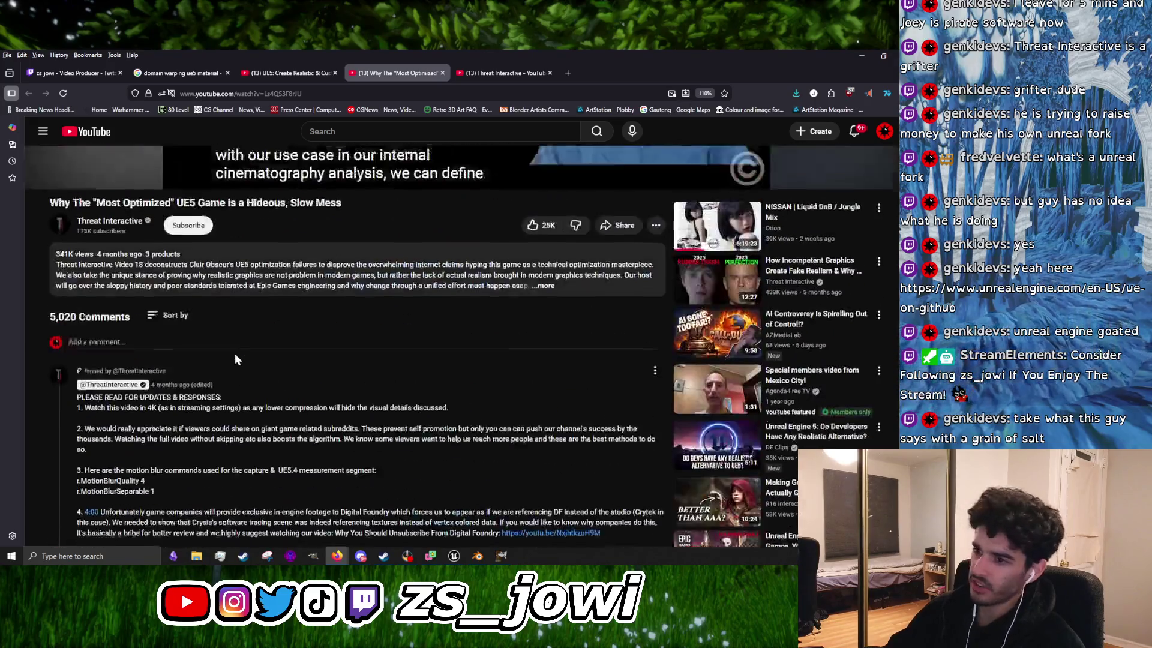
pyautogui.scroll(-12, 267, 348)
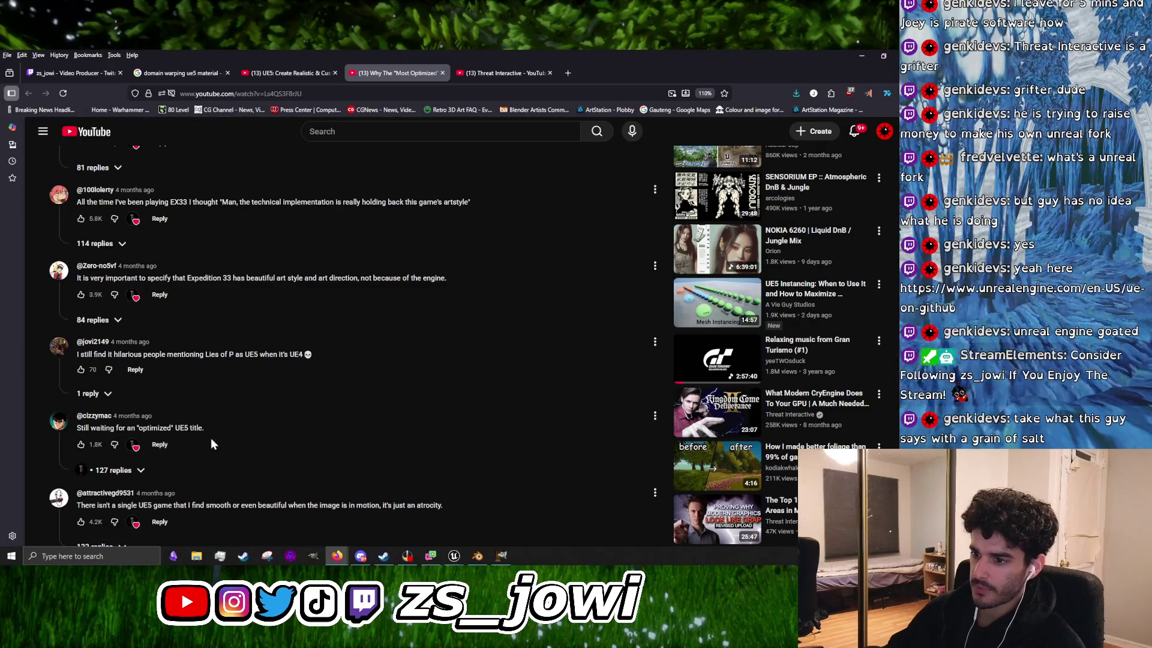
pyautogui.scroll(-3, 211, 438)
pyautogui.scroll(-3, 211, 437)
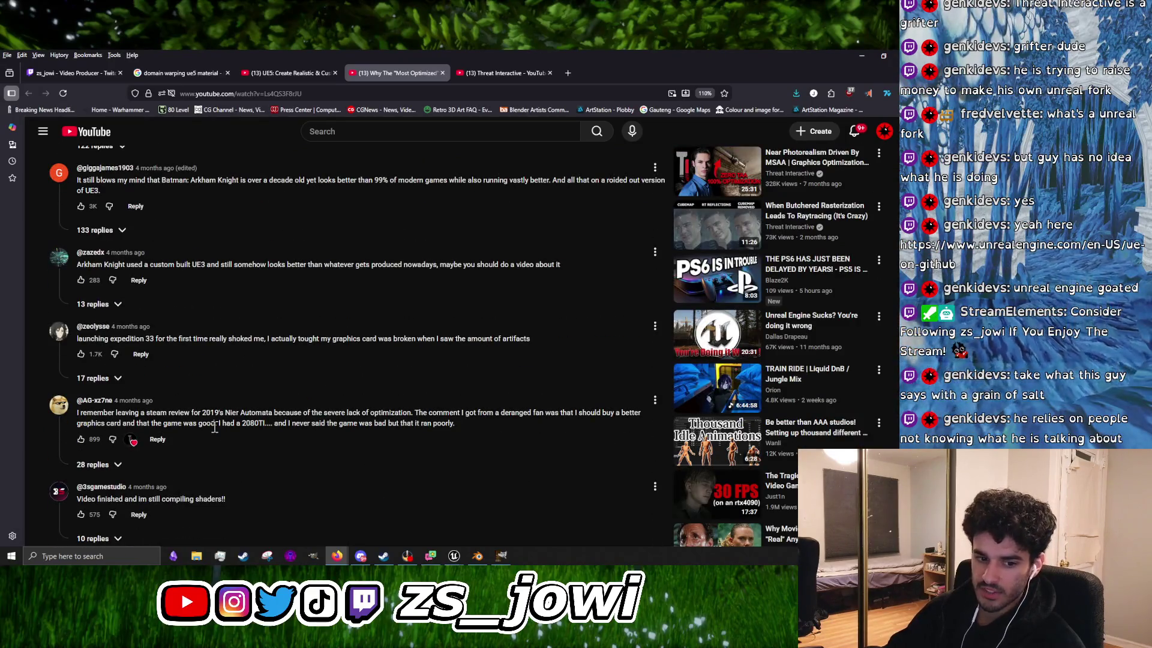
pyautogui.scroll(-5, 214, 427)
pyautogui.scroll(-3, 214, 441)
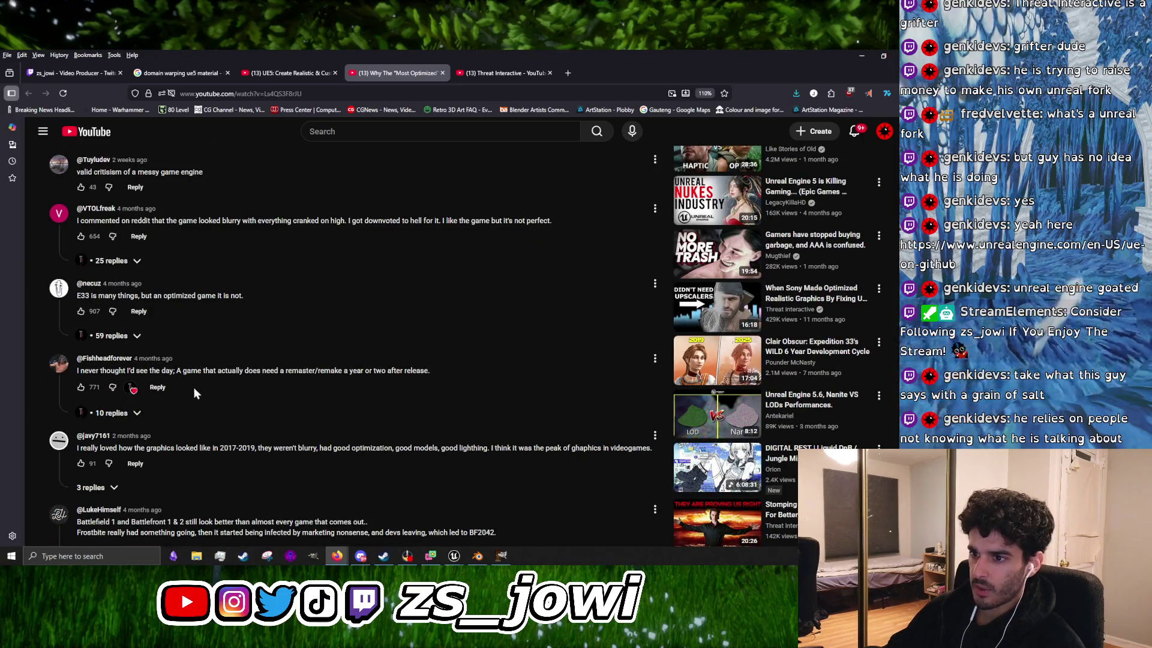
pyautogui.scroll(-2, 210, 407)
pyautogui.scroll(-4, 210, 405)
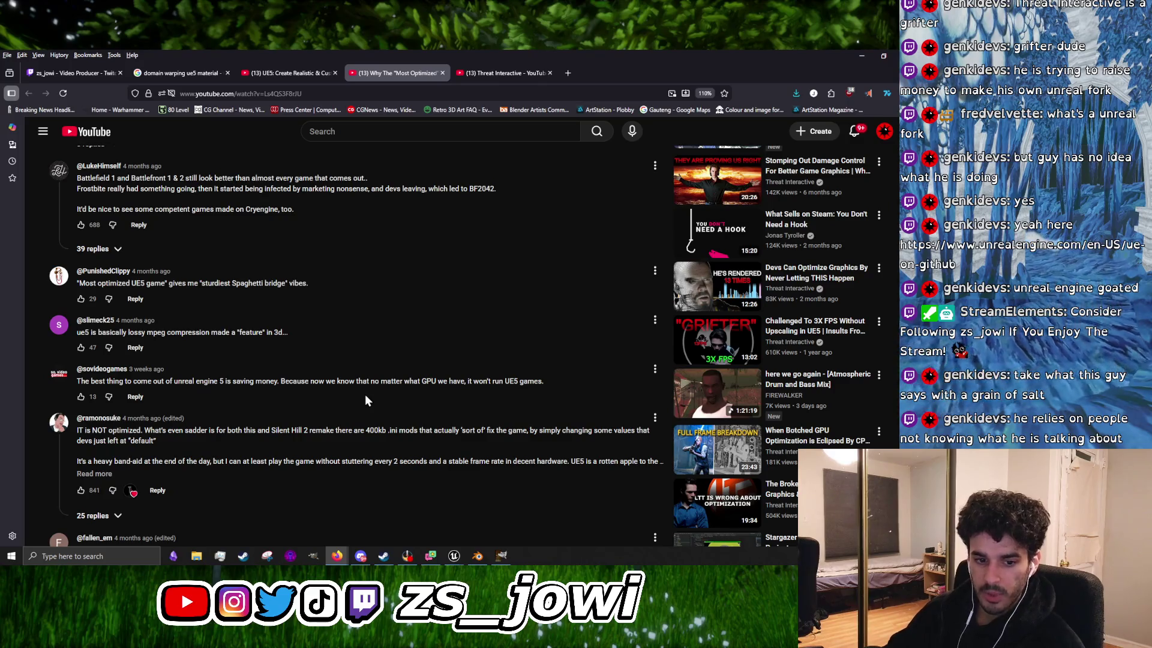
pyautogui.scroll(-5, 355, 419)
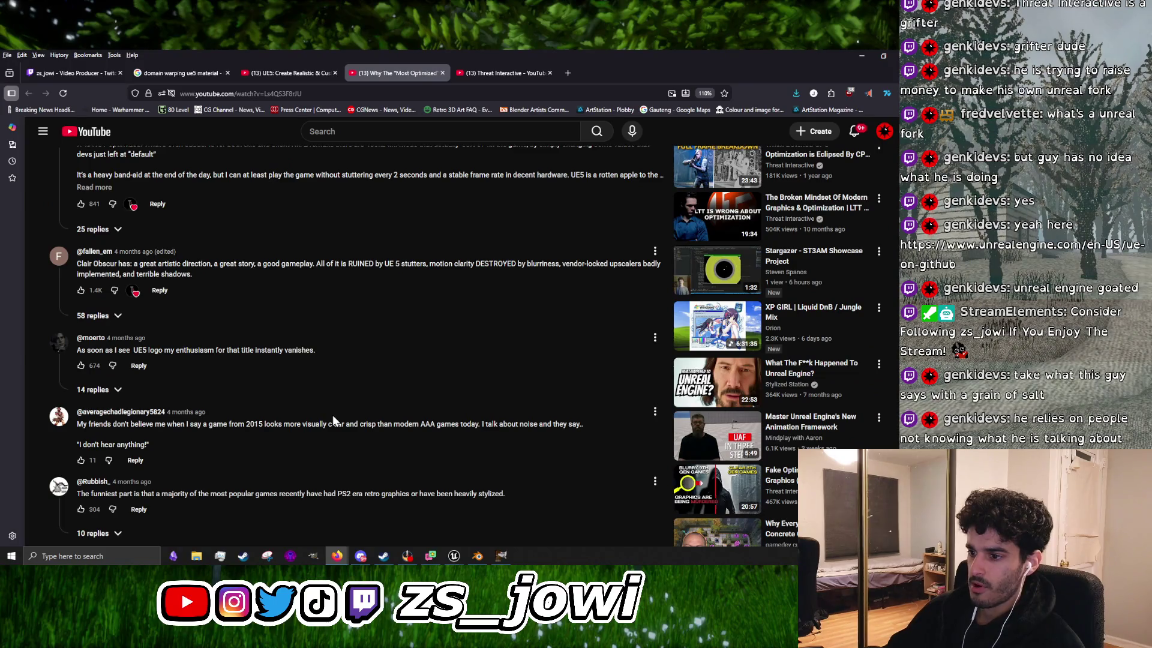
pyautogui.scroll(-3, 334, 421)
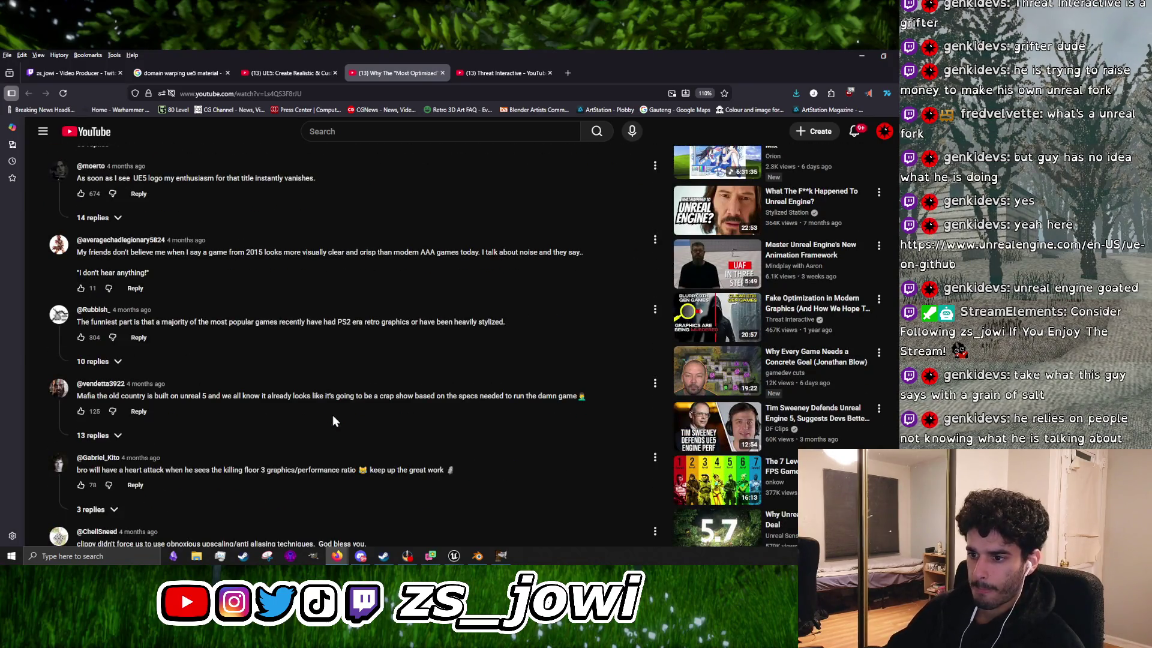
pyautogui.scroll(-3, 334, 421)
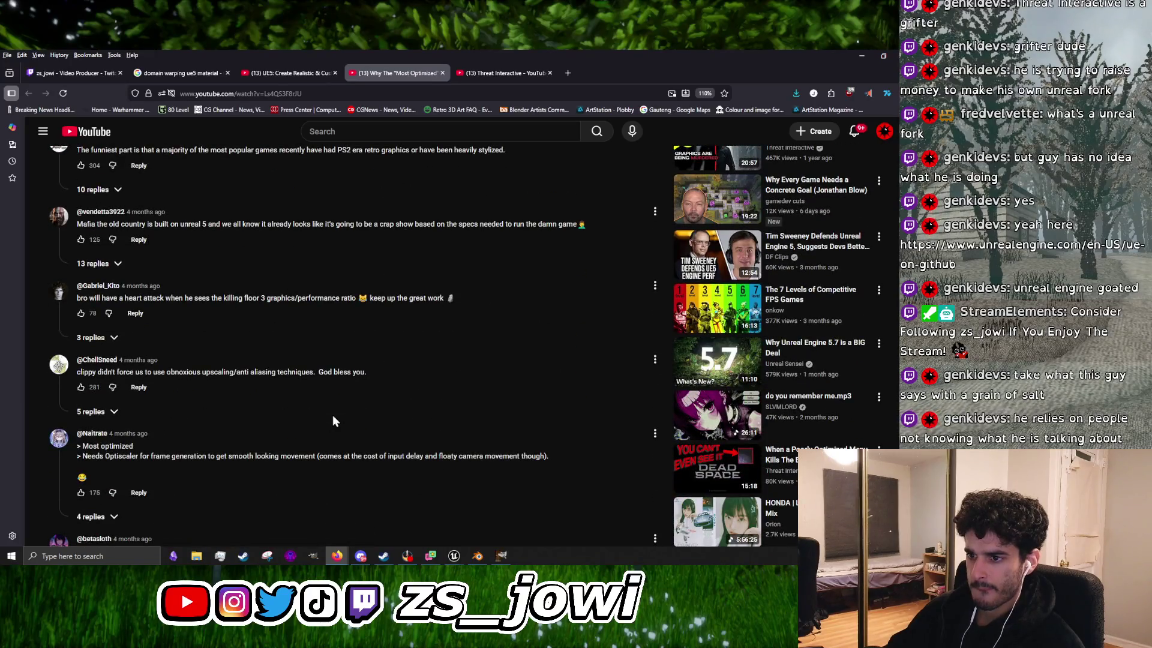
pyautogui.scroll(-5, 334, 420)
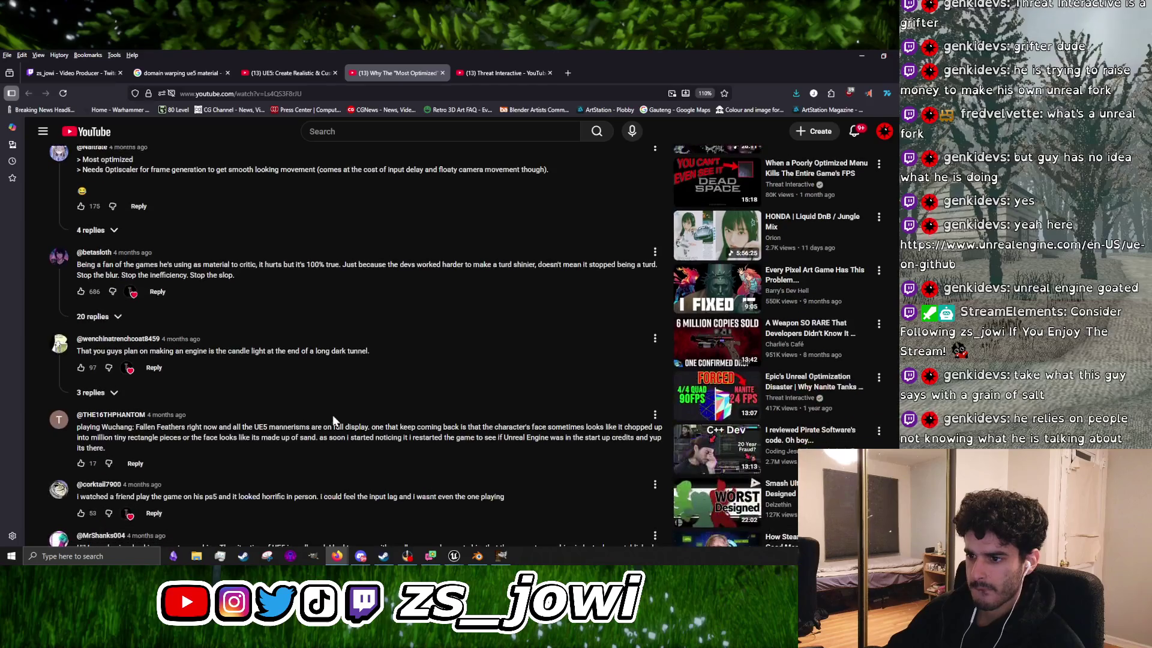
pyautogui.scroll(-4, 334, 420)
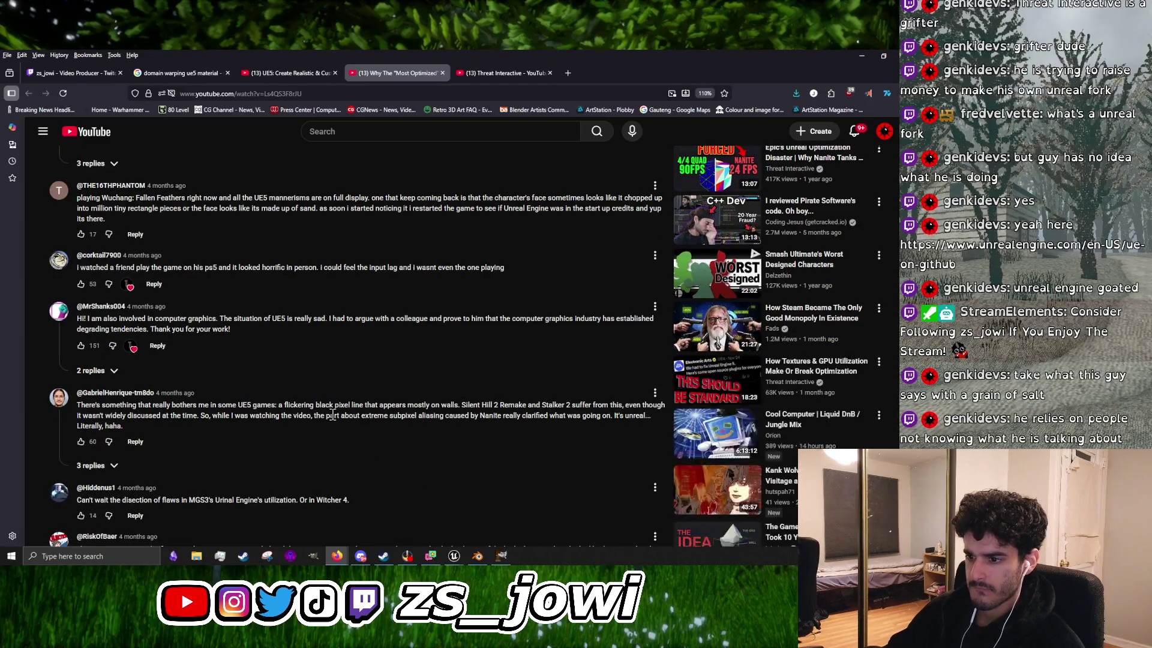
pyautogui.scroll(-4, 332, 416)
pyautogui.scroll(-5, 332, 415)
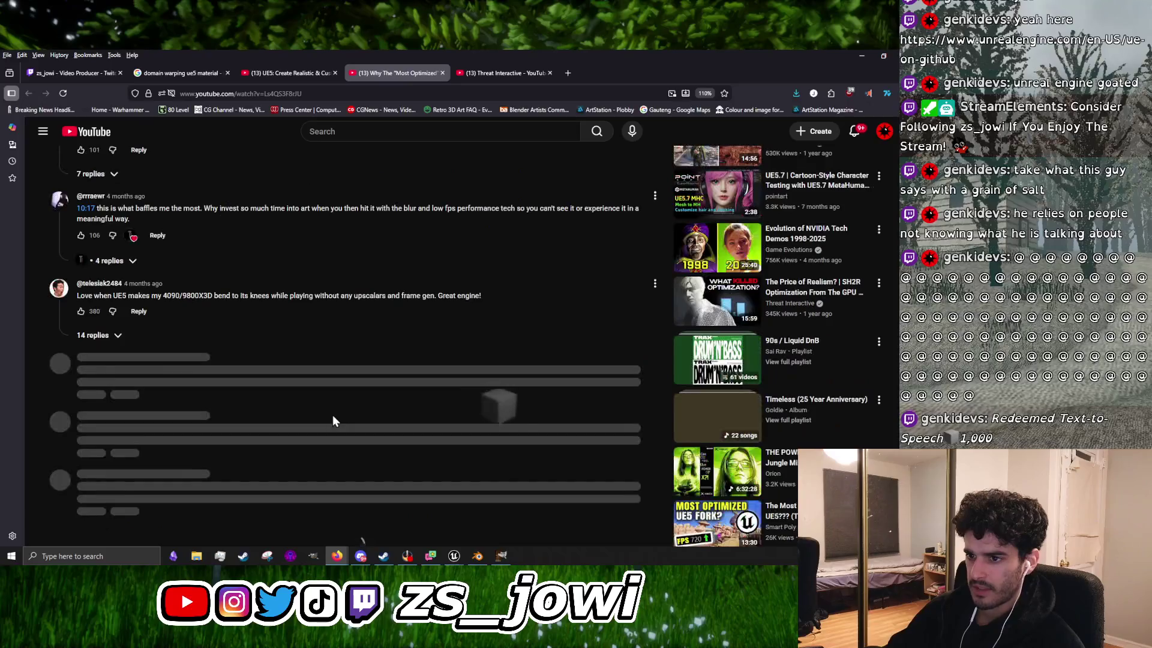
pyautogui.scroll(-3, 332, 415)
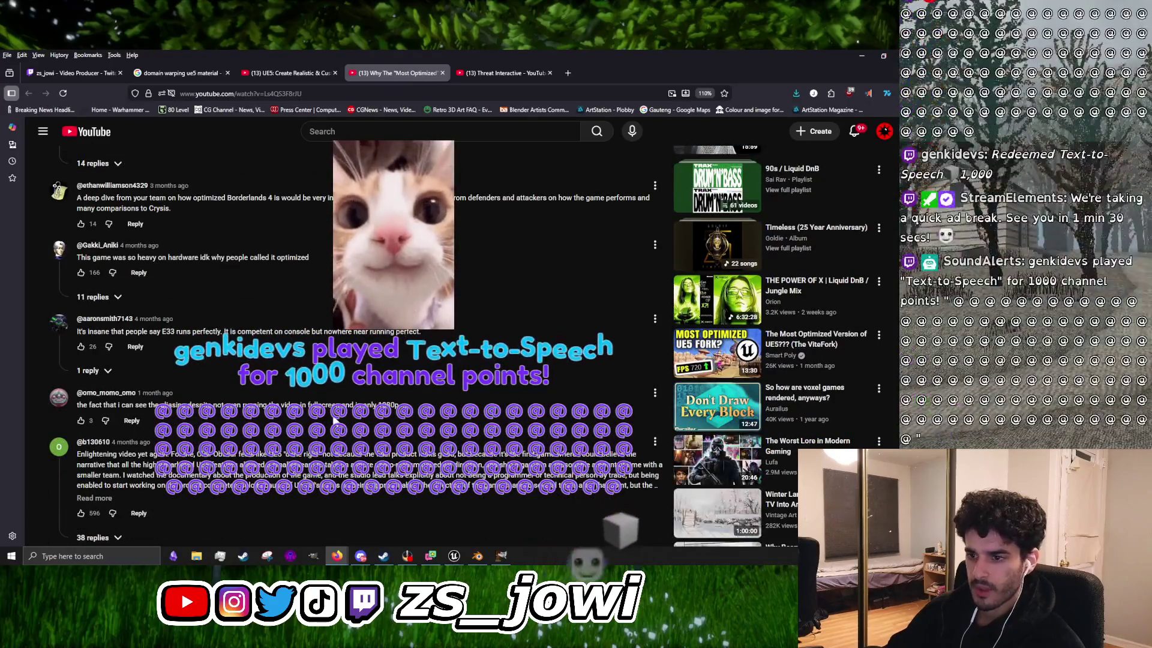
pyautogui.scroll(-3, 334, 420)
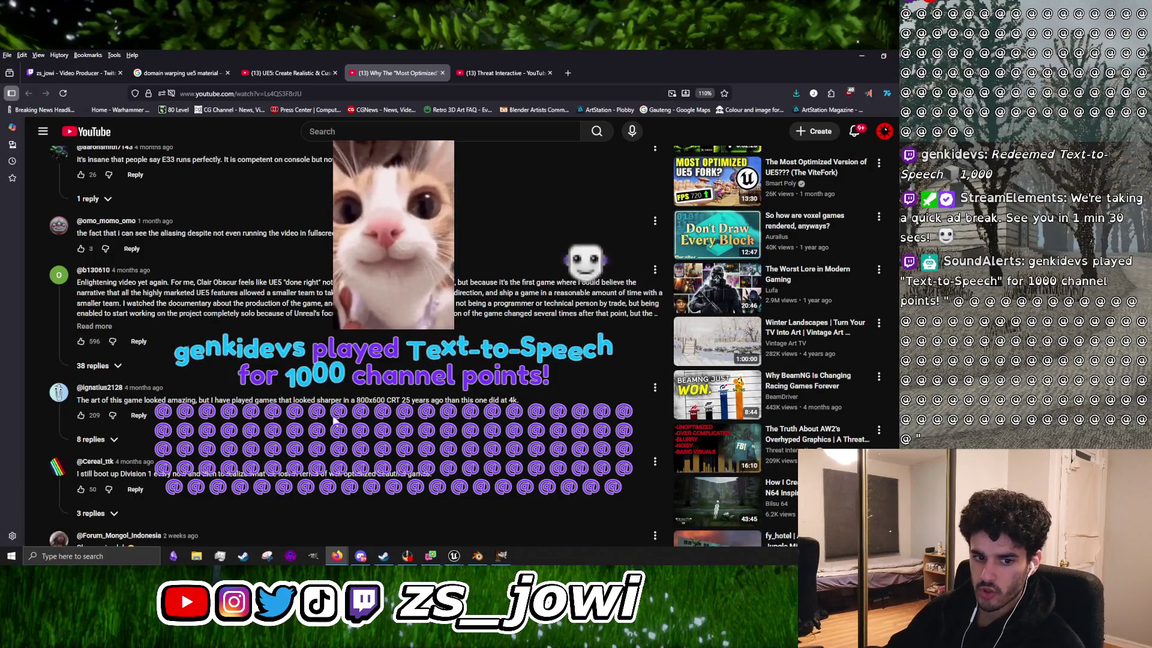
pyautogui.scroll(-10, 290, 350)
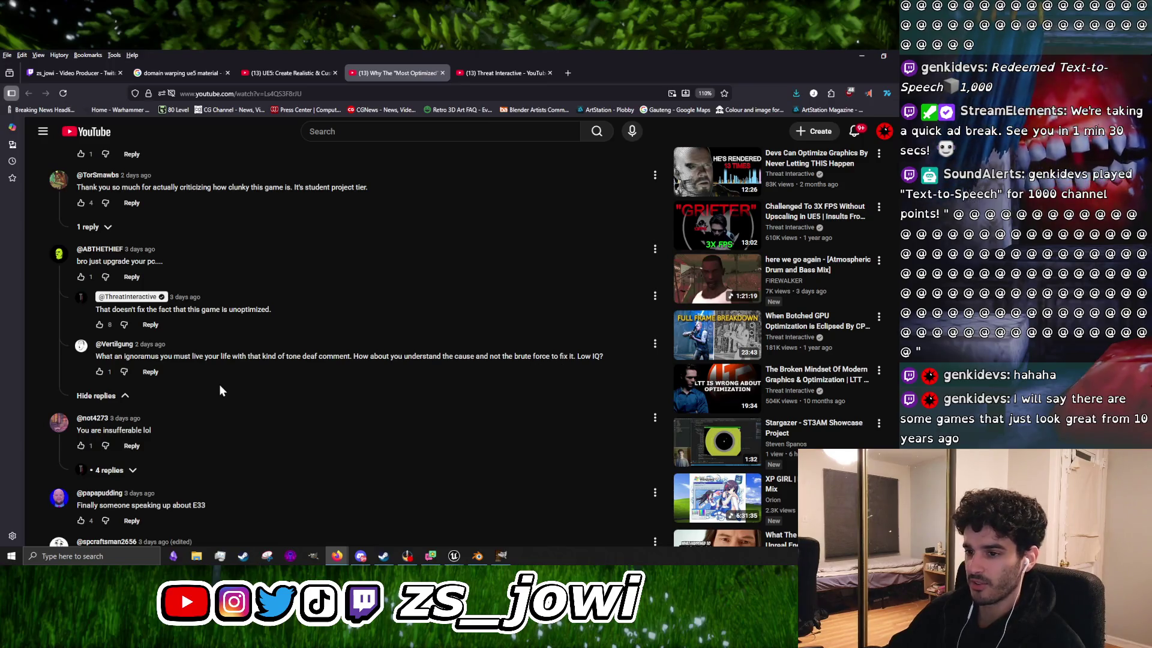
pyautogui.scroll(-2, 222, 384)
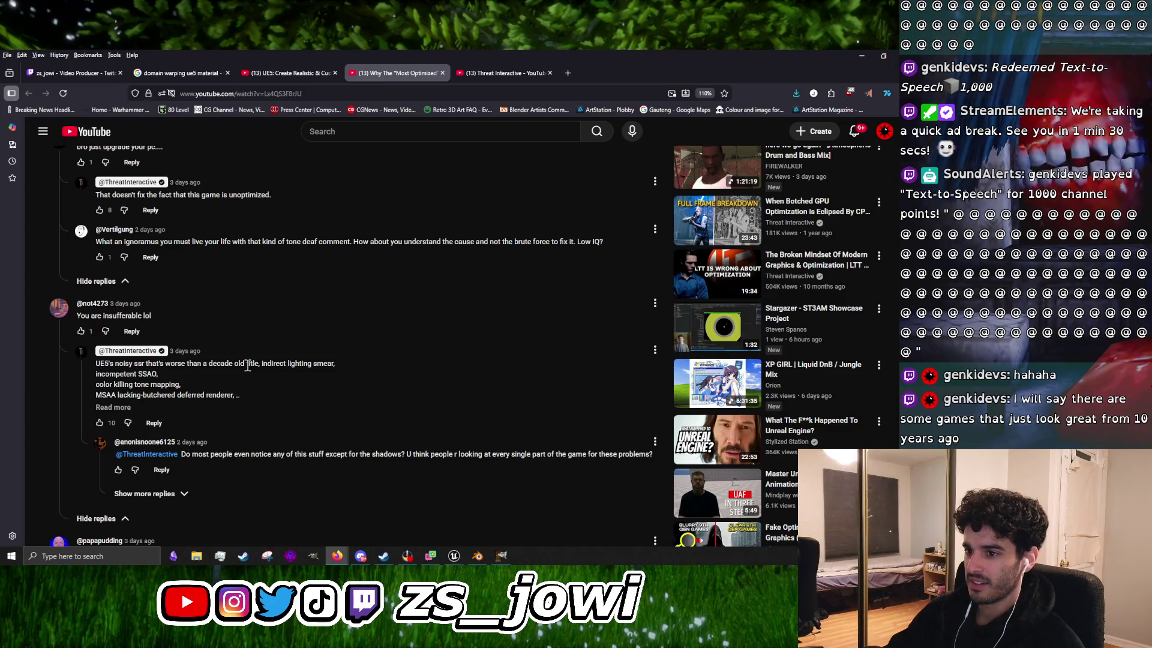
# Step: Expand the channel's reply in the comments to show its full list
pyautogui.click(120, 408)
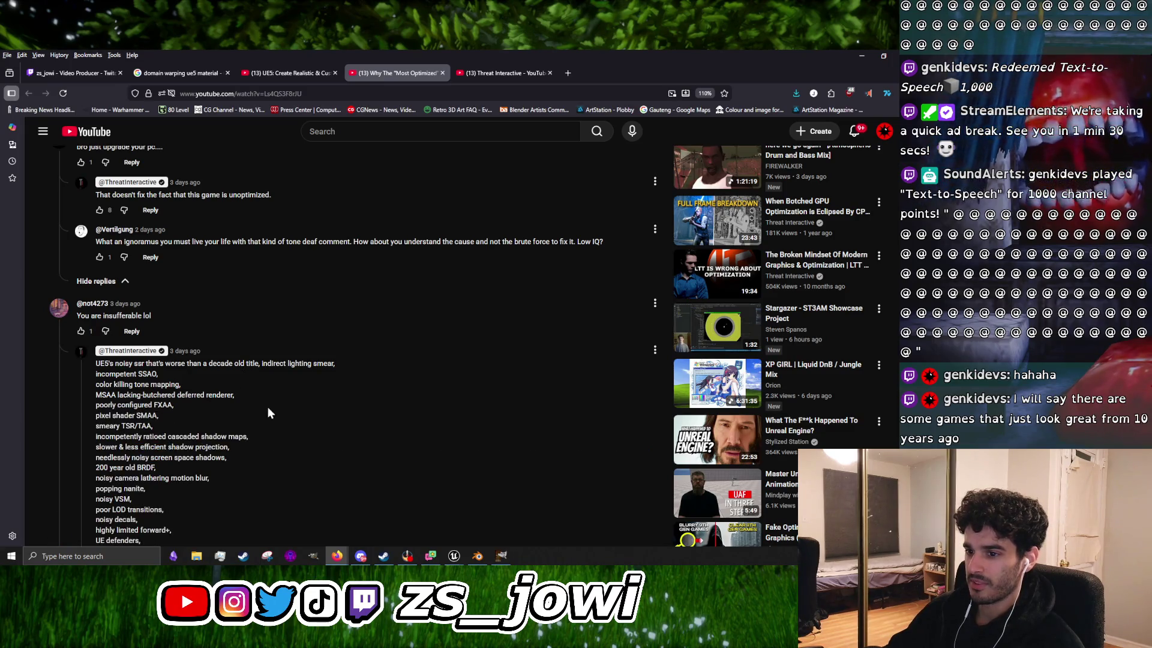
pyautogui.scroll(-3, 268, 406)
pyautogui.scroll(1, 264, 406)
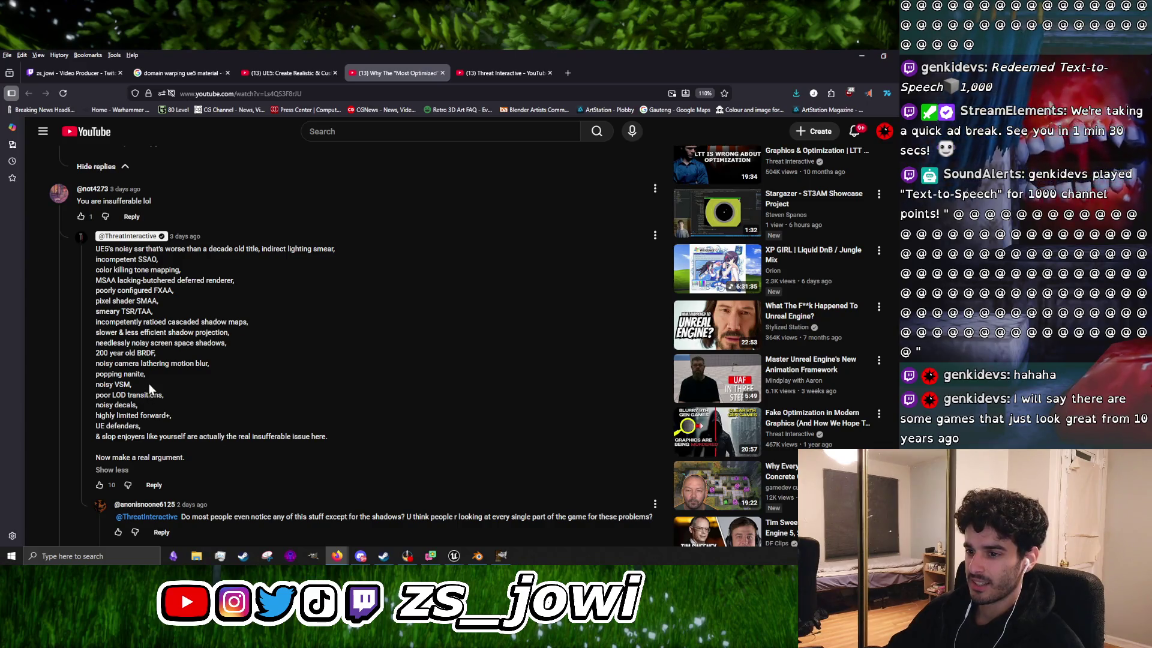
pyautogui.scroll(-1, 150, 383)
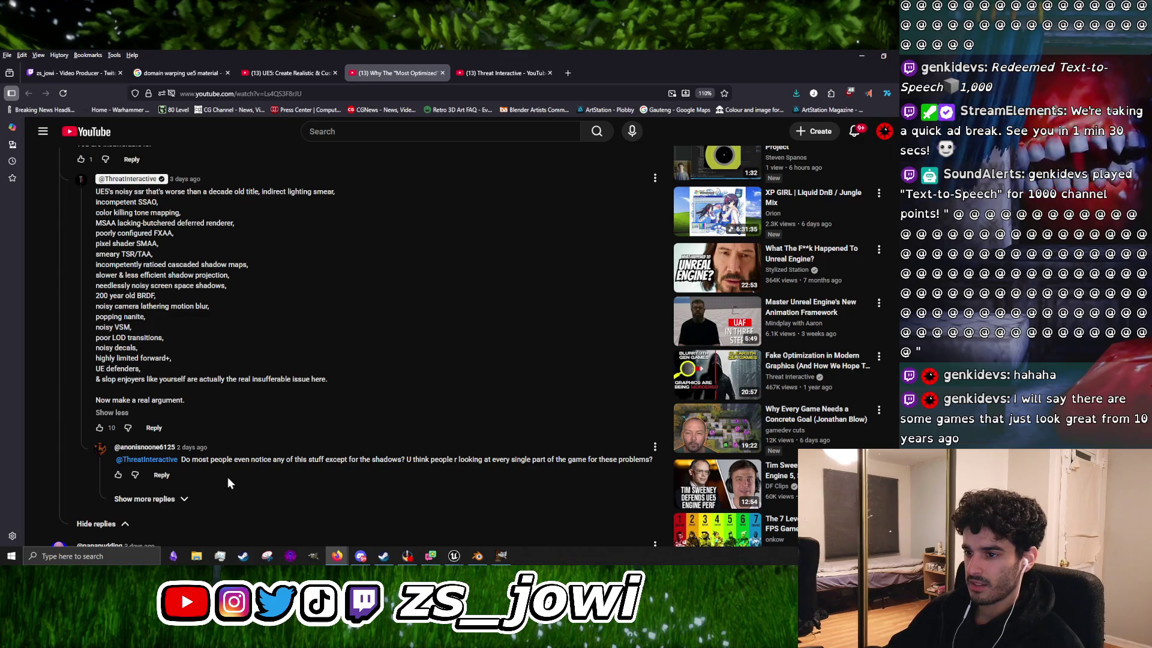
pyautogui.scroll(2, 232, 474)
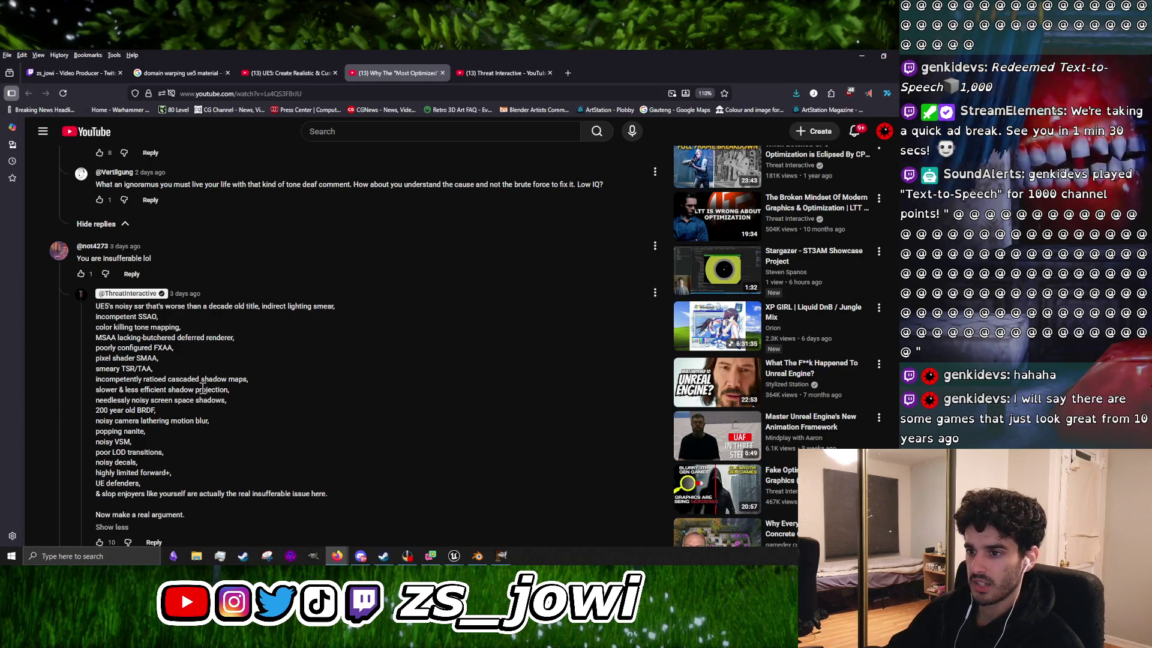
# Step: Highlight the TAA, noisy VSM, nanite and decals terms in the reply text
pyautogui.moveTo(142, 369); pyautogui.dragTo(155, 370)
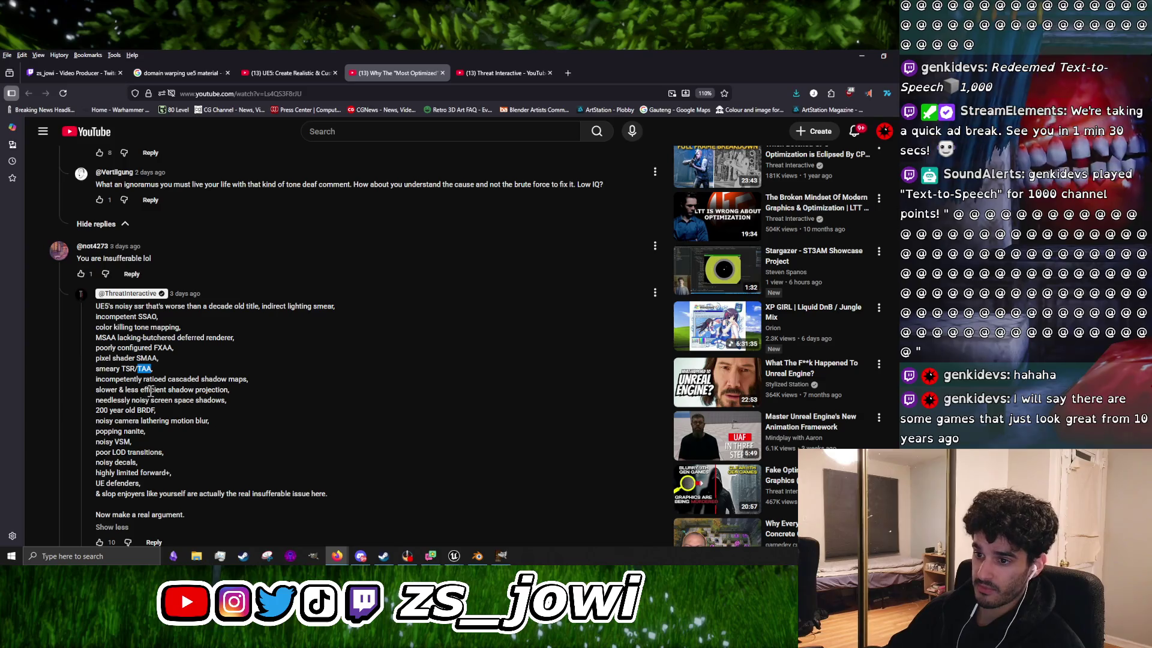
pyautogui.click(148, 369)
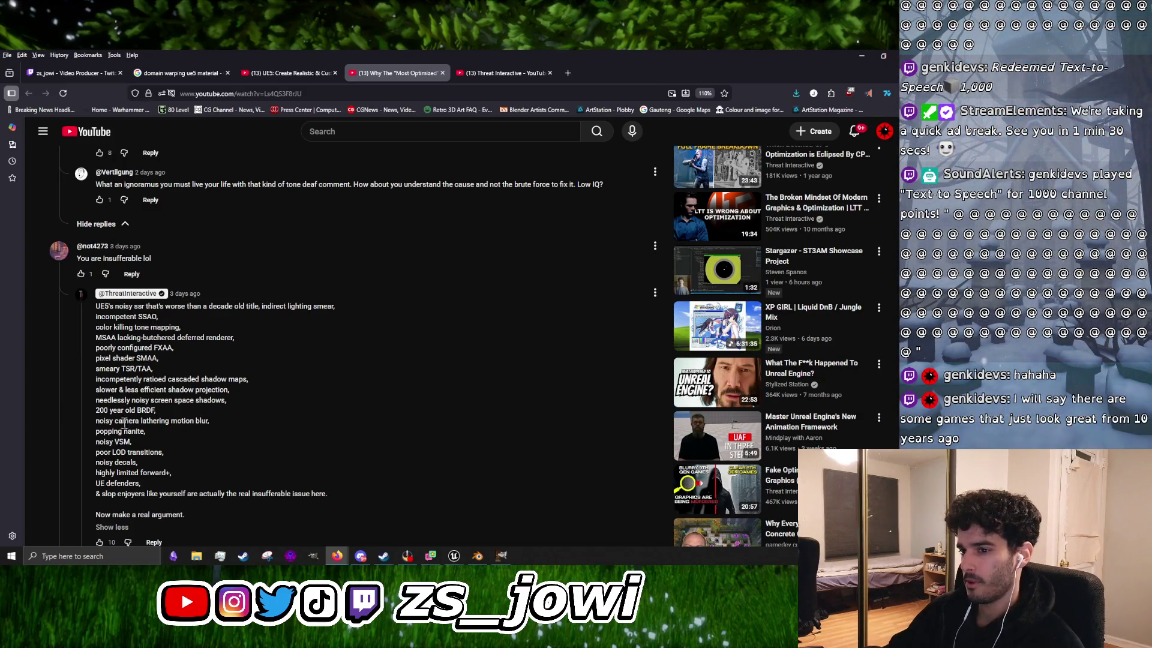
pyautogui.moveTo(124, 442); pyautogui.dragTo(142, 443)
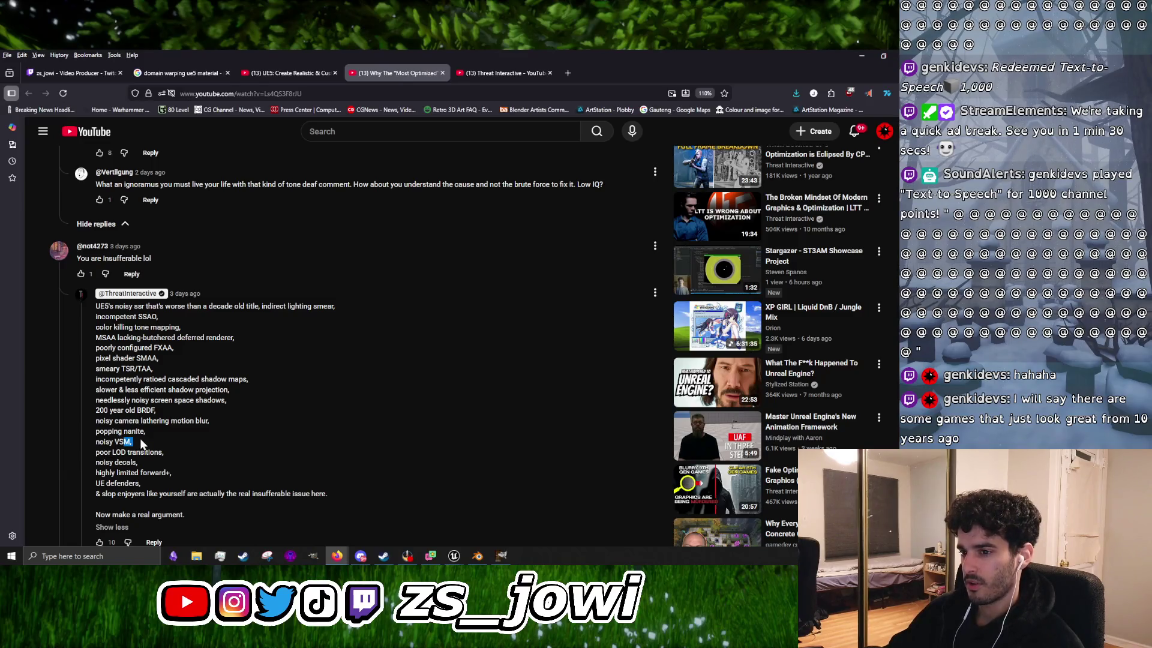
pyautogui.doubleClick(133, 431)
pyautogui.scroll(-1, 168, 420)
pyautogui.click(123, 422)
pyautogui.doubleClick(127, 416)
pyautogui.doubleClick(126, 405)
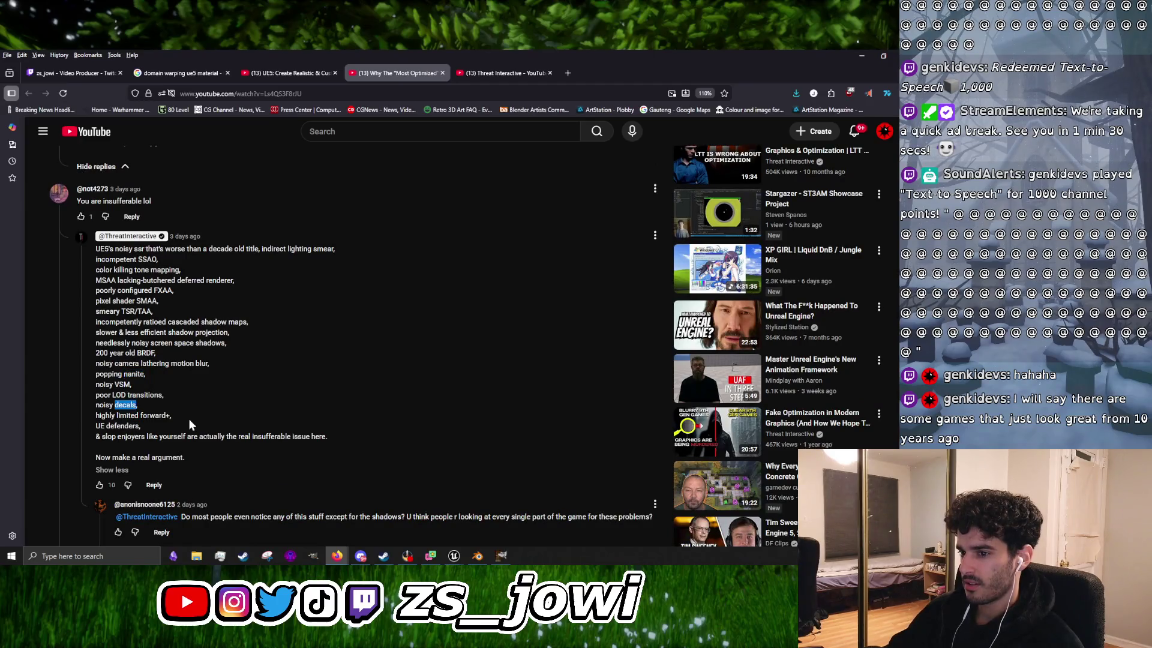
# Step: Scroll down through the remaining comments, then start back up toward the video player
pyautogui.scroll(-5, 189, 419)
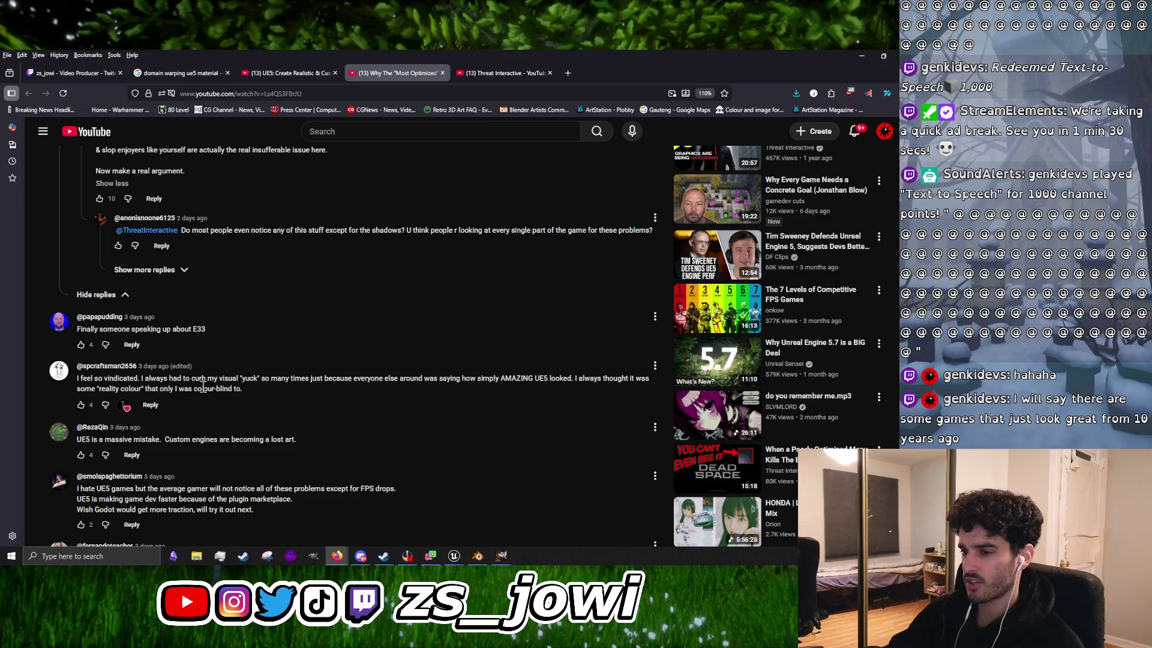
pyautogui.scroll(-3, 202, 387)
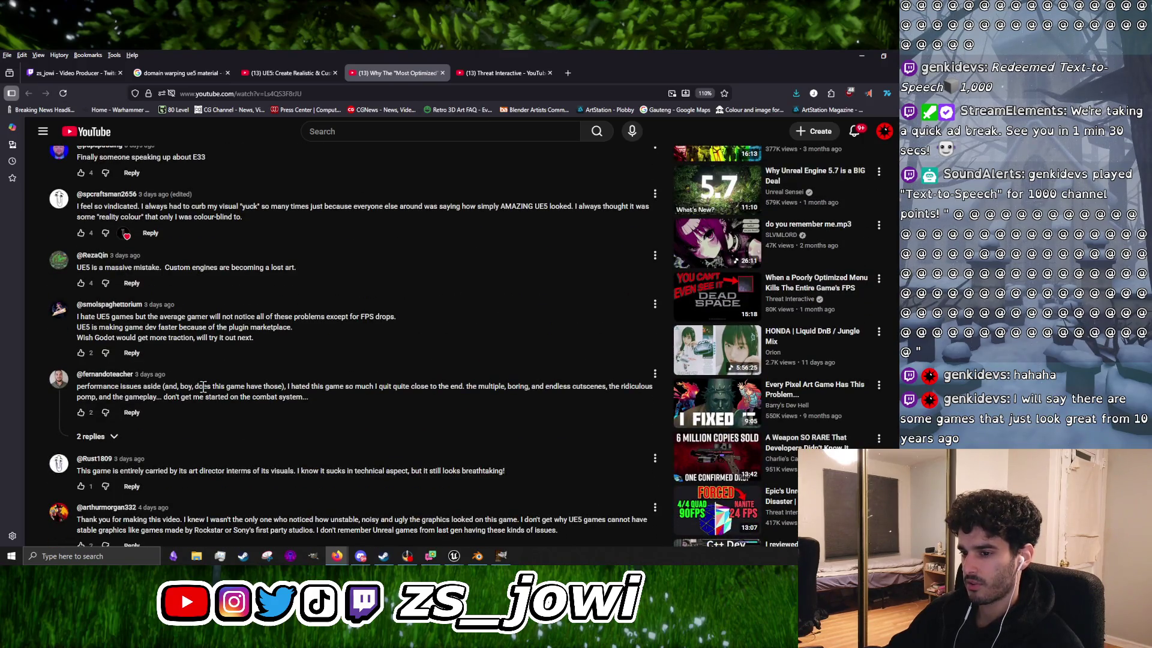
pyautogui.scroll(-1, 203, 387)
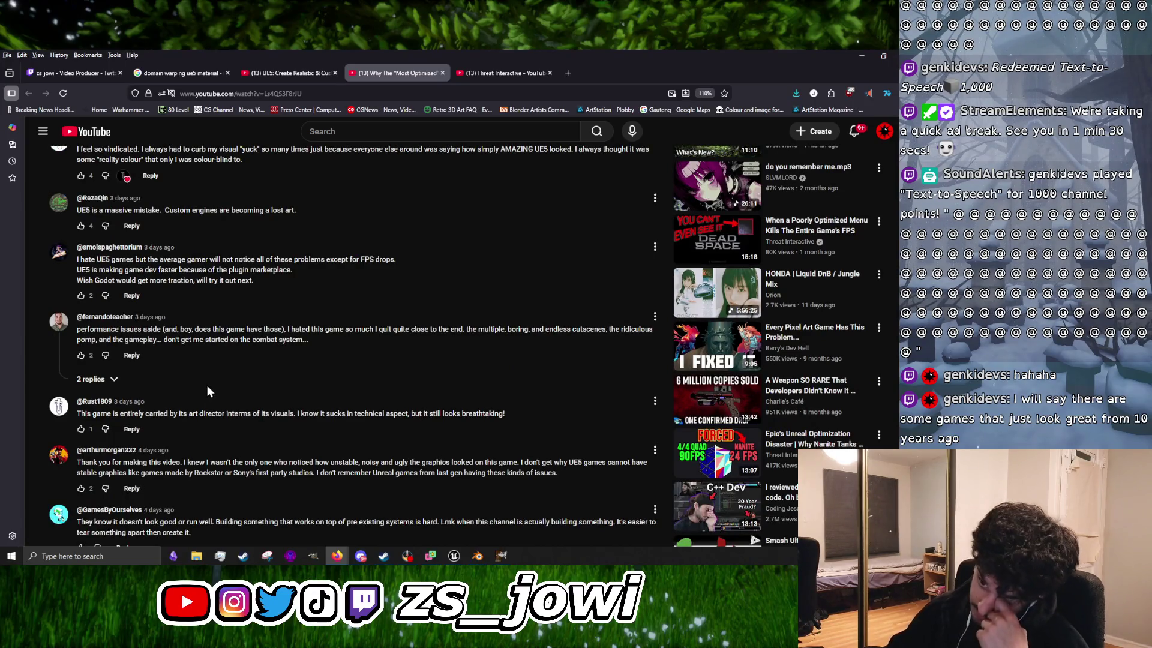
pyautogui.scroll(-3, 207, 386)
pyautogui.scroll(-1, 207, 392)
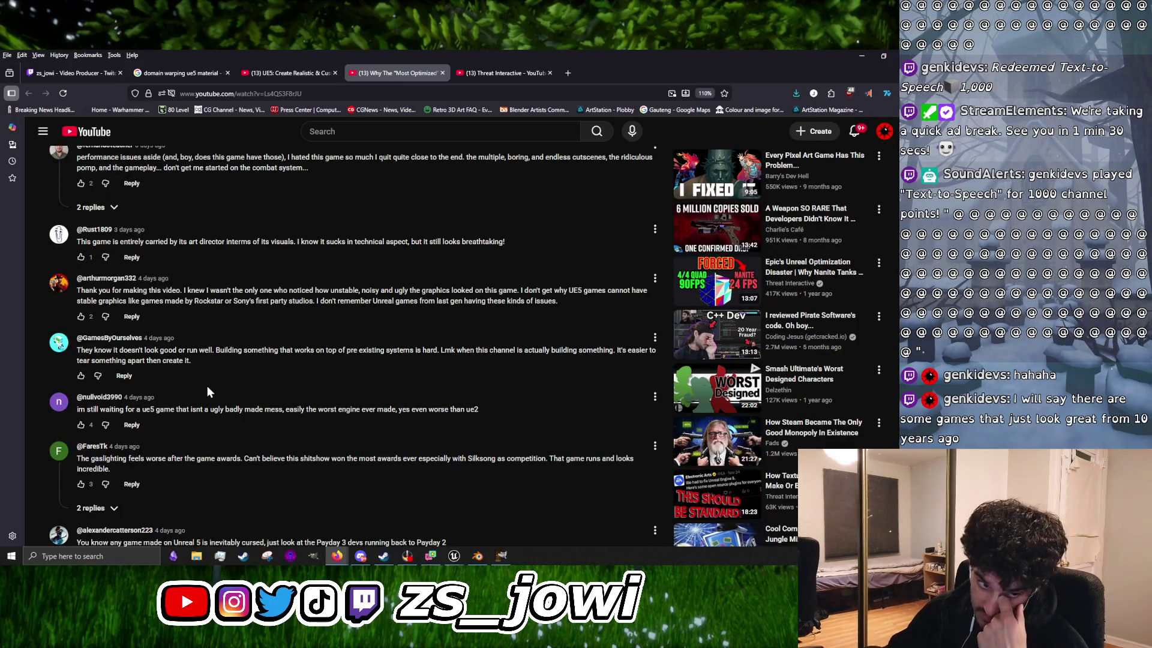
pyautogui.scroll(-3, 203, 395)
pyautogui.scroll(-8, 202, 397)
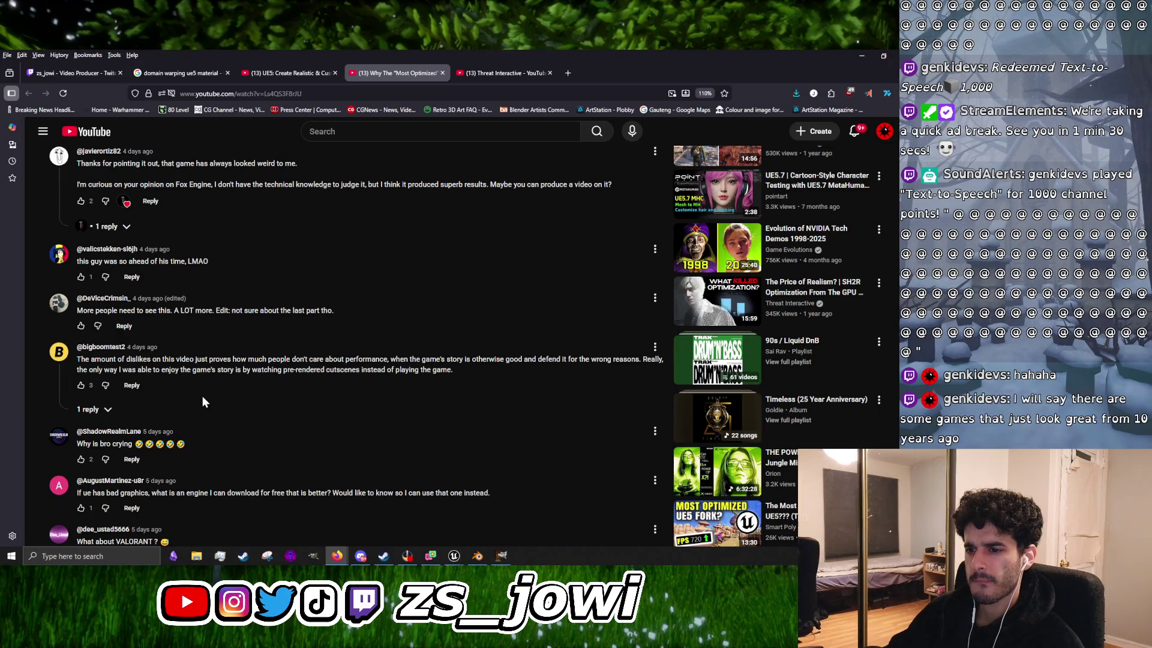
pyautogui.scroll(-2, 202, 401)
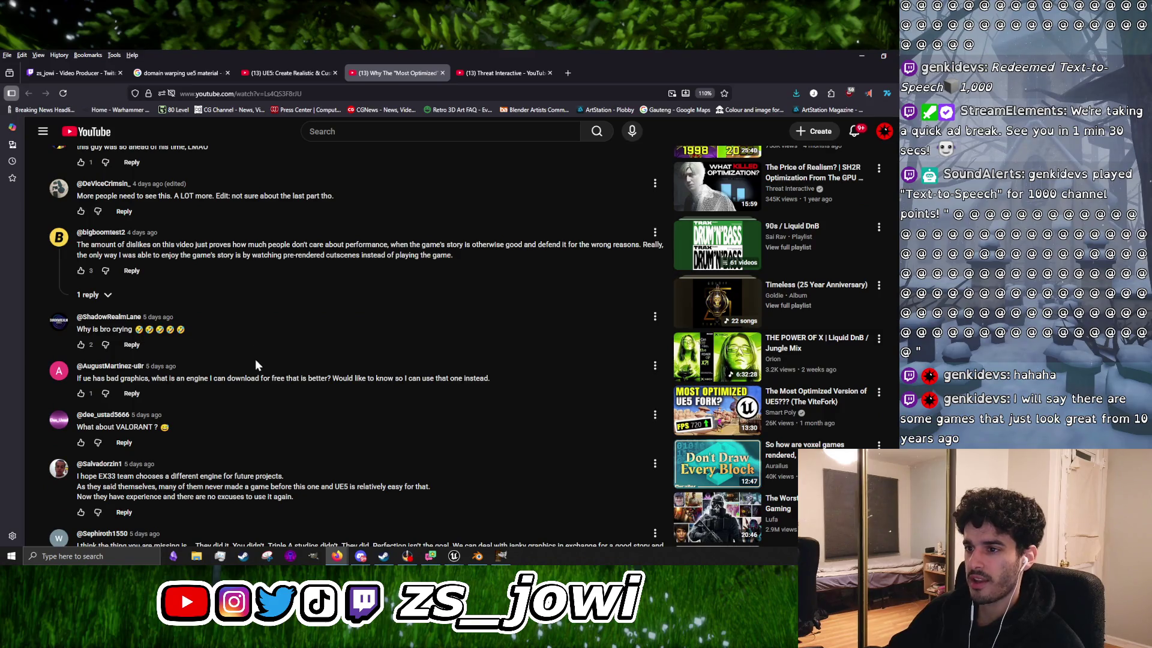
pyautogui.scroll(-2, 248, 373)
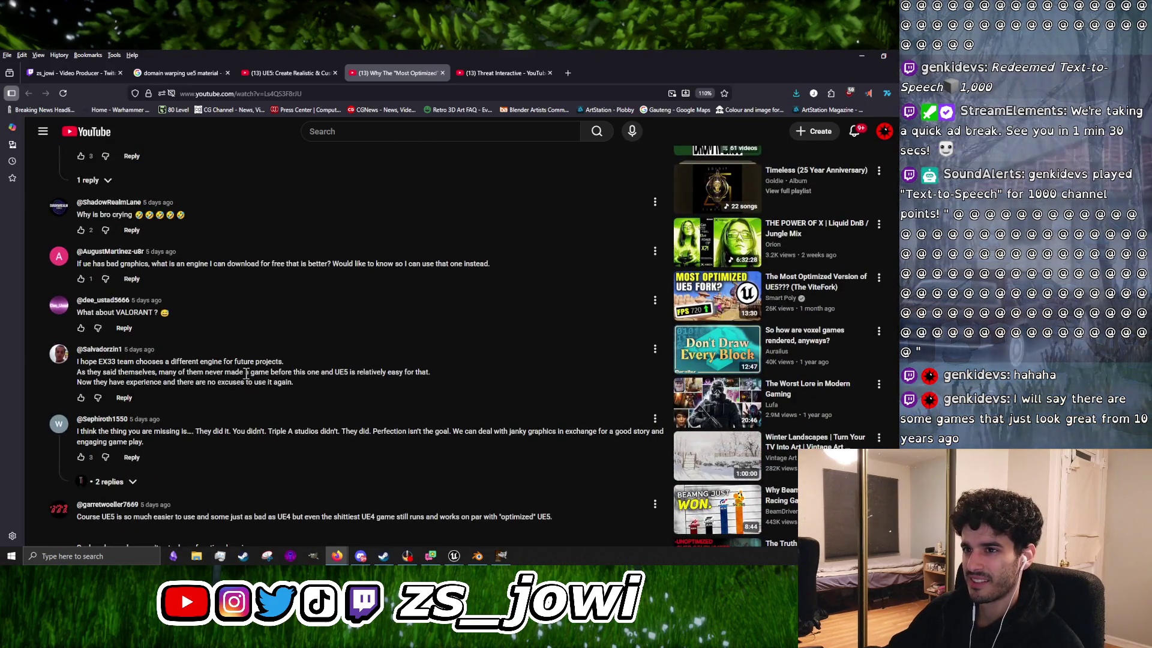
pyautogui.scroll(-3, 246, 373)
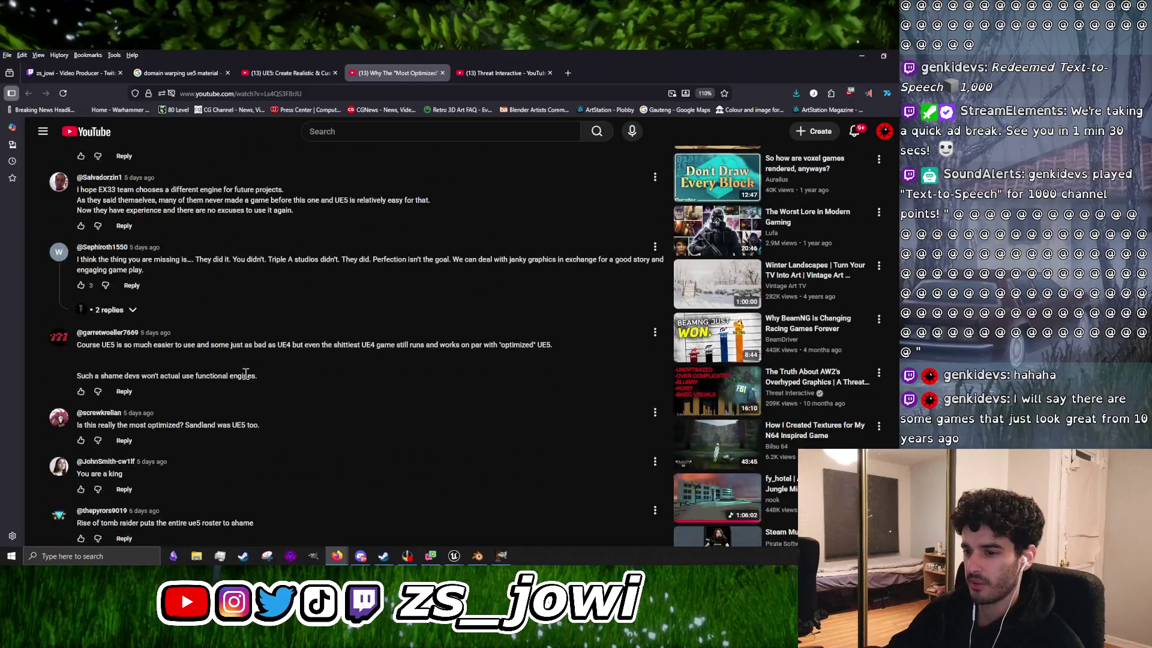
pyautogui.scroll(-3, 246, 373)
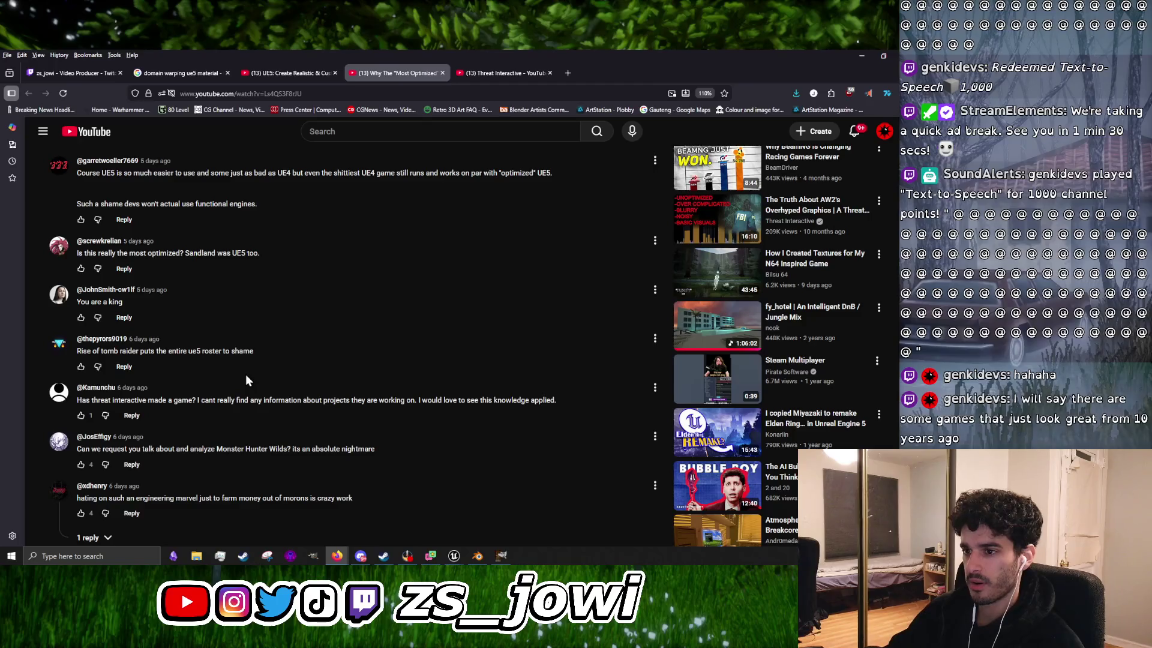
pyautogui.scroll(-4, 246, 376)
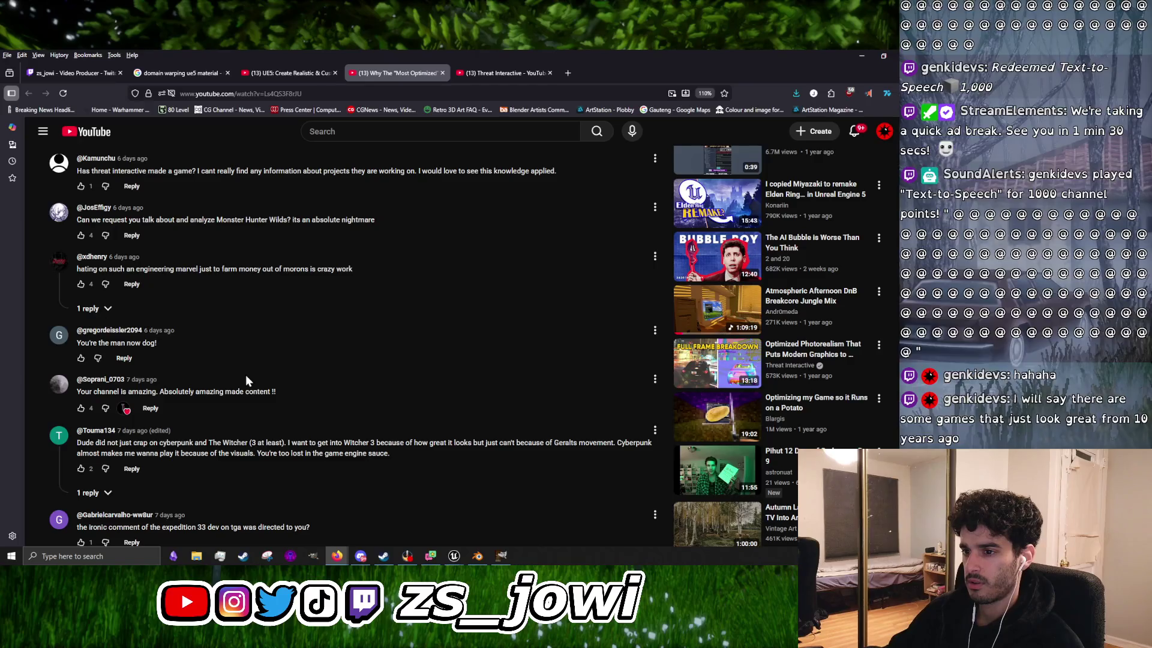
pyautogui.scroll(-3, 246, 376)
pyautogui.scroll(-3, 246, 376)
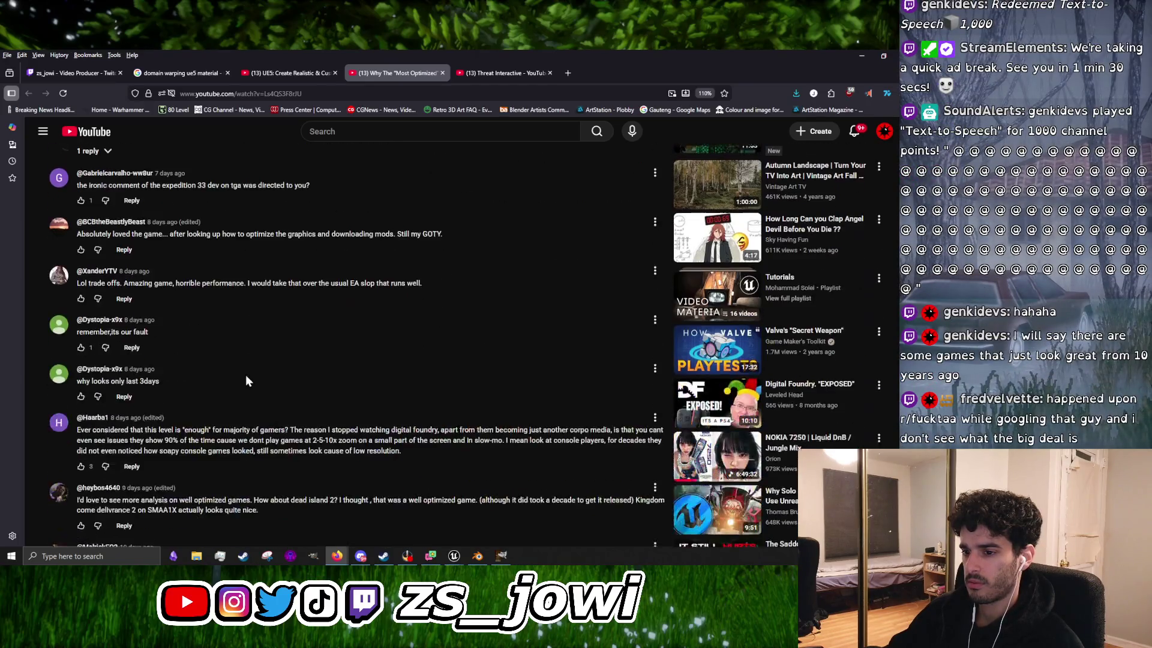
pyautogui.scroll(-4, 246, 376)
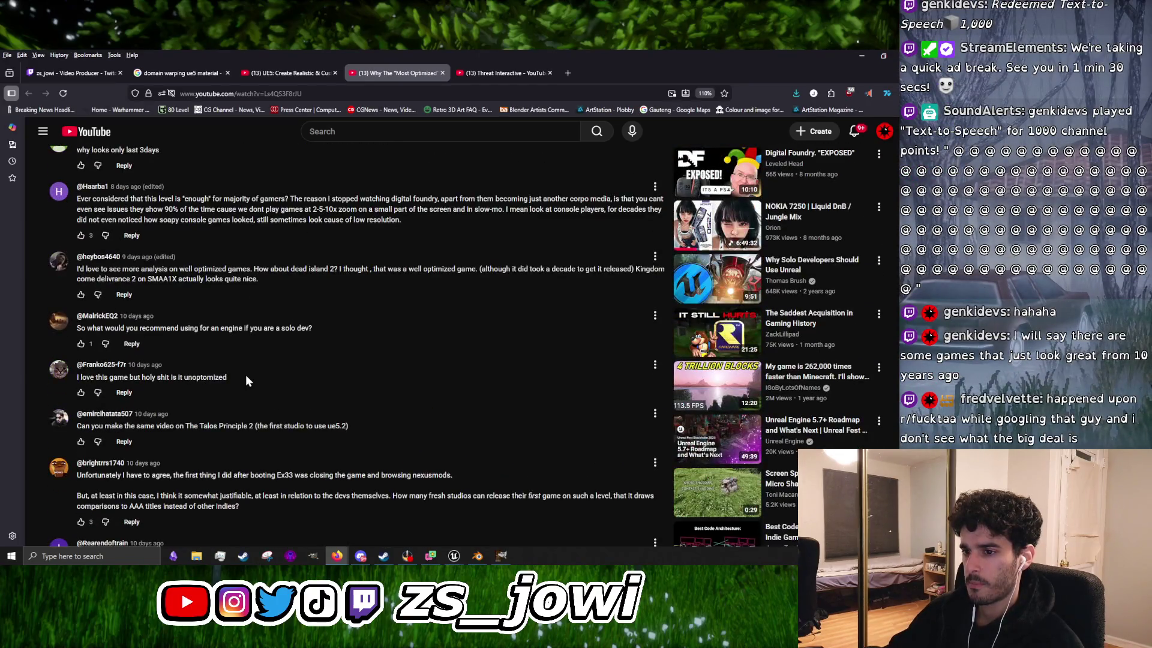
pyautogui.scroll(15, 380, 207)
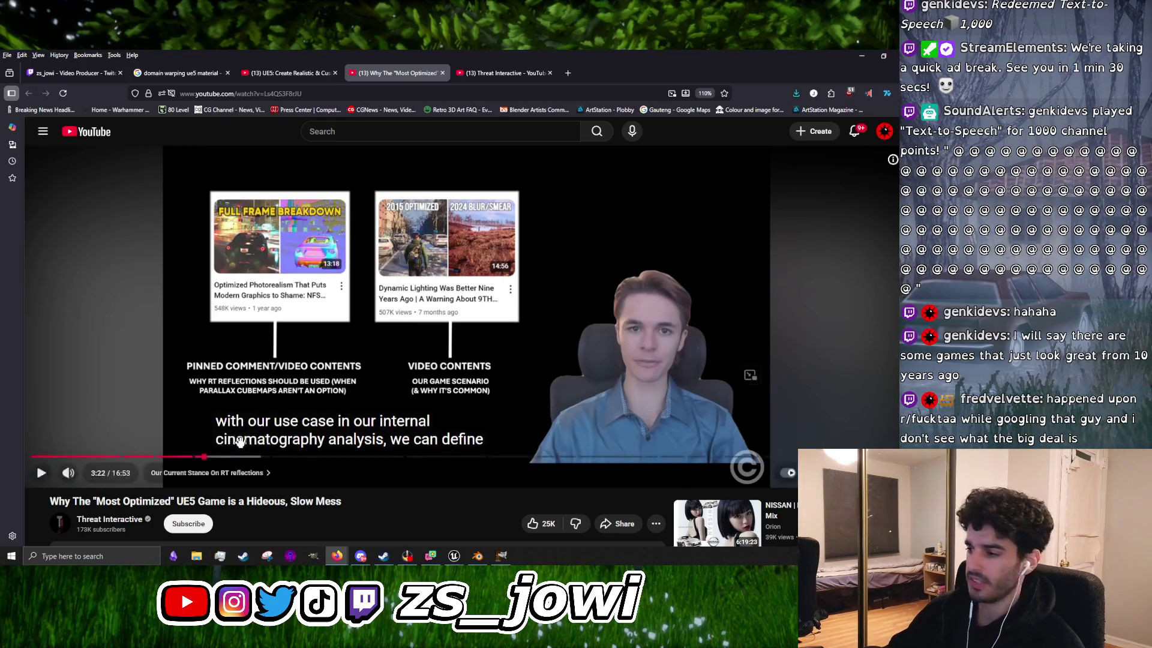
# Step: Pause the critique video and jump ahead to about 4:05 on the reflection slide
pyautogui.scroll(-8, 492, 455)
pyautogui.scroll(-3, 471, 441)
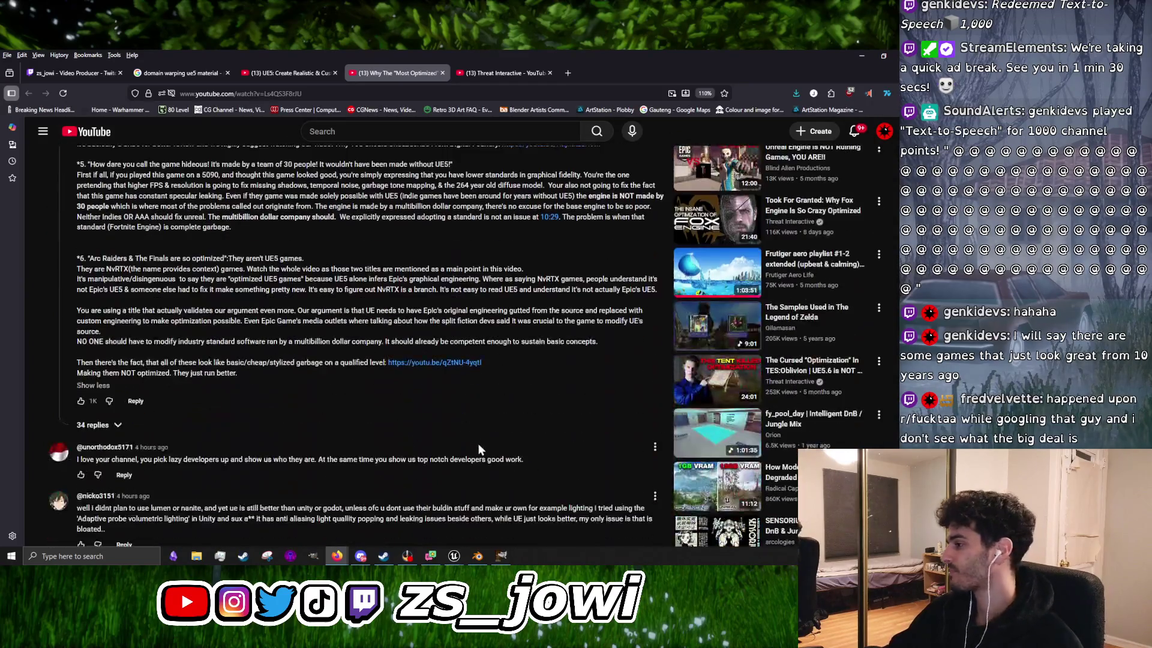
pyautogui.scroll(10, 477, 444)
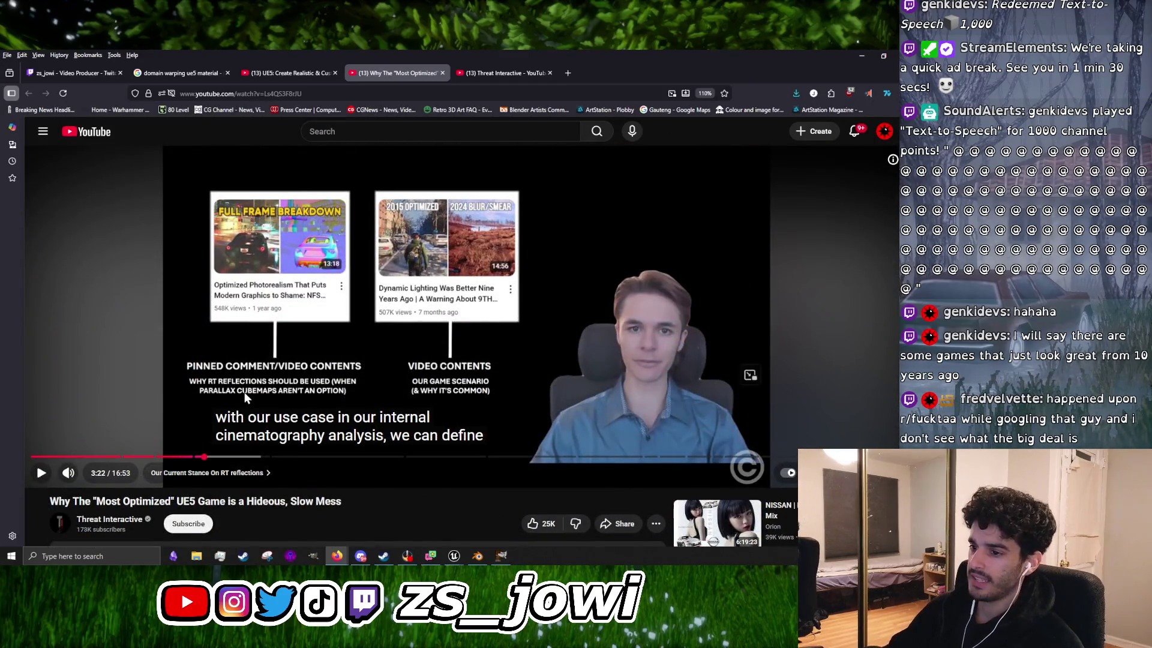
pyautogui.click(386, 358)
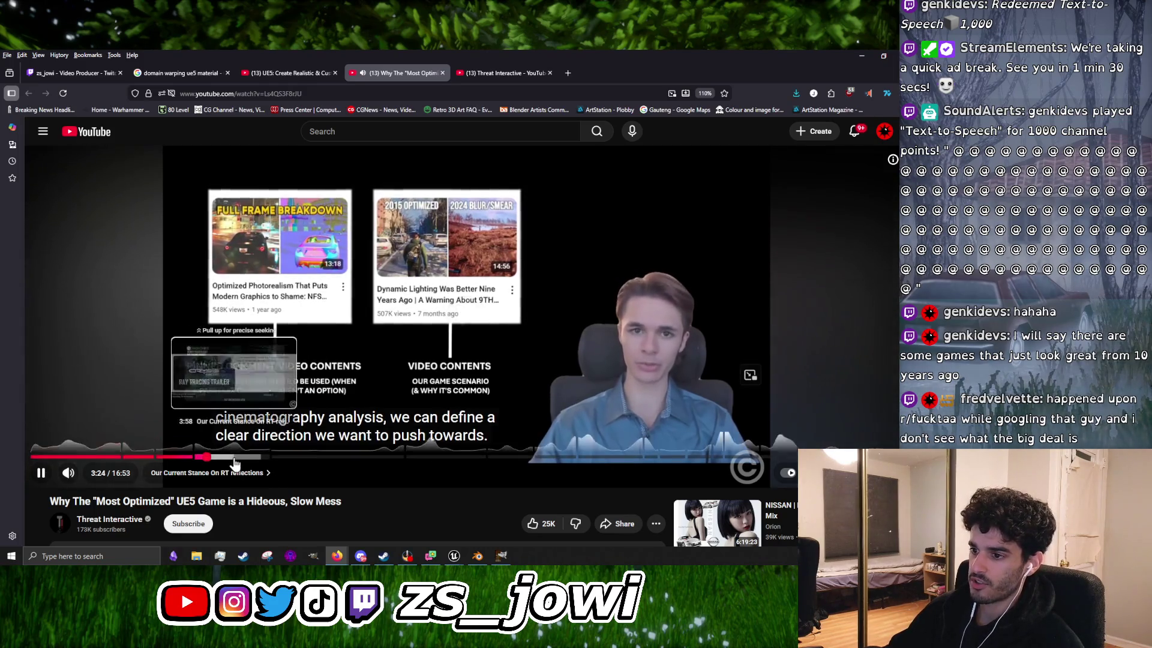
pyautogui.click(239, 457)
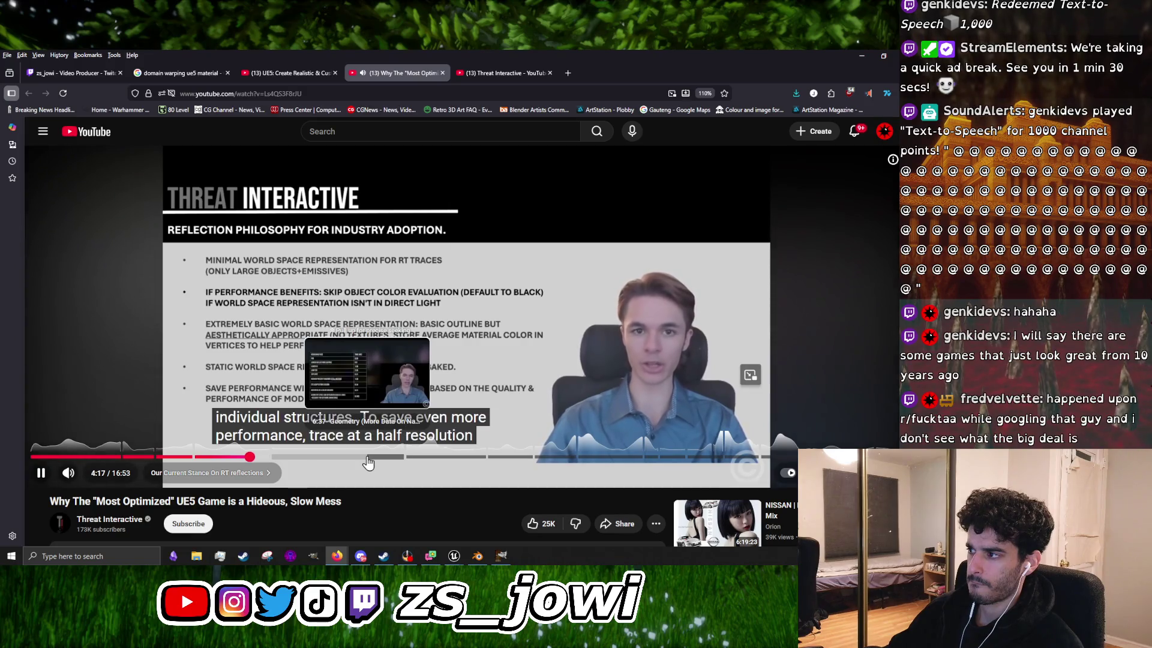
pyautogui.click(635, 383)
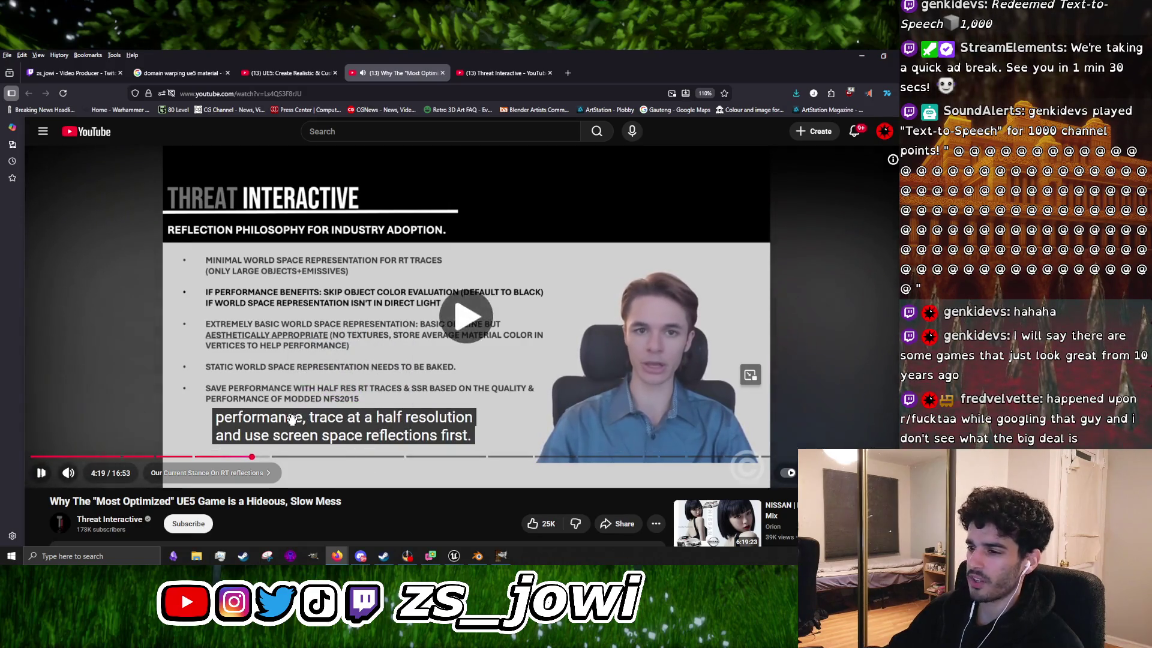
# Step: Skip the video ahead from 4:23 to about 4:52
pyautogui.click(504, 290)
pyautogui.click(356, 340)
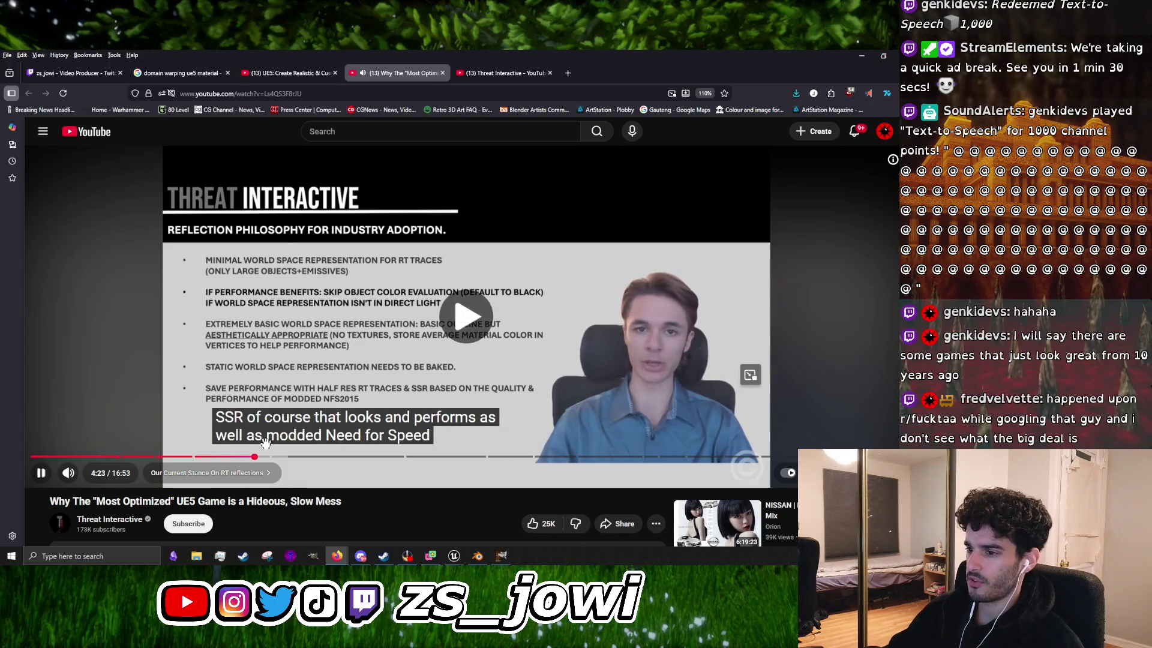
pyautogui.click(271, 458)
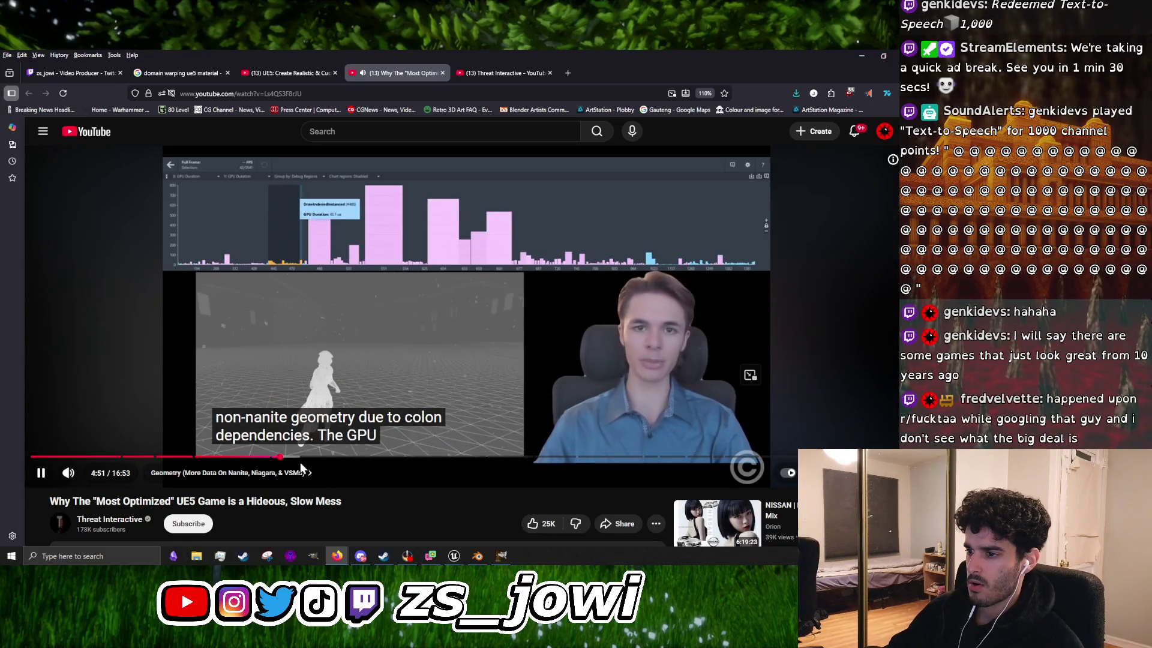
pyautogui.click(397, 346)
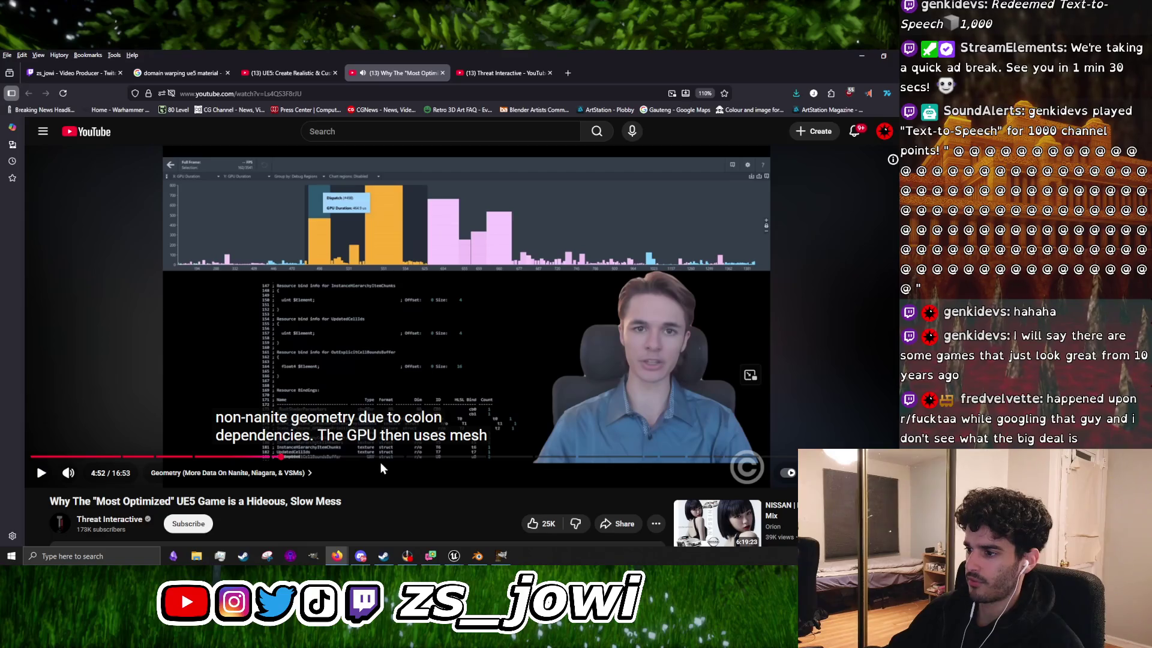
# Step: Skip ahead to the Nanite section around 7:46 to 7:51
pyautogui.click(426, 457)
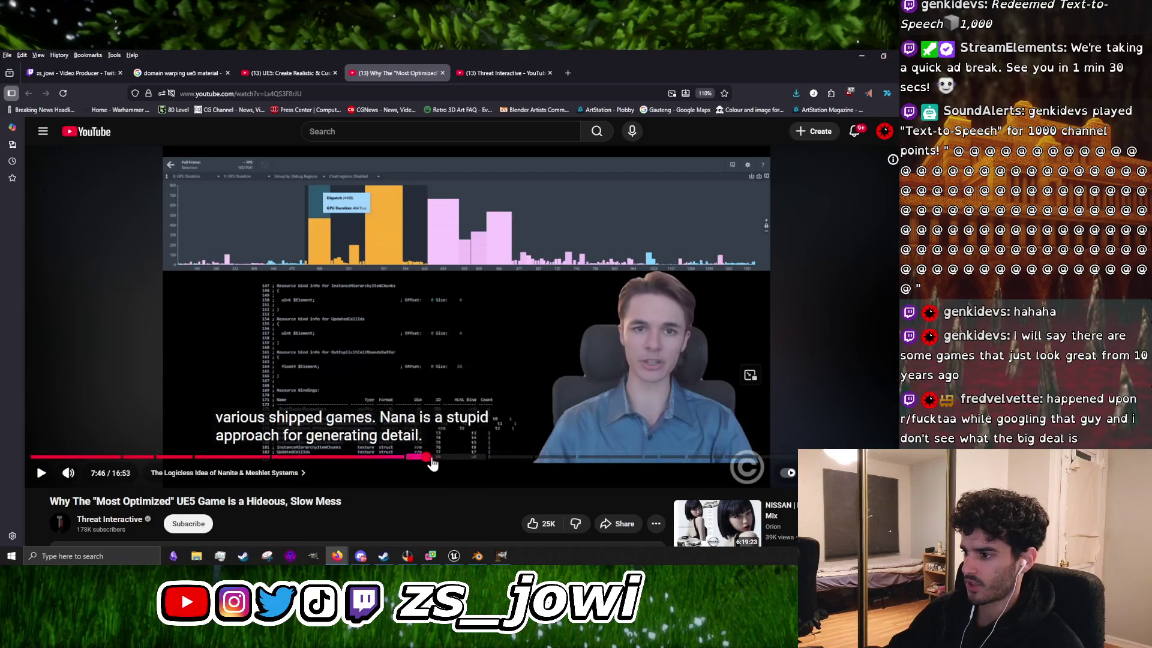
pyautogui.click(491, 362)
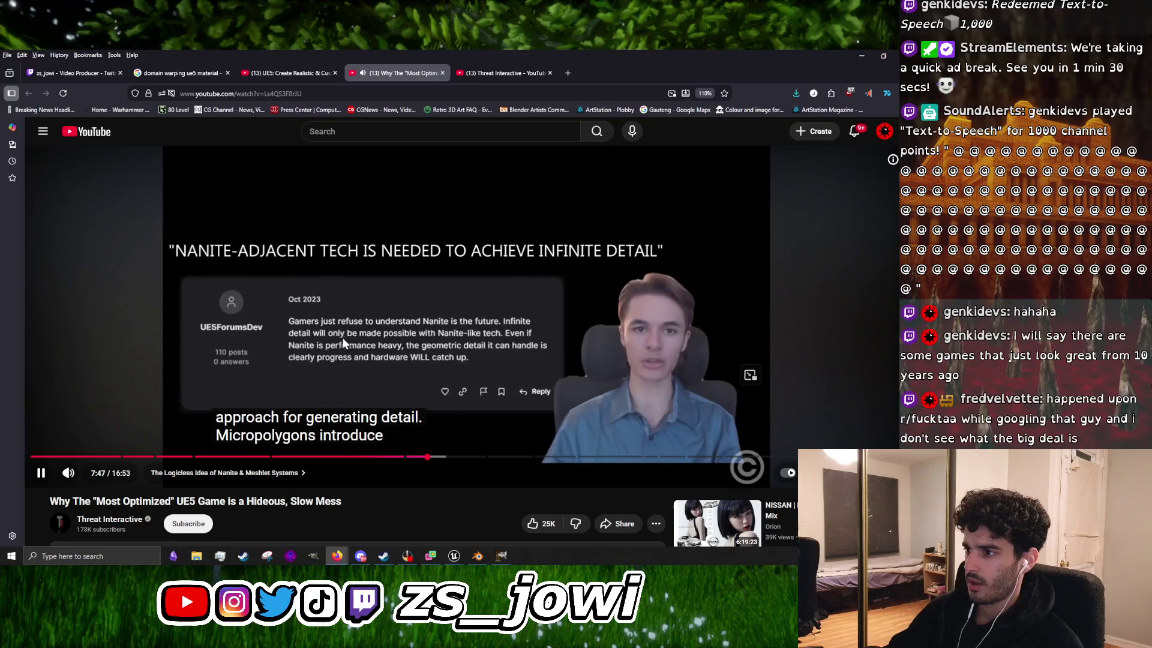
pyautogui.click(308, 347)
pyautogui.click(432, 371)
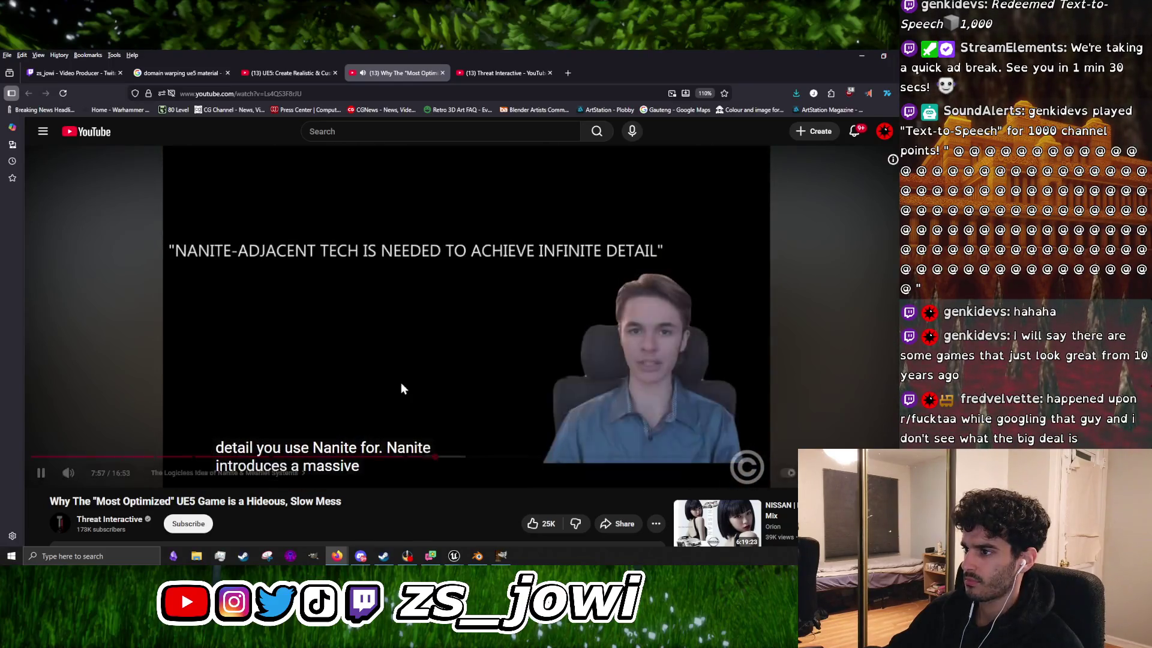
pyautogui.click(402, 389)
pyautogui.click(430, 458)
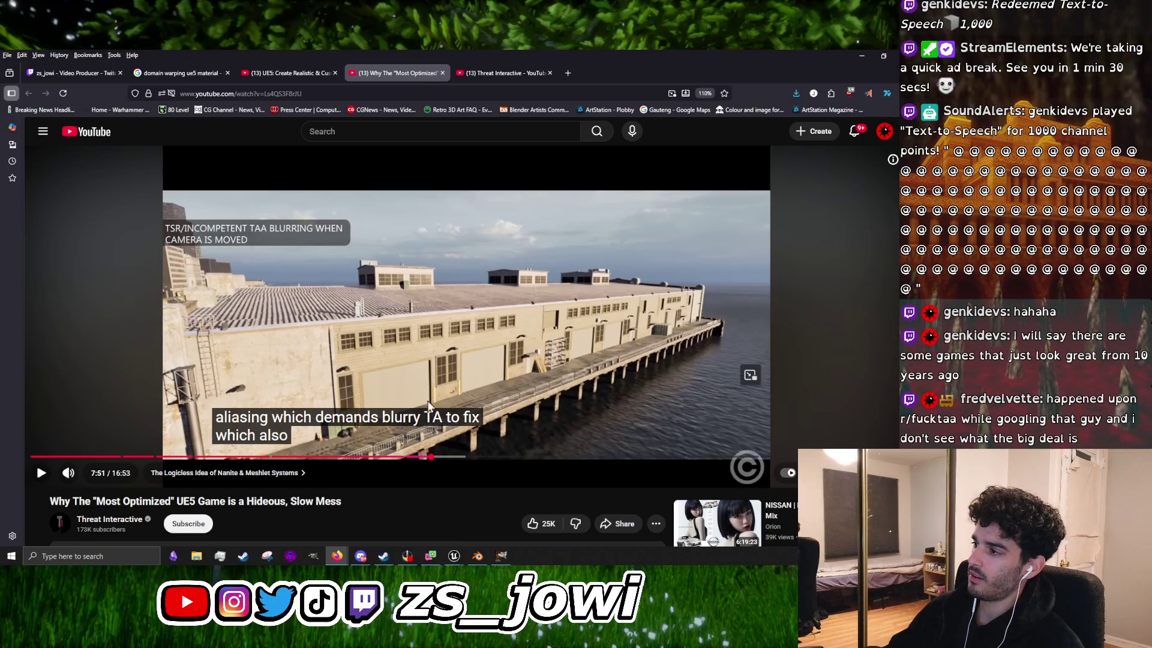
# Step: Pause on the TAA on/off Nanite aliasing comparison at 7:49
pyautogui.click(467, 389)
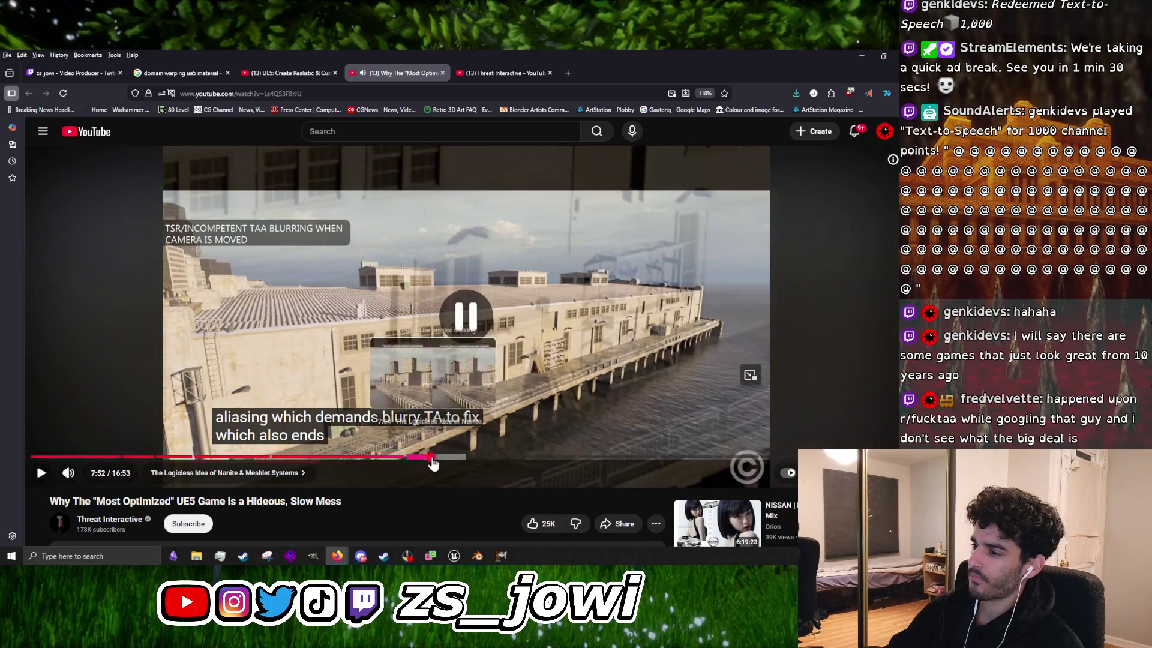
pyautogui.click(429, 461)
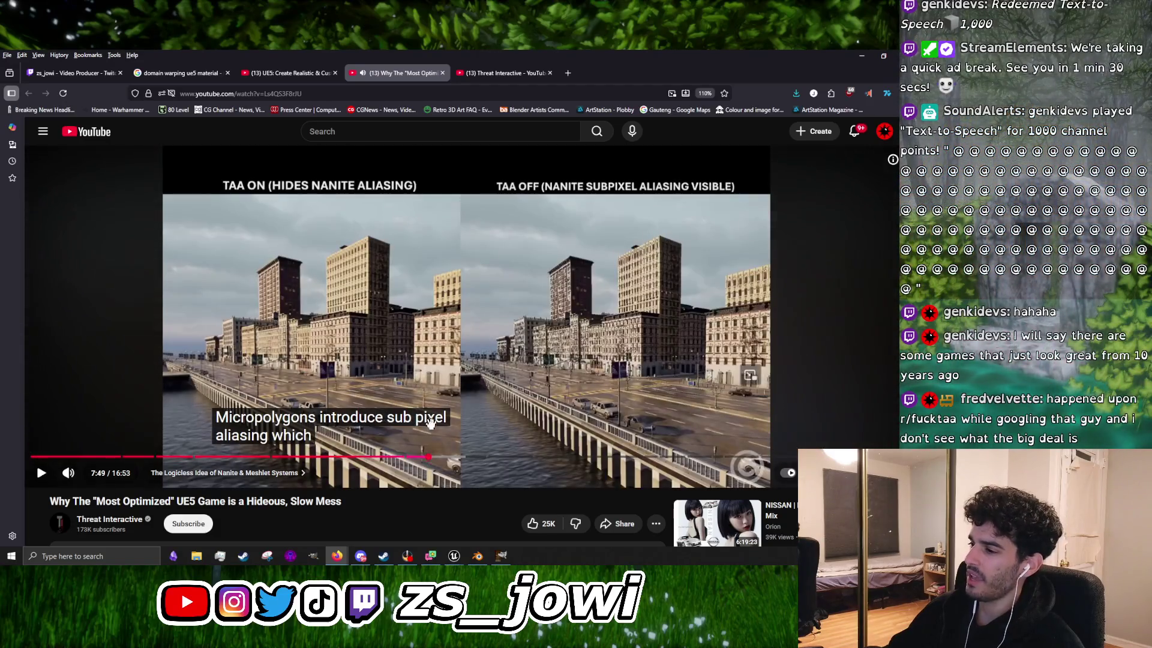
pyautogui.click(429, 461)
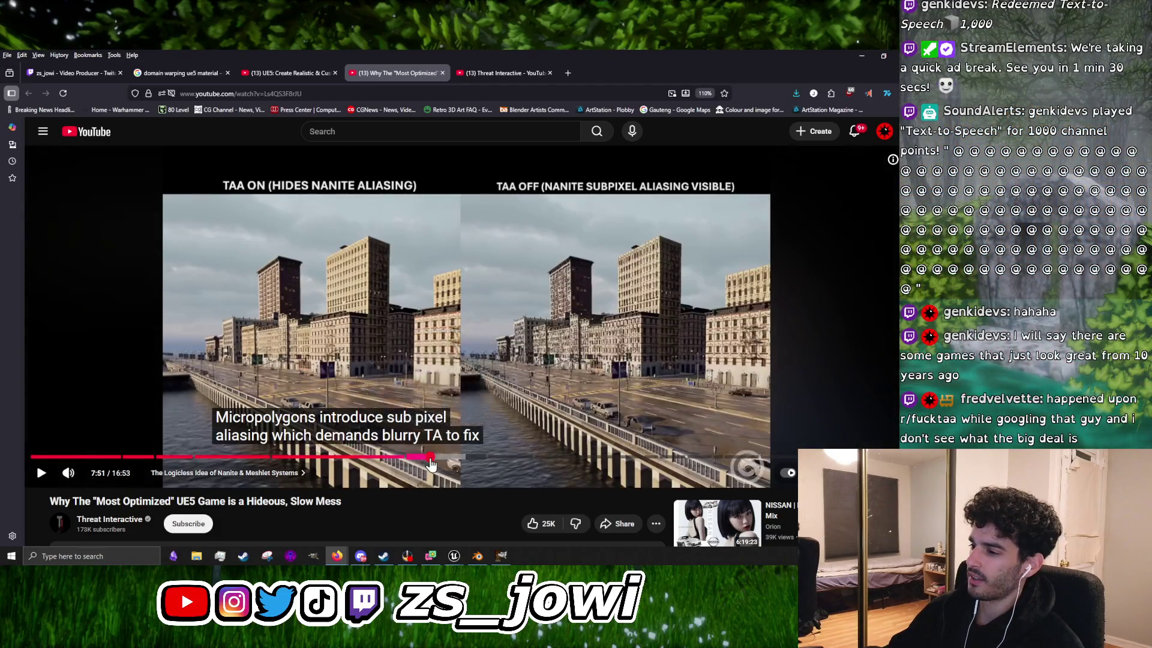
pyautogui.click(436, 429)
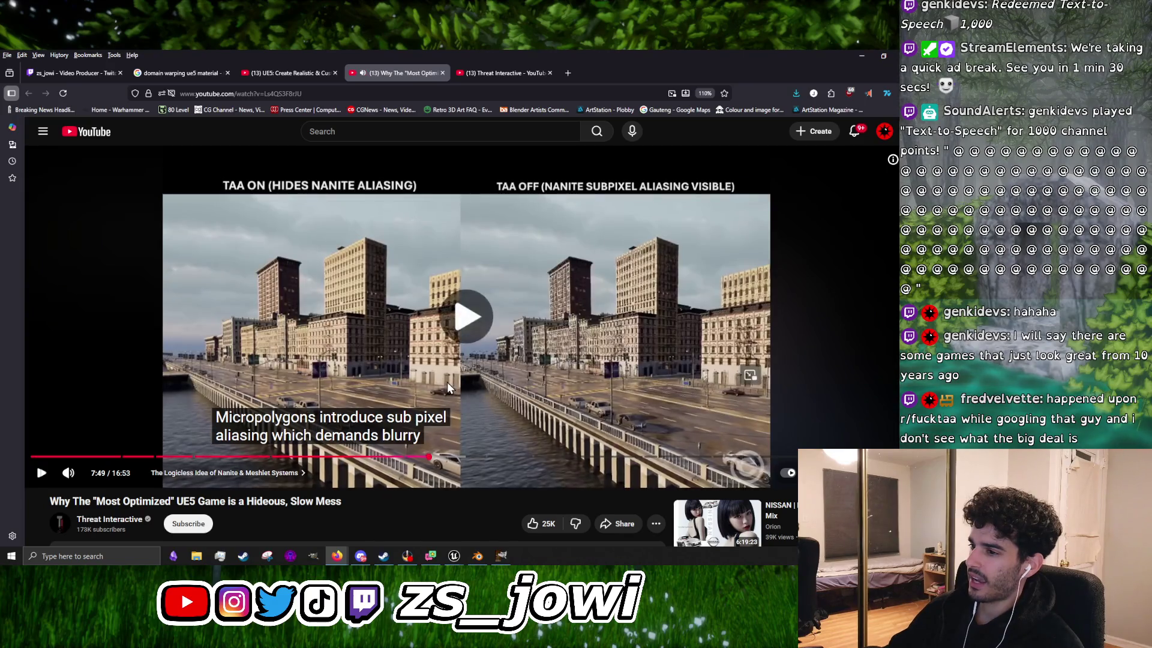
pyautogui.click(443, 410)
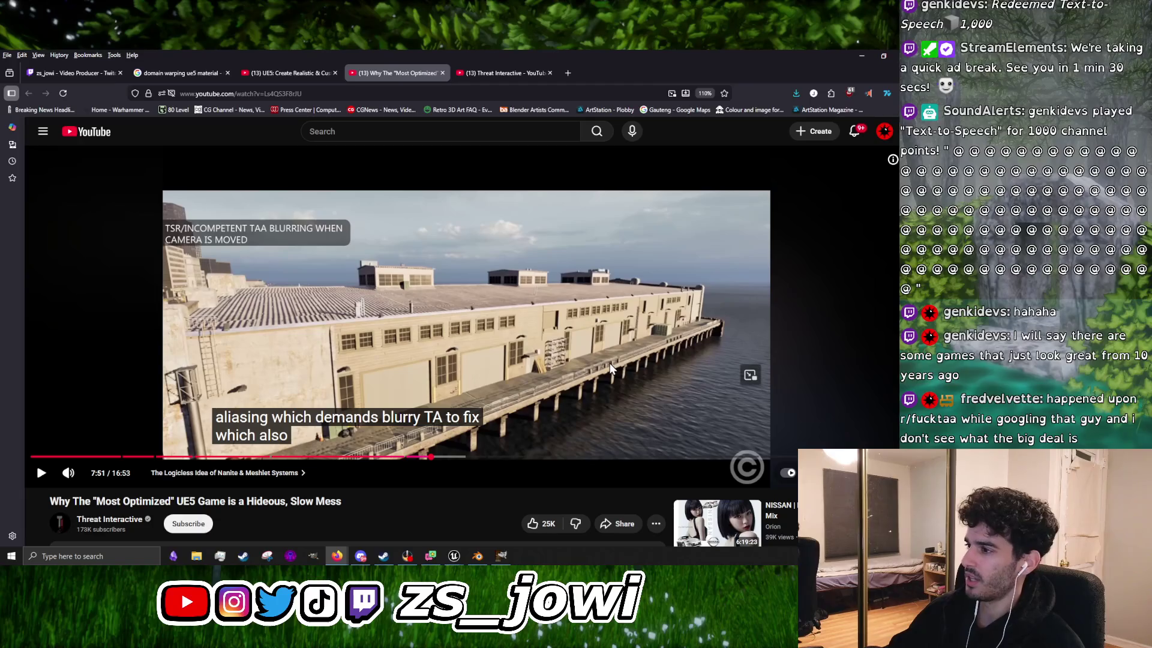
# Step: Resume the critique video, pausing briefly at 7:53 before playing on
pyautogui.click(592, 361)
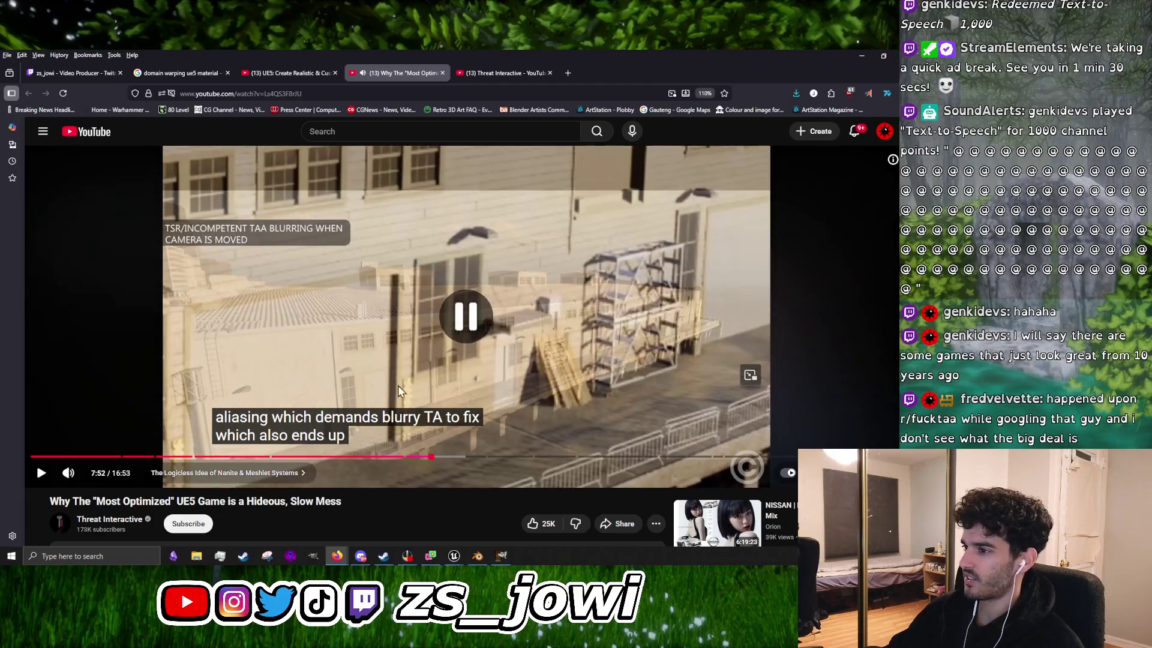
pyautogui.click(541, 344)
pyautogui.click(476, 292)
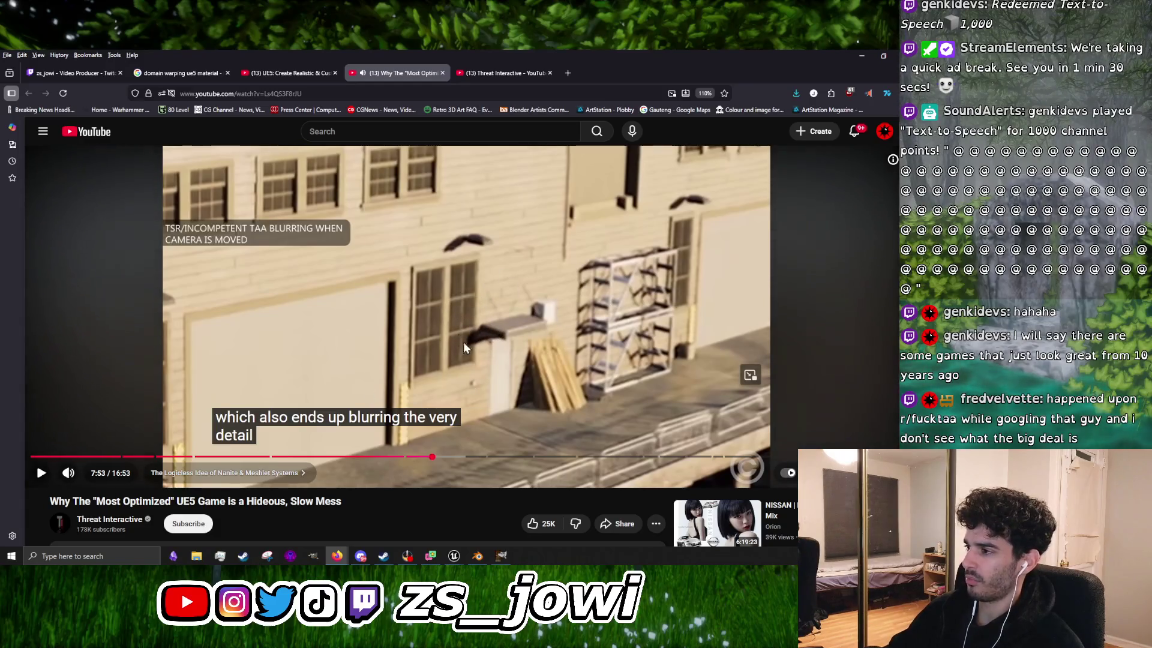
pyautogui.click(594, 360)
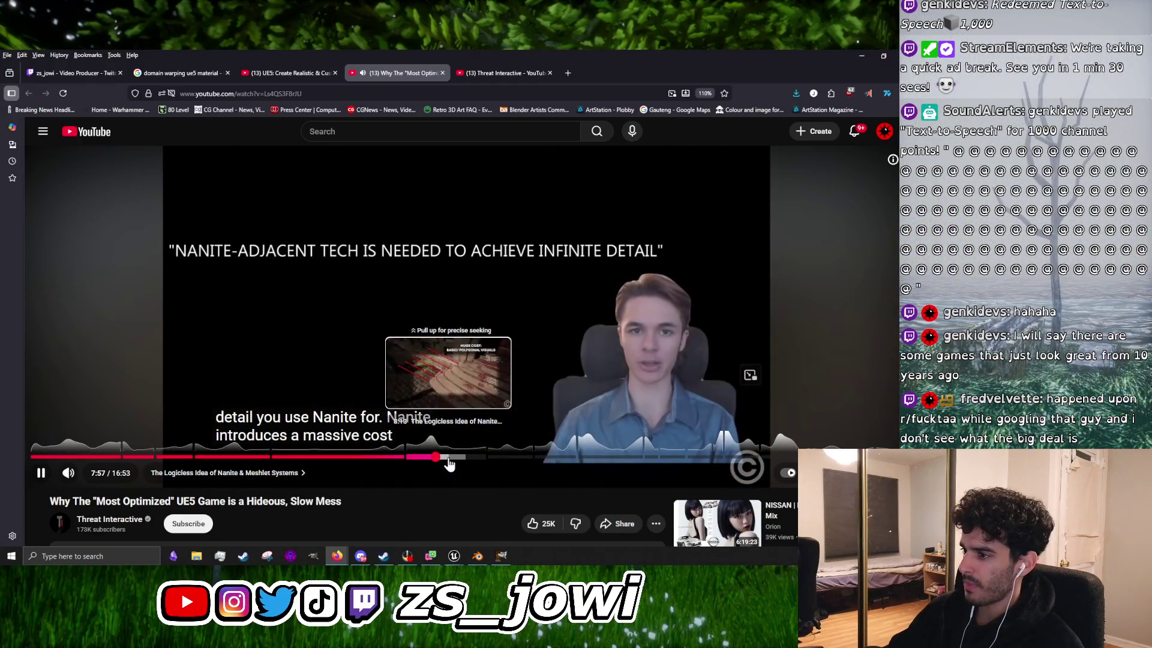
# Step: Seek ahead via 8:13 to about 9:13 and keep the video playing
pyautogui.click(449, 465)
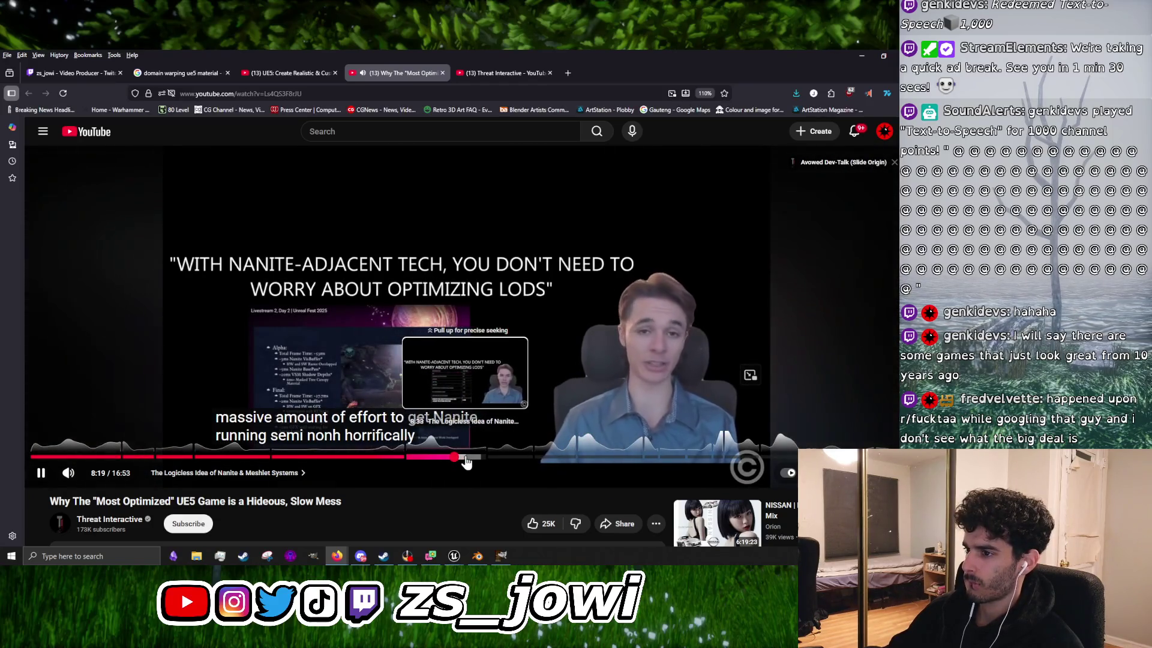
pyautogui.click(498, 461)
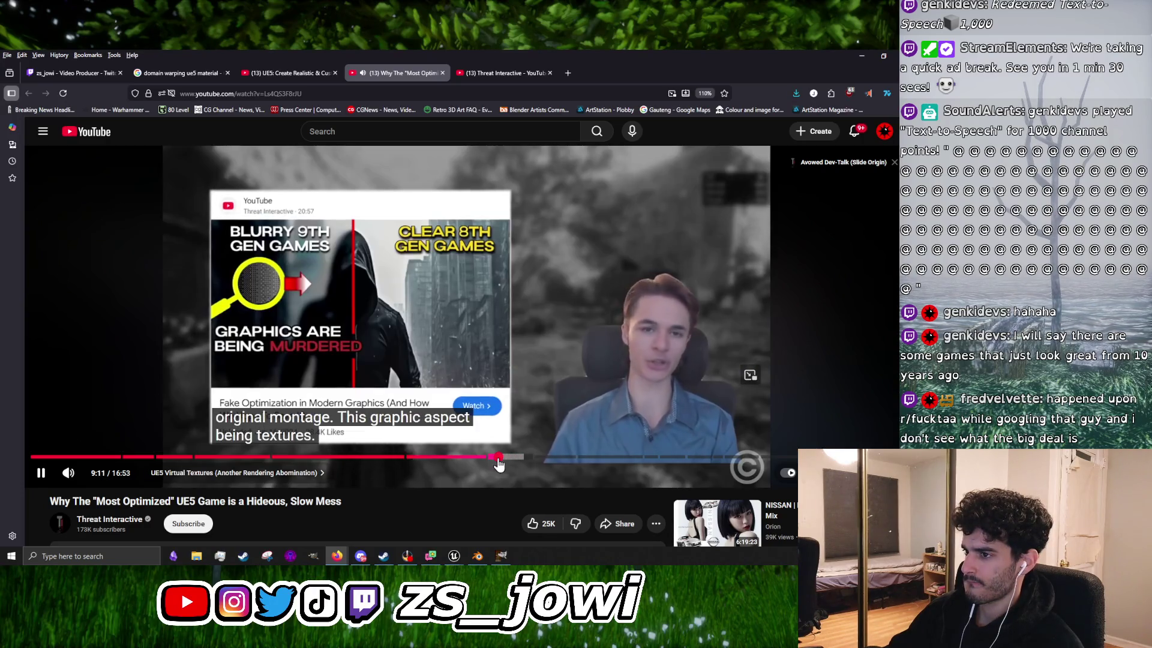
pyautogui.click(490, 354)
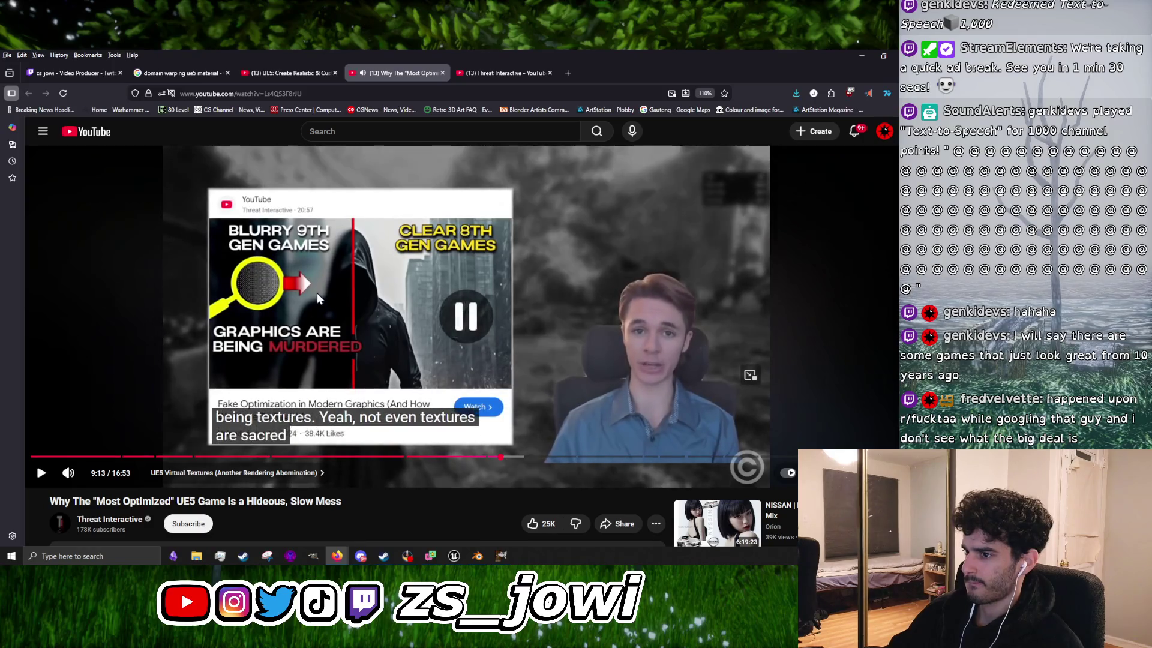
pyautogui.click(572, 391)
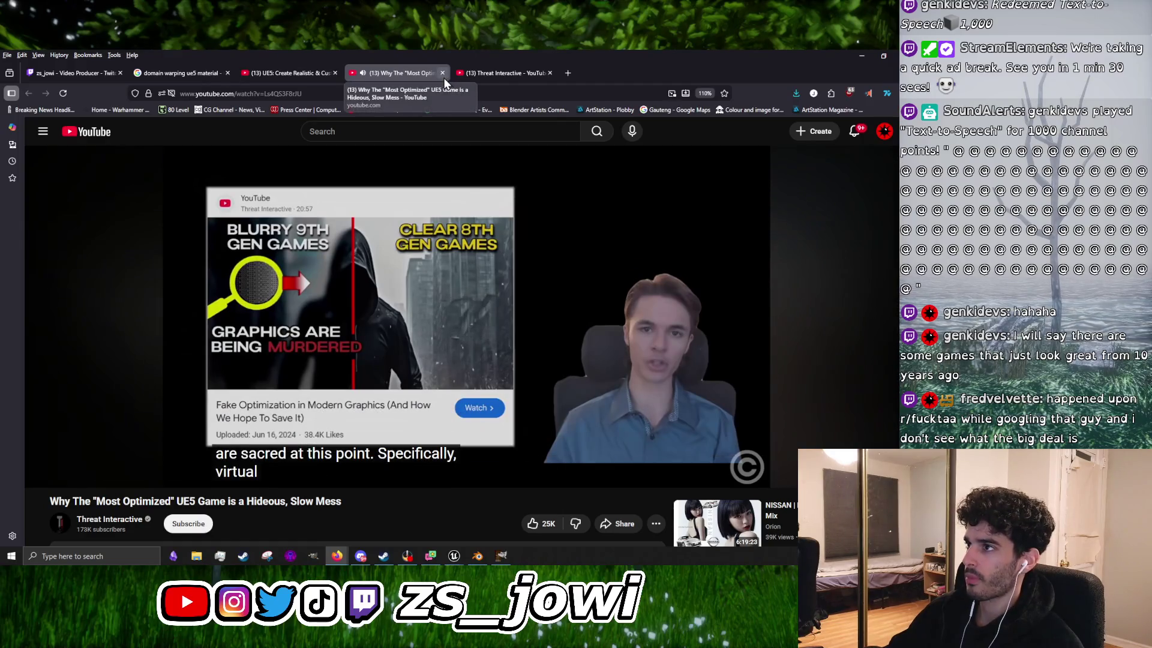
# Step: Close the critique video and play the water material tutorial to 3:02
pyautogui.click(443, 73)
pyautogui.click(286, 77)
pyautogui.click(414, 360)
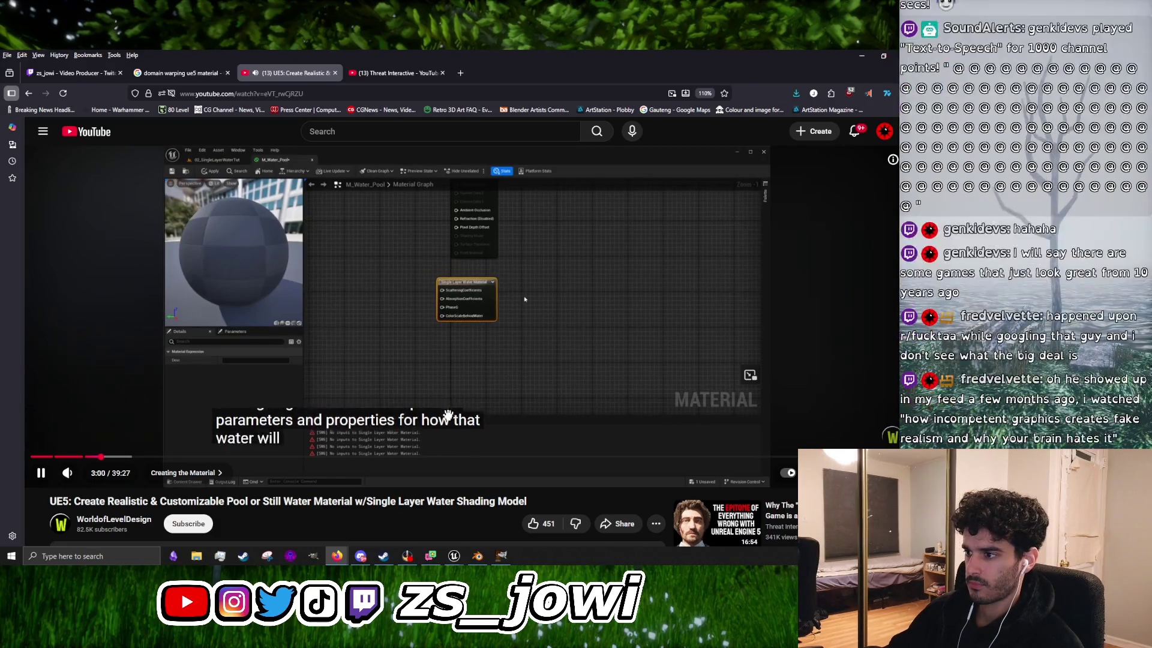
pyautogui.click(426, 367)
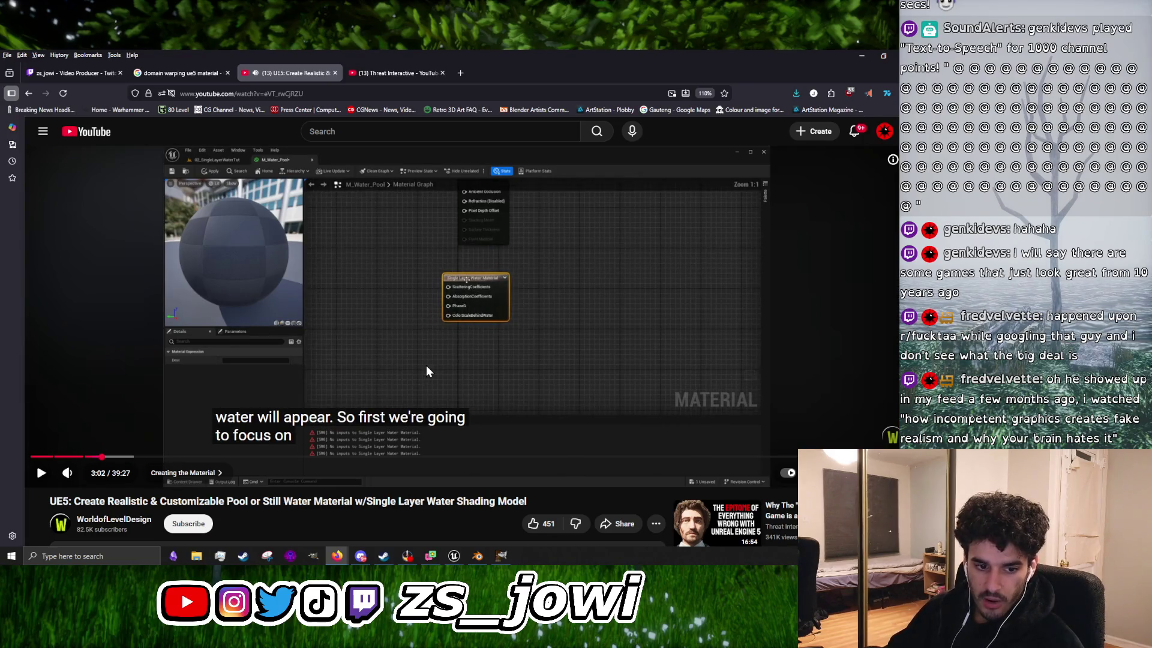
# Step: Advance the tutorial to 3:04, then return to the Threat Interactive videos tab
pyautogui.click(426, 368)
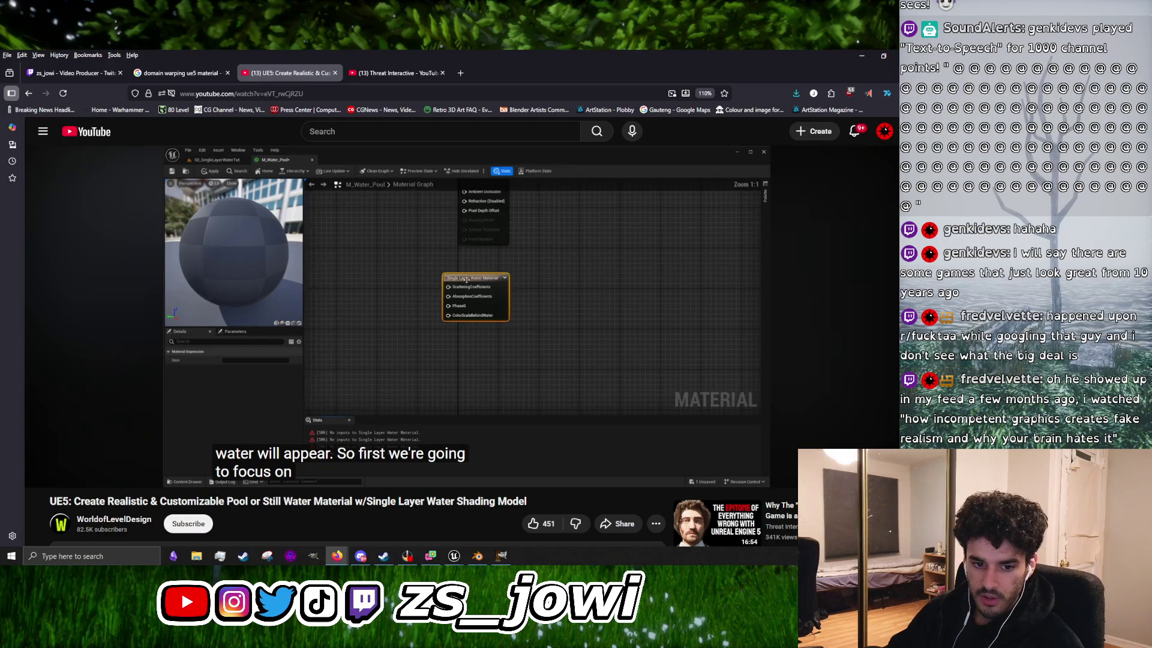
pyautogui.click(427, 367)
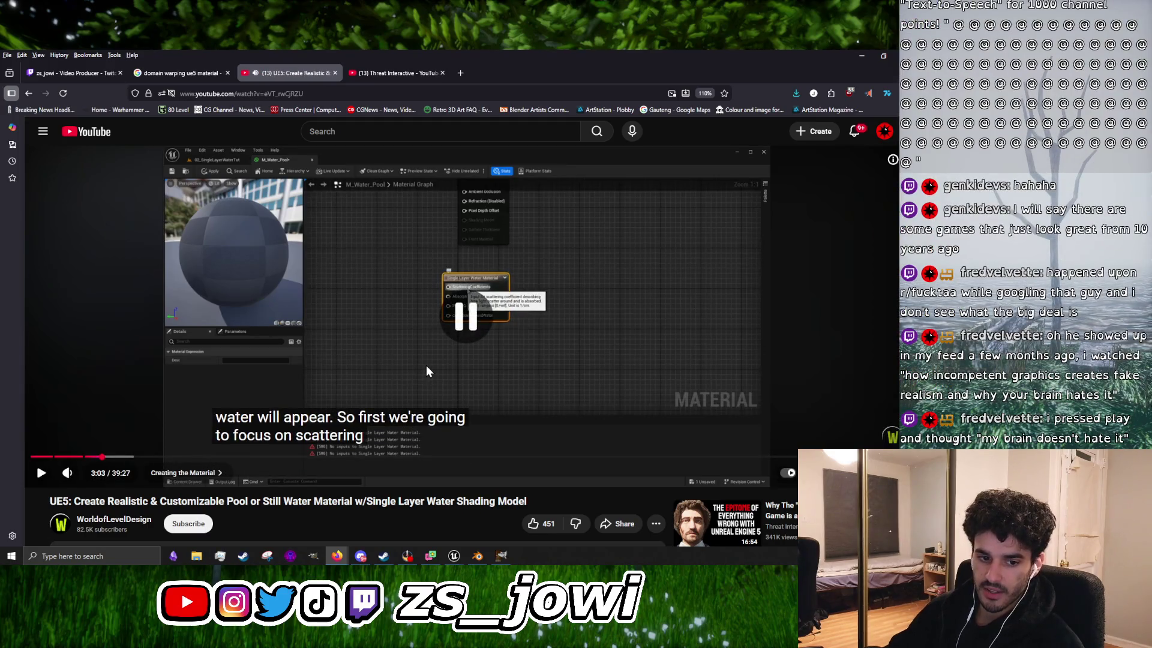
pyautogui.click(427, 367)
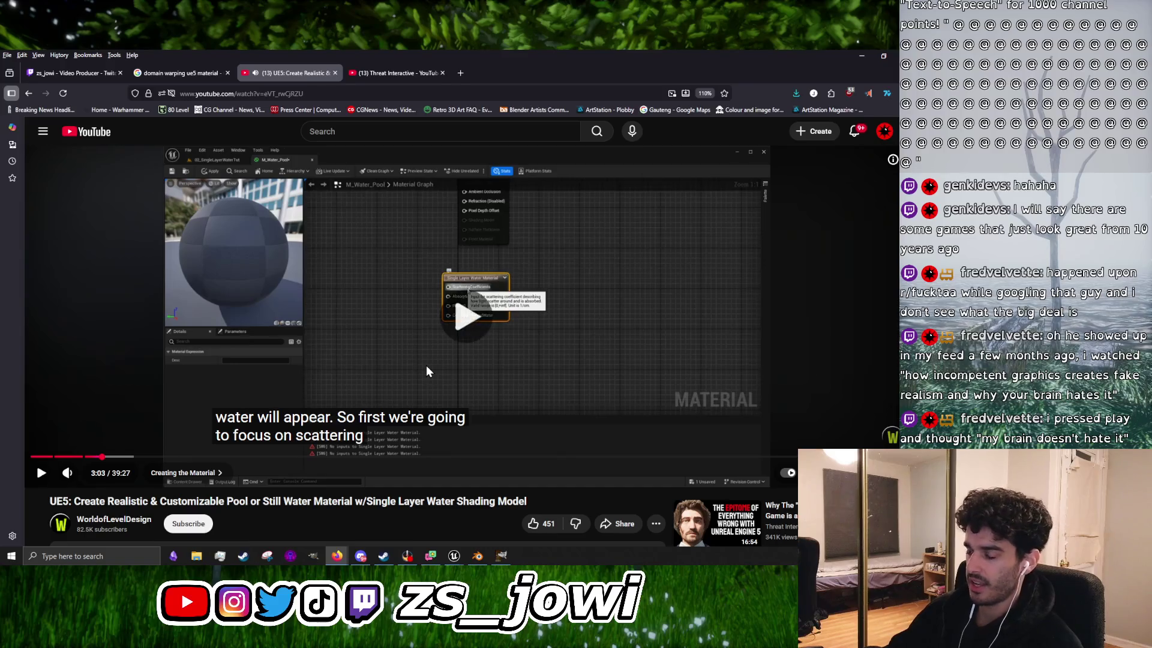
pyautogui.click(427, 367)
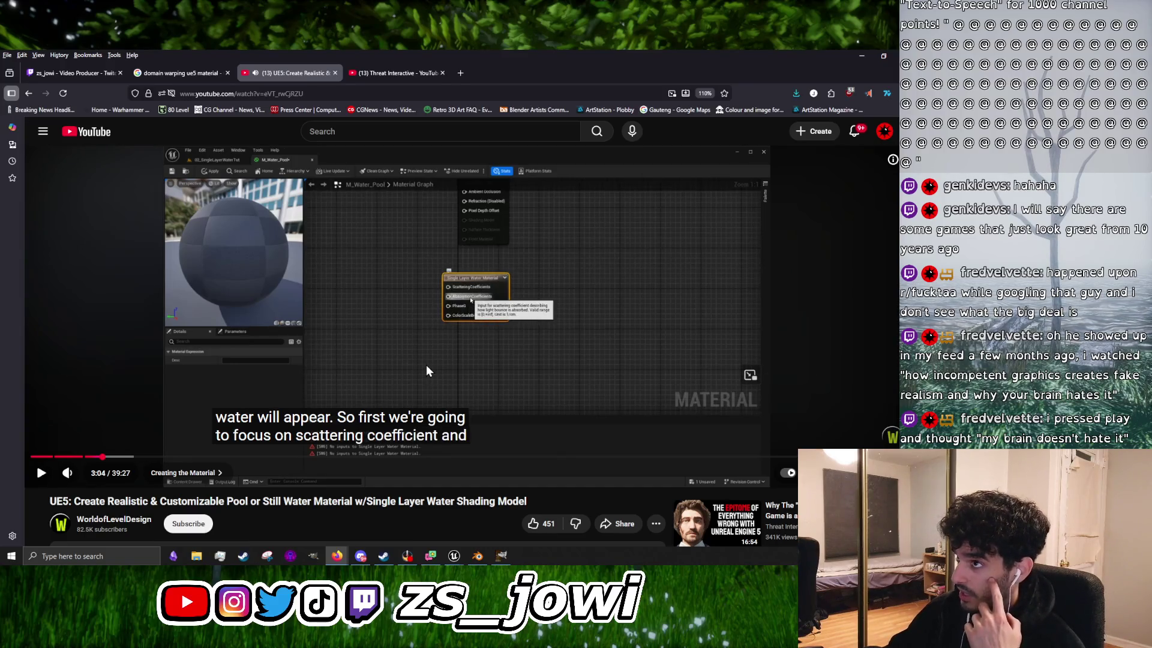
pyautogui.click(422, 74)
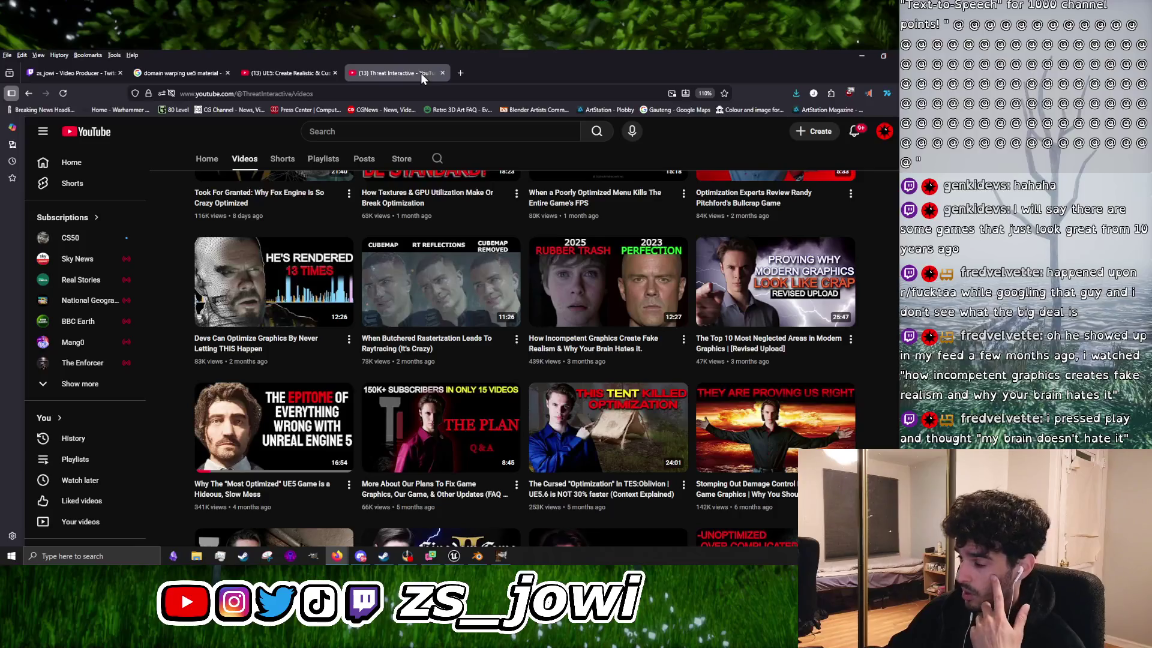
pyautogui.scroll(5, 452, 309)
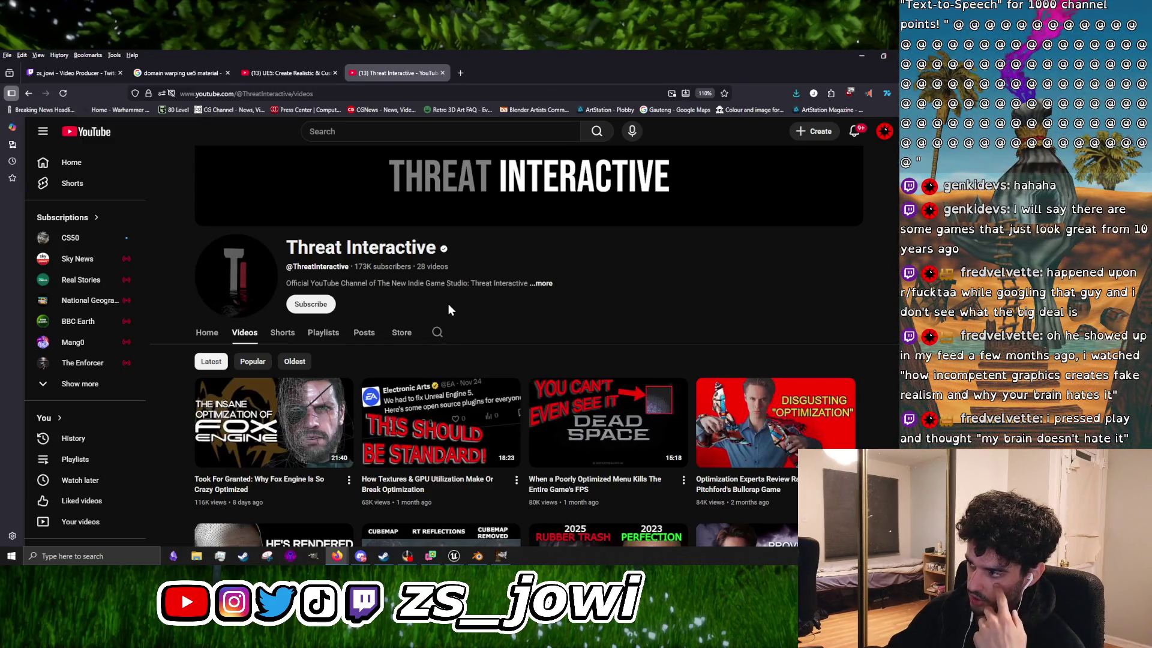
pyautogui.moveTo(424, 466)
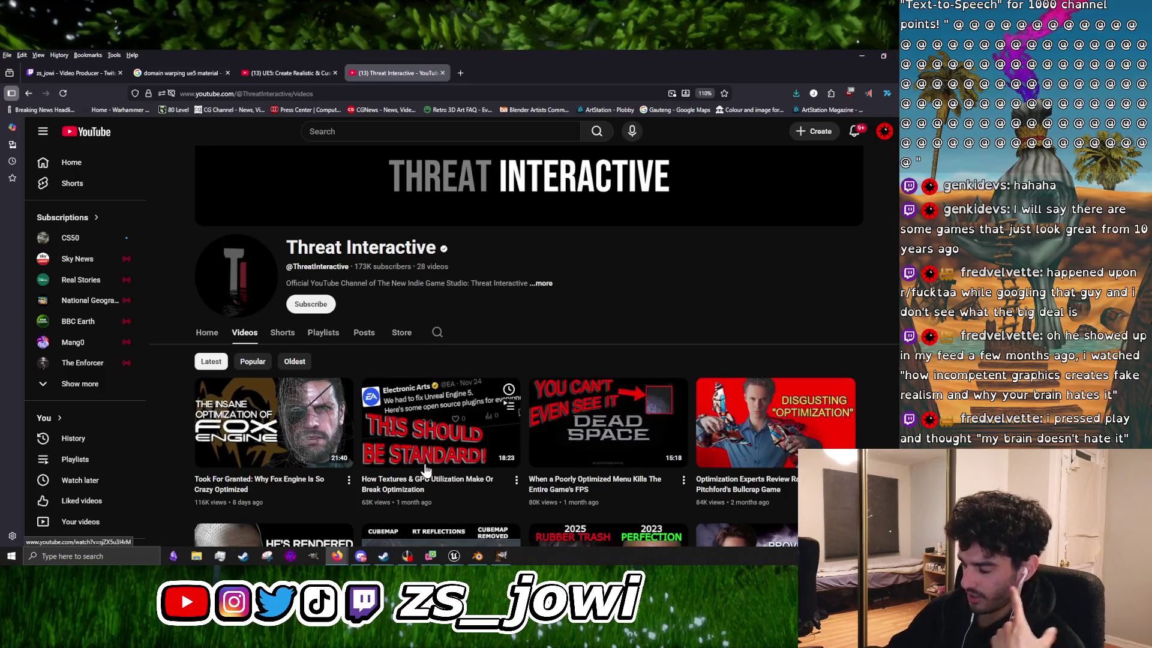
pyautogui.scroll(-2, 420, 457)
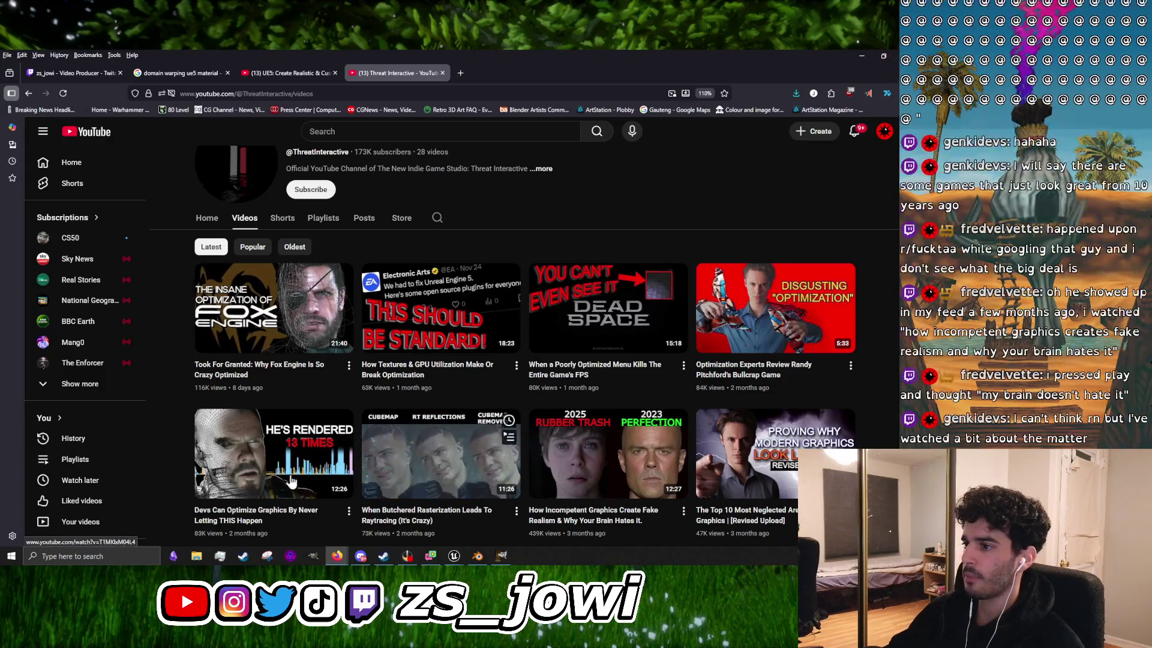
pyautogui.scroll(-5, 517, 431)
pyautogui.scroll(8, 439, 474)
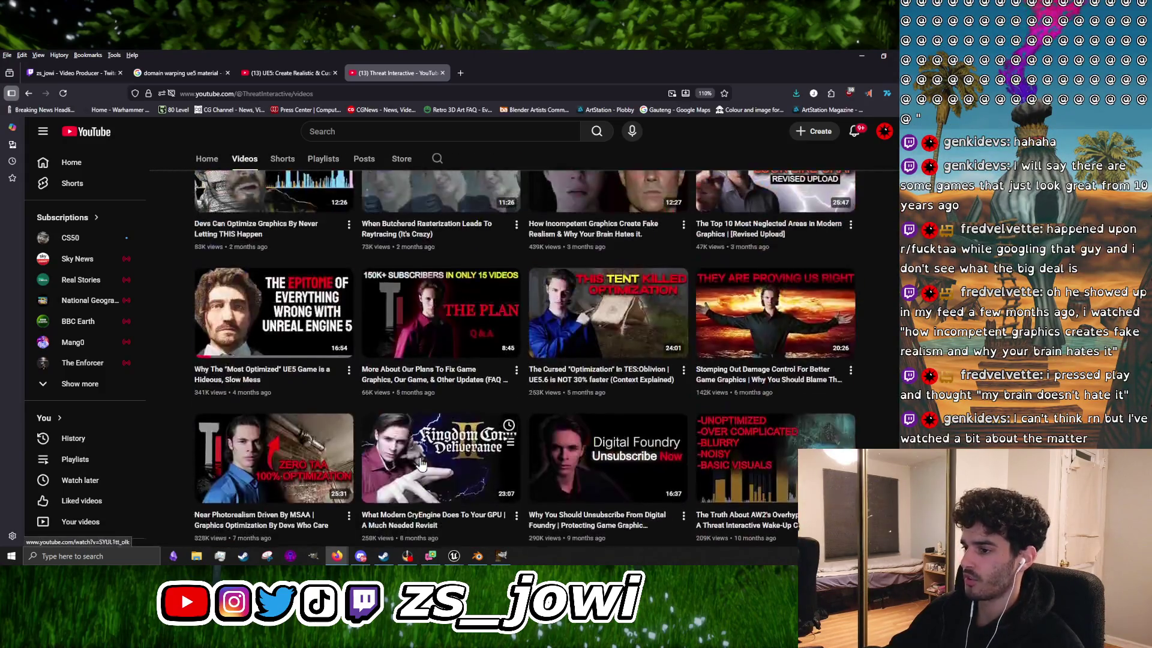
pyautogui.scroll(-4, 293, 384)
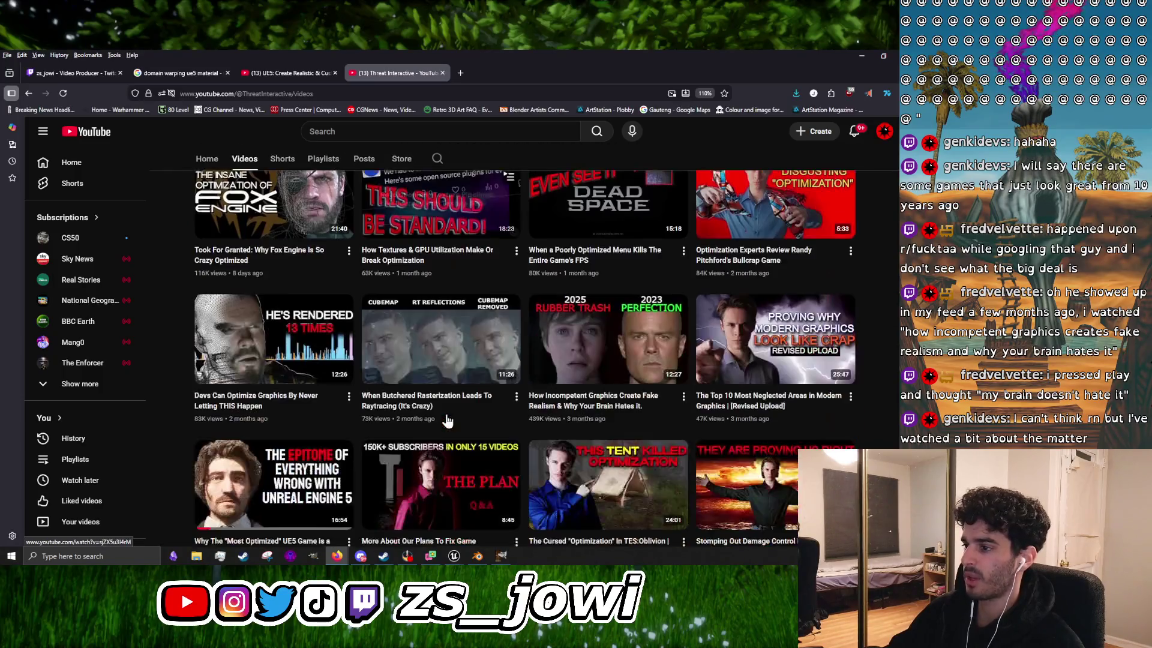
pyautogui.scroll(4, 285, 344)
pyautogui.scroll(-3, 306, 384)
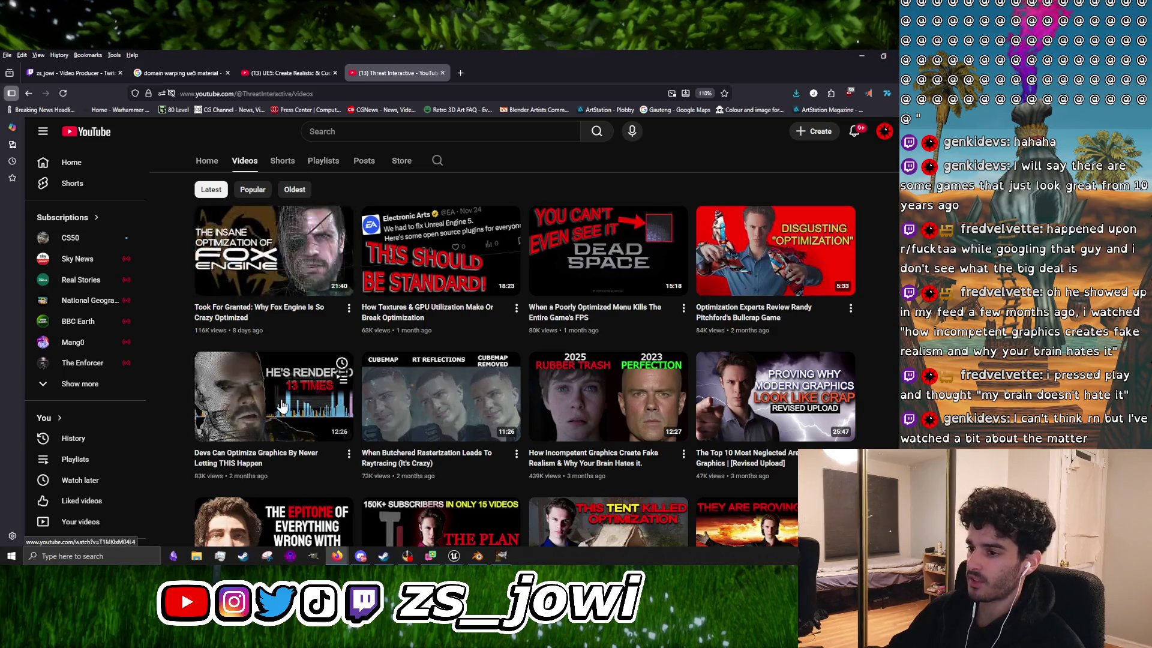
pyautogui.scroll(-1, 455, 457)
pyautogui.scroll(-3, 455, 457)
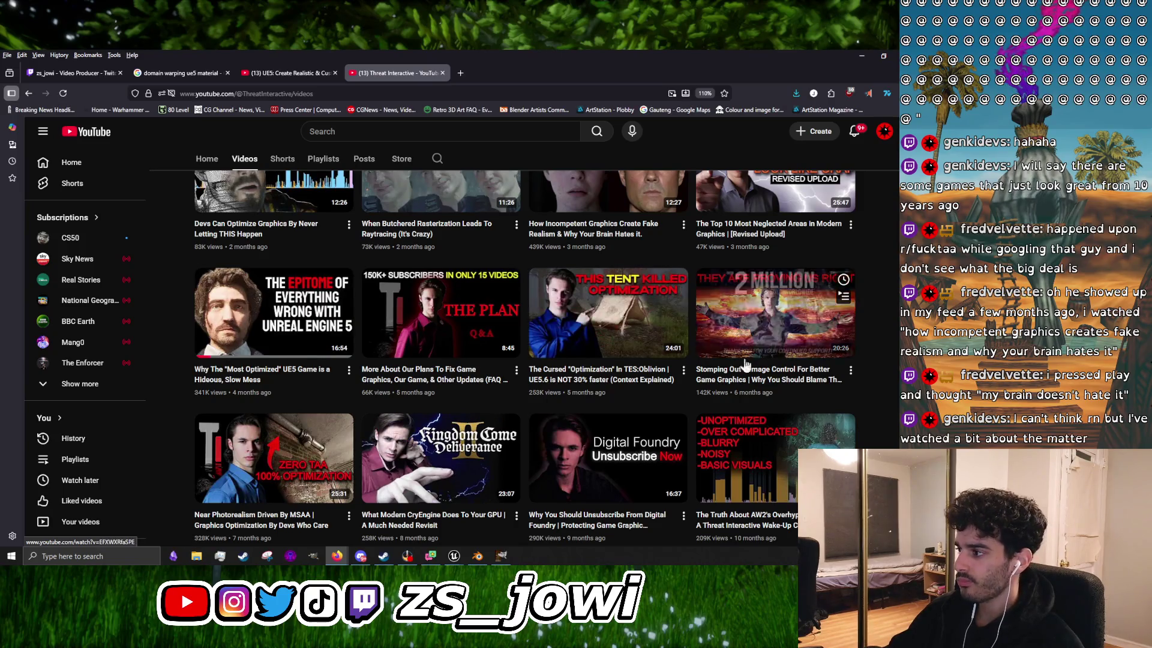
pyautogui.scroll(-3, 828, 324)
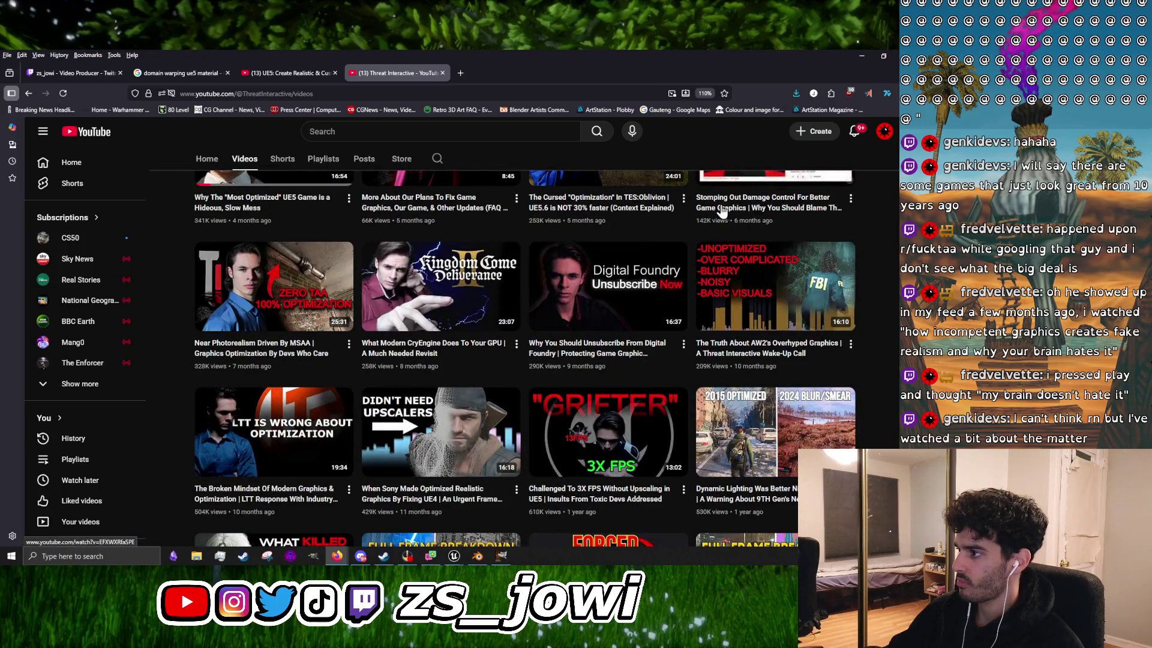
pyautogui.moveTo(776, 361)
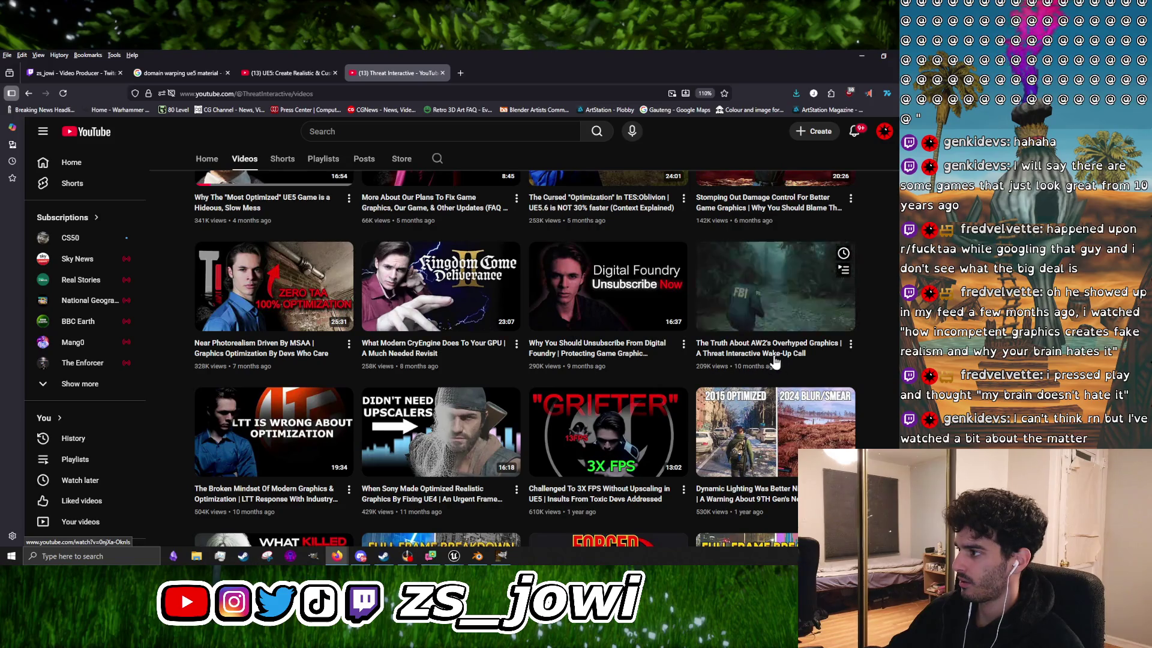
pyautogui.click(287, 74)
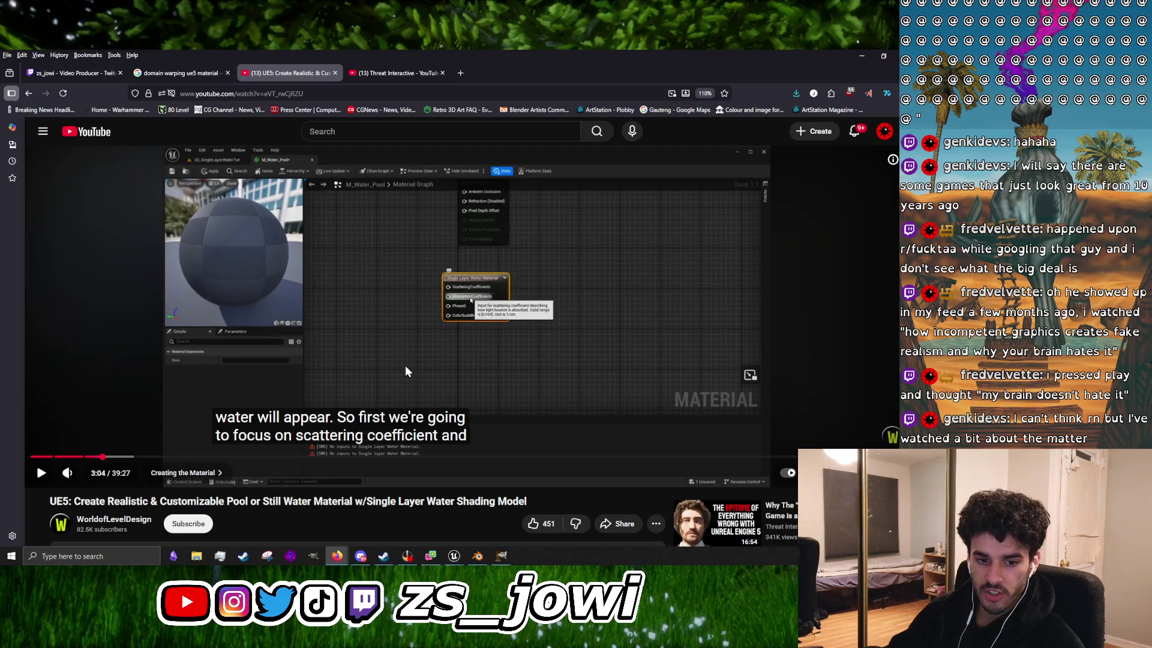
# Step: Play the water tutorial to 3:07 on absorption coefficient, then go back to Threat Interactive's page
pyautogui.click(362, 321)
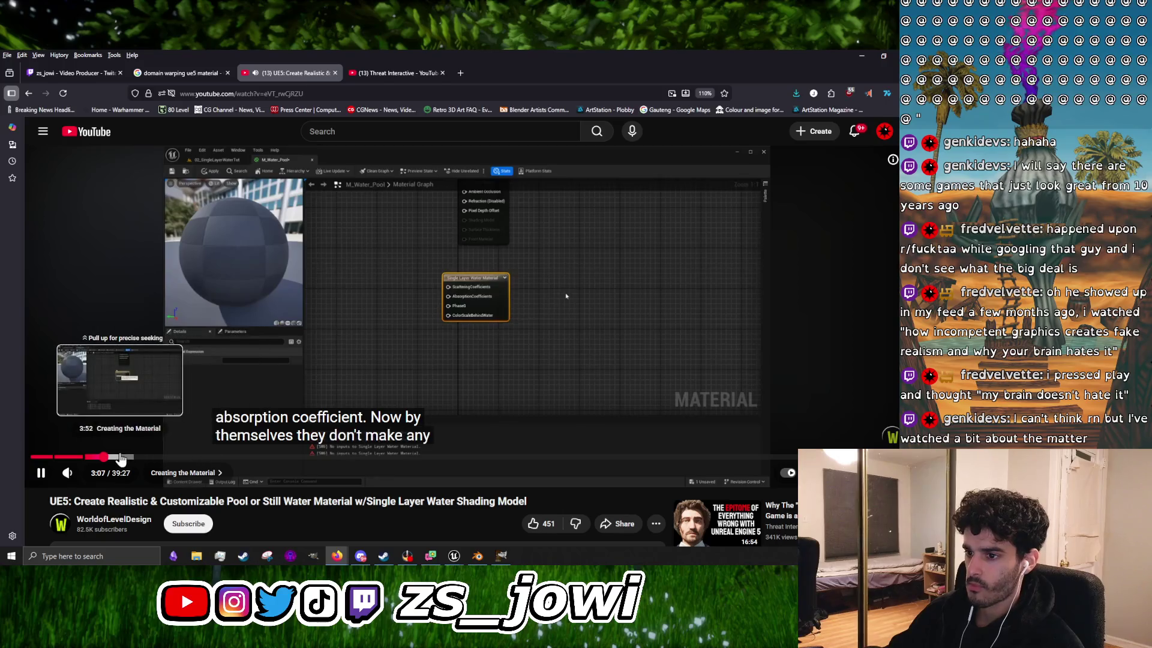
pyautogui.click(370, 270)
pyautogui.click(390, 69)
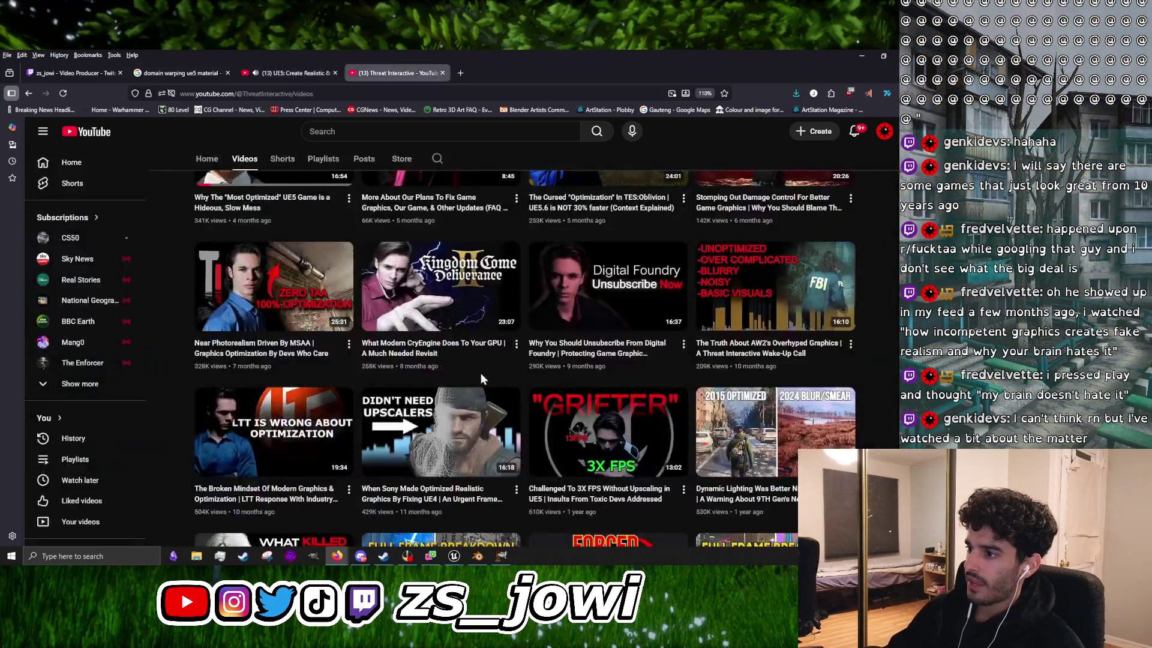
pyautogui.scroll(5, 481, 374)
pyautogui.scroll(-5, 550, 427)
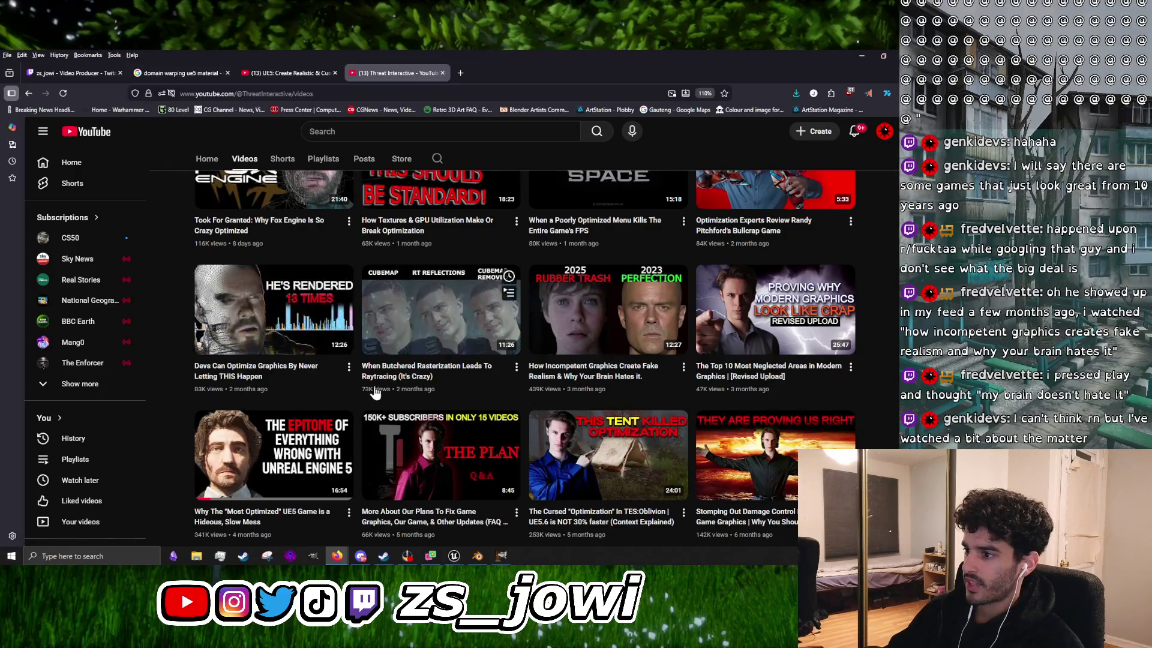
pyautogui.scroll(-2, 405, 383)
pyautogui.scroll(-4, 405, 383)
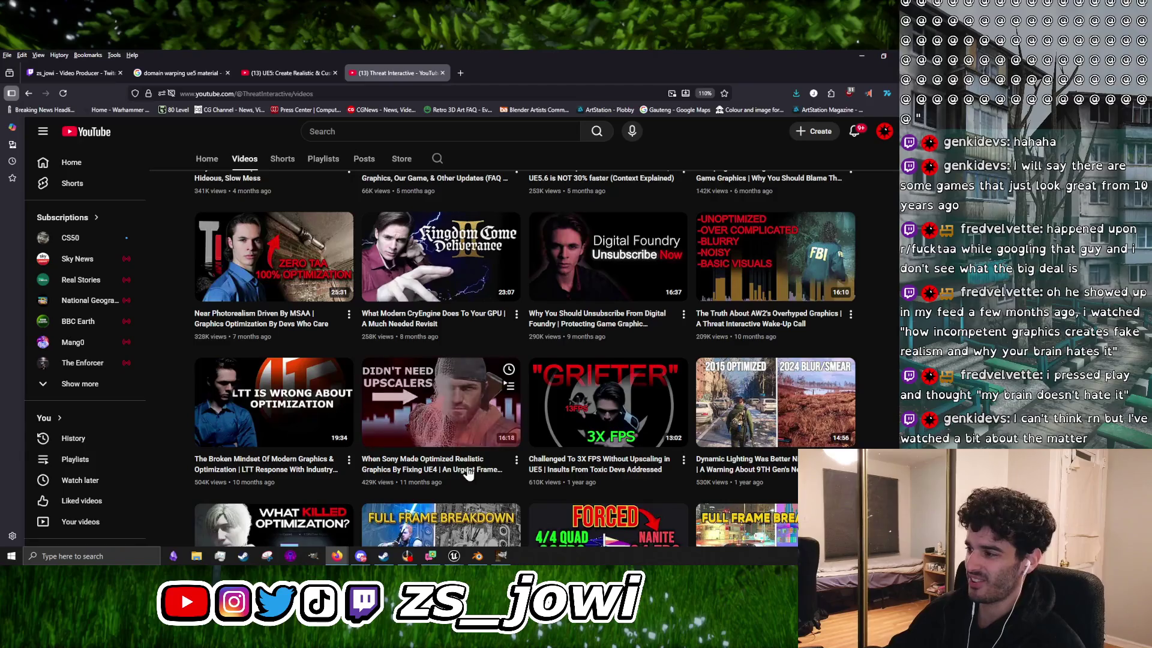
pyautogui.scroll(-5, 480, 488)
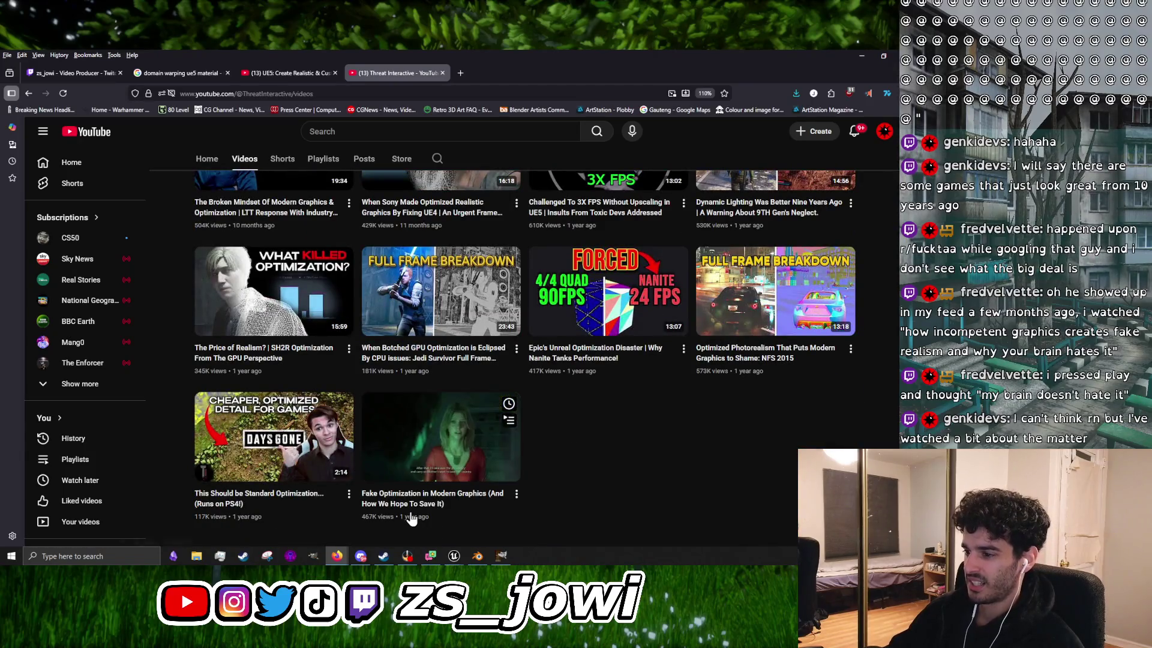
pyautogui.scroll(6, 387, 513)
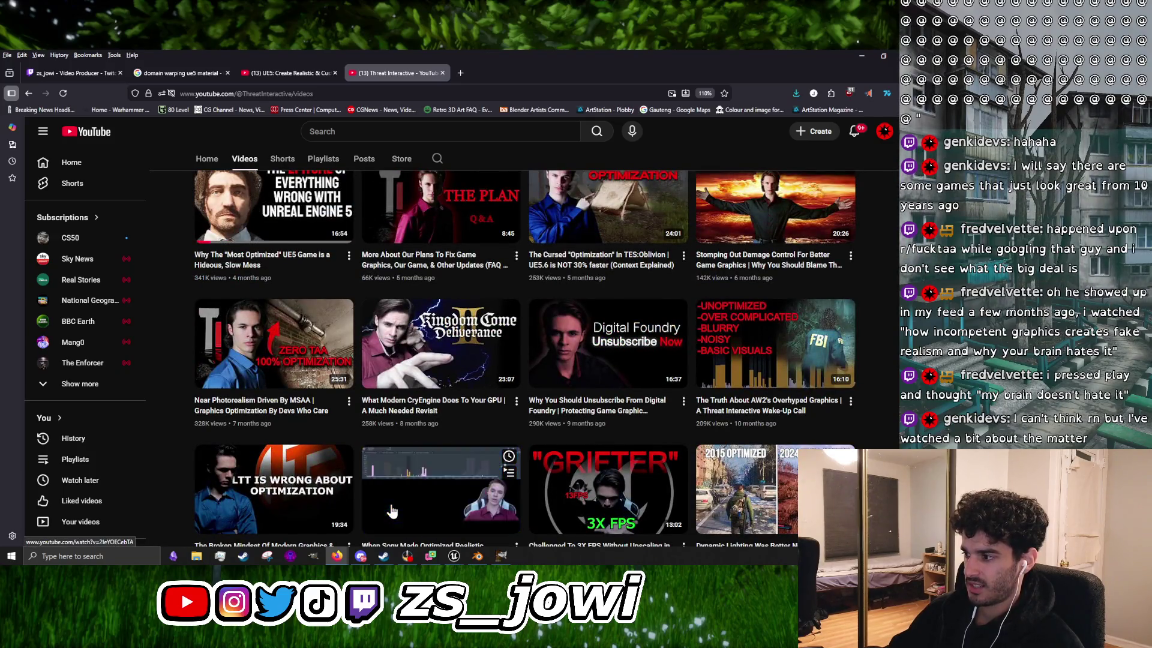
pyautogui.scroll(-1, 391, 510)
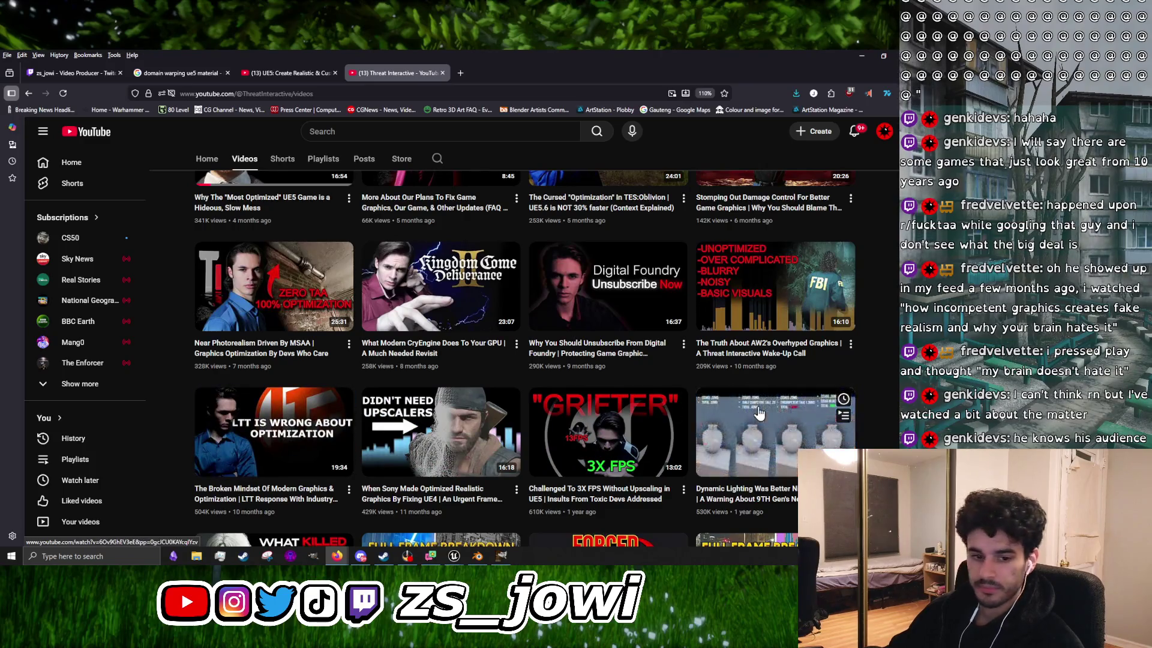
pyautogui.scroll(6, 469, 422)
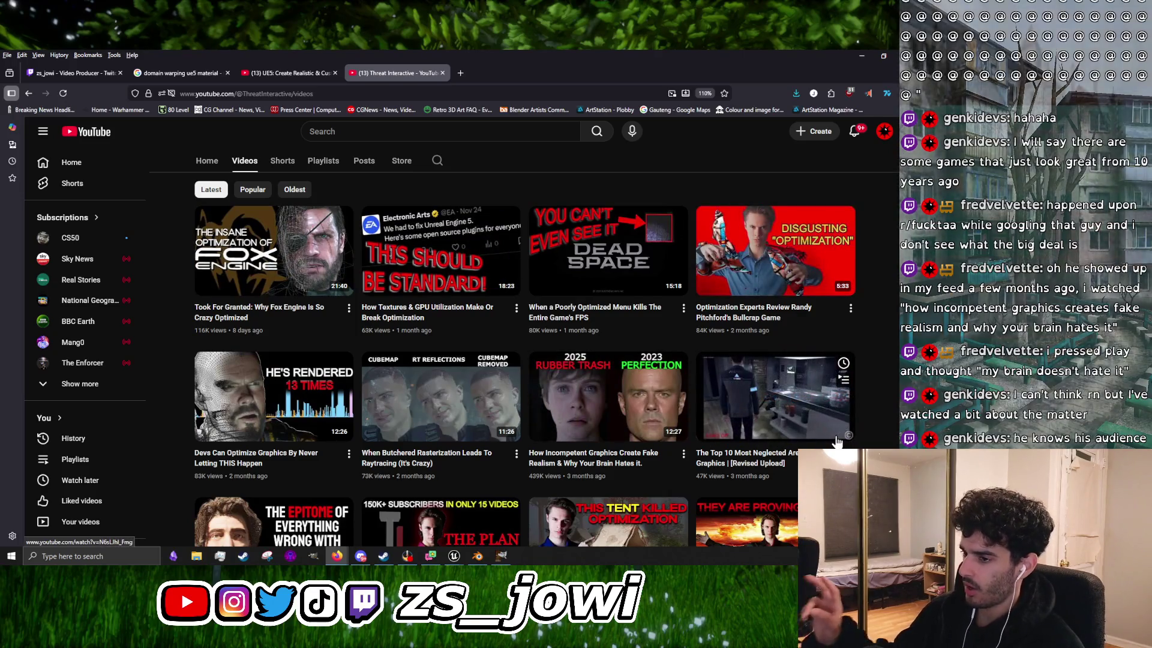
pyautogui.scroll(-5, 826, 435)
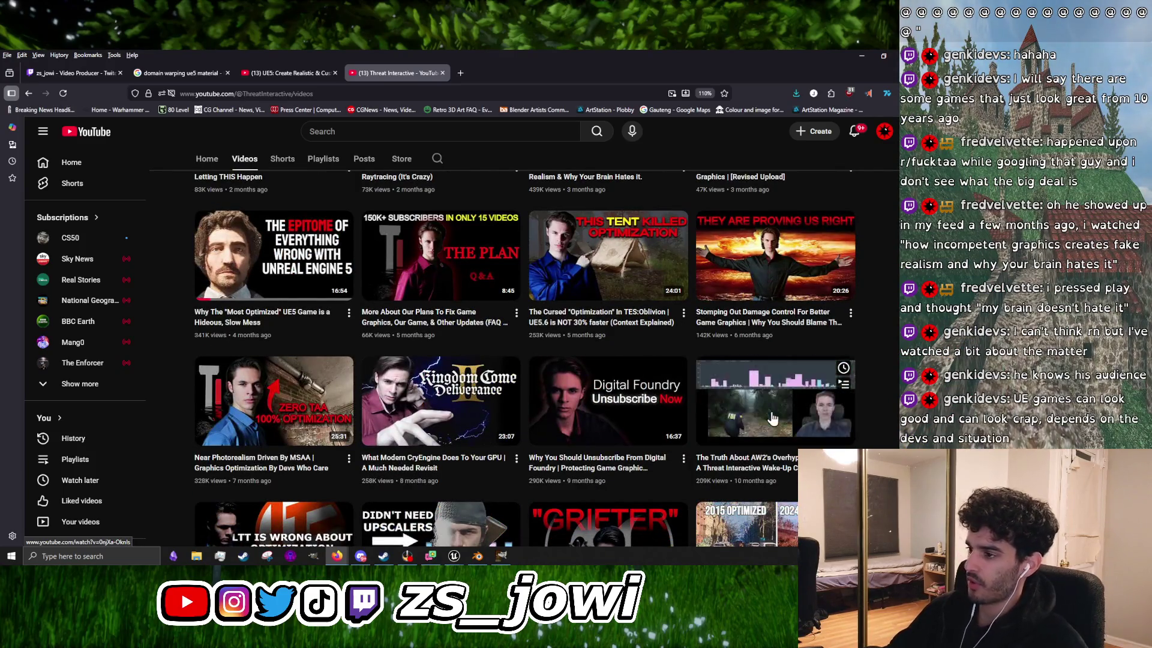
pyautogui.scroll(-2, 773, 418)
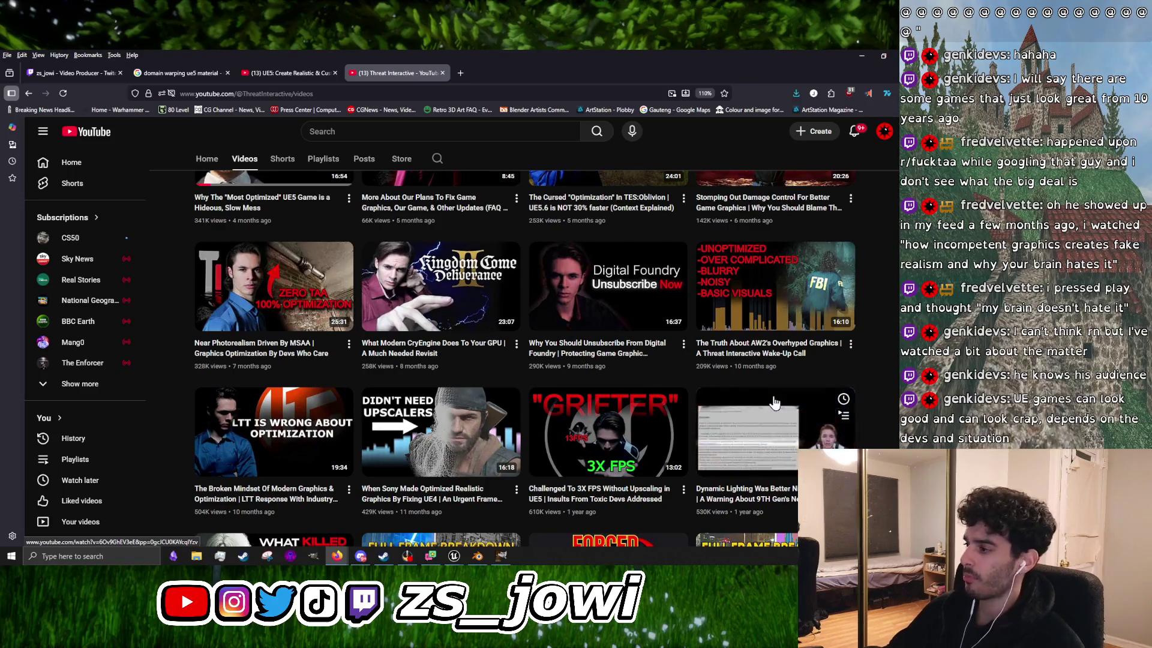
pyautogui.scroll(-3, 772, 407)
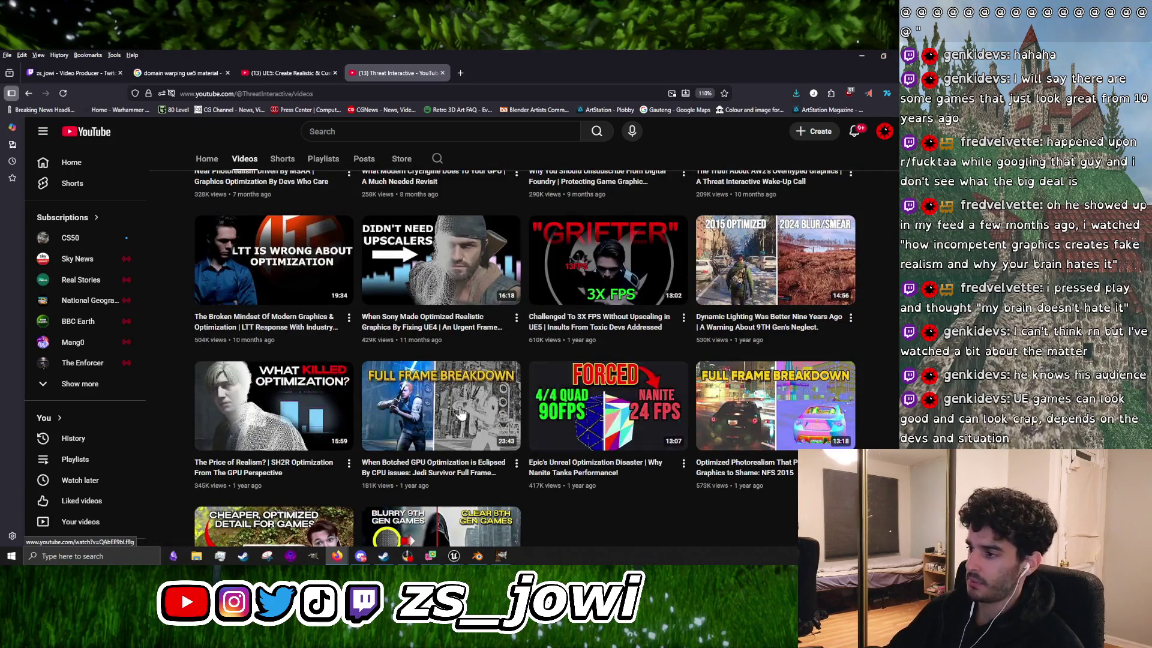
pyautogui.scroll(10, 316, 414)
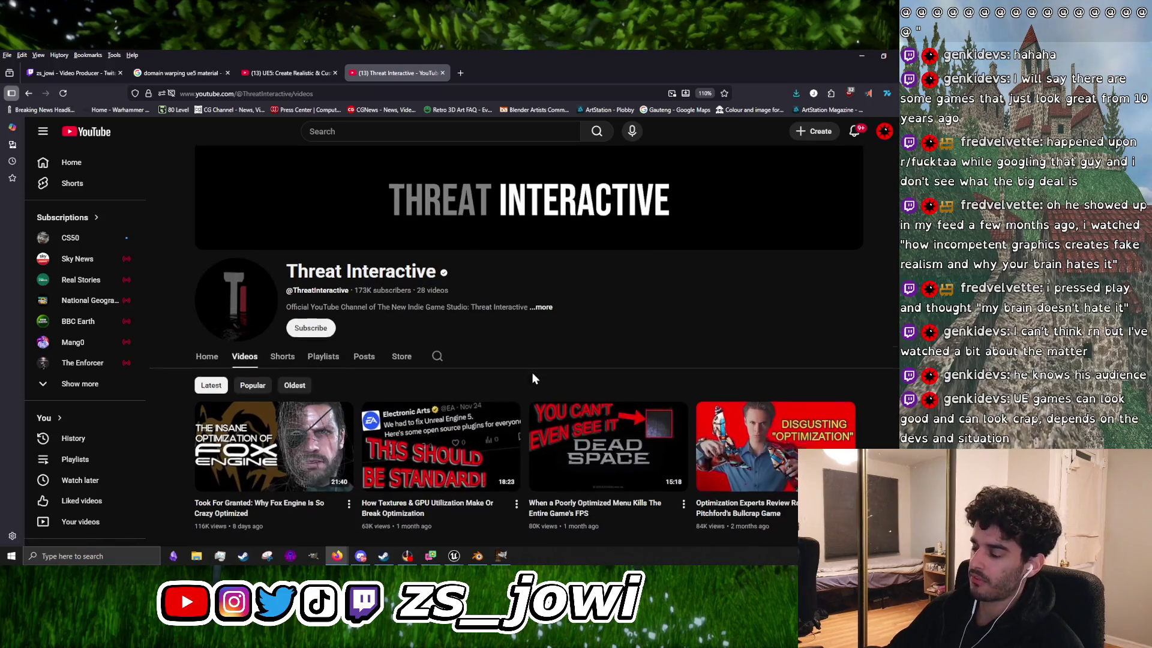
pyautogui.scroll(-3, 532, 372)
pyautogui.scroll(3, 524, 379)
pyautogui.scroll(-5, 519, 402)
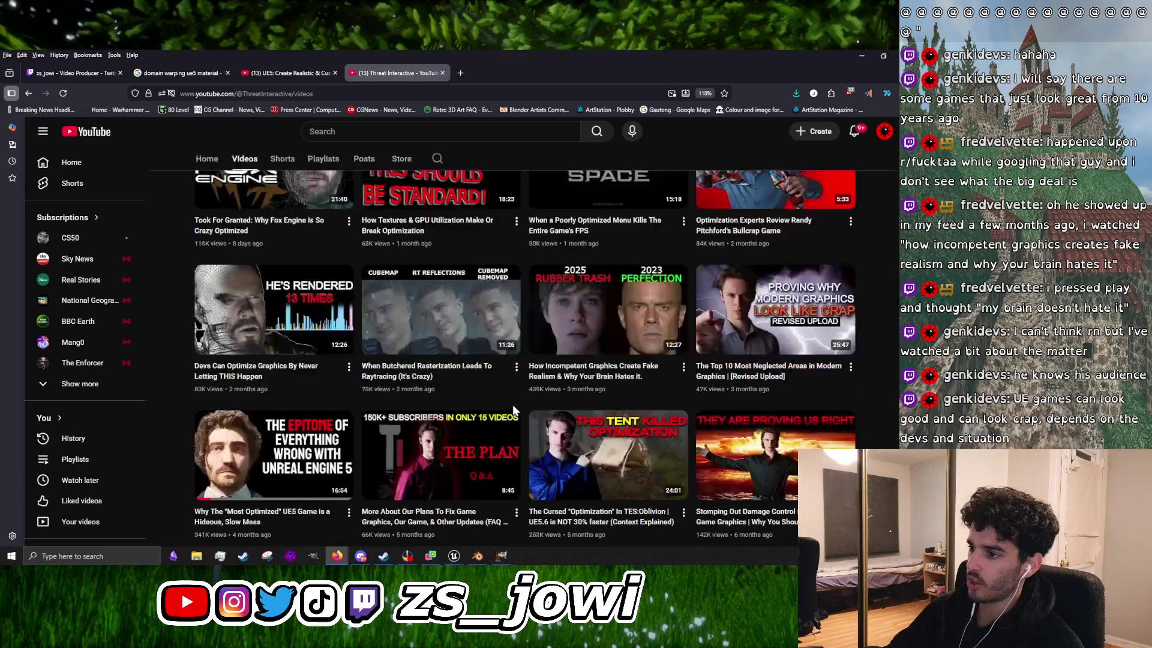
pyautogui.scroll(5, 515, 410)
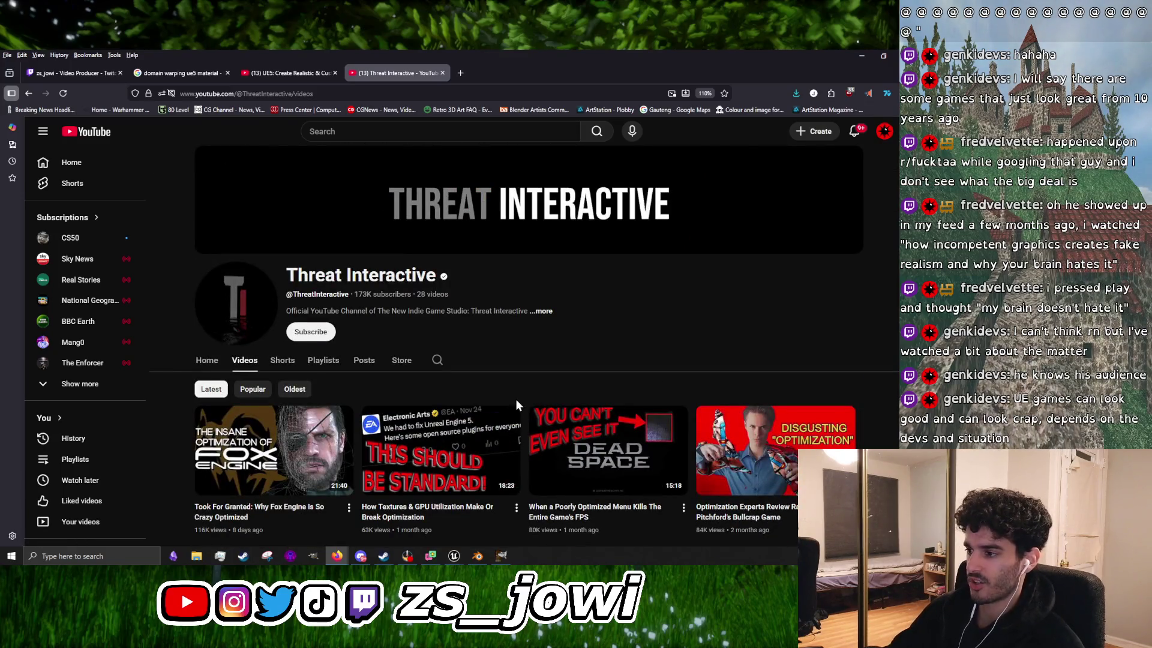
pyautogui.scroll(-5, 516, 401)
pyautogui.scroll(5, 480, 426)
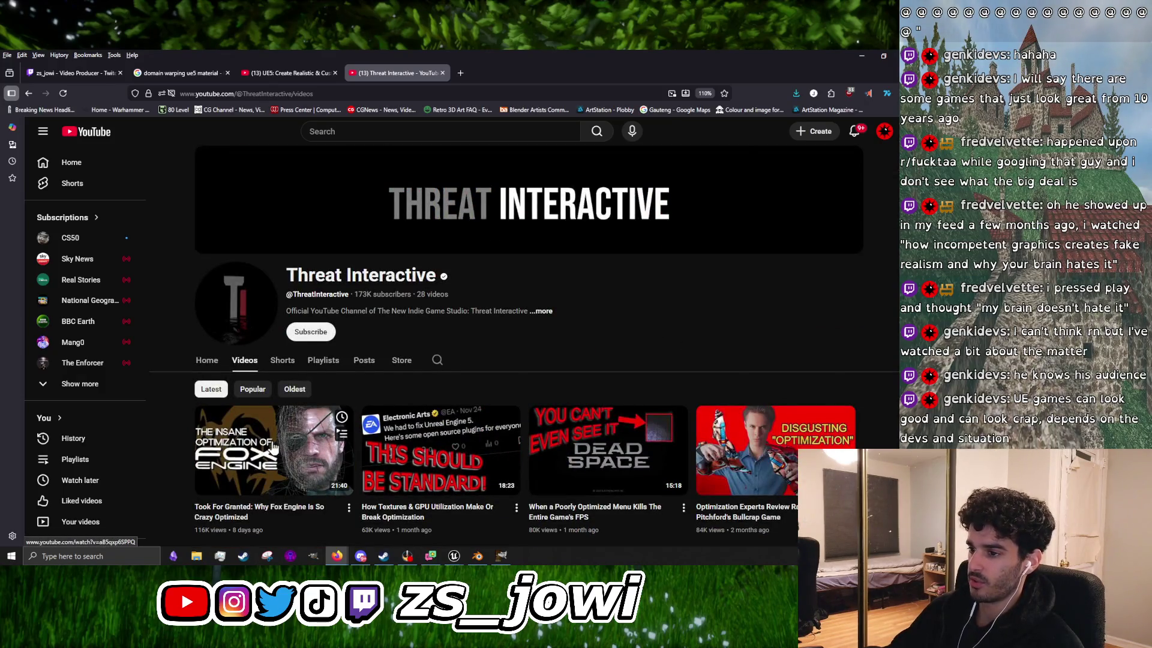
pyautogui.scroll(-3, 432, 457)
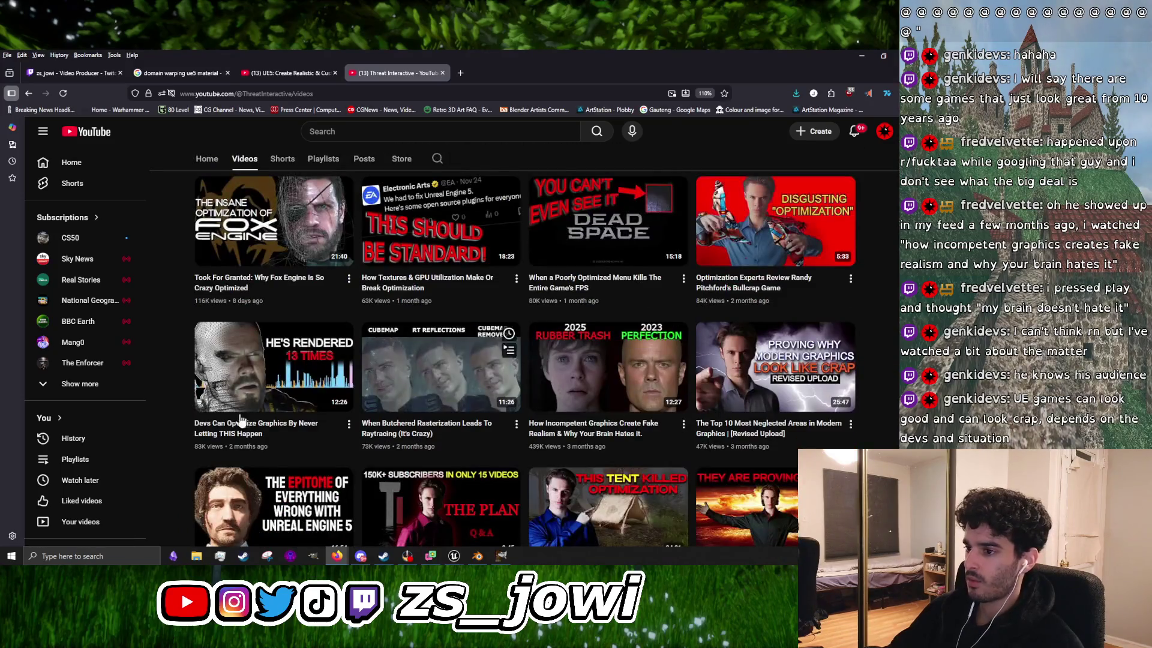
pyautogui.scroll(3, 280, 420)
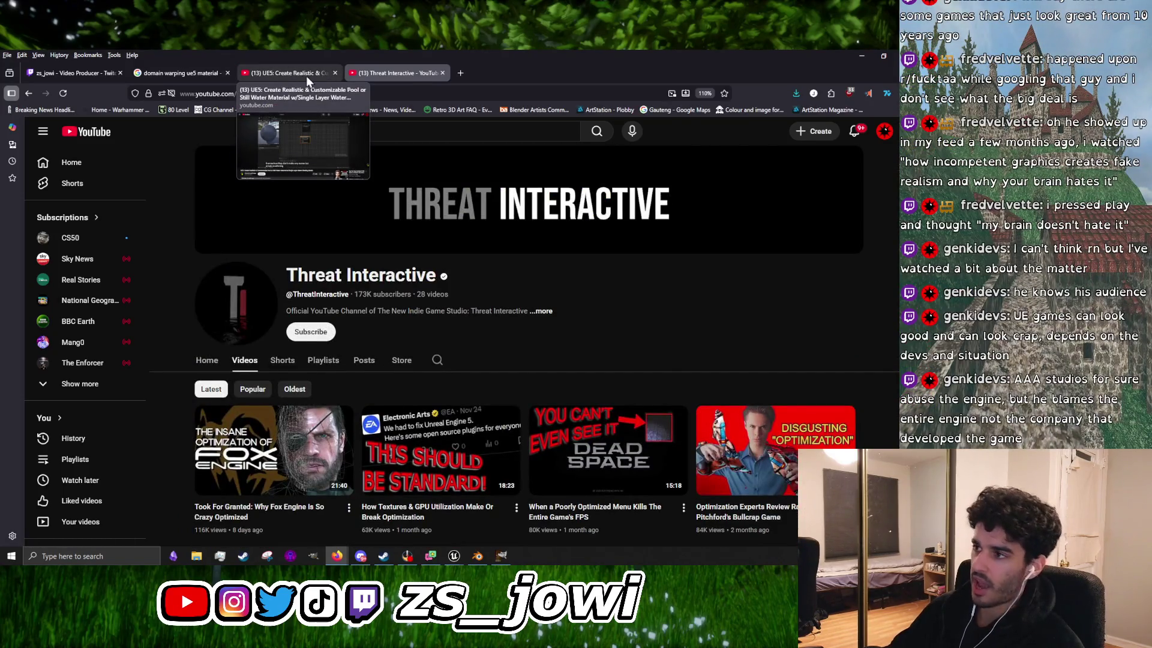
pyautogui.scroll(-3, 641, 372)
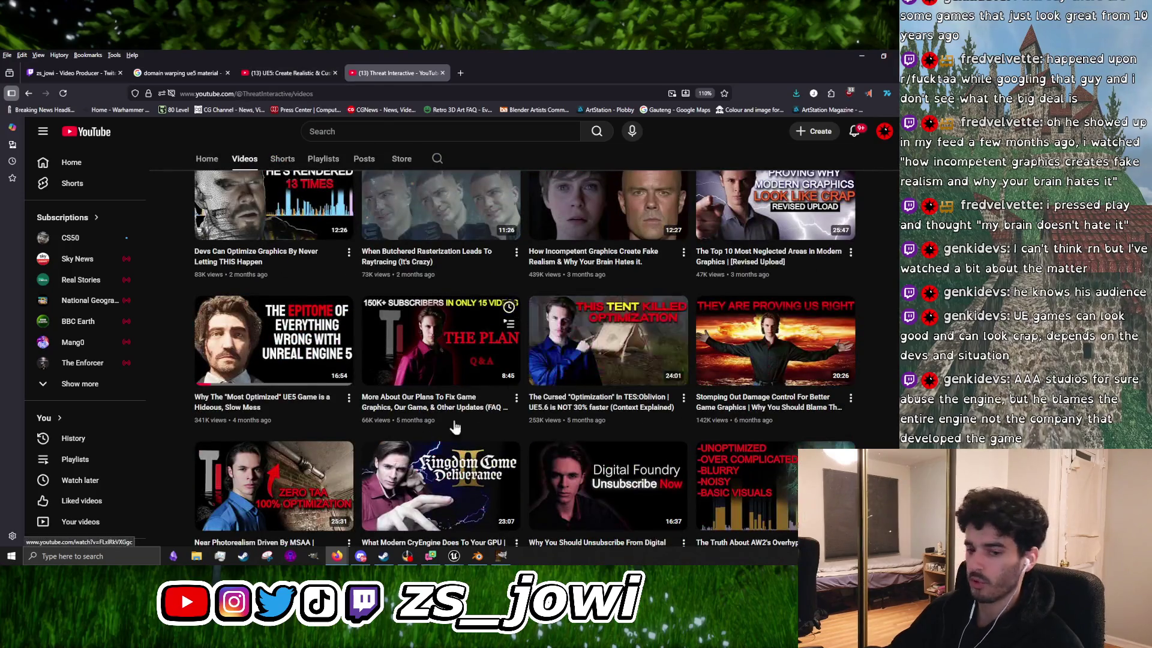
pyautogui.scroll(3, 353, 438)
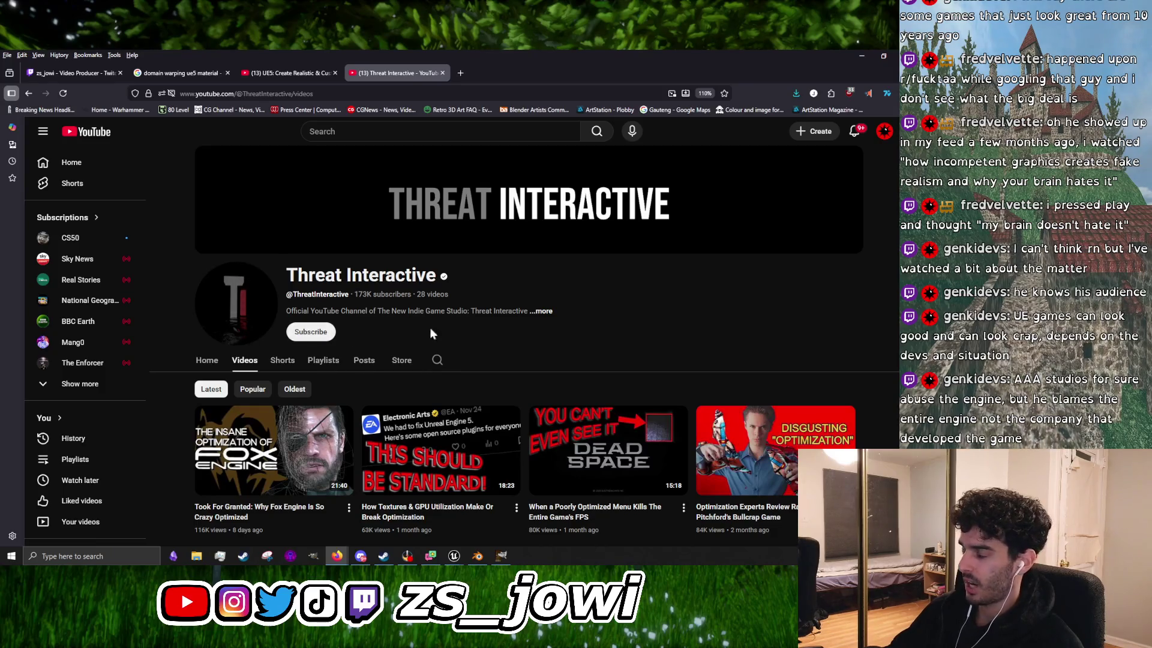
pyautogui.scroll(-3, 528, 399)
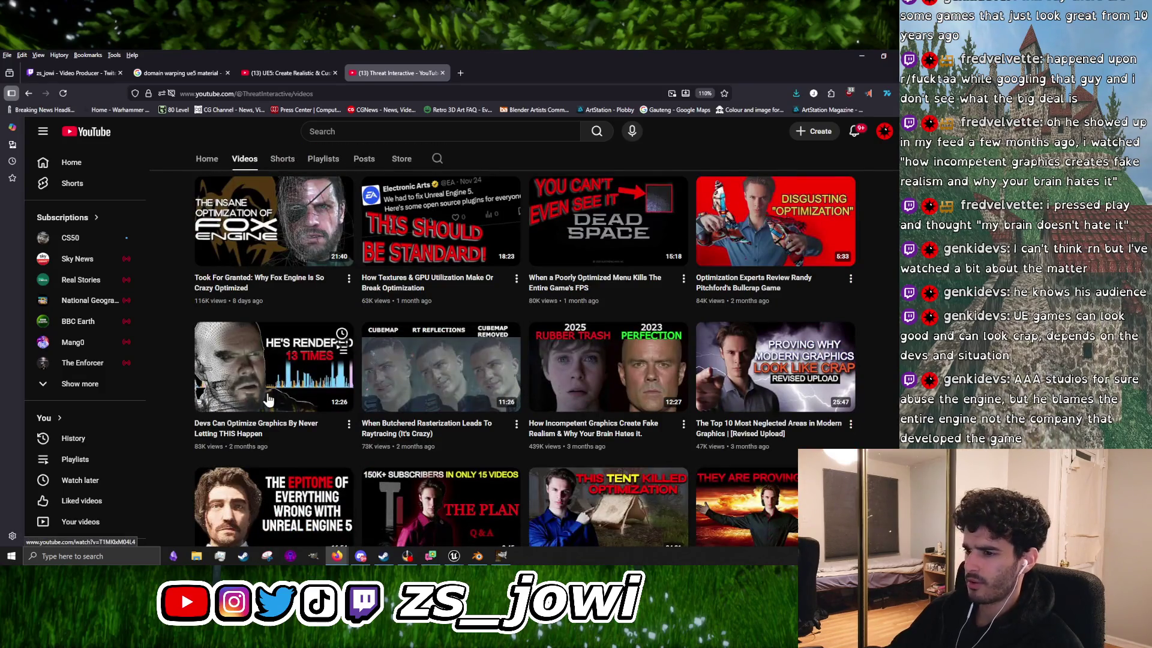
pyautogui.scroll(-3, 268, 400)
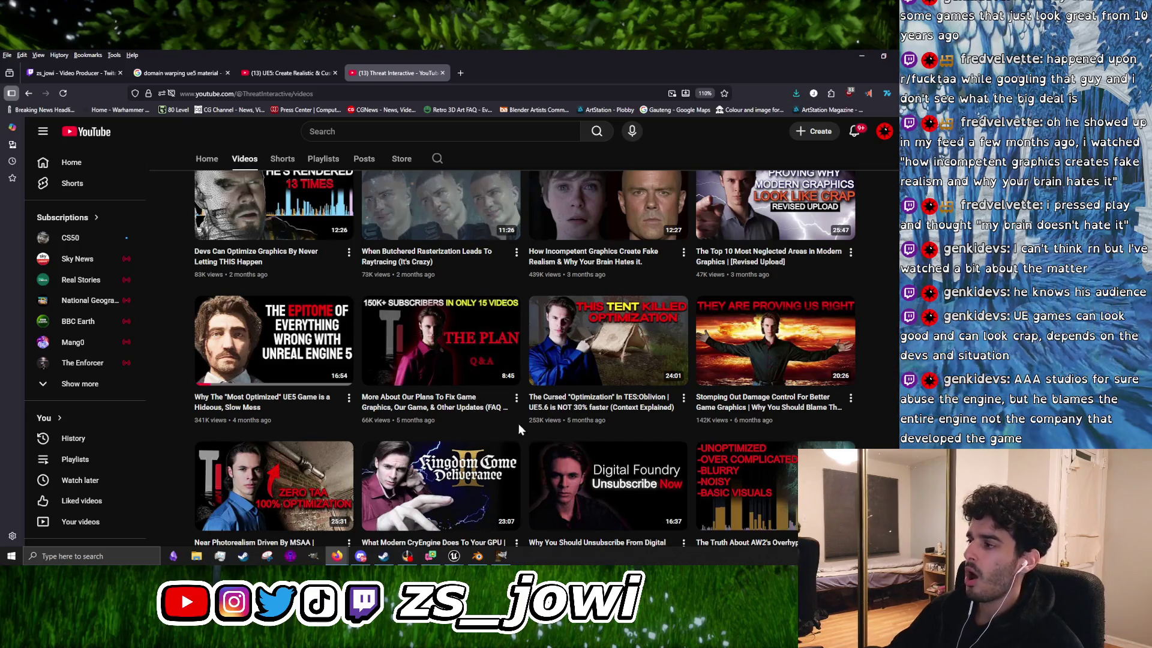
pyautogui.scroll(5, 524, 423)
pyautogui.scroll(-2, 523, 443)
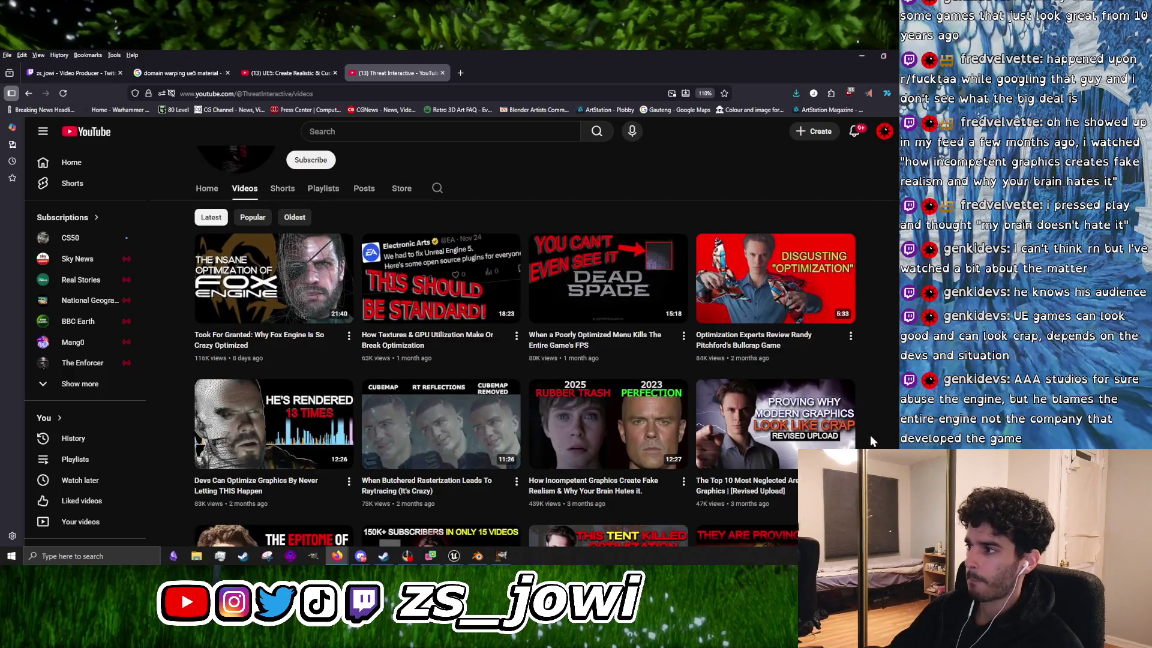
pyautogui.scroll(-4, 698, 322)
pyautogui.scroll(-3, 696, 315)
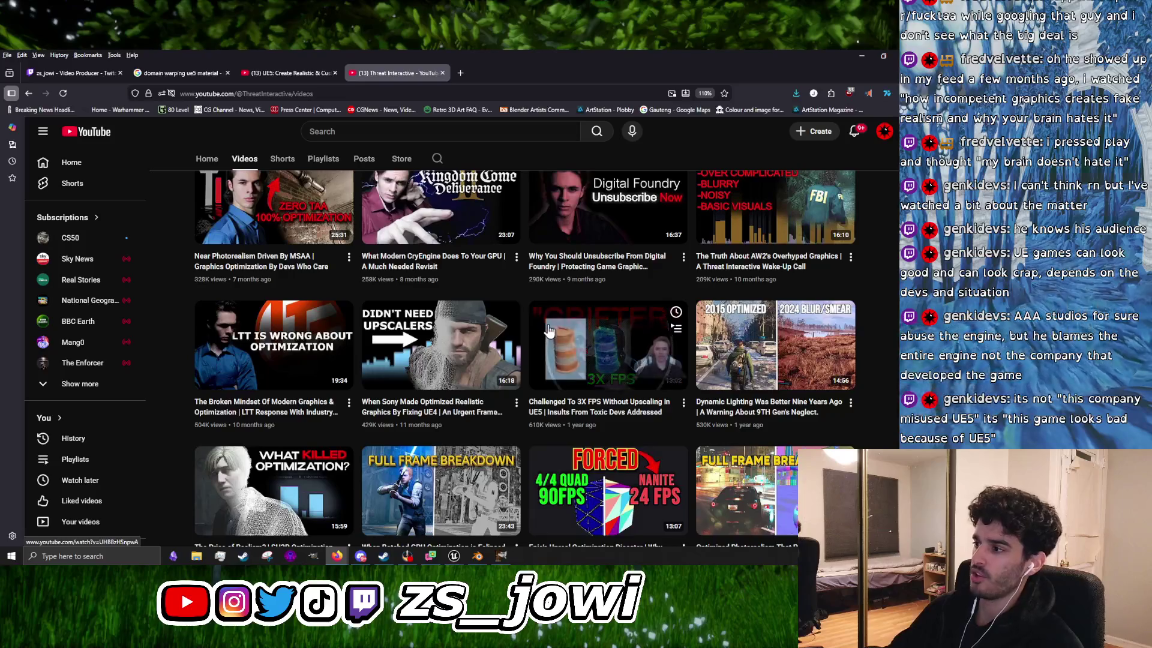
pyautogui.scroll(-1, 558, 358)
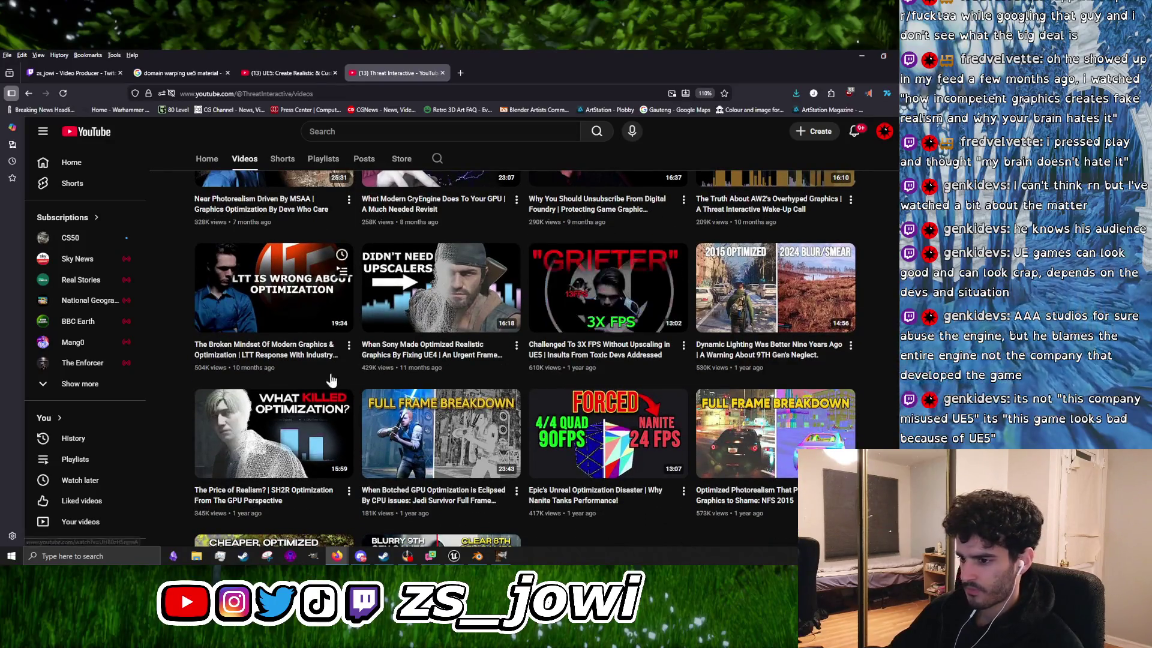
pyautogui.scroll(5, 334, 372)
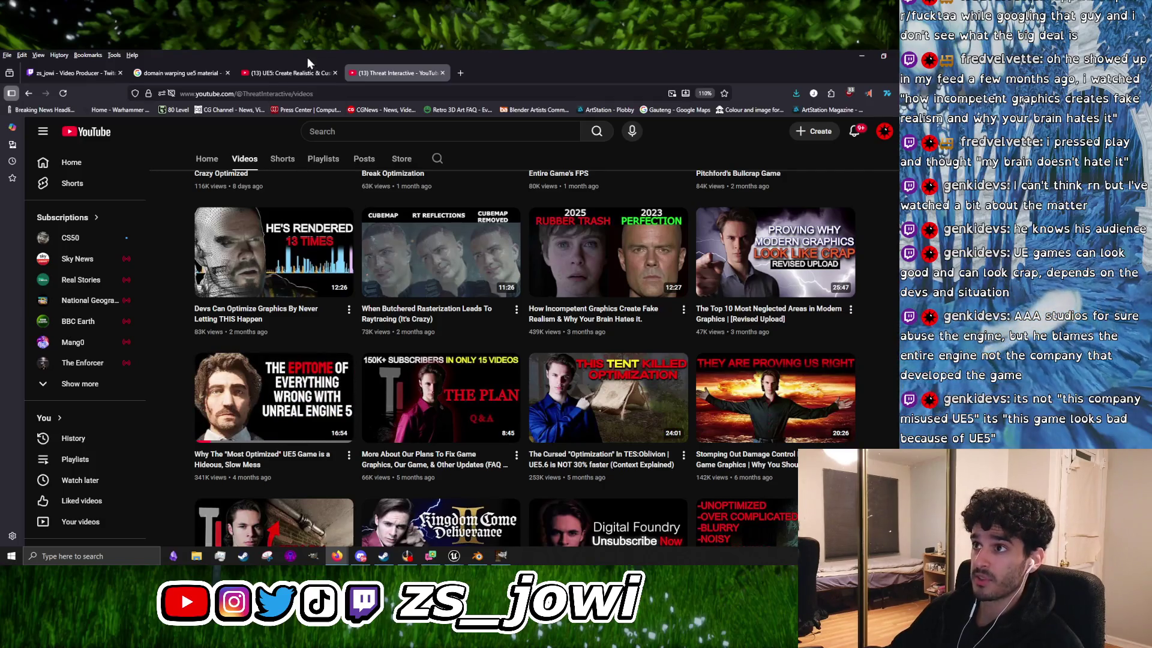
pyautogui.click(309, 73)
pyautogui.click(321, 300)
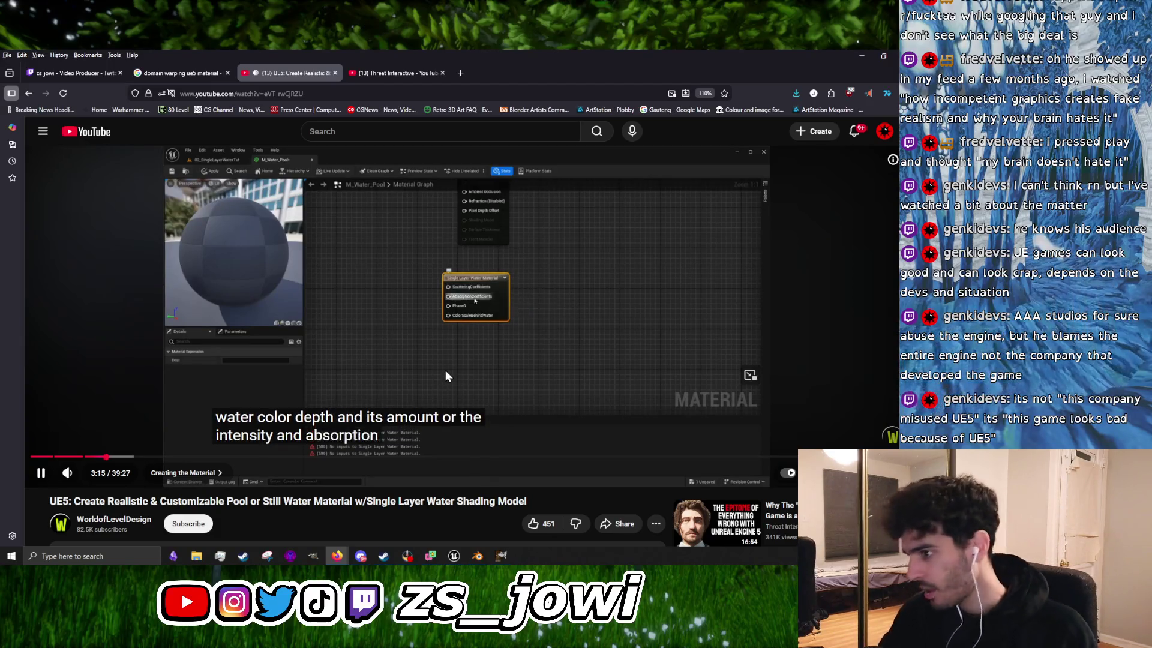
# Step: Pause and resume the pool water tutorial playback a couple of times
pyautogui.click(491, 366)
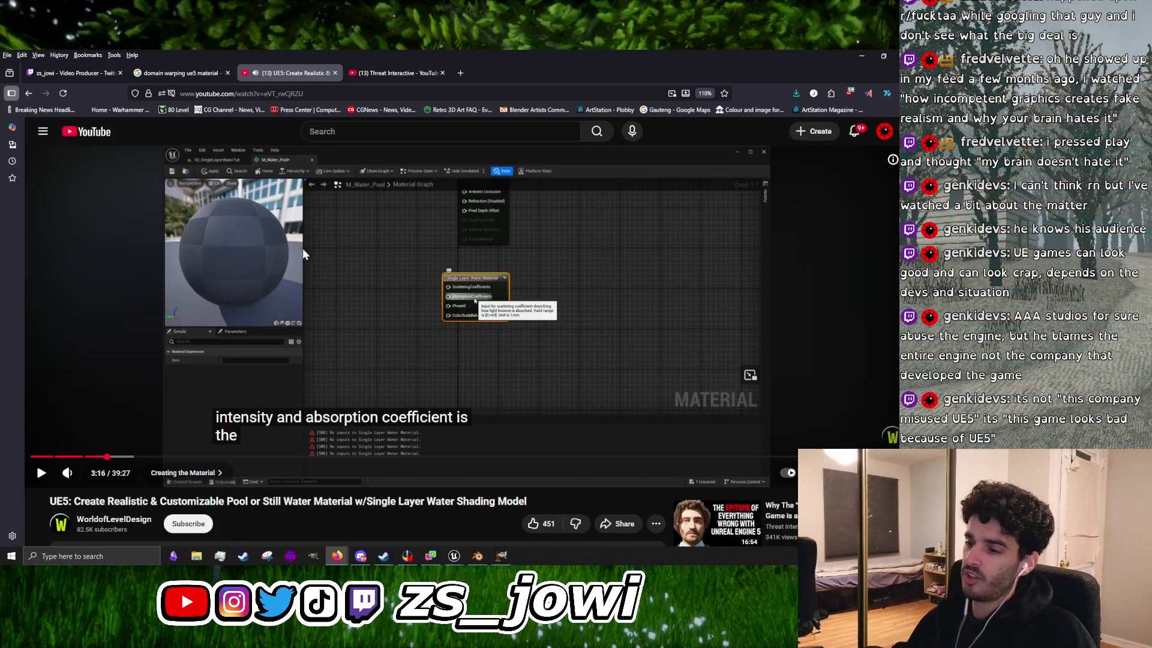
pyautogui.click(250, 333)
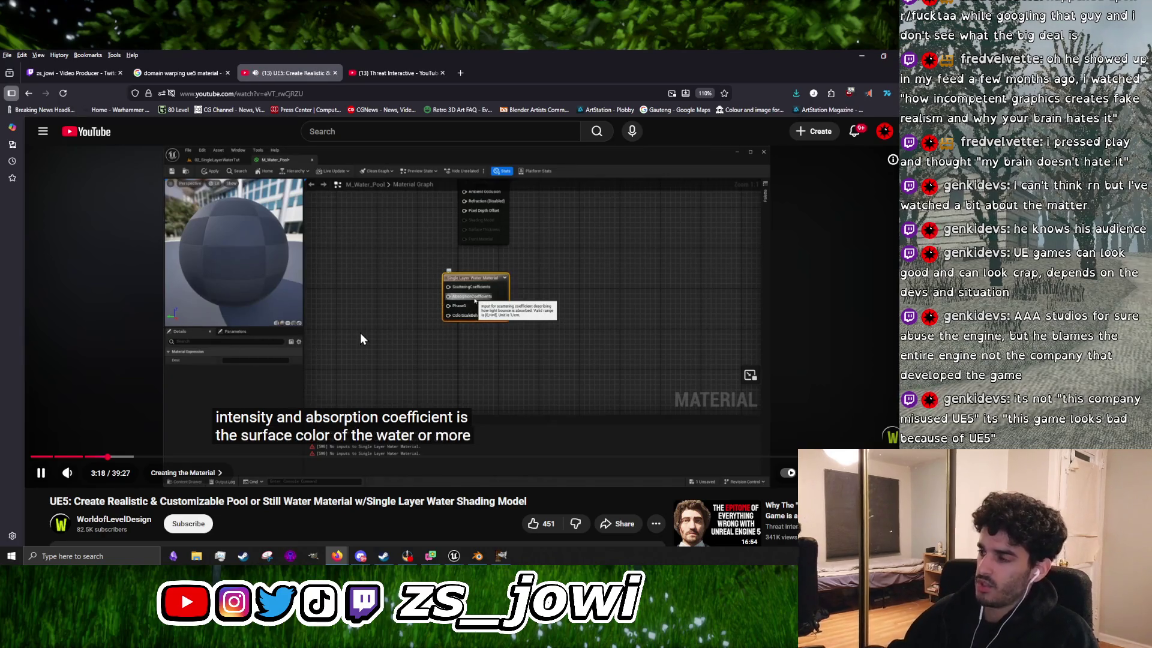
pyautogui.click(387, 352)
pyautogui.click(401, 366)
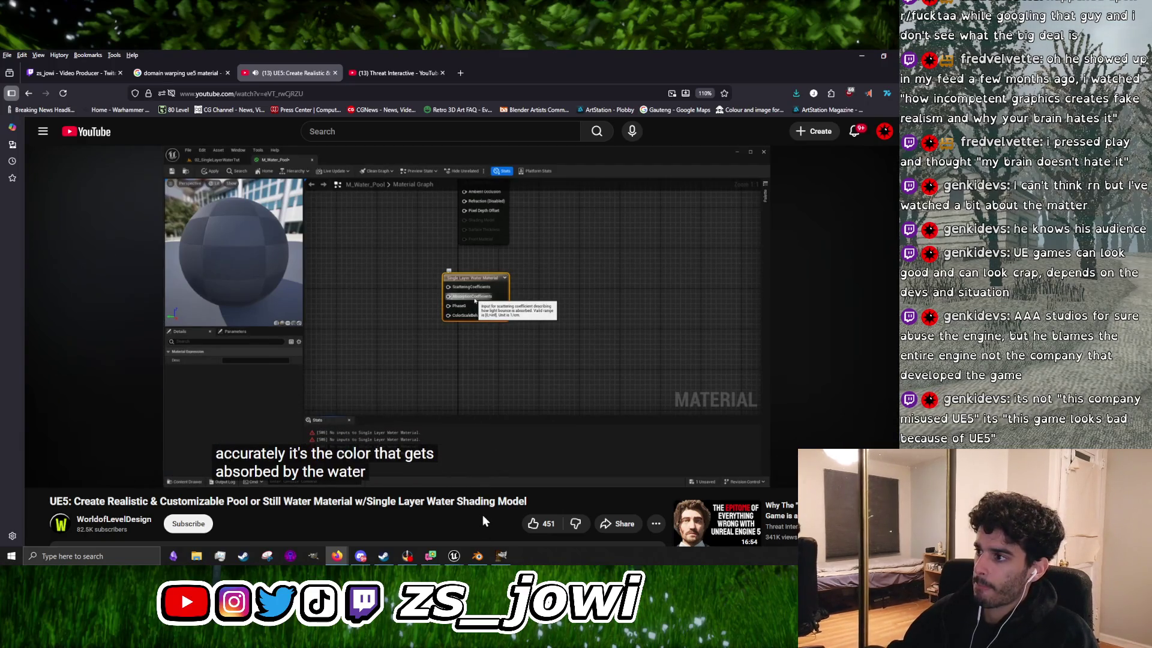
# Step: Toggle subtitles and set the tutorial's playback speed to 1.5x
pyautogui.click(811, 472)
pyautogui.click(838, 473)
pyautogui.click(844, 412)
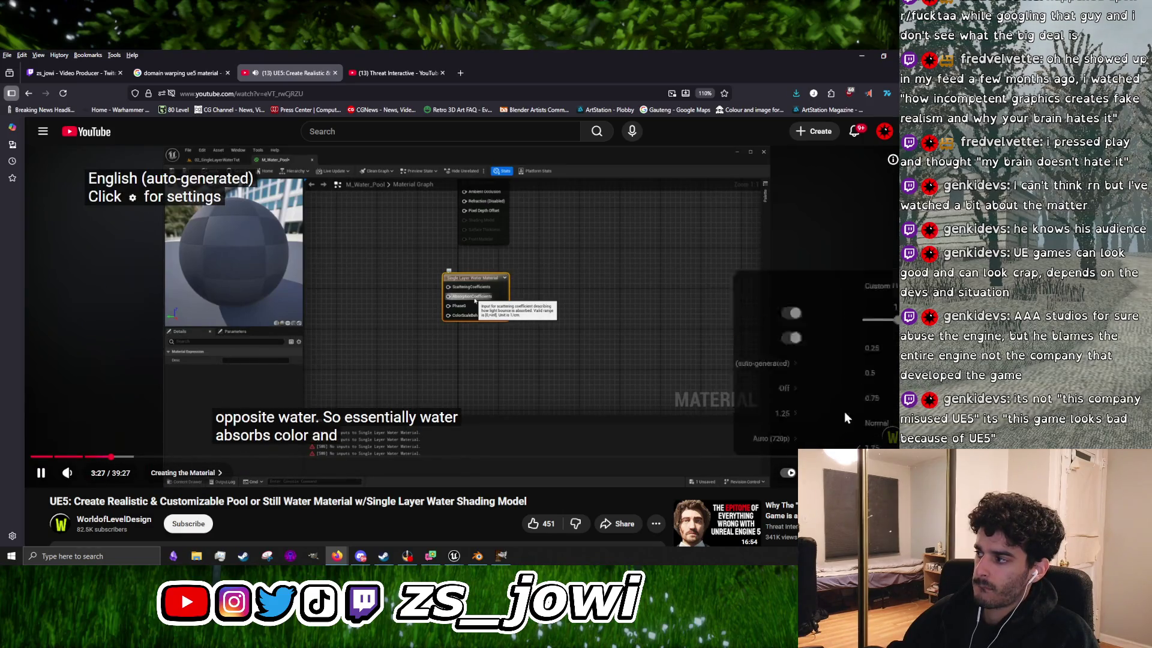
pyautogui.click(807, 434)
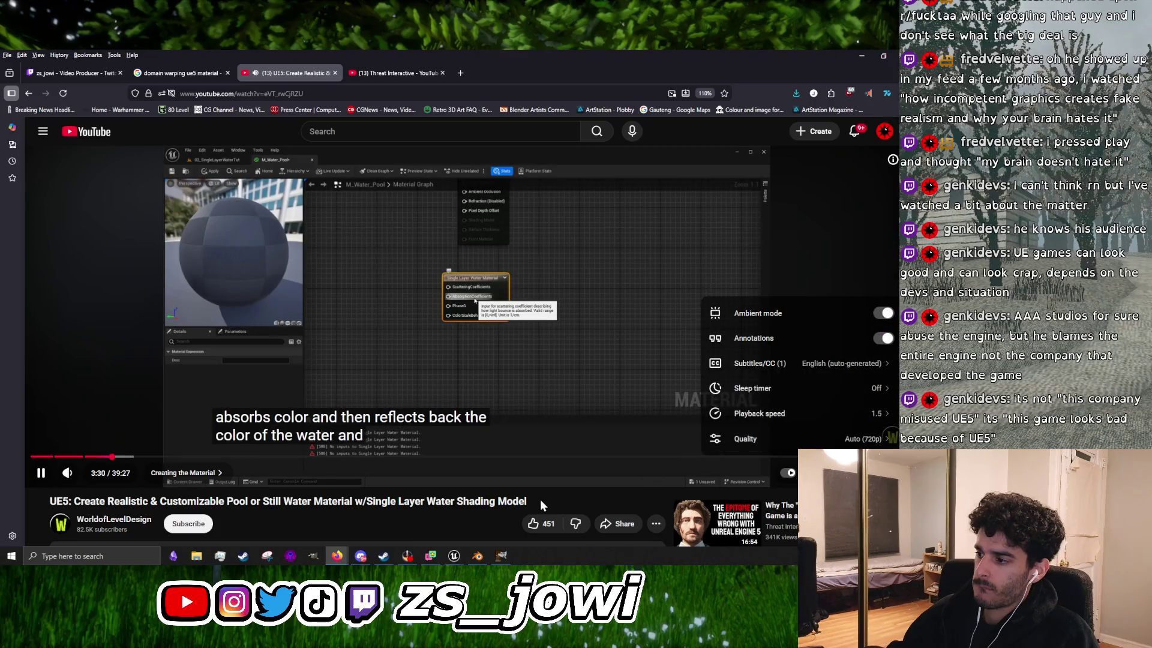